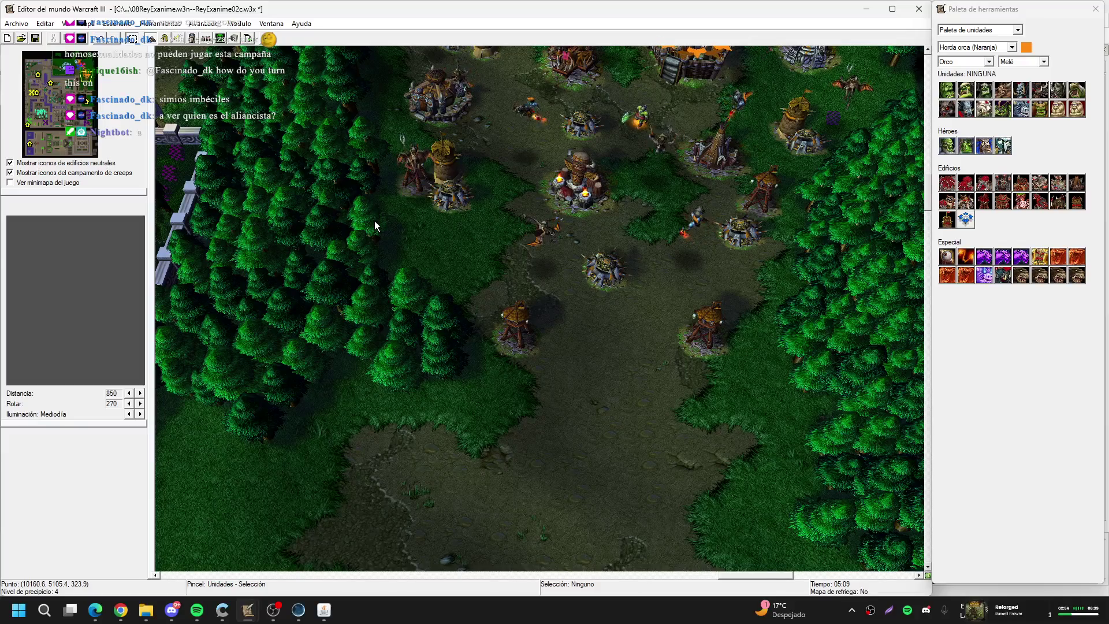
Open the Kalimdor15.w3x map, finding it by typing KALIM in the file name box
mouse_move(63, 95)
left_mouse_down()
mouse_move(60, 133)
mouse_move(57, 110)
left_mouse_up()
mouse_move(799, 328)
left_mouse_down()
mouse_move(563, 274)
mouse_move(542, 207)
left_mouse_up()
mouse_move(672, 206)
left_mouse_down()
mouse_move(719, 296)
mouse_move(722, 359)
mouse_move(594, 199)
mouse_move(703, 312)
left_mouse_up()
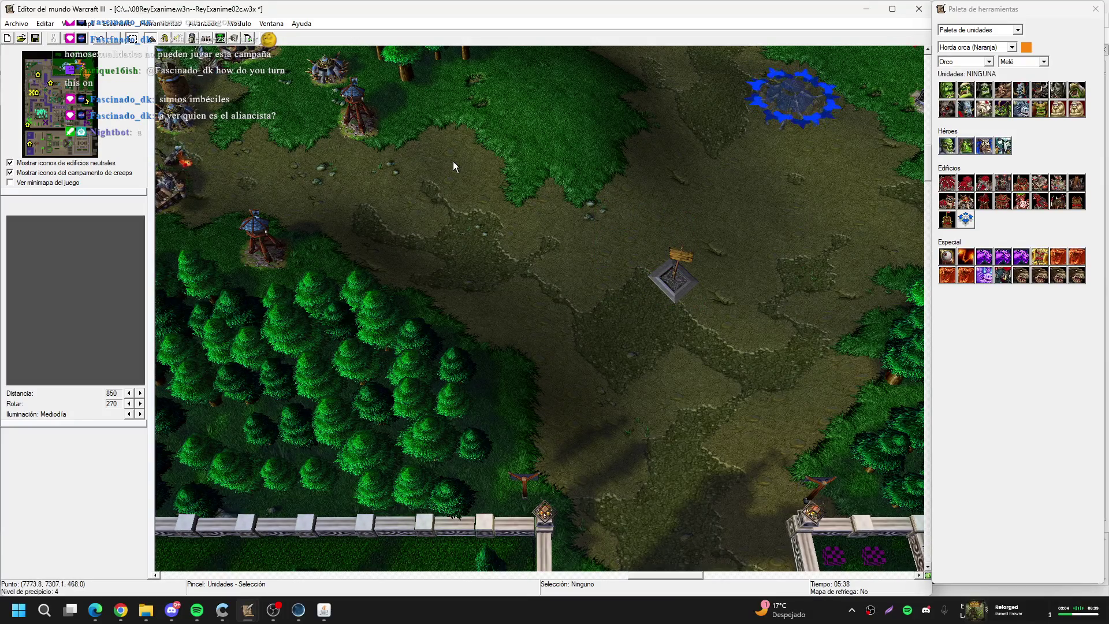
key("ctrl+o")
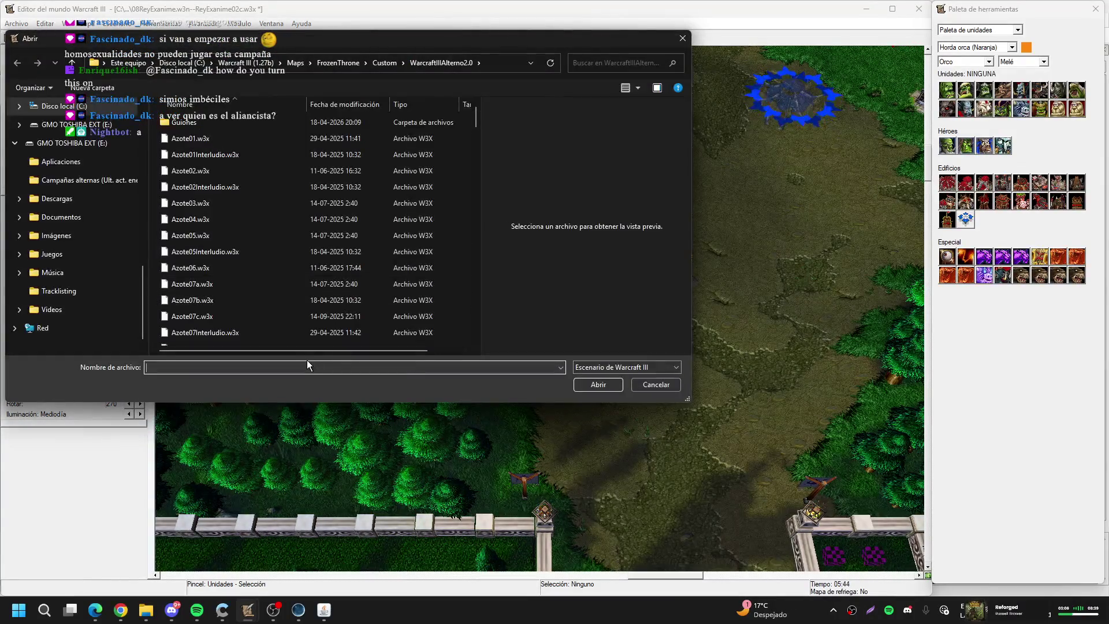
type("KALIM")
key("Up")
key("Up")
key("Return")
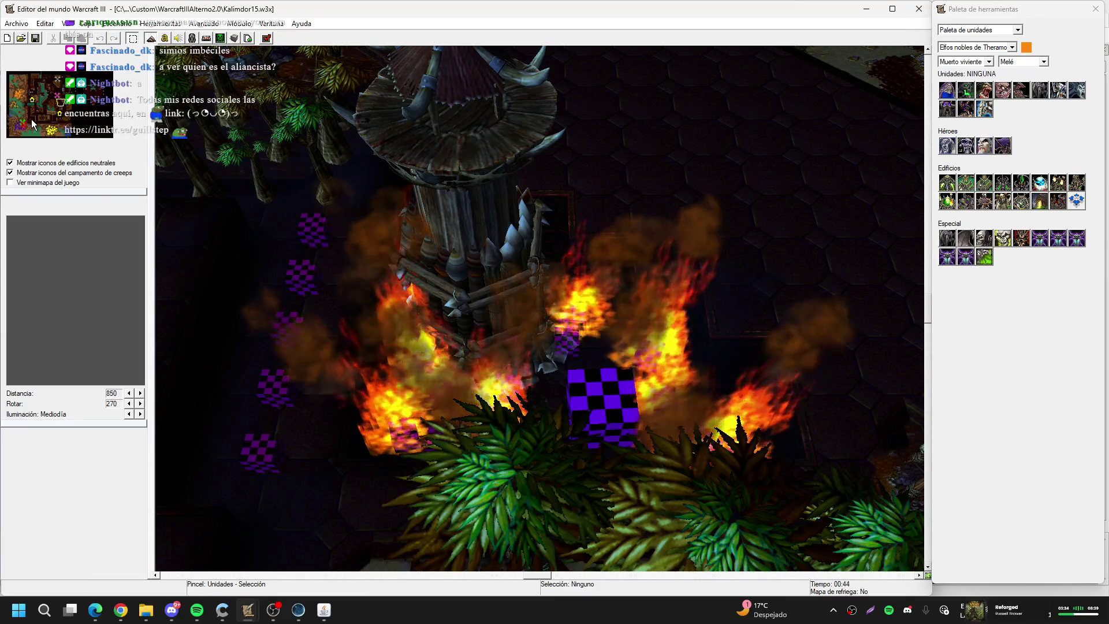
left_click(23, 122)
scroll(372, 303, "down", 3)
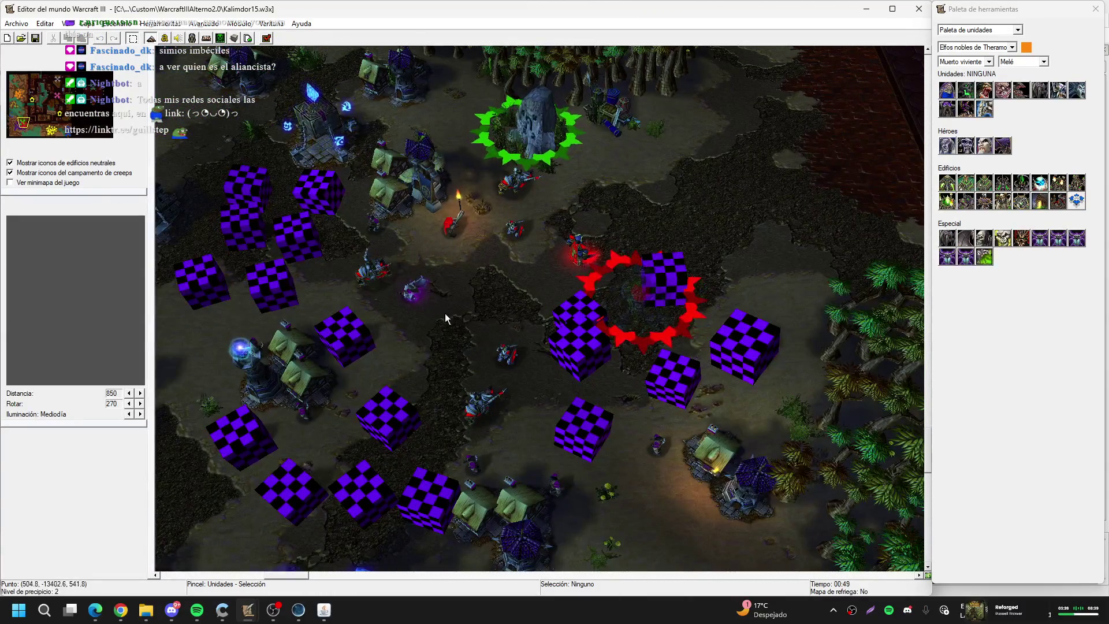
left_click(413, 289)
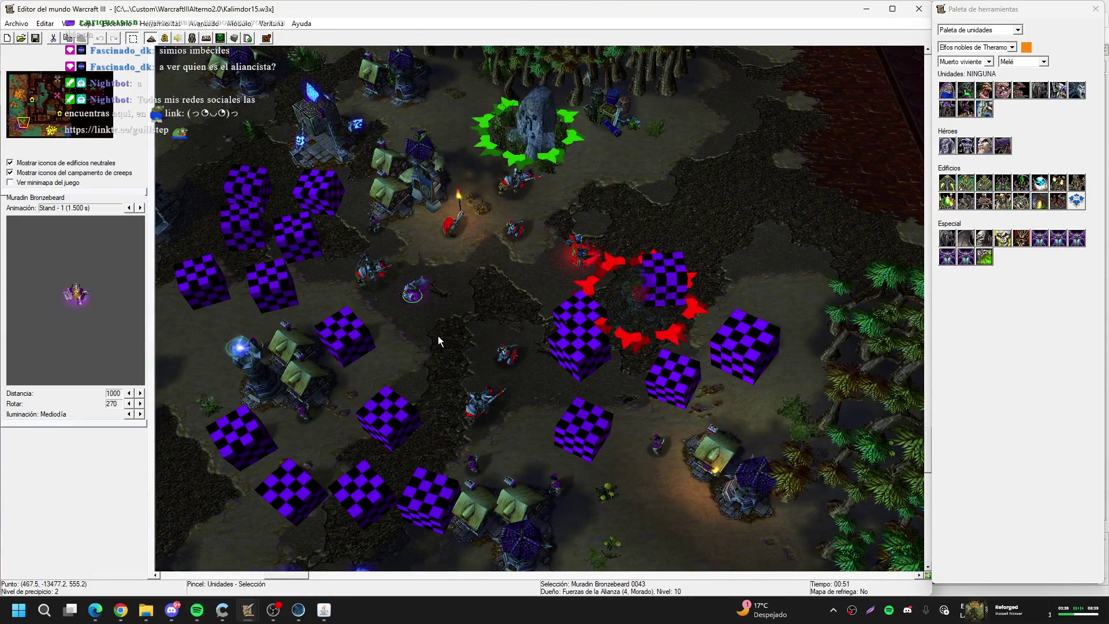
left_click(140, 207)
left_click(128, 393)
left_click(128, 393)
left_click(129, 393)
left_click(129, 393)
left_click(128, 392)
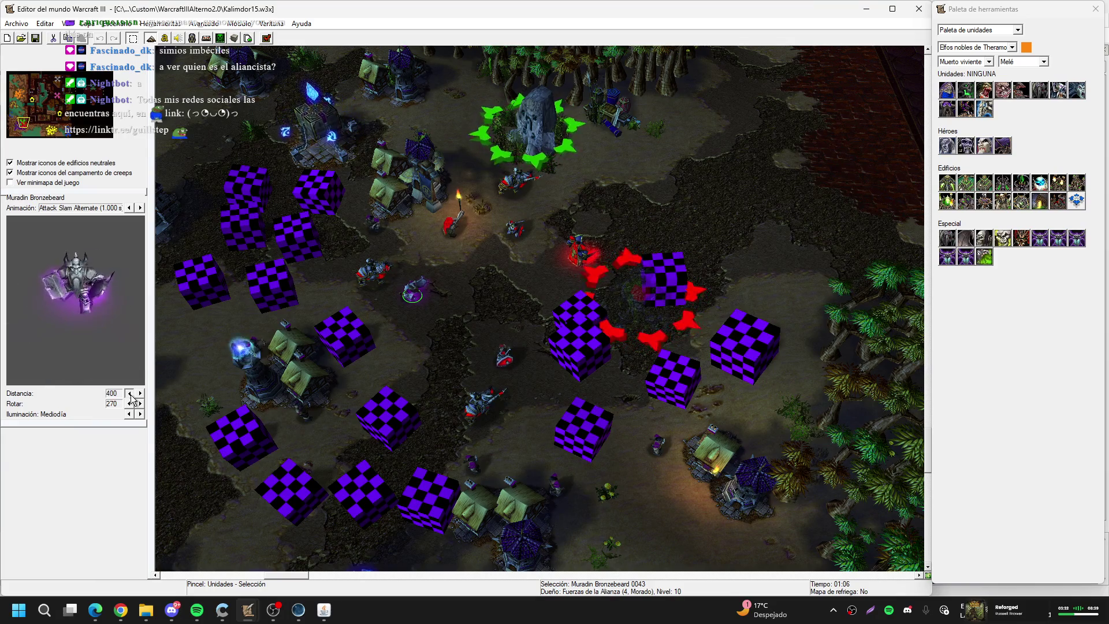
left_click(129, 393)
left_click(129, 393)
left_click(139, 208)
left_click(139, 208)
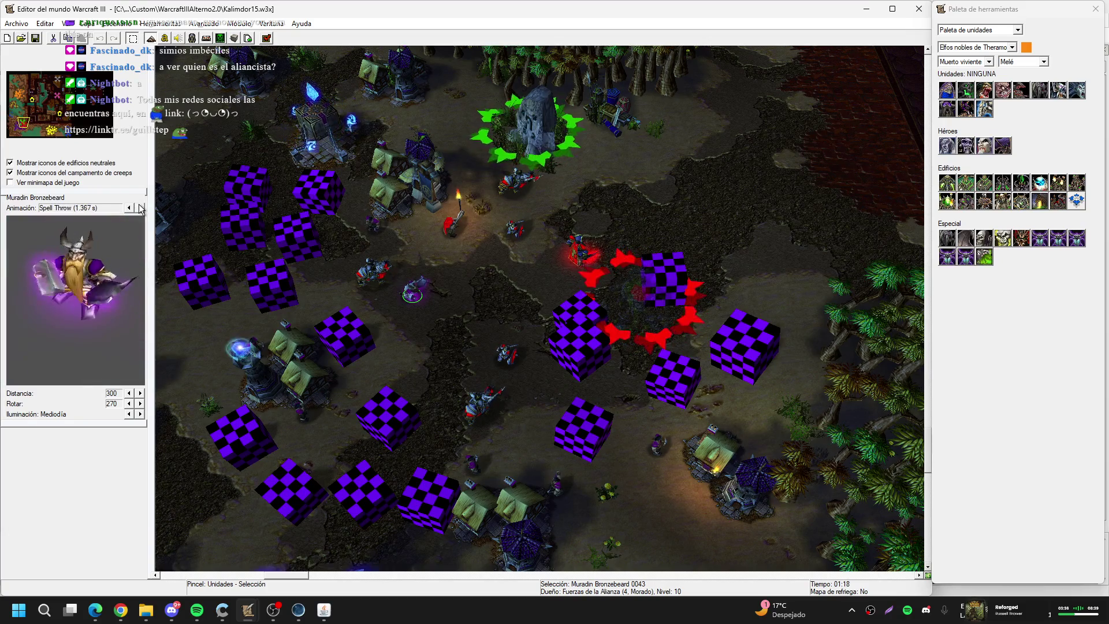
scroll(446, 286, "up", 2)
scroll(445, 283, "up", 5)
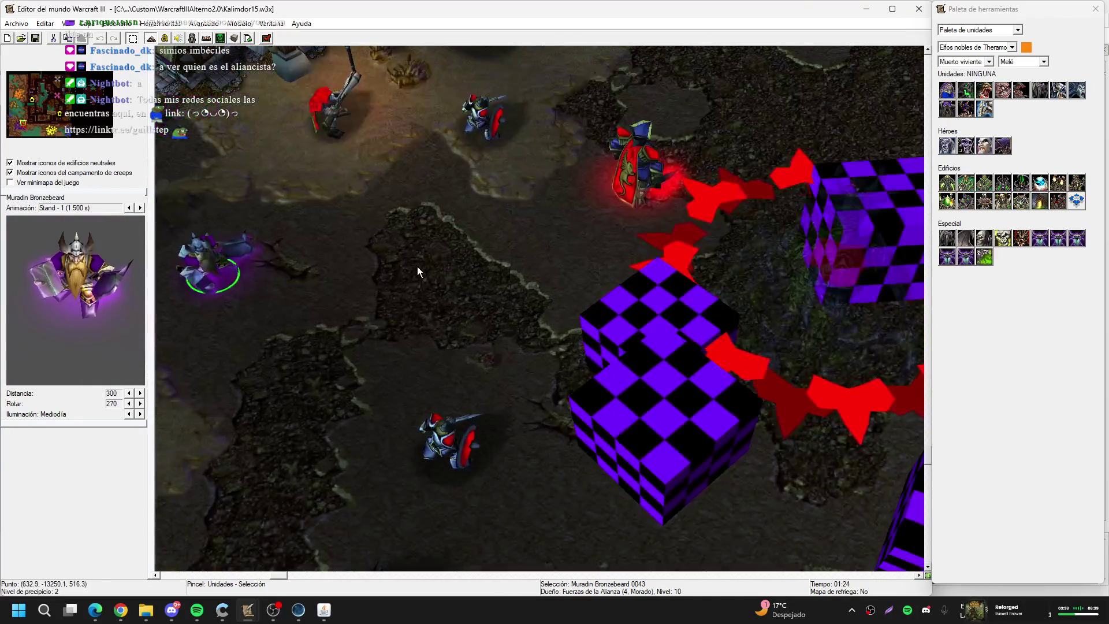
scroll(716, 280, "down", 4)
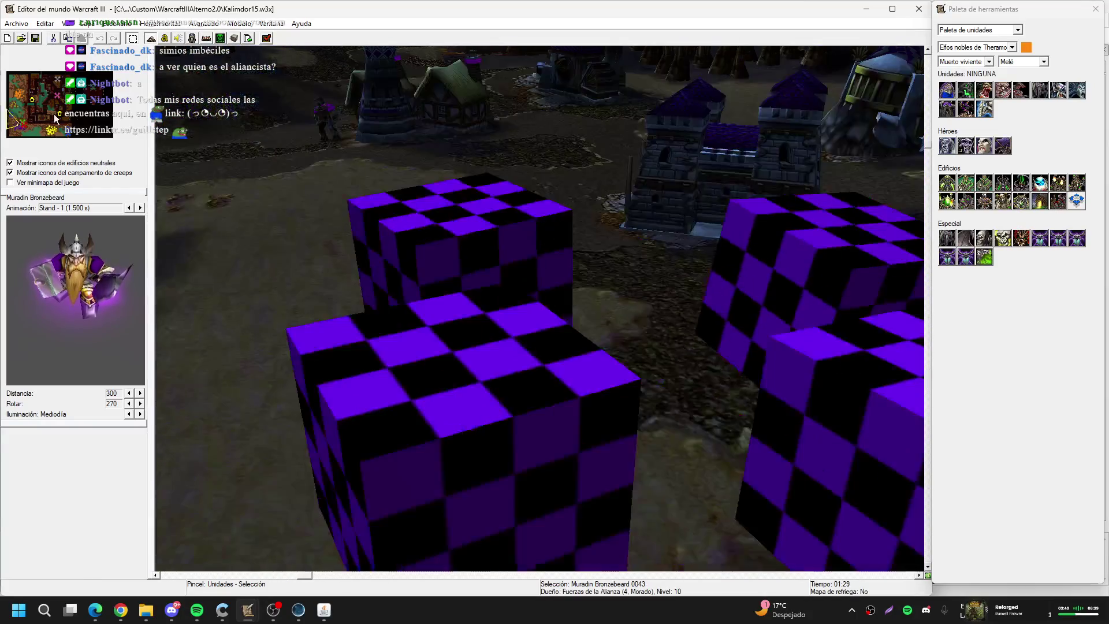
scroll(605, 301, "up", 5)
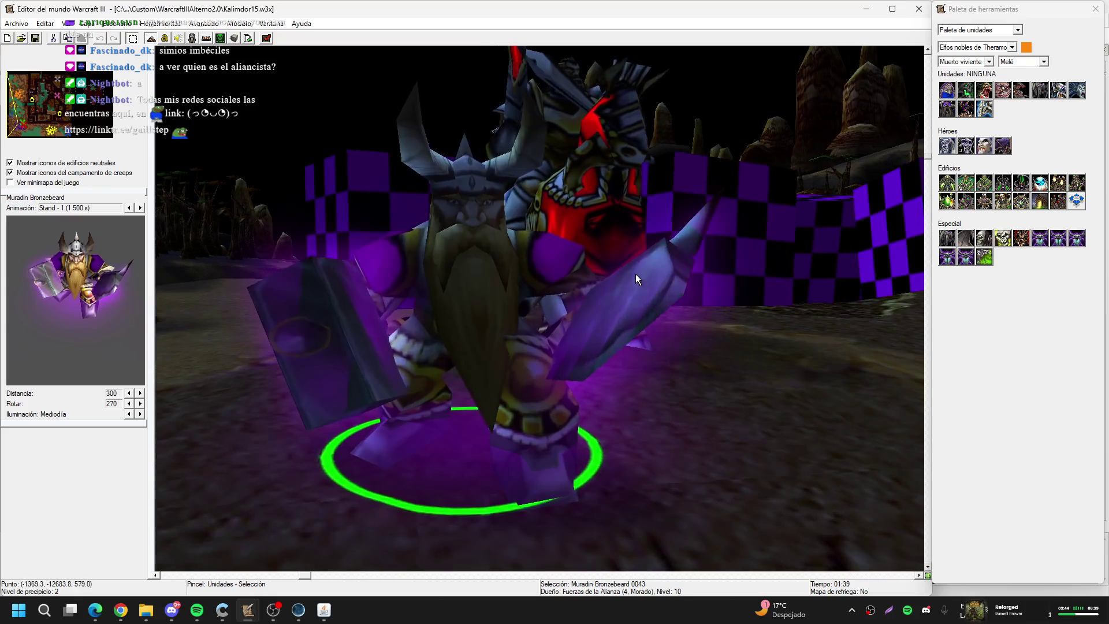
scroll(640, 276, "up", 3)
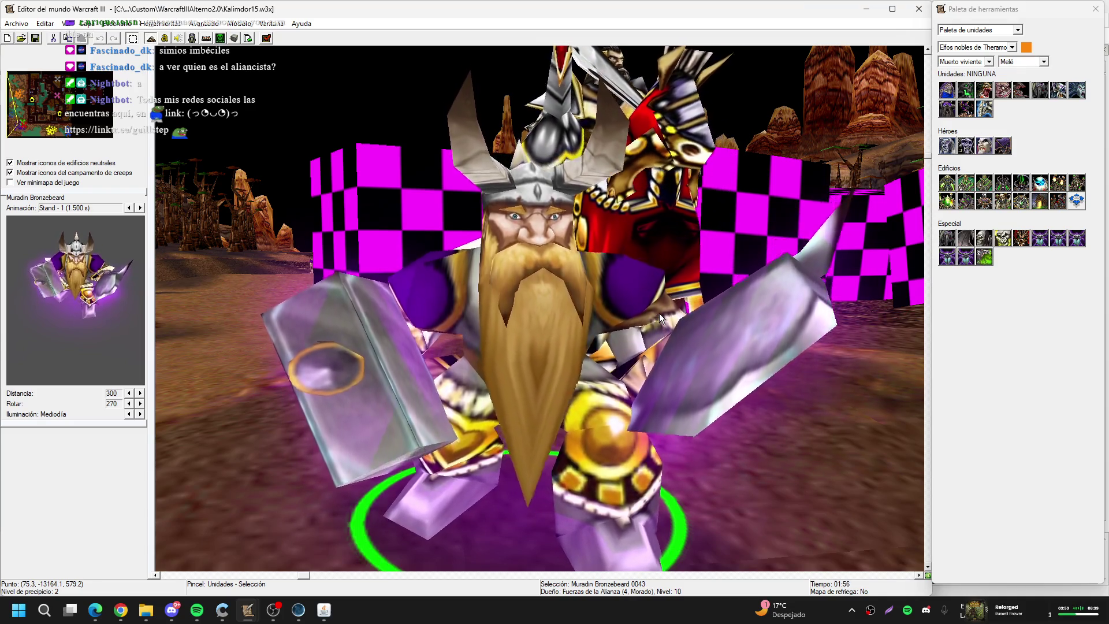
scroll(660, 313, "down", 3)
scroll(609, 358, "down", 5)
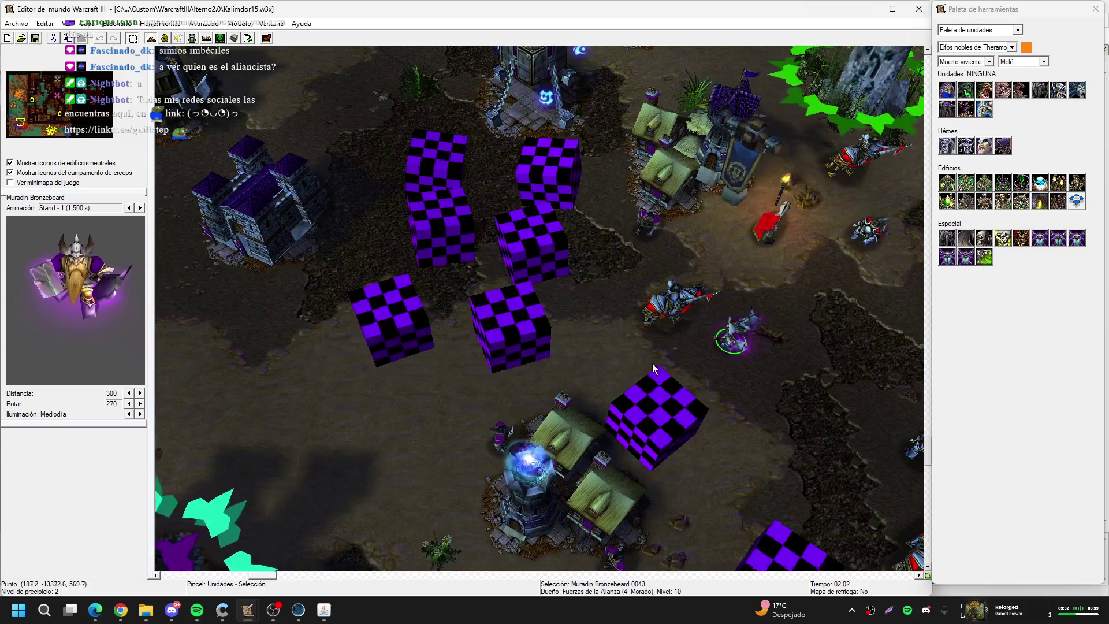
left_click(699, 272)
key("Up")
key("Left")
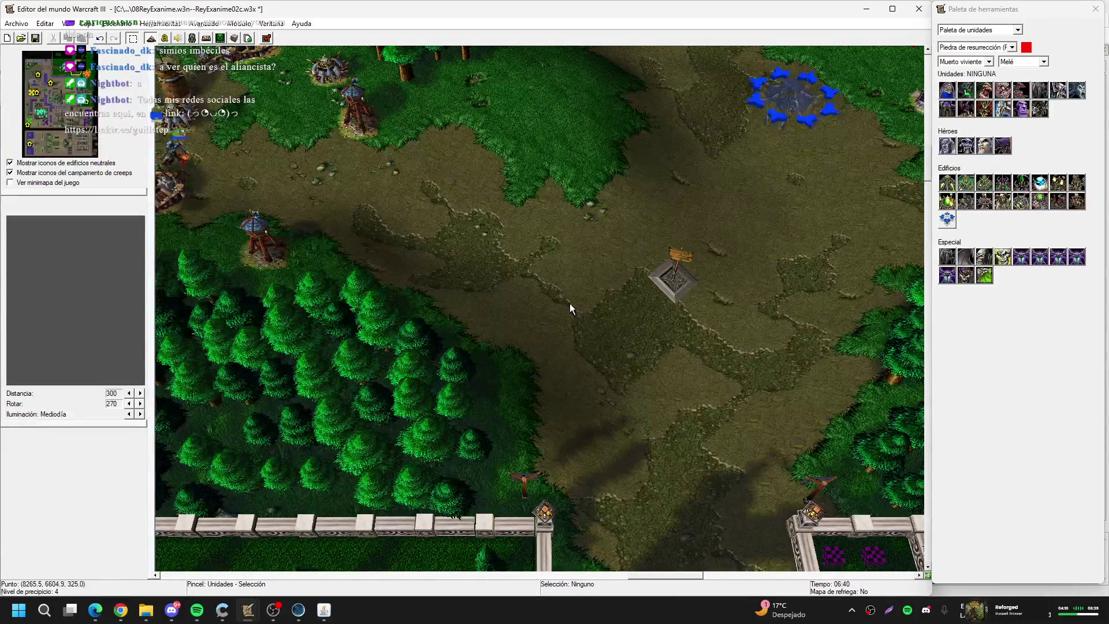
Pan south on ReyExanime02c to the blue fountain and towers, then bring JassCraft forward
key("Down")
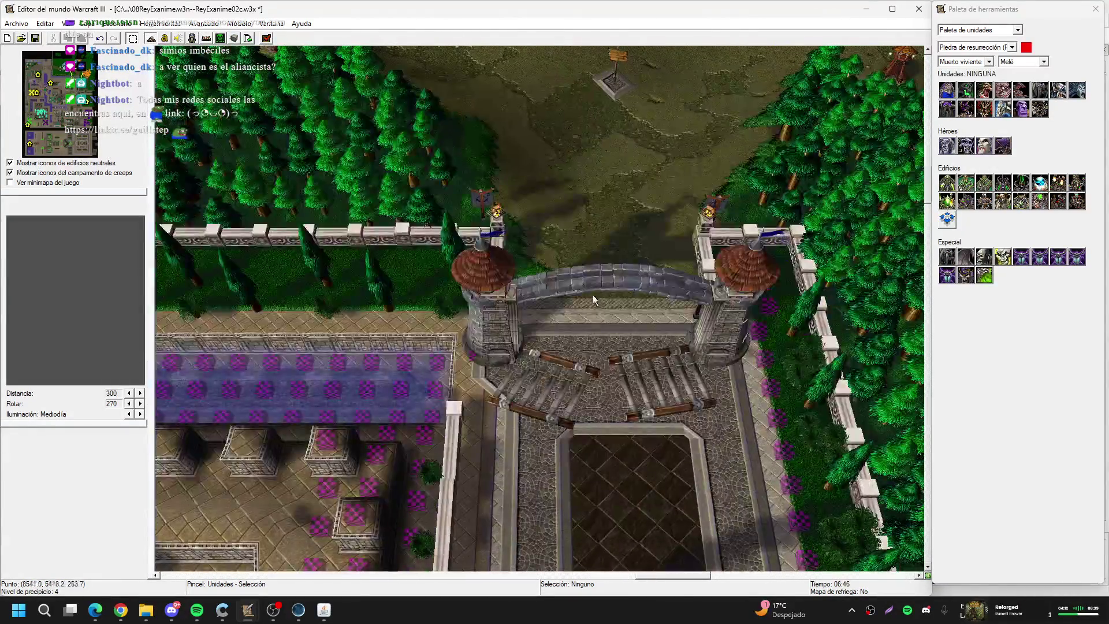
key("Down")
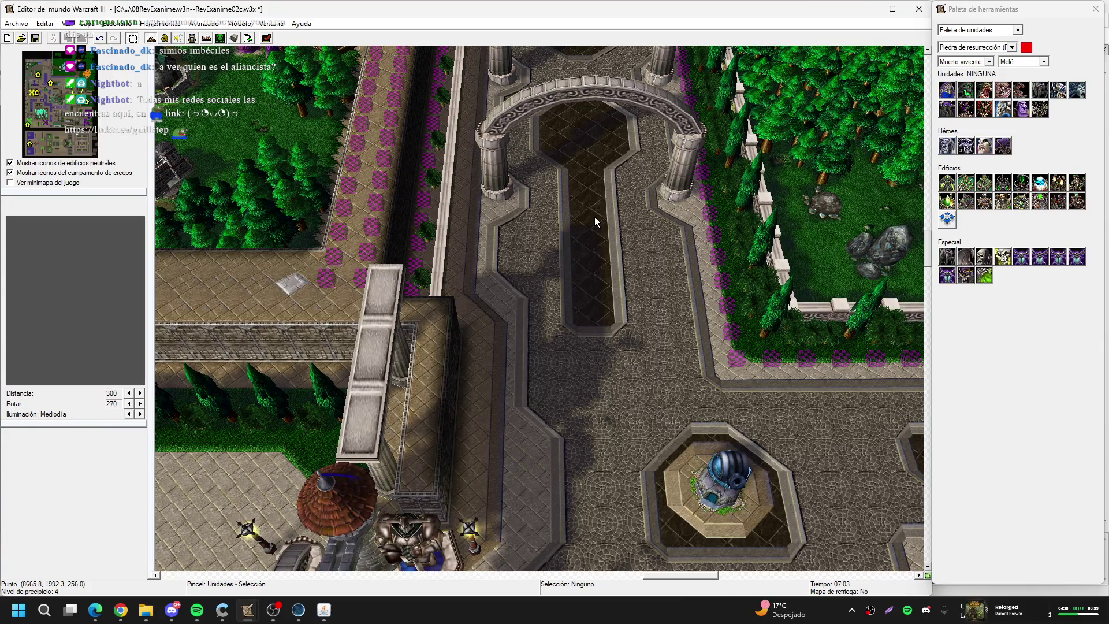
key("Down")
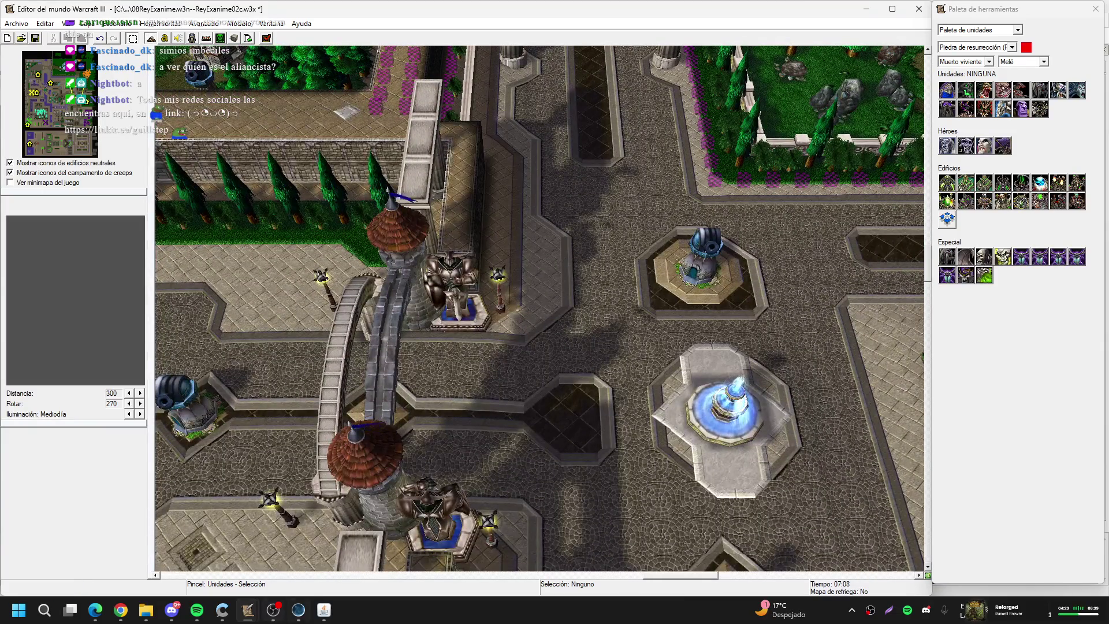
left_click(305, 618)
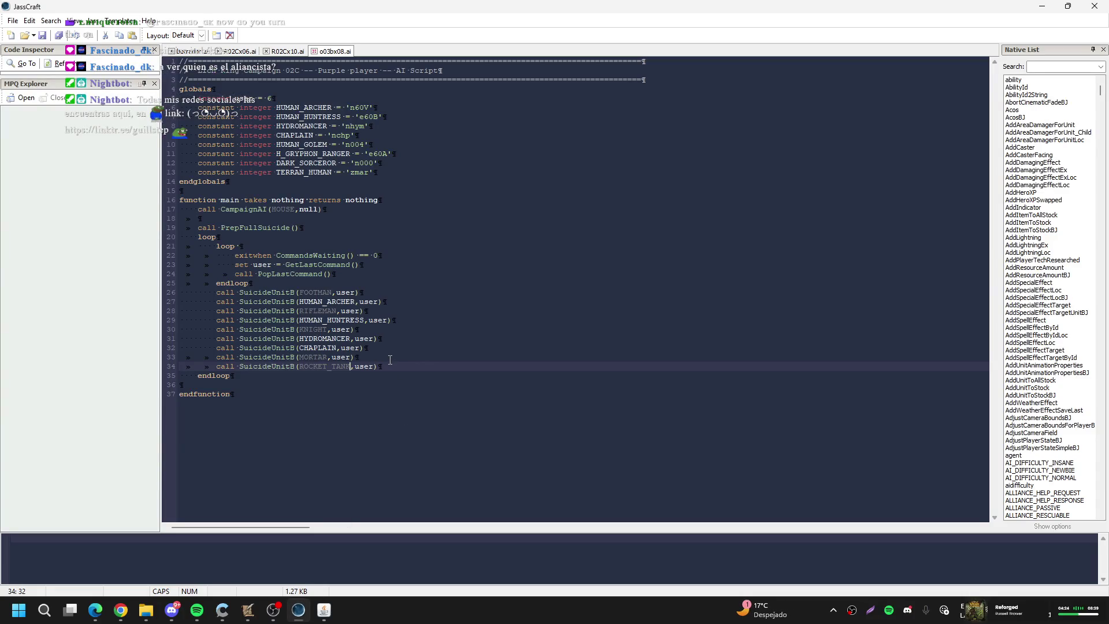
Return from JassCraft to the World Editor with Alt+Tab
key("alt+Tab")
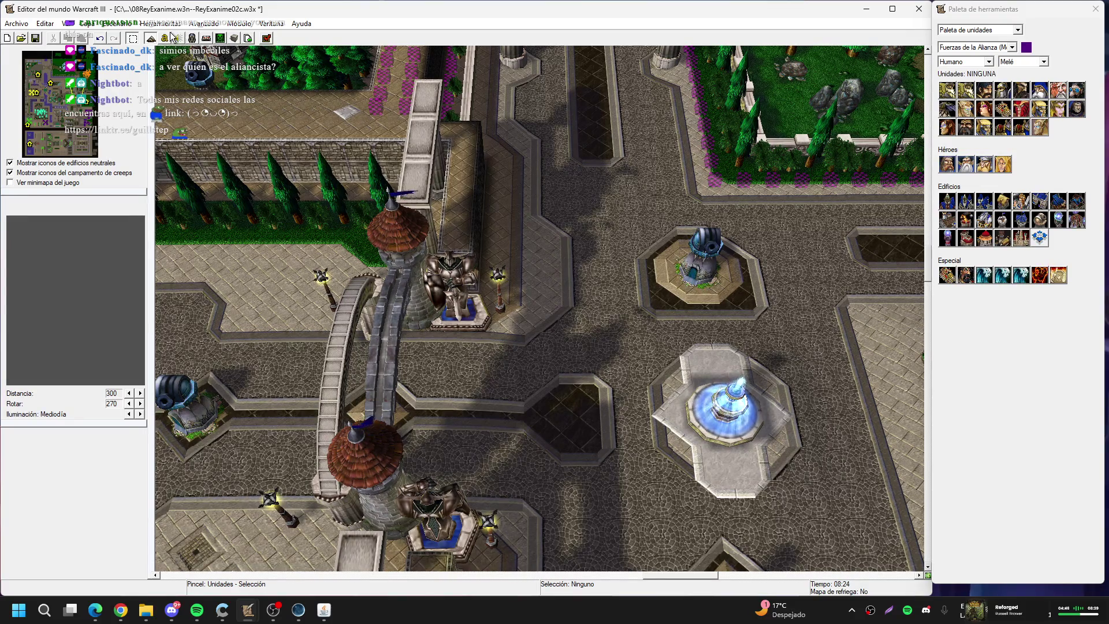
Check the Soldado raso, Equipo Mortero and Francotirador units, then return to o03bx08.ai
left_click(323, 608)
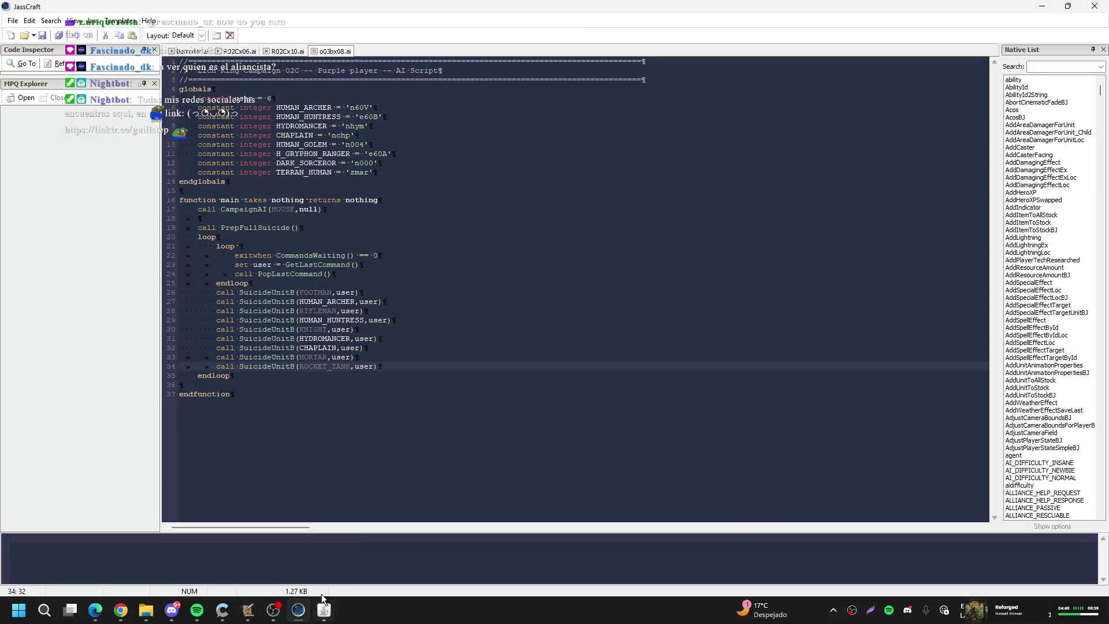
left_click(297, 611)
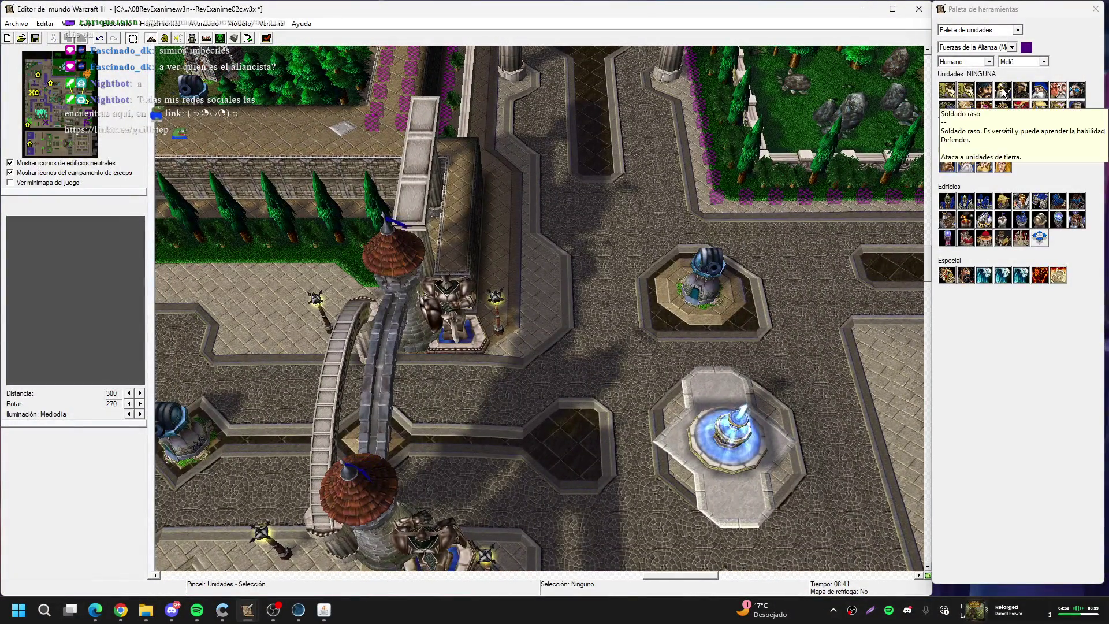
left_click(1000, 94)
left_click(1058, 91)
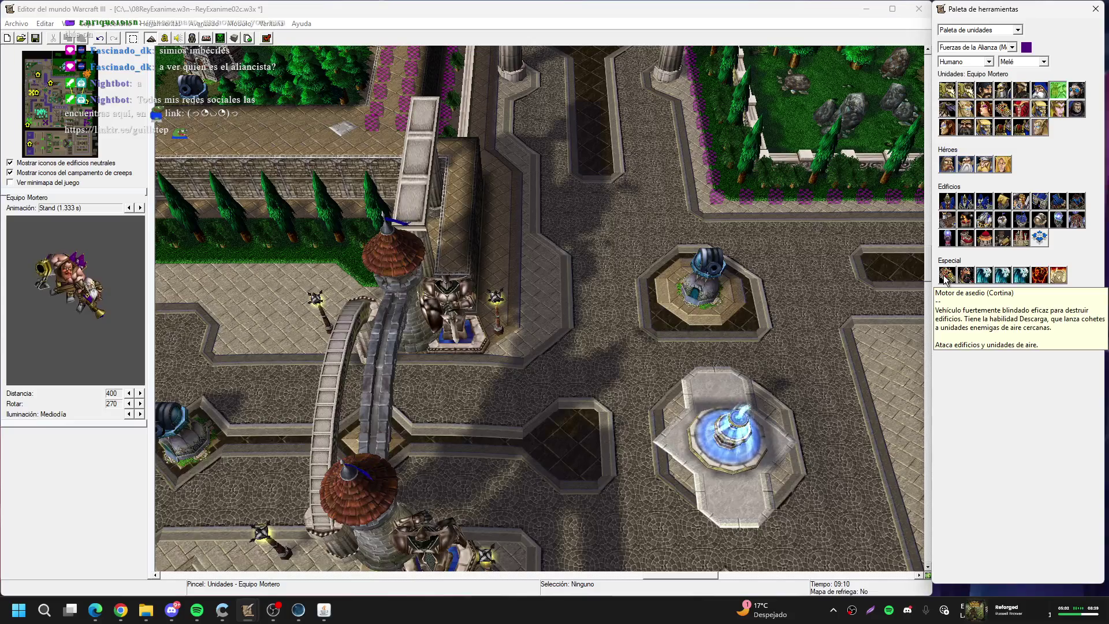
left_click(1075, 109)
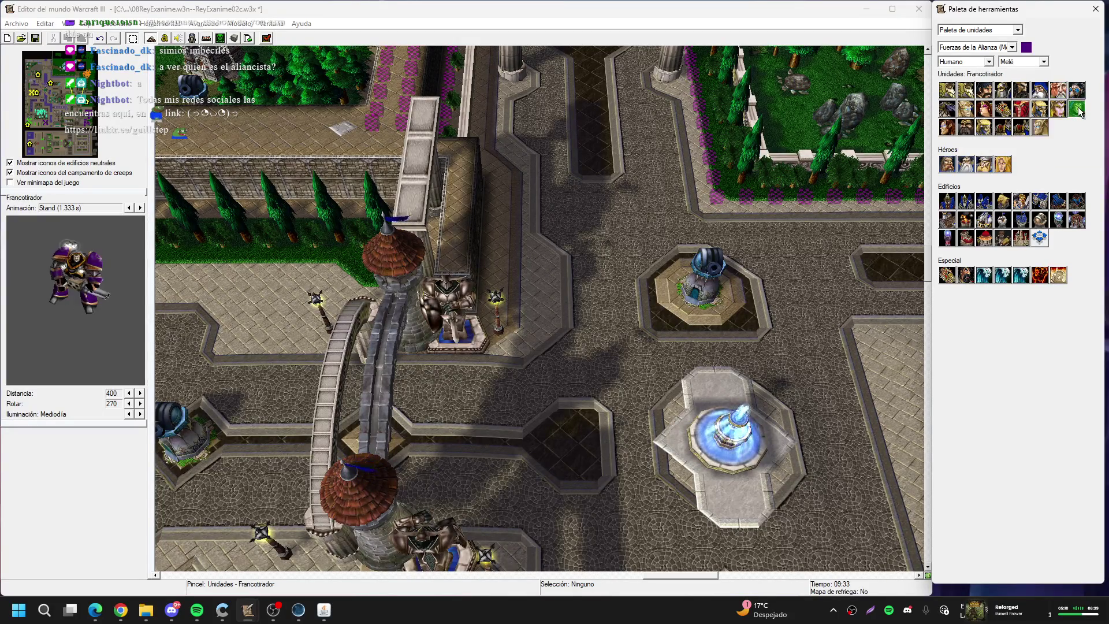
left_click(298, 610)
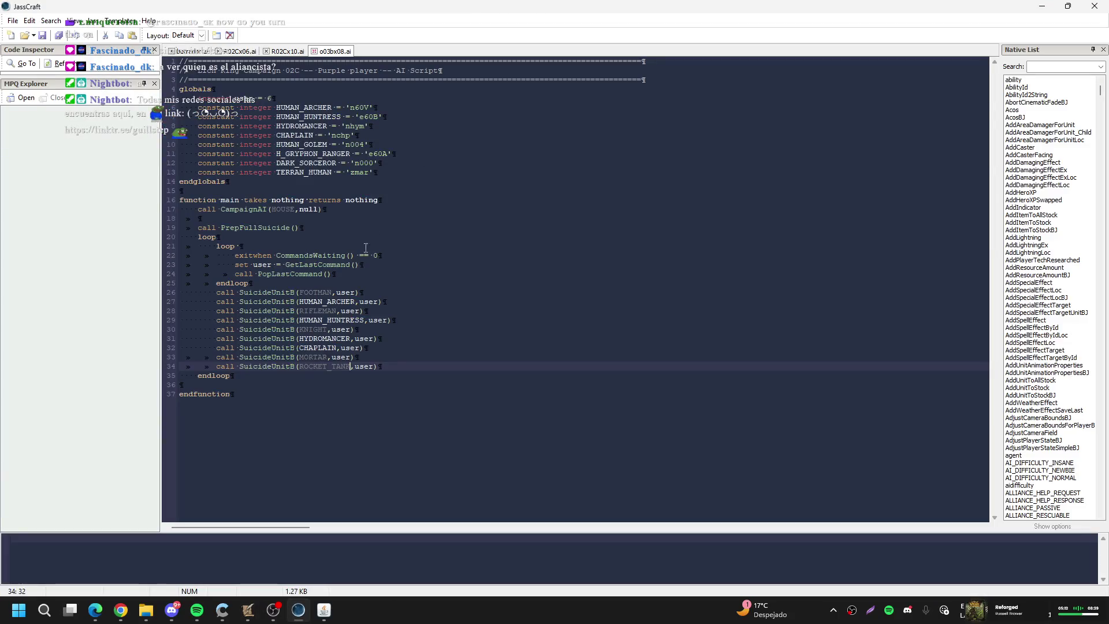
Duplicate the ROCKET_TANK suicide call on line 35 and rename the copy TERRAN_HUMAN
key("shift+Home")
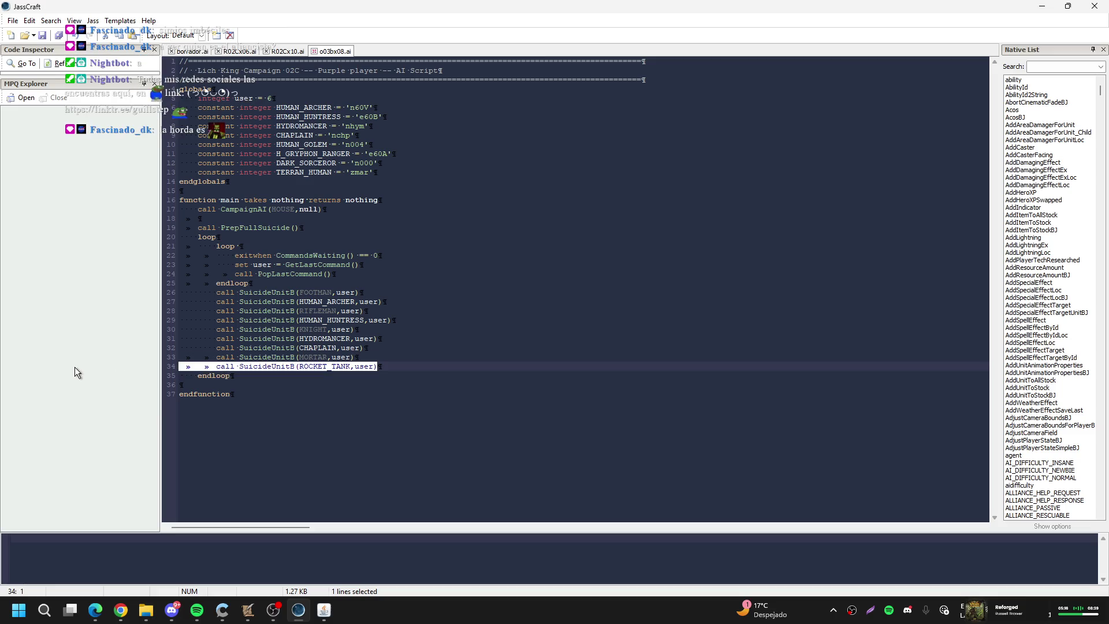
key("ctrl+c")
key("End")
key("Return")
key("ctrl+v")
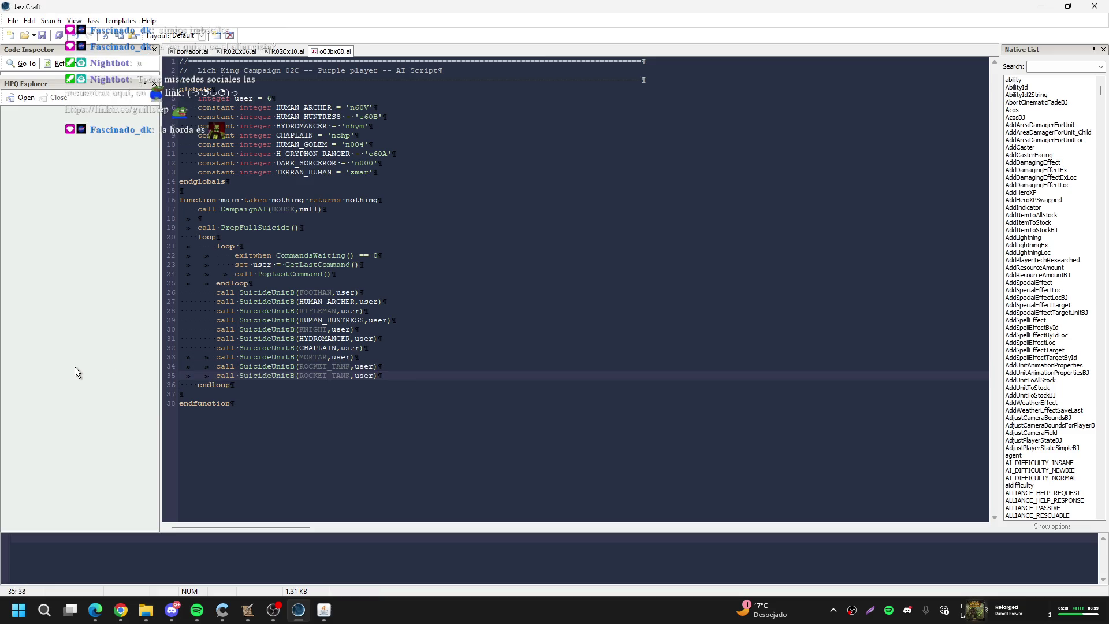
left_click_drag(300, 376, 344, 377)
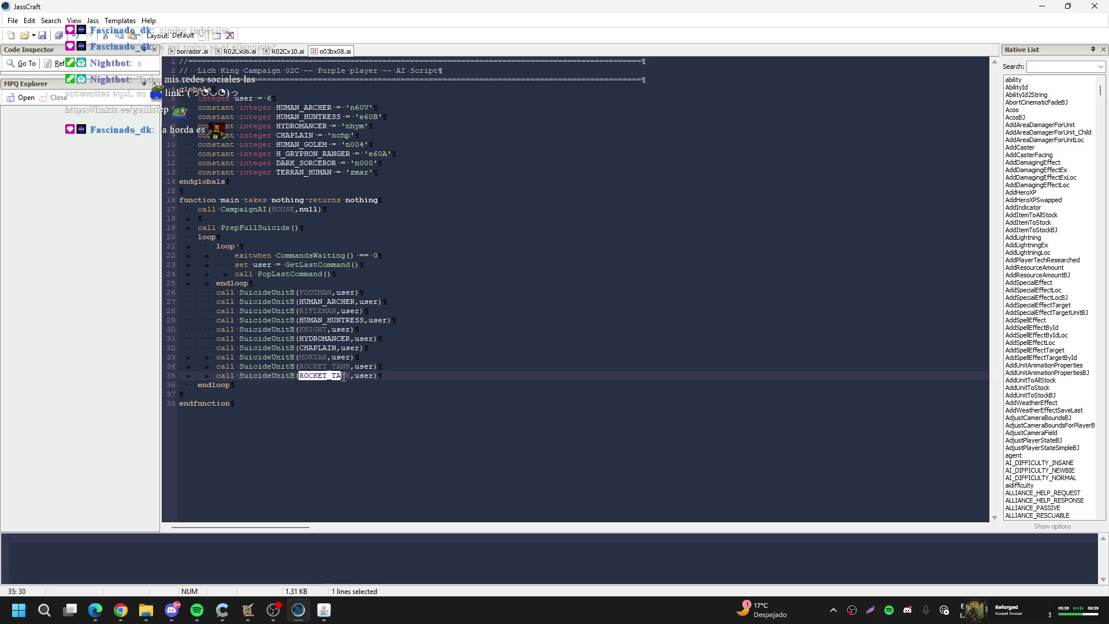
key("Caps_Lock")
type("TERRAN_HUMAN")
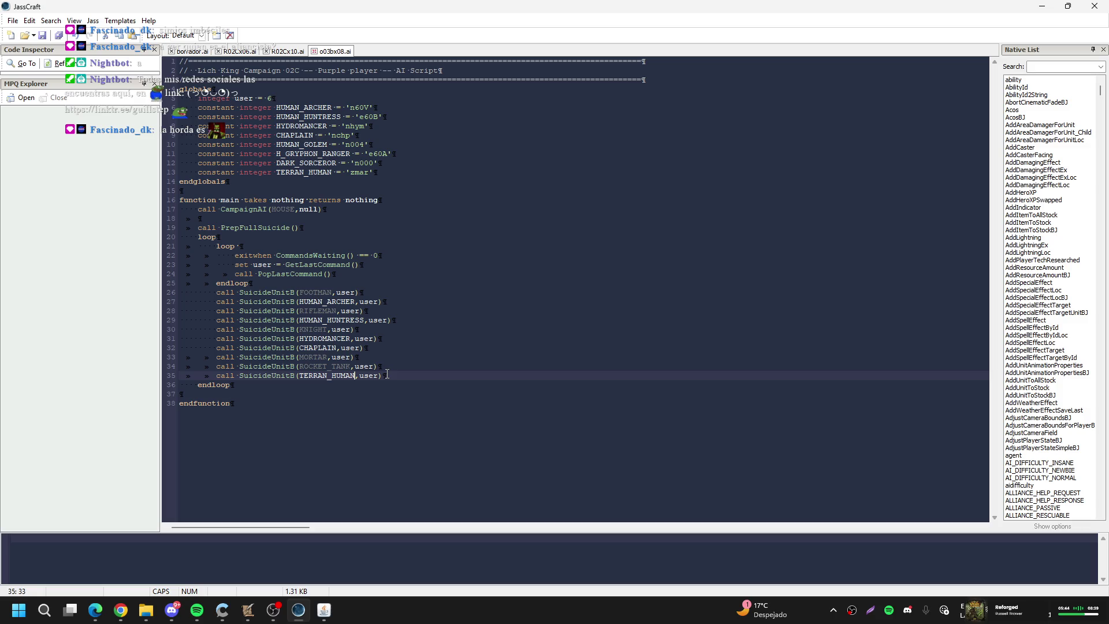
Duplicate the TERRAN_HUMAN call and rename the new line 36 call HUMAN_GOLEM
left_click_drag(382, 376, 50, 379)
key("ctrl+c")
key("End")
key("Return")
key("ctrl+v")
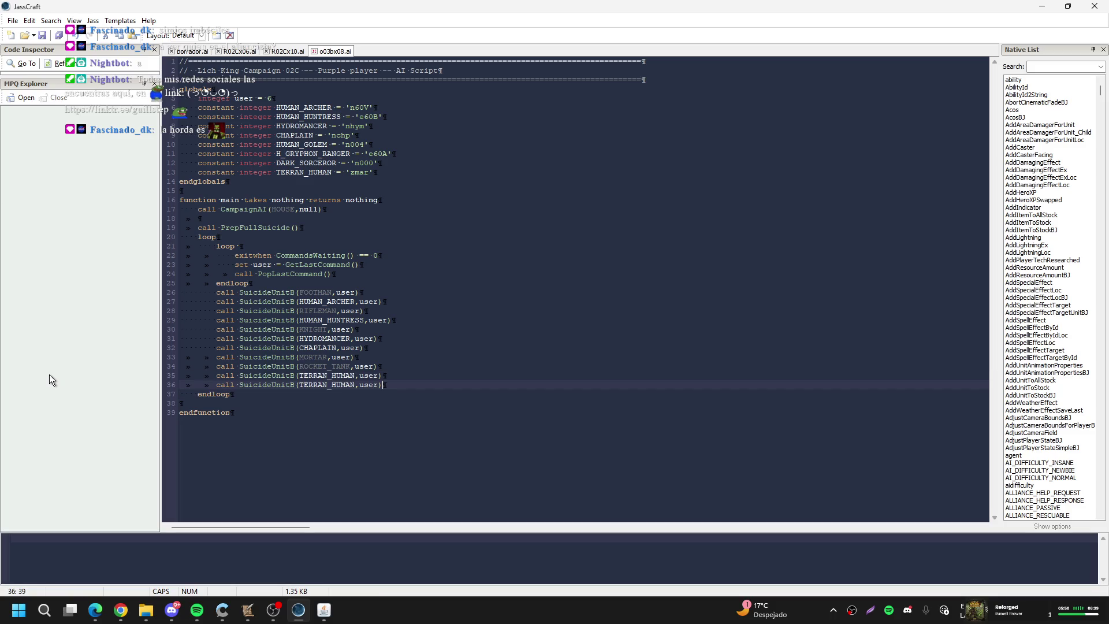
left_click_drag(299, 385, 350, 386)
type("h")
key("BackSpace")
key("BackSpace")
key("BackSpace")
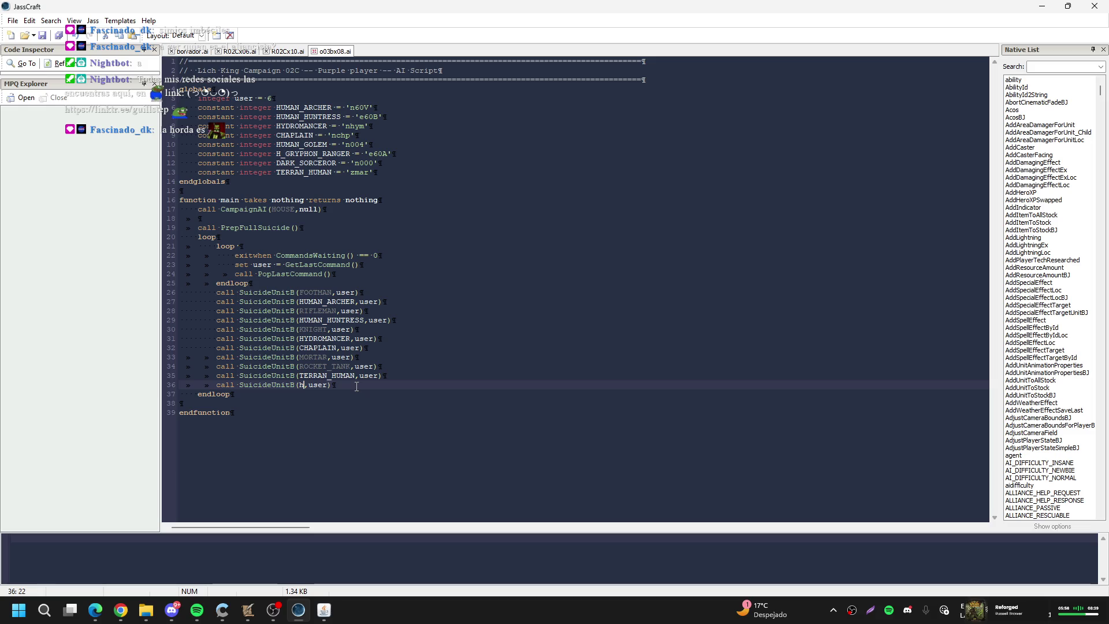
key("Caps_Lock")
type("HUMAN_GO")
type("LEM")
Add a copy of the HUMAN_GOLEM call below it, renamed DARK_SORCEROR
left_click_drag(377, 385, 153, 384)
key("End")
key("Return")
key("ctrl+v")
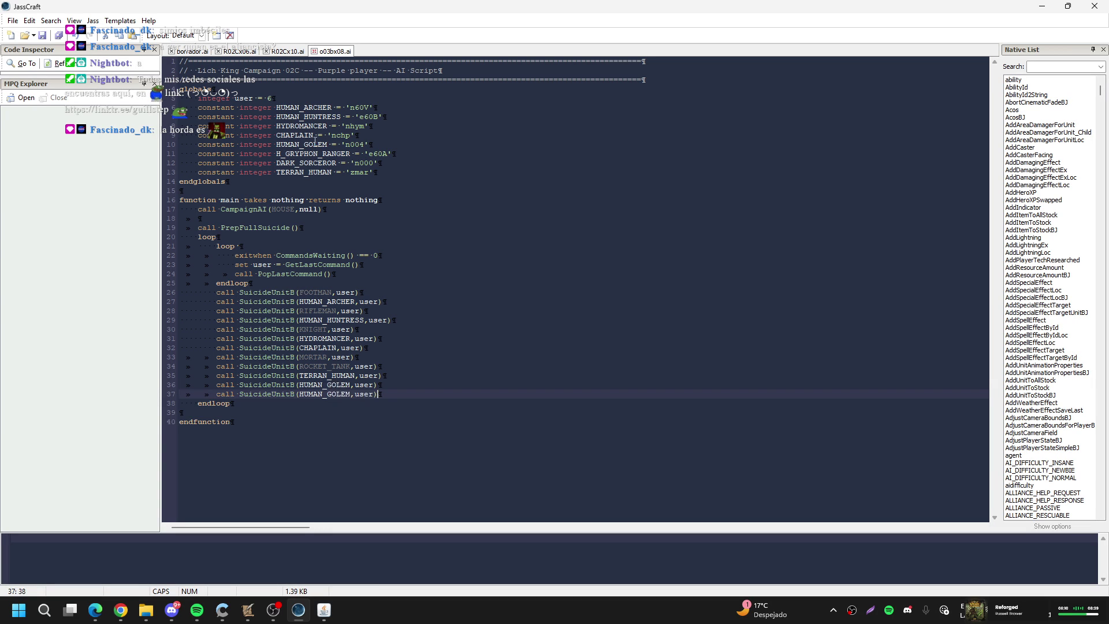
left_click_drag(300, 393, 333, 394)
type("D")
type("_SORCEROR")
key("Caps_Lock")
left_click(13, 20)
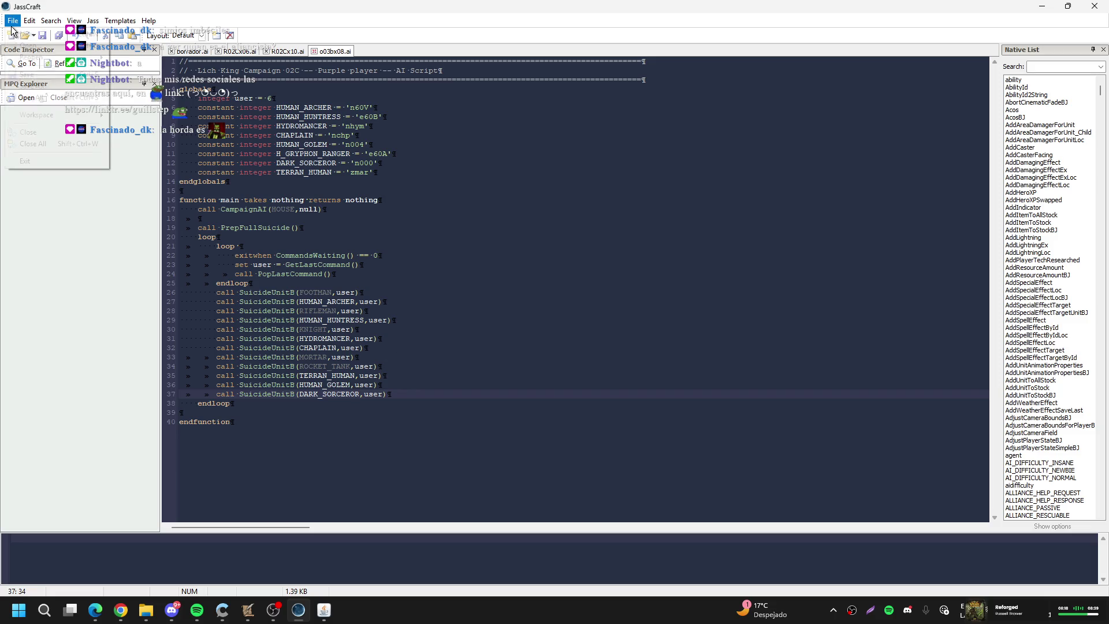
Save the edited Lich King script under a new name, R02Cx04.ai, in W3A Scripts
left_click(26, 82)
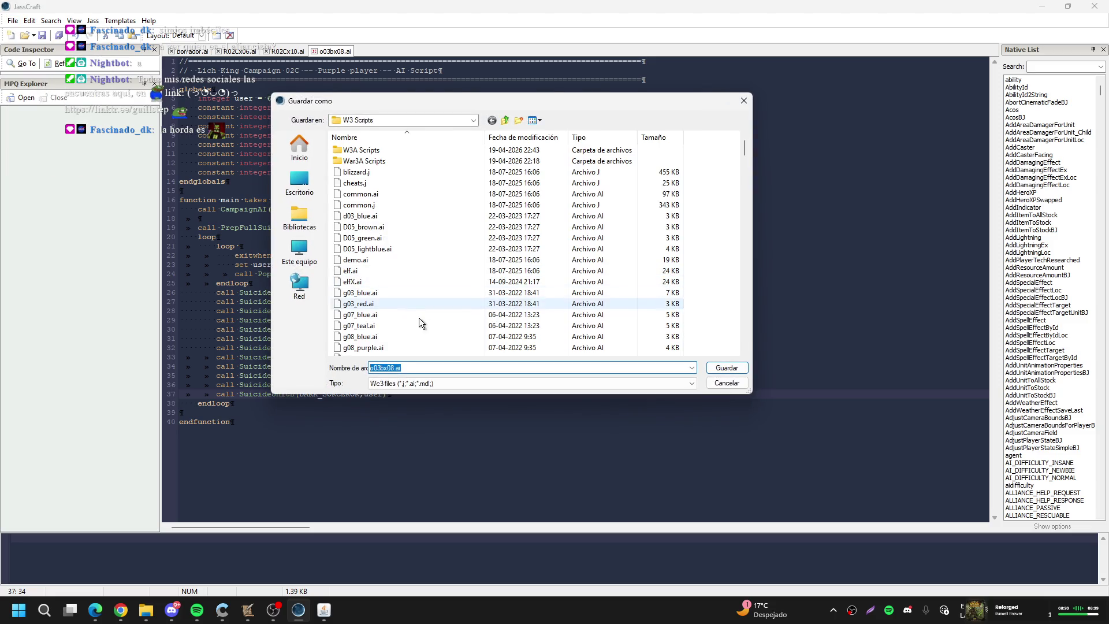
double_click(373, 151)
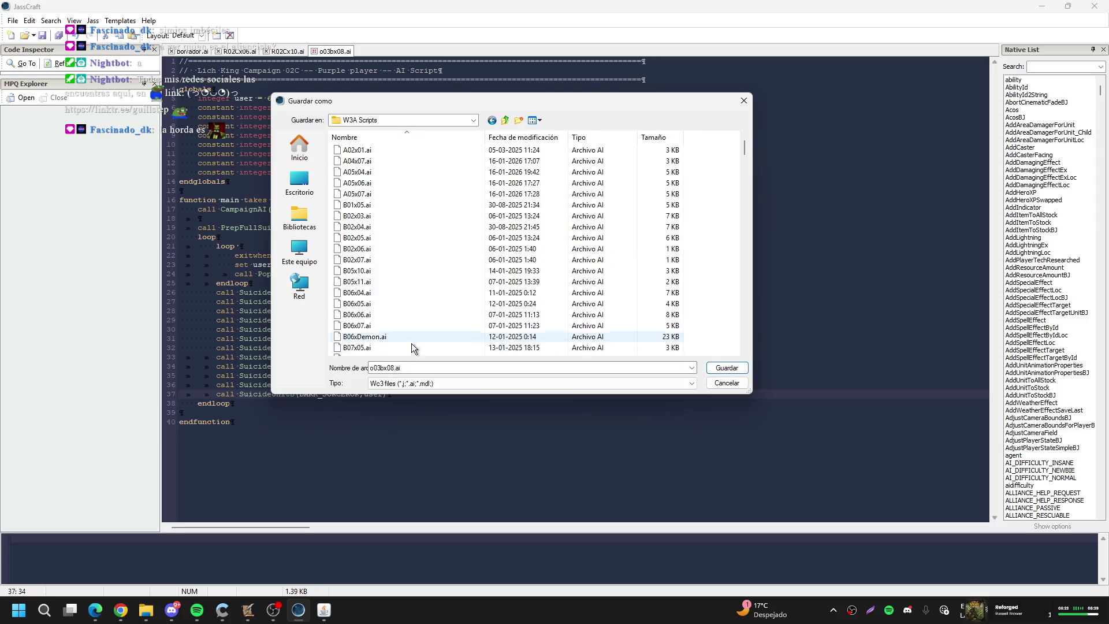
left_click(413, 368)
type("r02c")
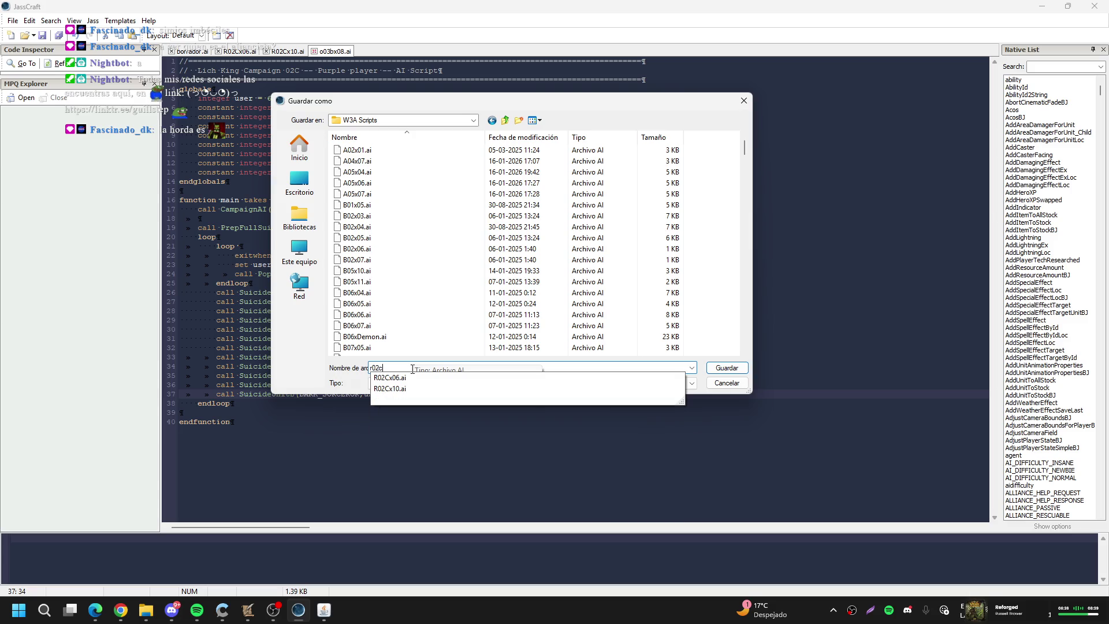
key("Down")
key("Down")
key("BackSpace")
key("BackSpace")
key("BackSpace")
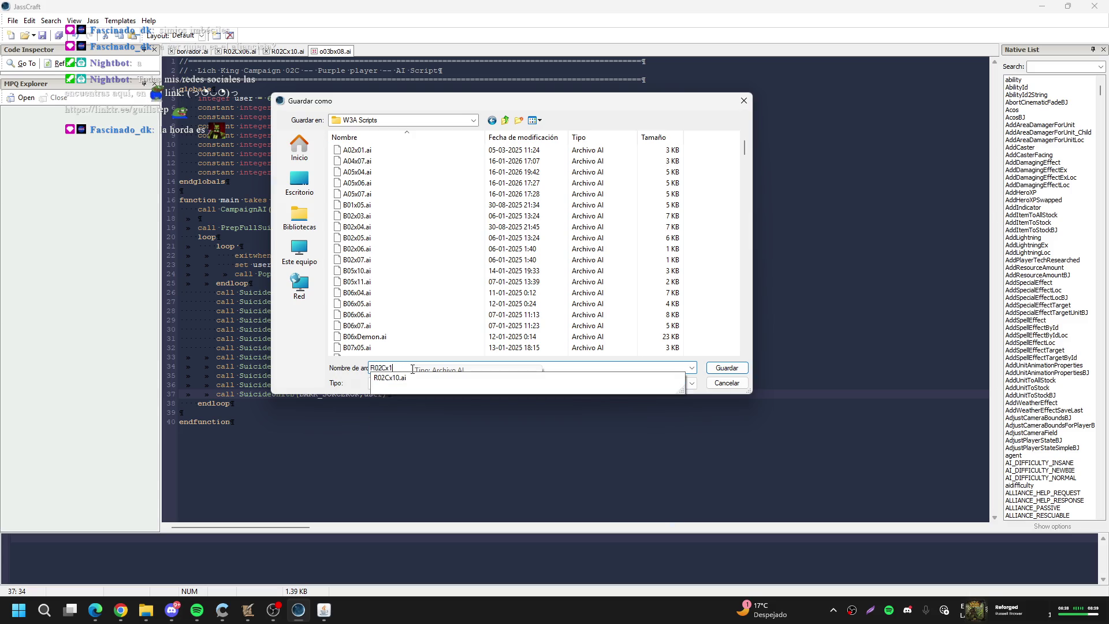
key("BackSpace")
type("04")
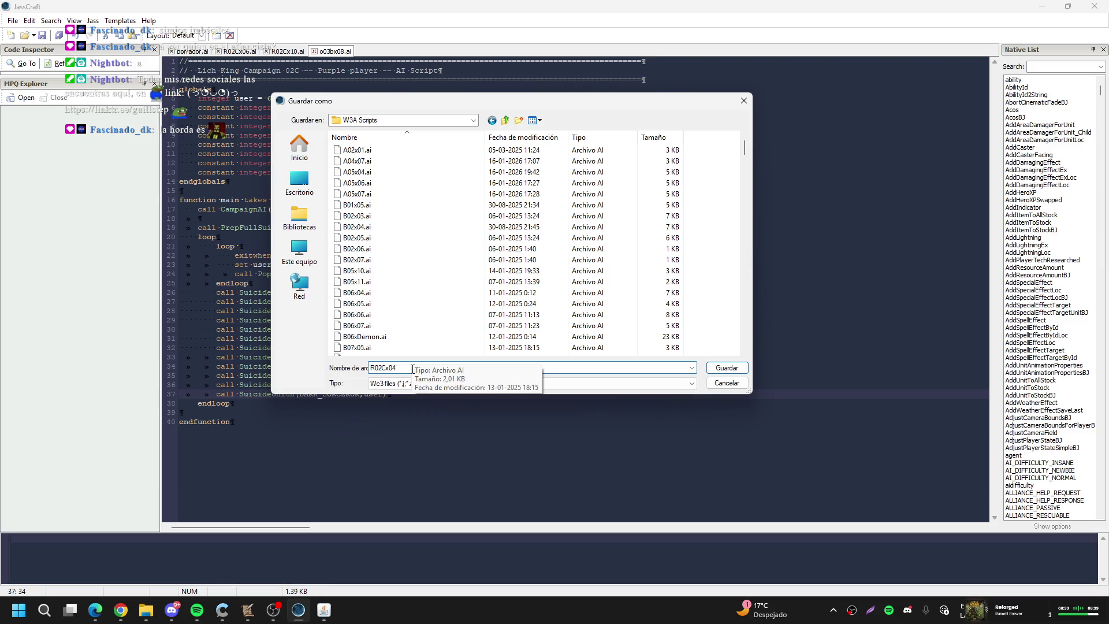
key("Return")
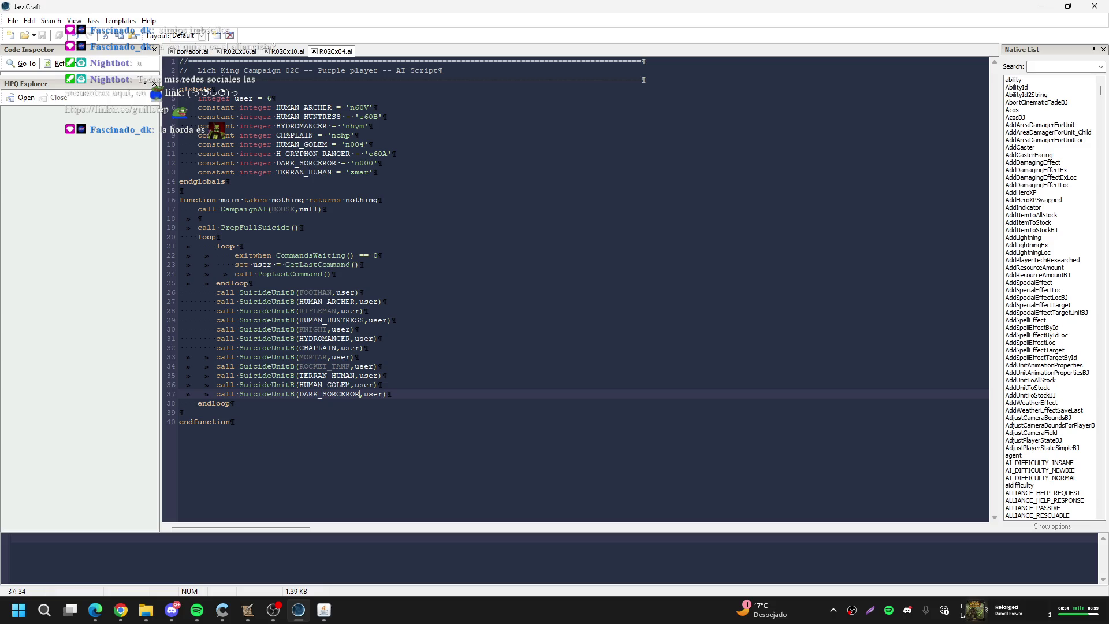
Save a copy of the script as R02Cx03.ai
left_click(12, 21)
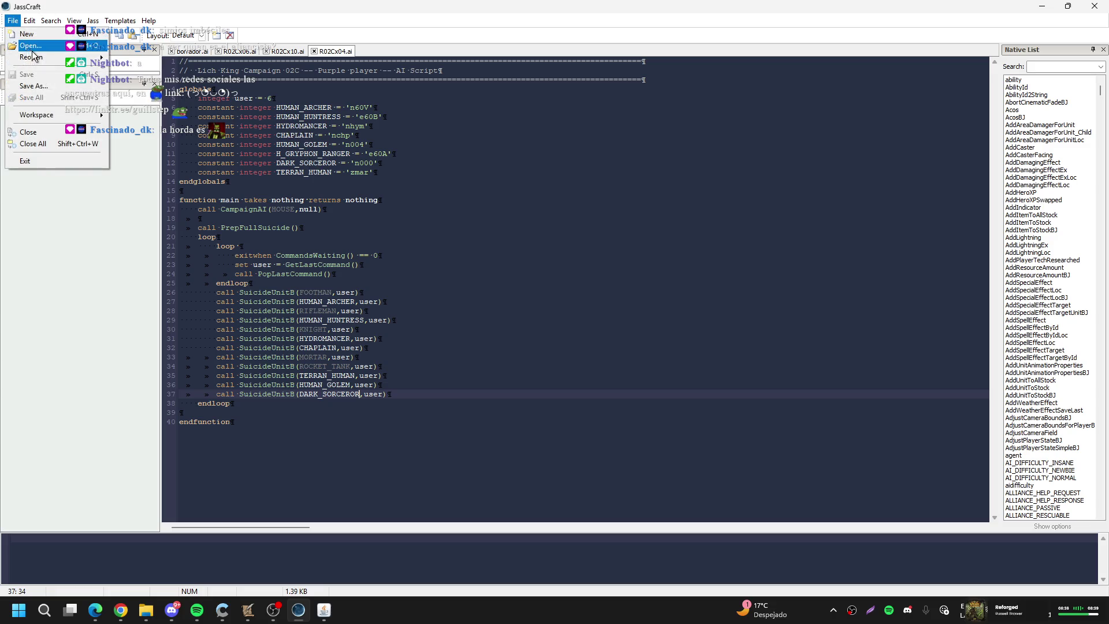
left_click(48, 86)
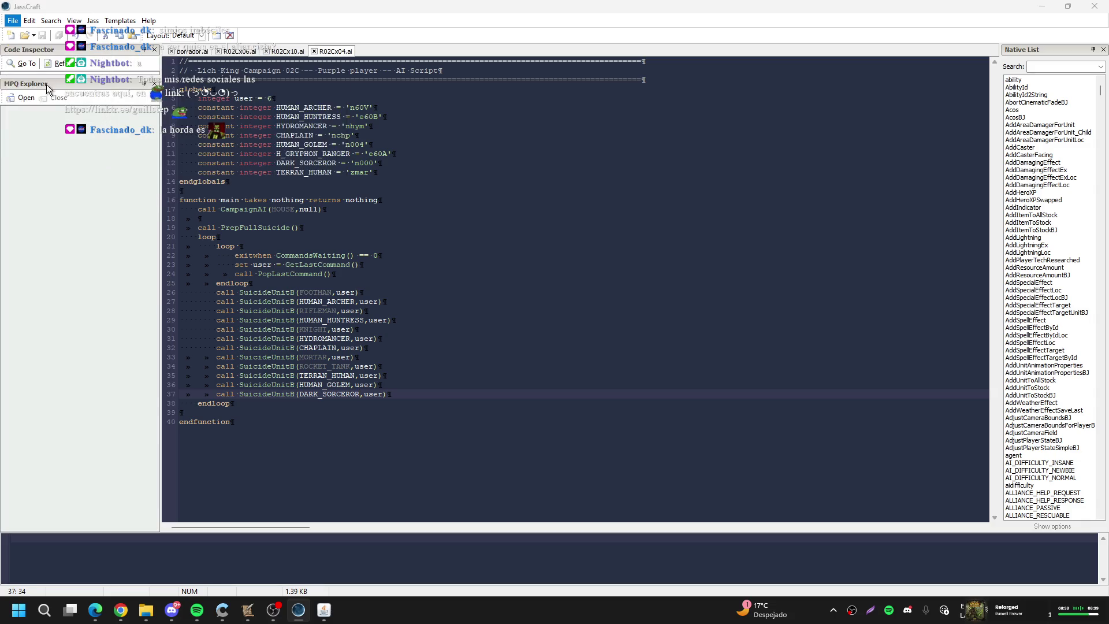
left_click(393, 370)
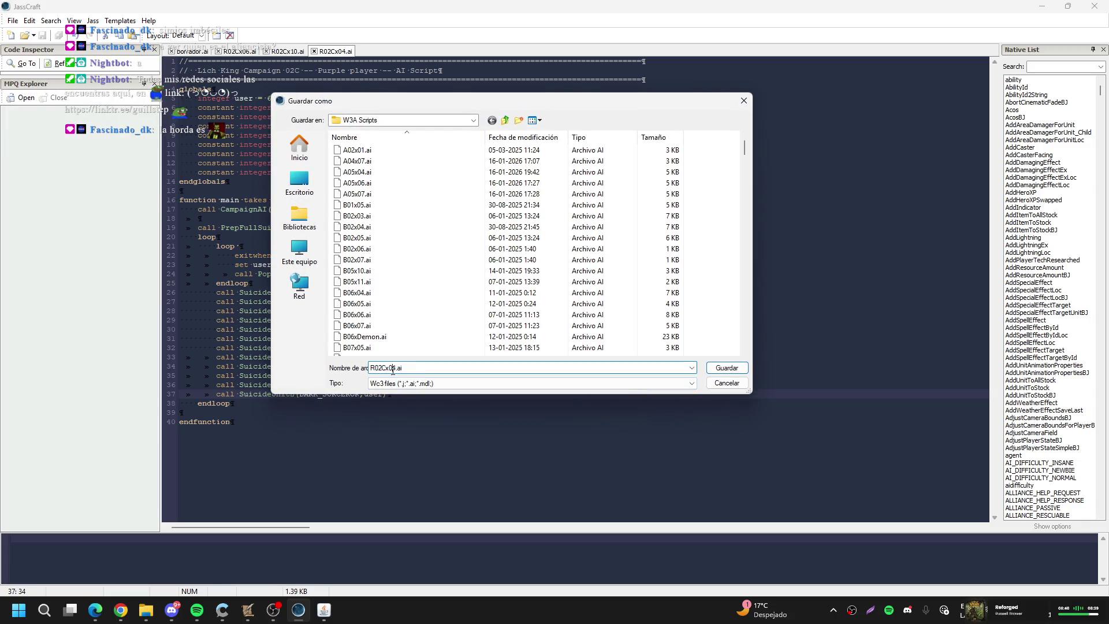
key("Delete")
type("3")
key("Return")
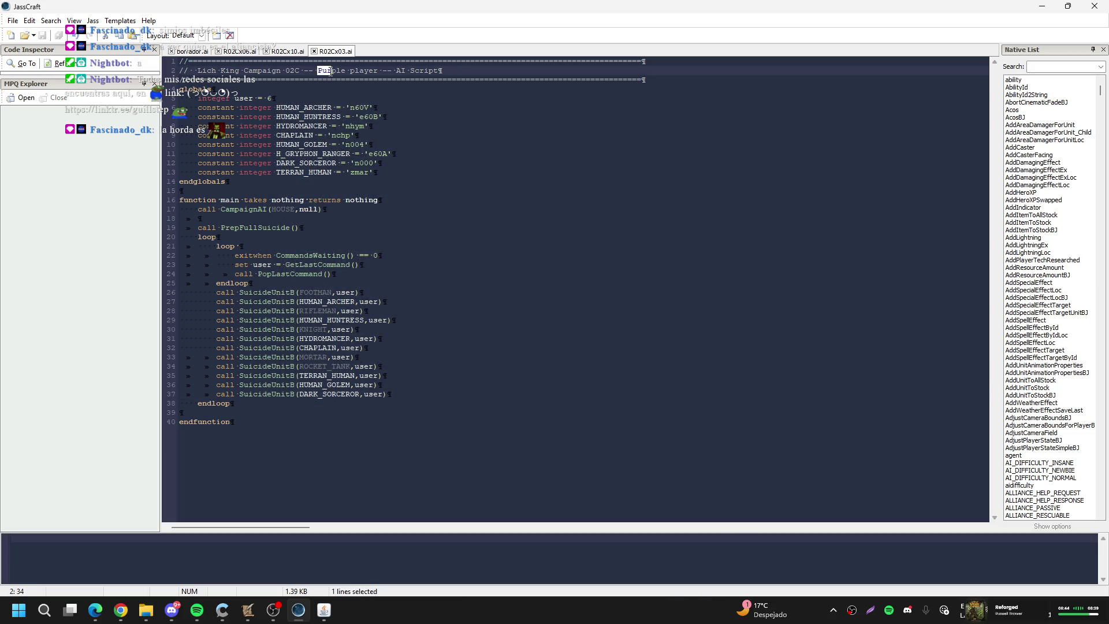
Change the header comment's Purple to Teal and save the file
left_click_drag(317, 71, 345, 70)
type("Teal")
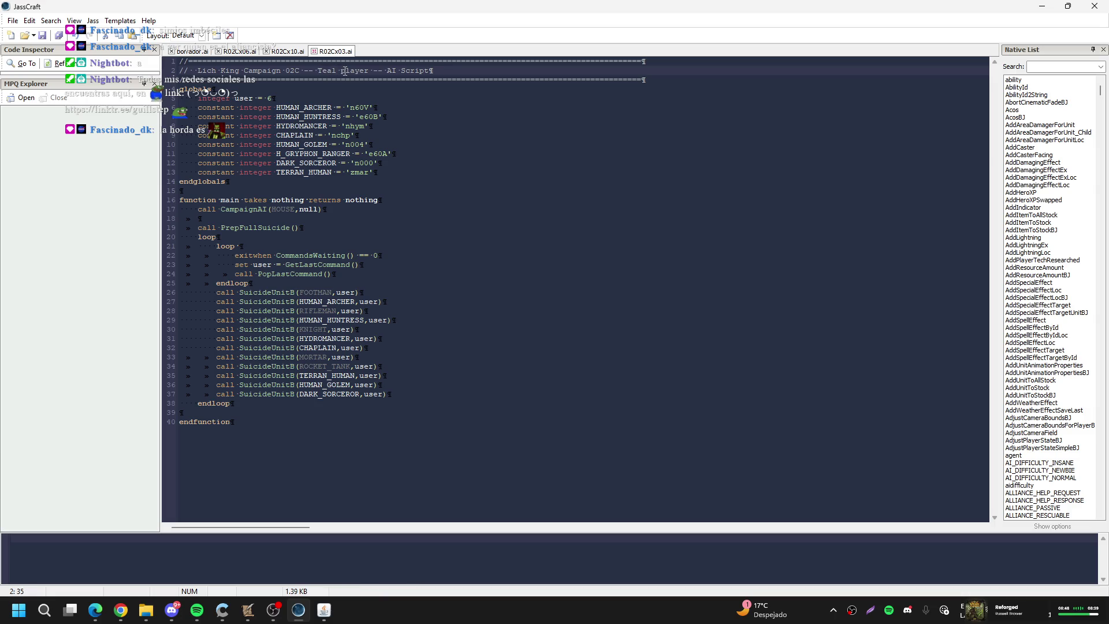
key("Return")
key("BackSpace")
key("ctrl+s")
Open F15x06.ai, the Kalimdor 15 orange player script, from the W3A Scripts folder
key("ctrl+o")
type("f")
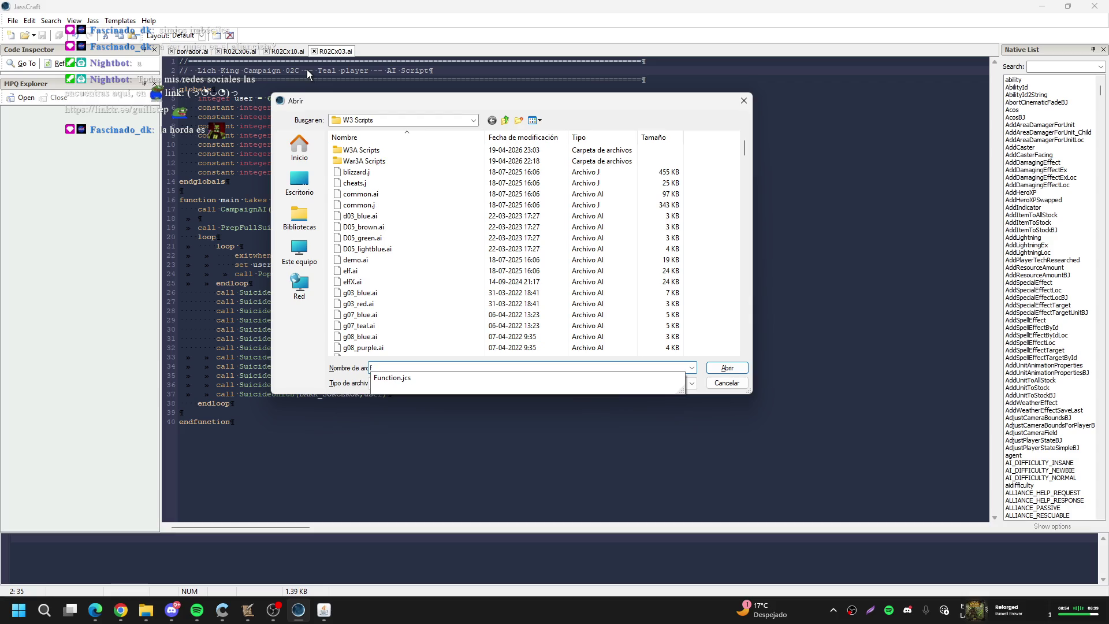
type("15")
double_click(361, 150)
type("15")
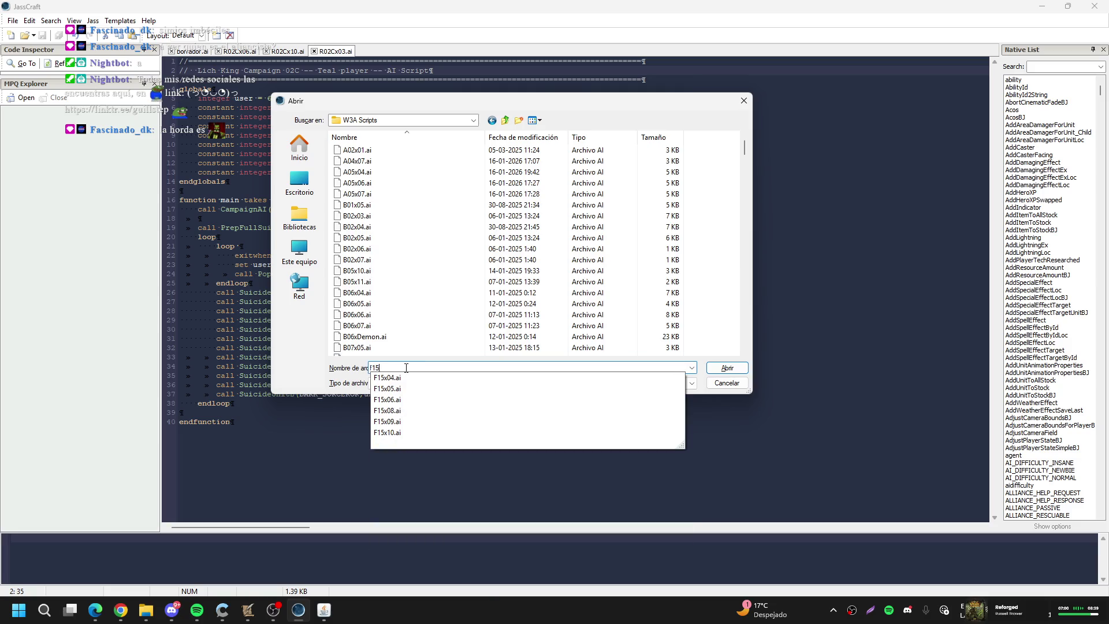
left_click(400, 400)
key("Return")
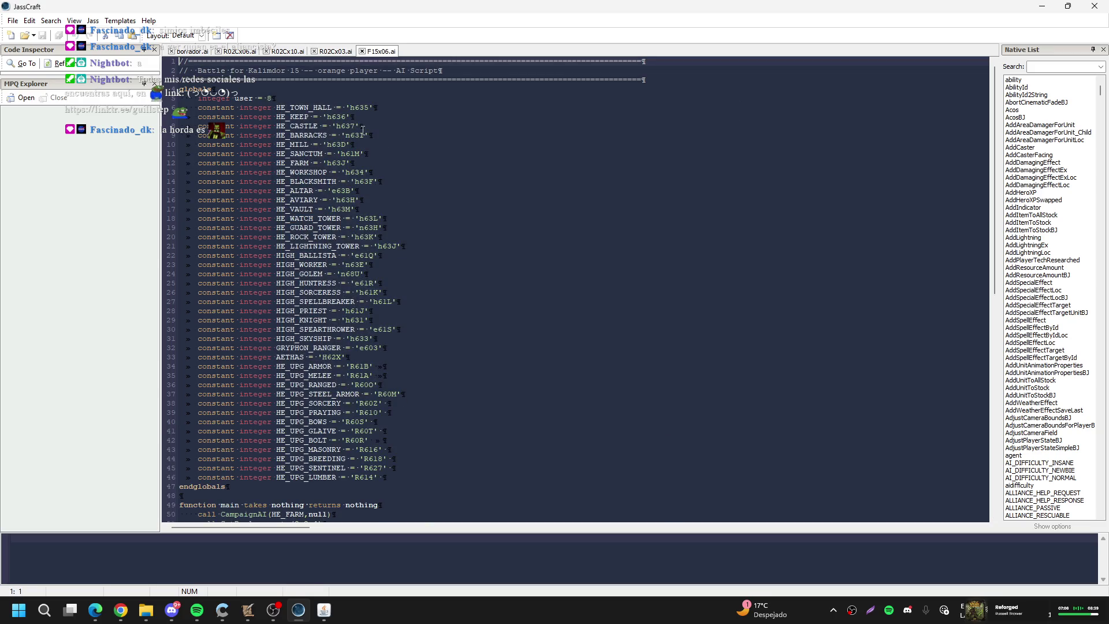
Paste F15x06's HIGH_* unit constants over the old unit constants in R02Cx03.ai
scroll(359, 116, "down", 9)
scroll(380, 237, "up", 9)
mouse_move(400, 332)
left_mouse_down()
mouse_move(129, 289)
mouse_move(79, 254)
left_mouse_up()
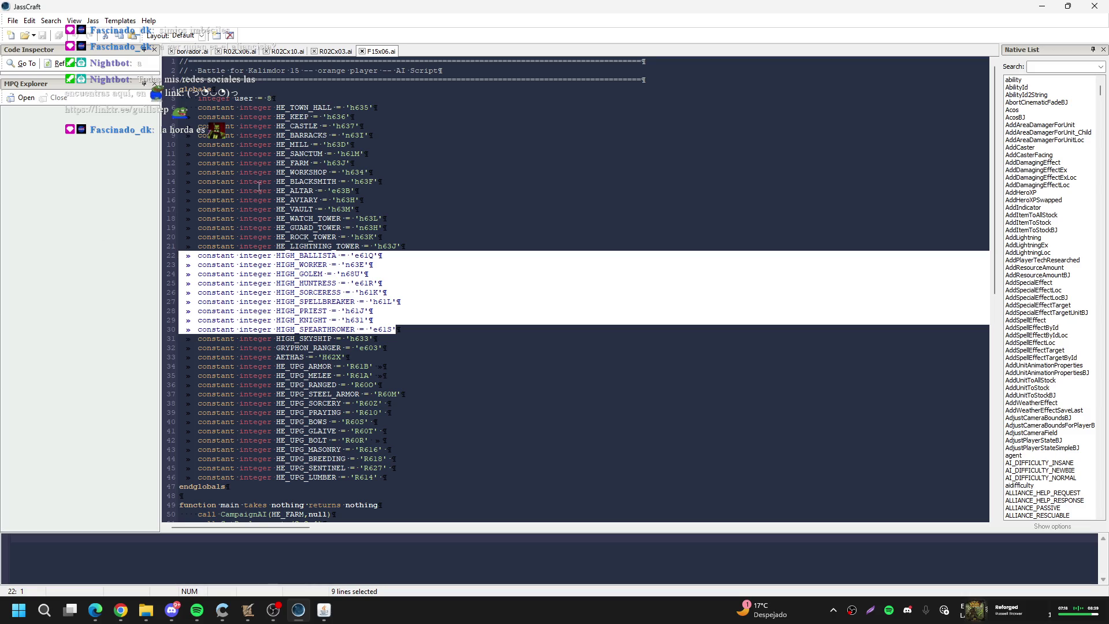
left_click(335, 52)
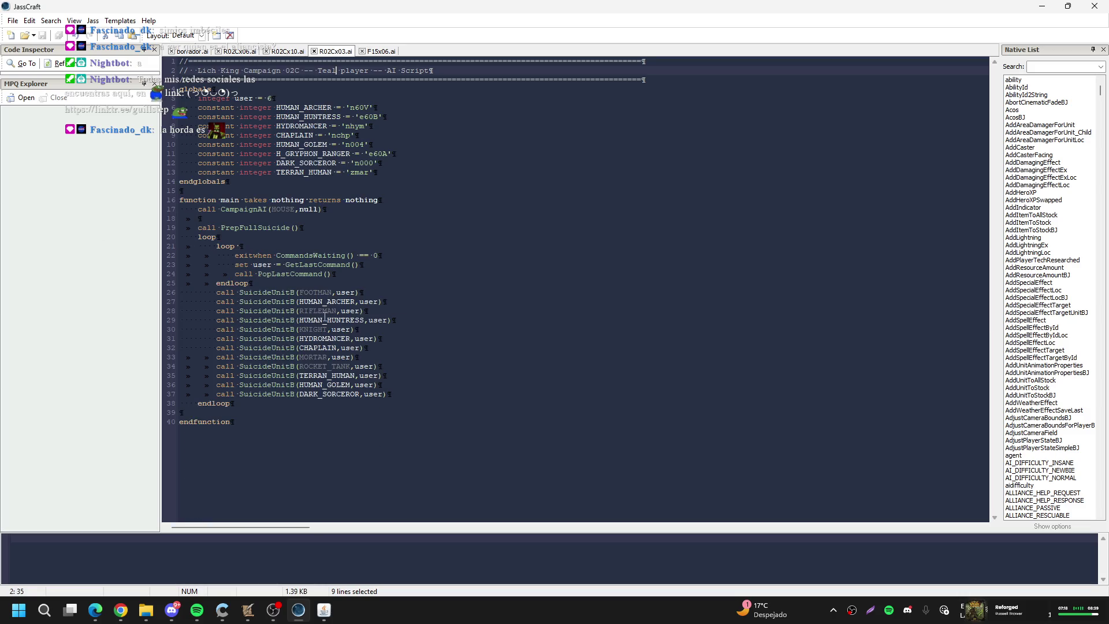
mouse_move(403, 167)
left_mouse_down()
mouse_move(225, 164)
mouse_move(107, 110)
left_mouse_up()
key("ctrl+v")
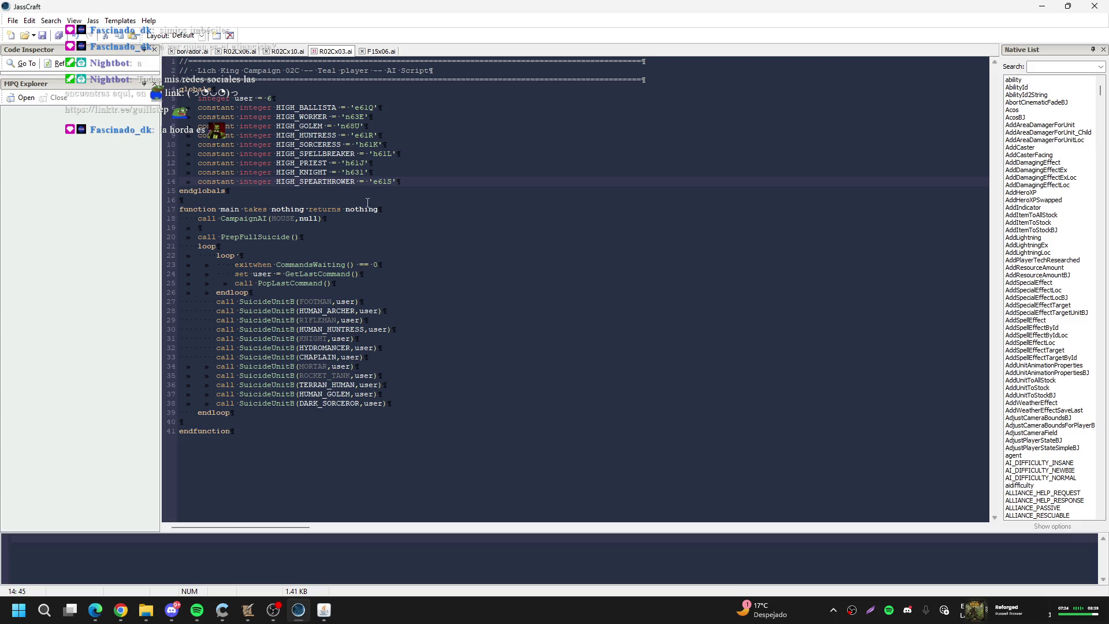
Copy the HE_FARM constant from F15x06.ai into the Teal script's globals
left_click_drag(272, 219, 290, 220)
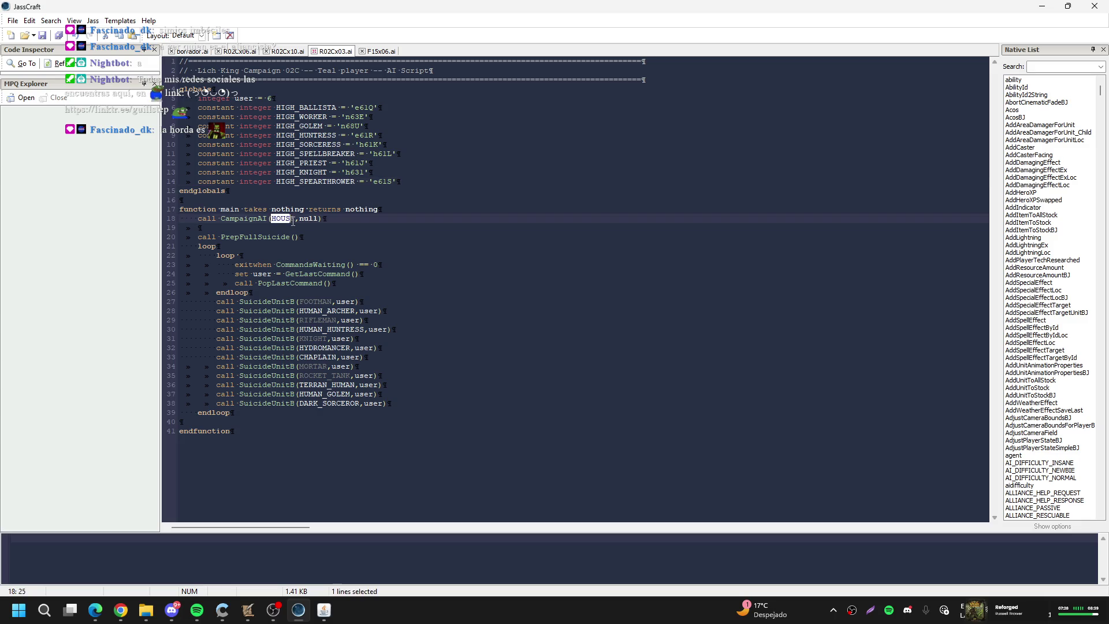
left_click(365, 53)
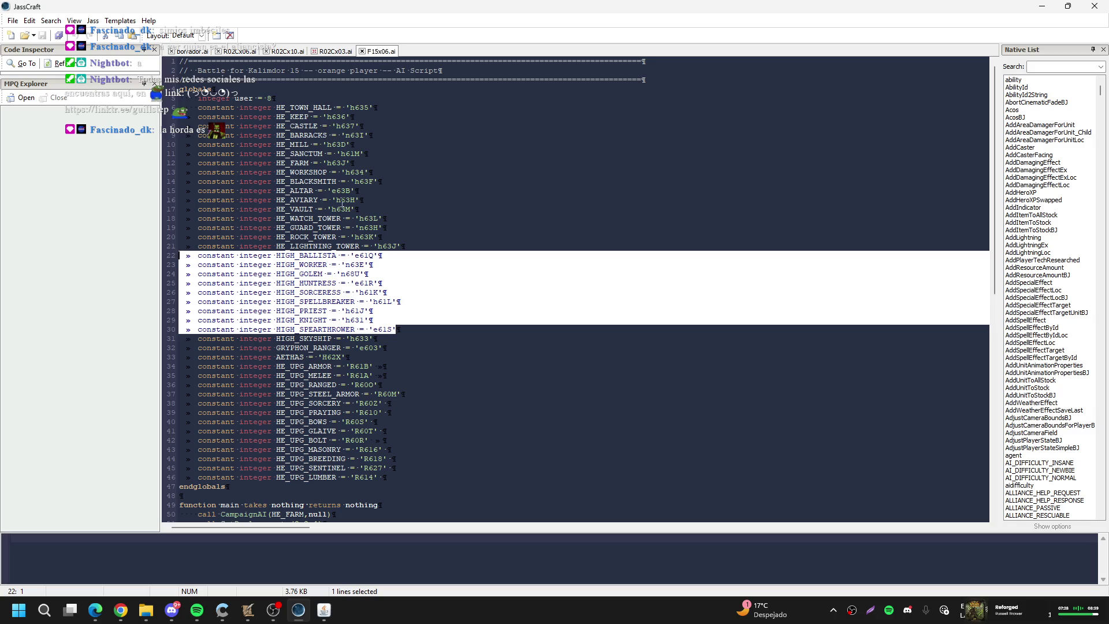
mouse_move(347, 163)
left_mouse_down()
mouse_move(353, 155)
mouse_move(143, 158)
left_mouse_up()
left_click(330, 52)
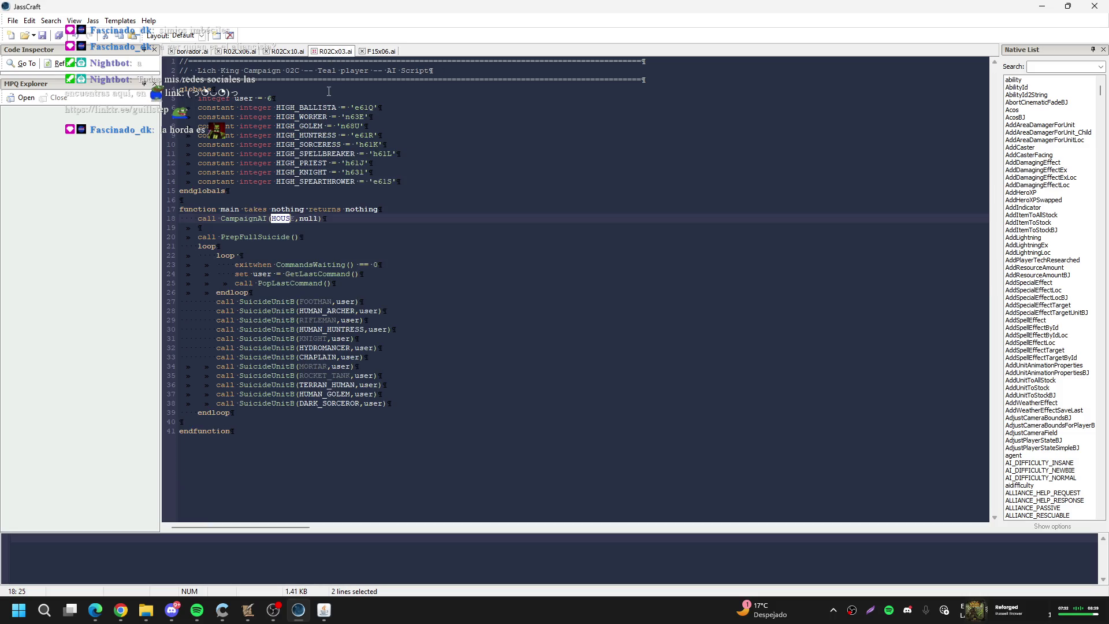
key("Return")
key("ctrl+v")
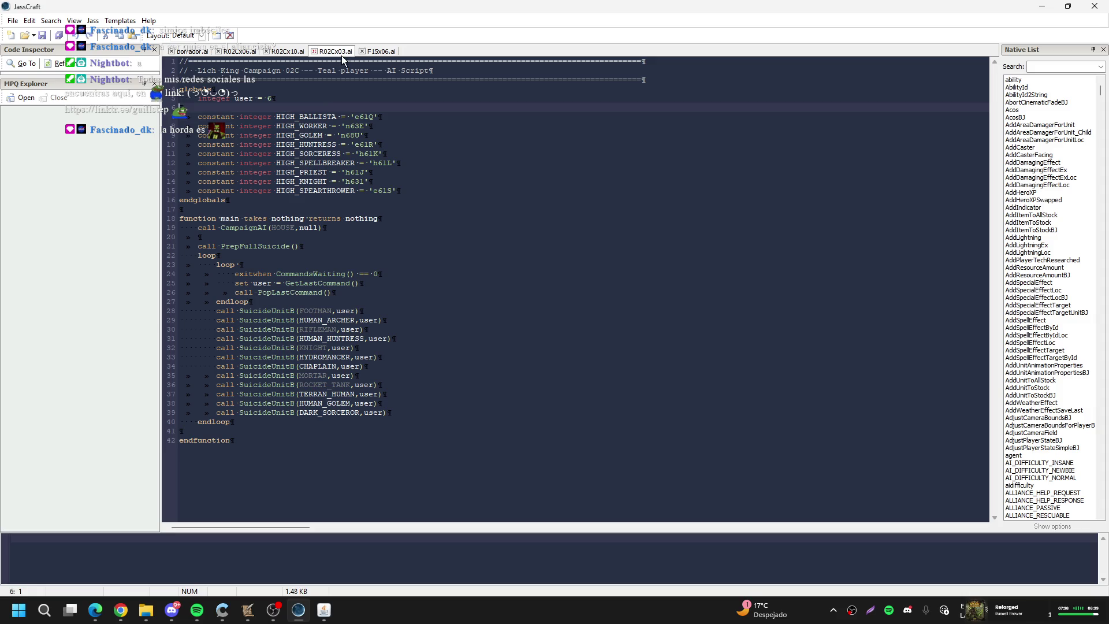
left_click(379, 51)
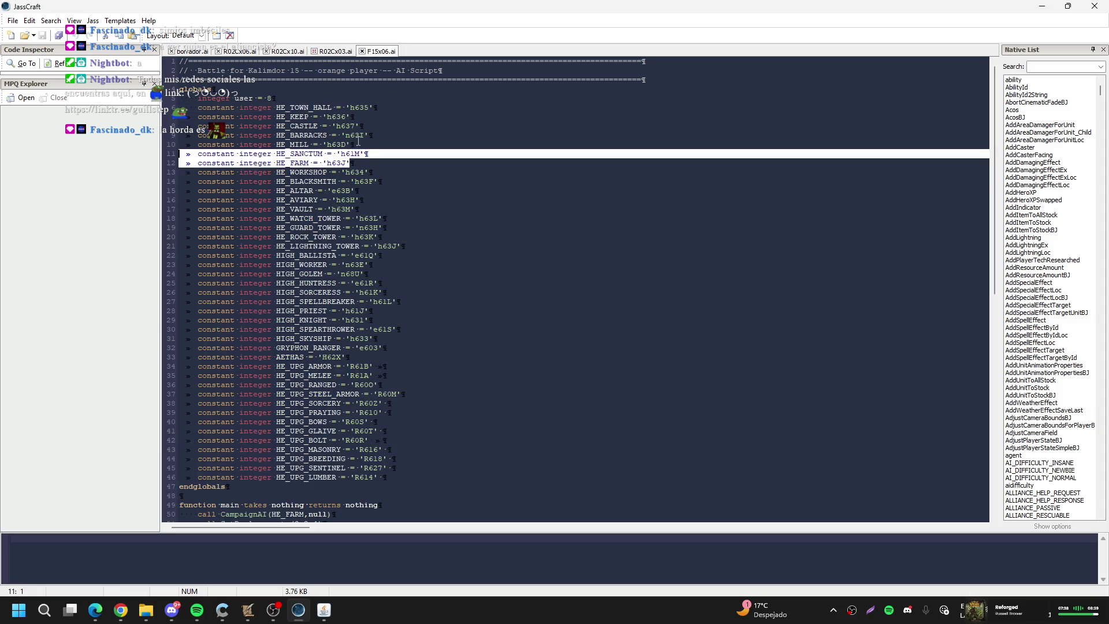
triple_click(356, 164)
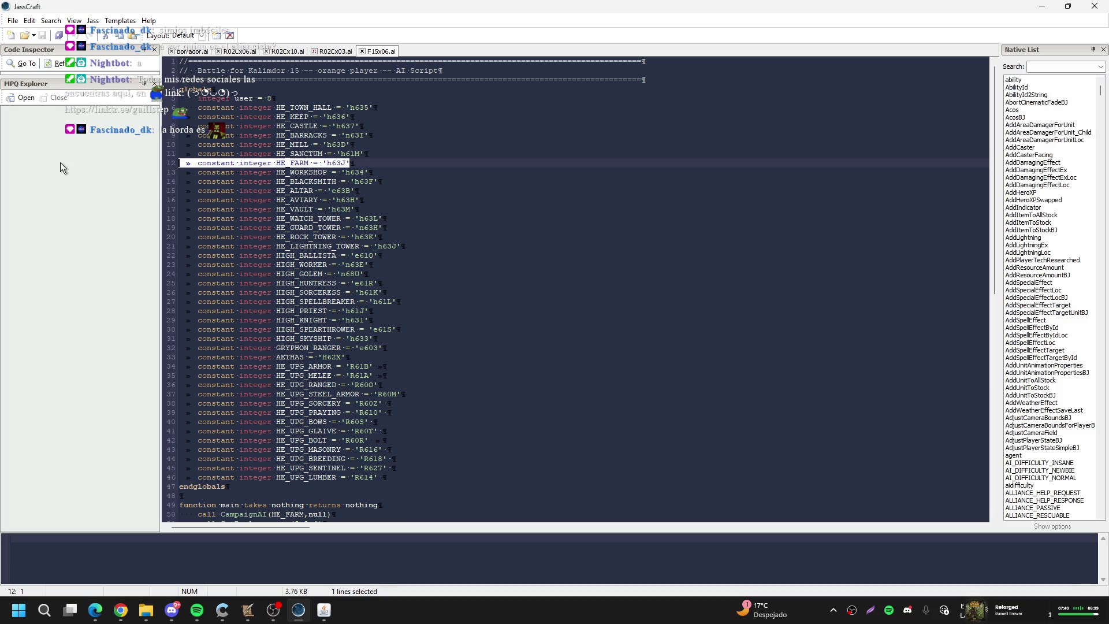
left_click(349, 51)
type("constant integer HE_FARM = 'h63J'")
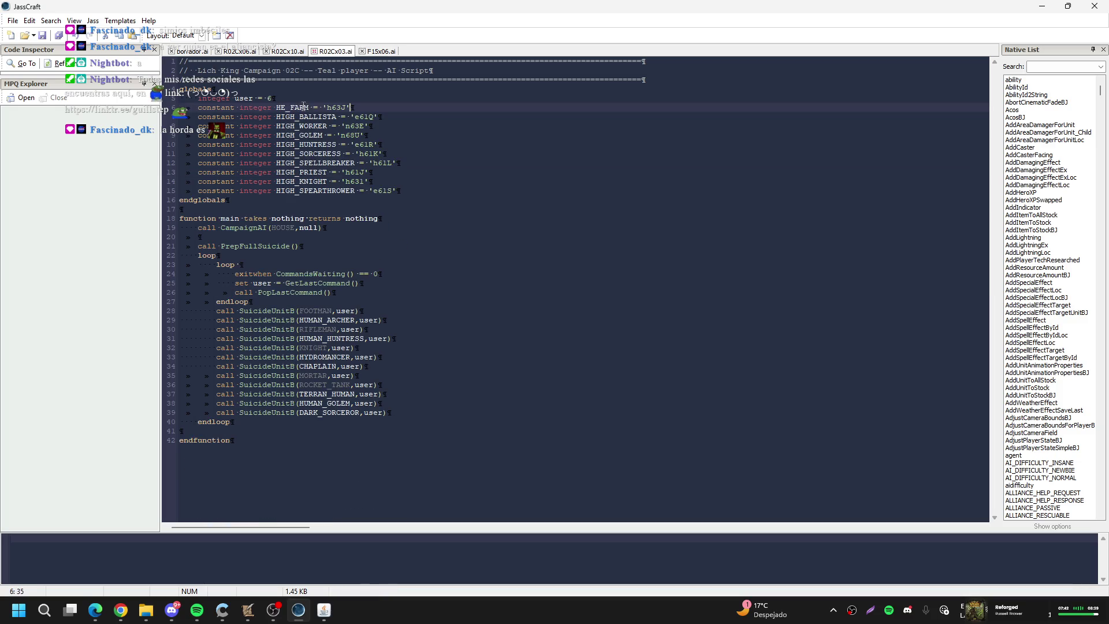
left_click_drag(275, 227, 291, 228)
key("Caps_Lock")
key("BackSpace")
type("_FARM")
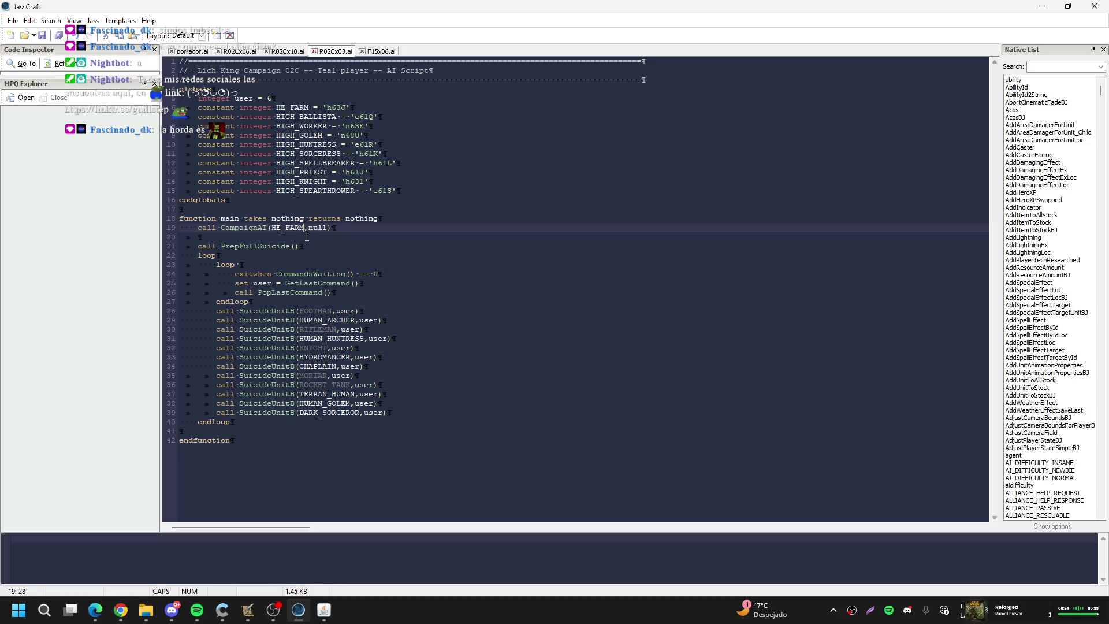
left_click(319, 301)
left_click(321, 311)
left_click(322, 357)
left_click(323, 402)
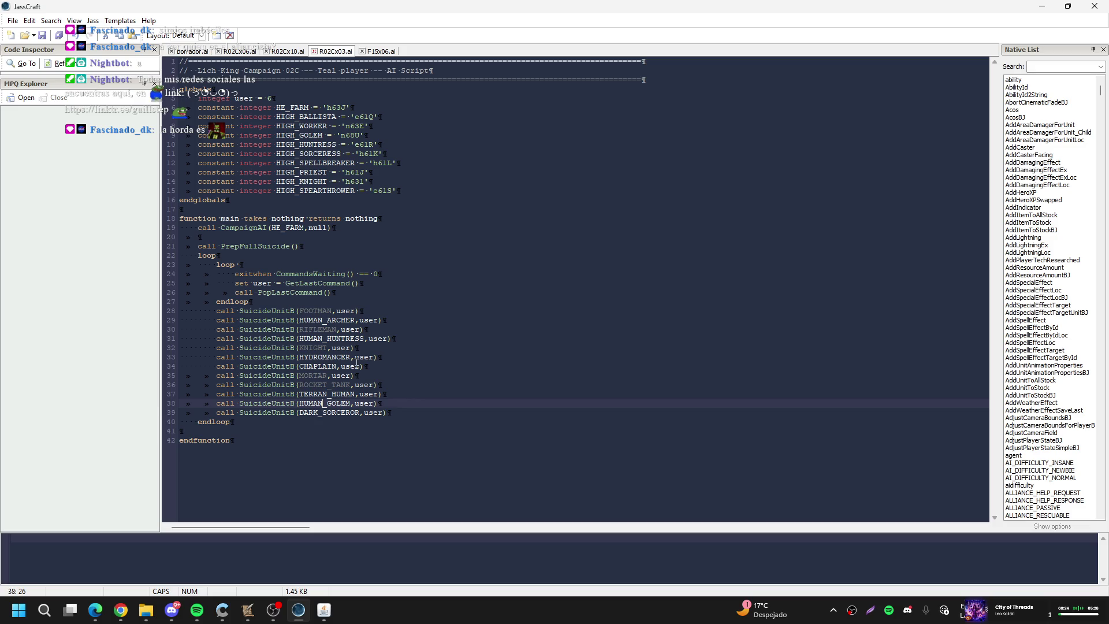
left_click(313, 181)
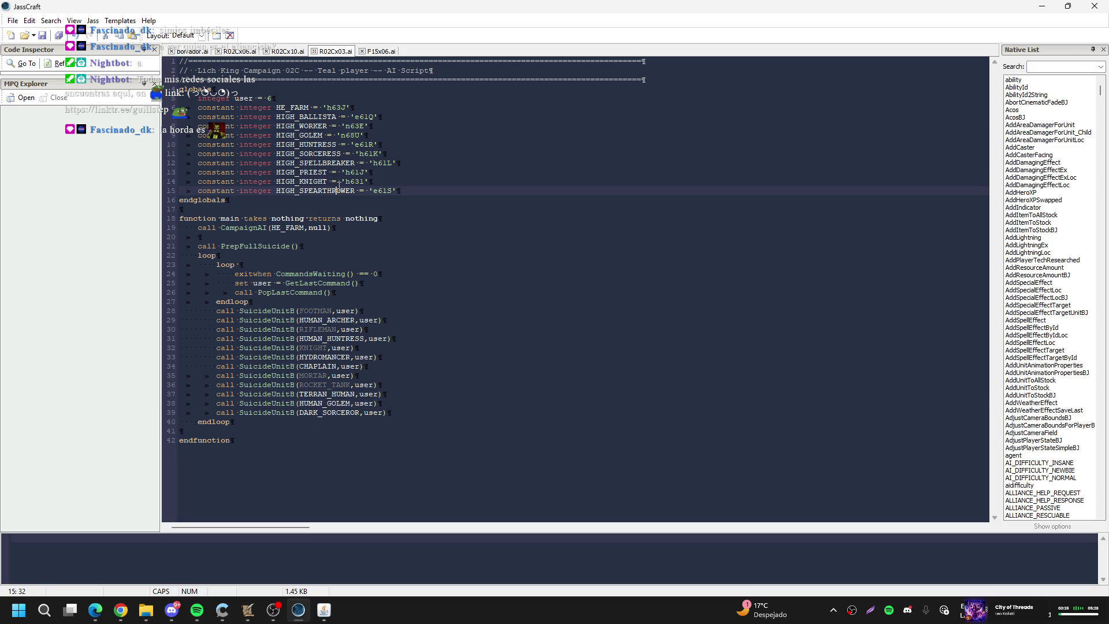
left_click(379, 51)
left_click(342, 50)
left_click(379, 402)
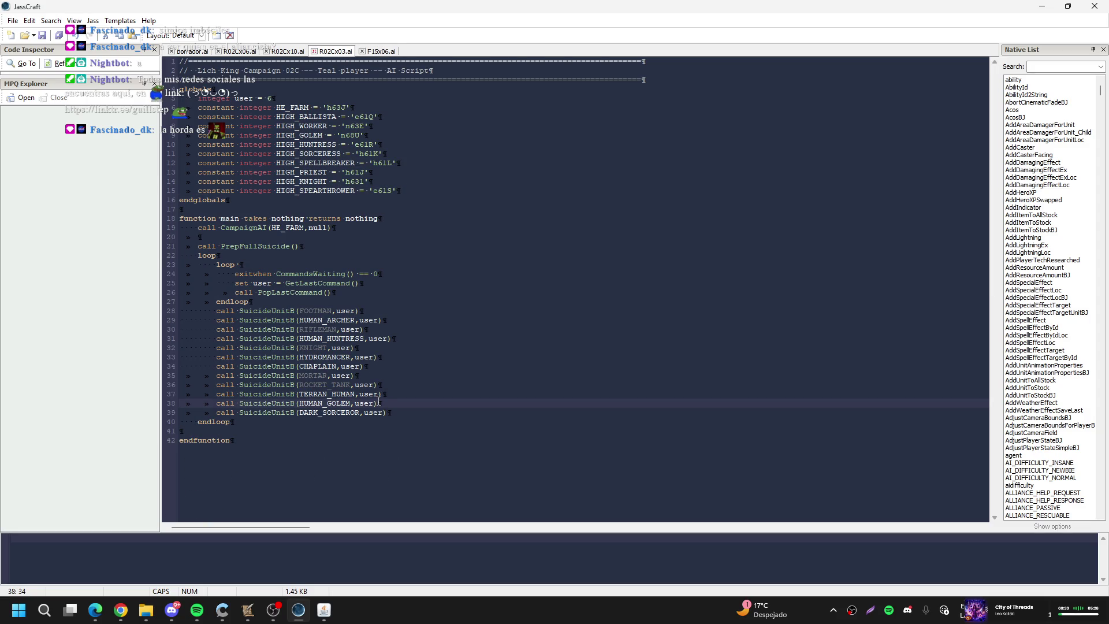
left_click(410, 189)
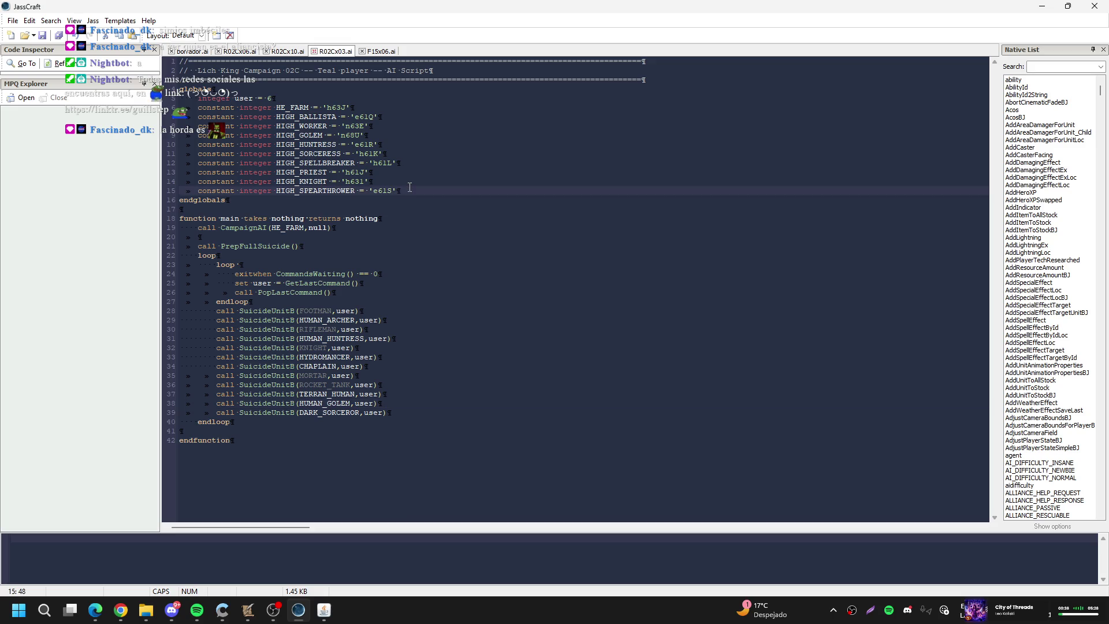
key("BackSpace")
key("BackSpace")
left_click(389, 51)
Paste F15x06's lines 83–95 over lines 29–39, remove SKYSHIP and GRYPHON_RANGER calls, and save
scroll(370, 276, "down", 15)
mouse_move(396, 488)
left_mouse_down()
mouse_move(324, 489)
mouse_move(243, 445)
mouse_move(150, 365)
mouse_move(122, 374)
left_mouse_up()
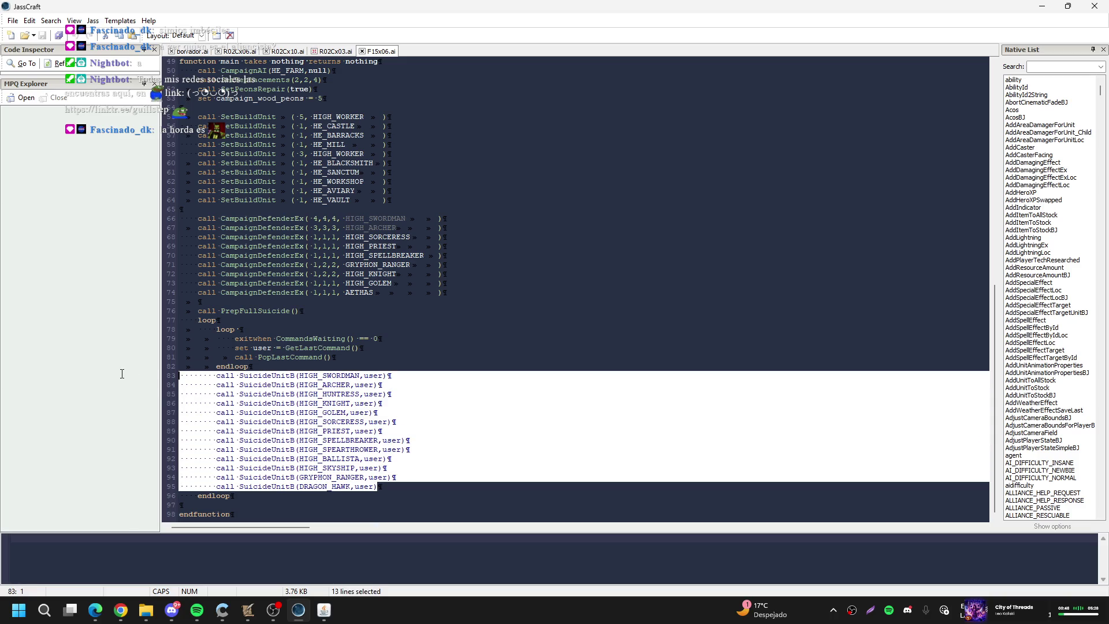
left_click(361, 51)
mouse_move(390, 412)
left_mouse_down()
mouse_move(179, 375)
mouse_move(130, 323)
left_mouse_up()
left_click_drag(389, 419, 172, 423)
key("Delete")
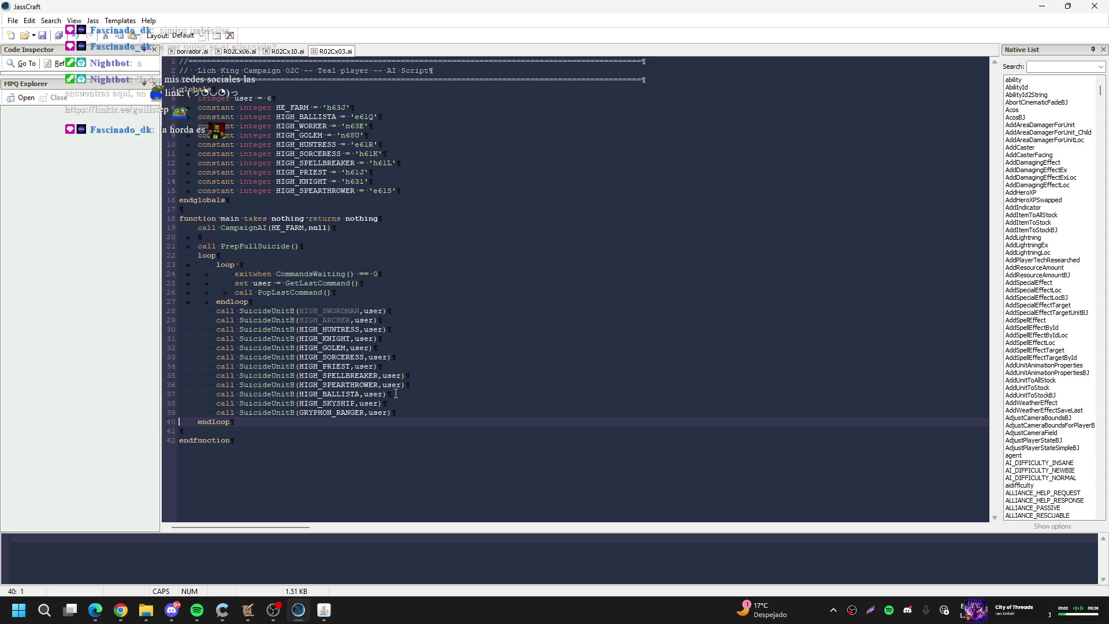
left_click_drag(383, 403, 179, 404)
left_click_drag(391, 413, 112, 400)
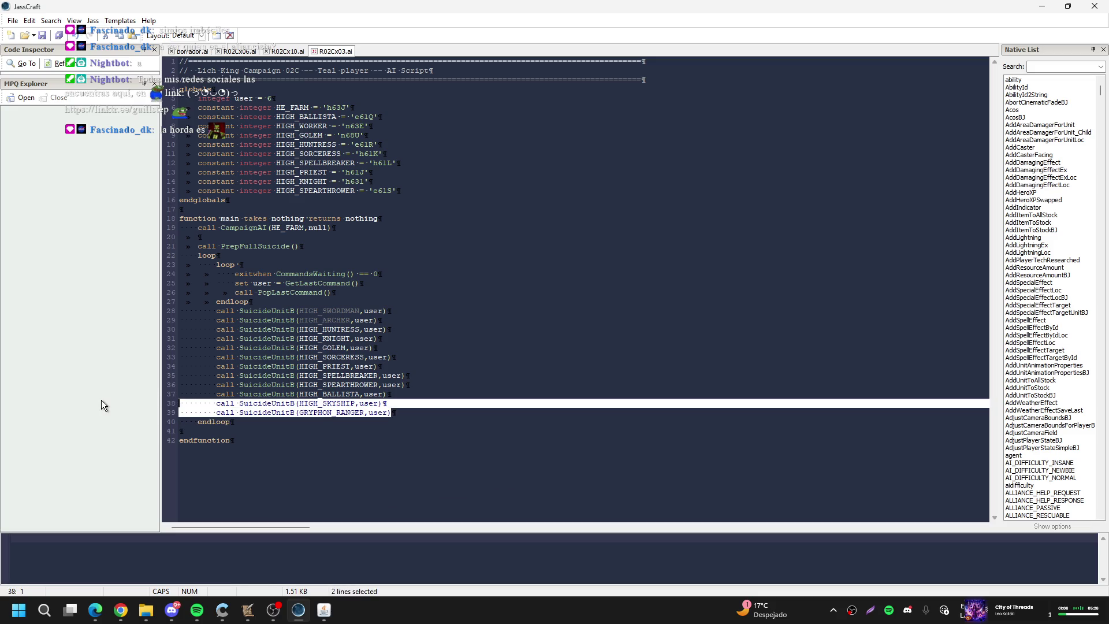
key("Delete")
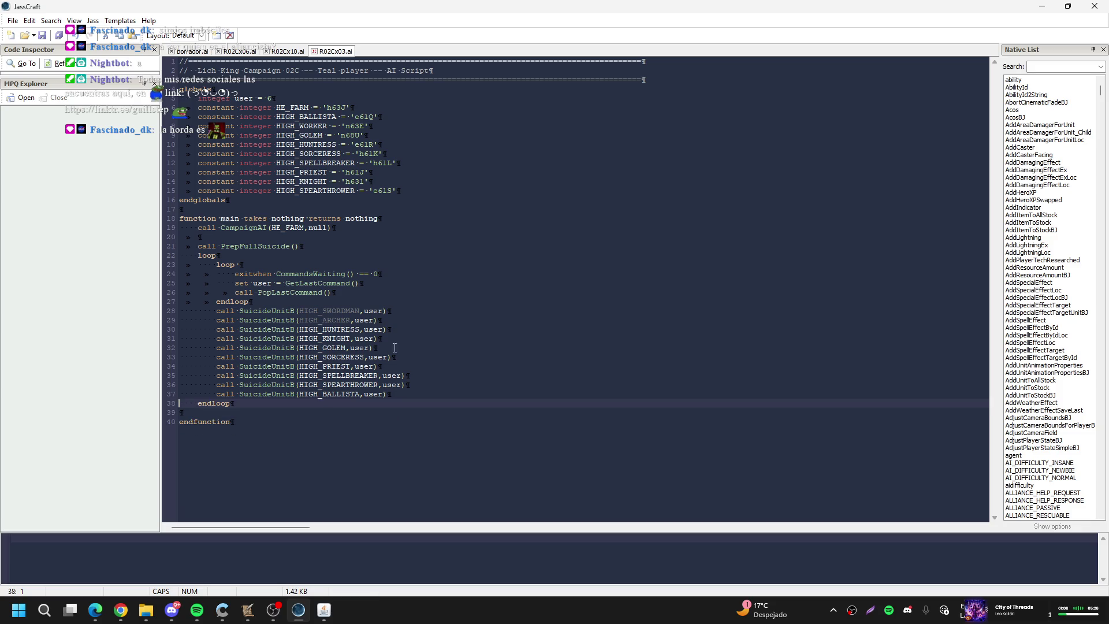
key("ctrl+s")
Syntax-check R02Cx03.ai in the JASS checker instead of R02Cx10, confirming there are no errors
left_click(324, 610)
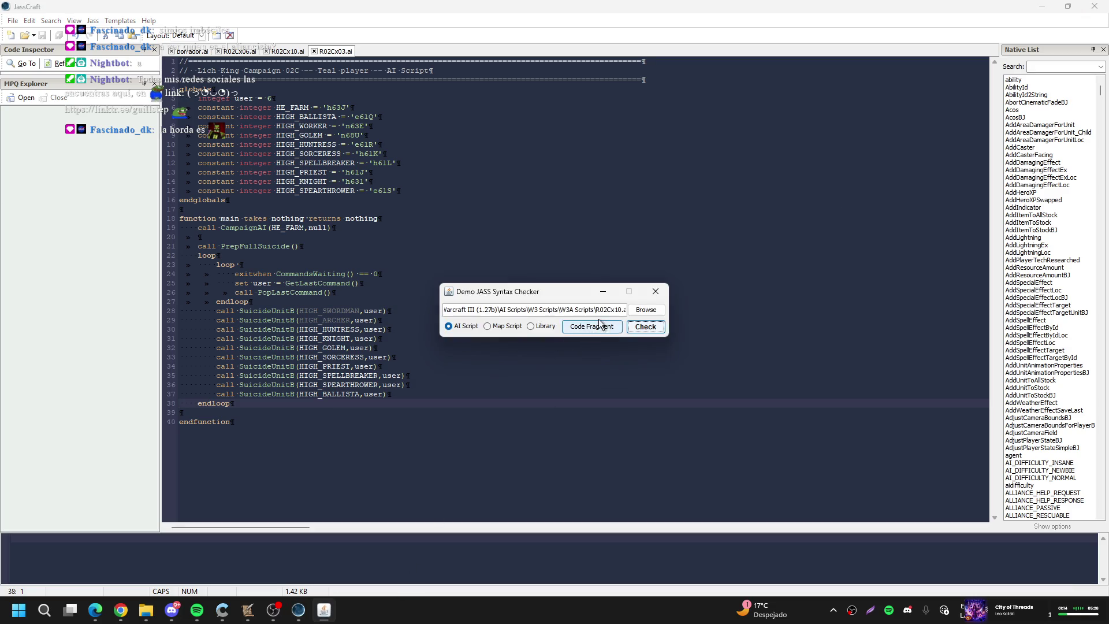
left_click(616, 306)
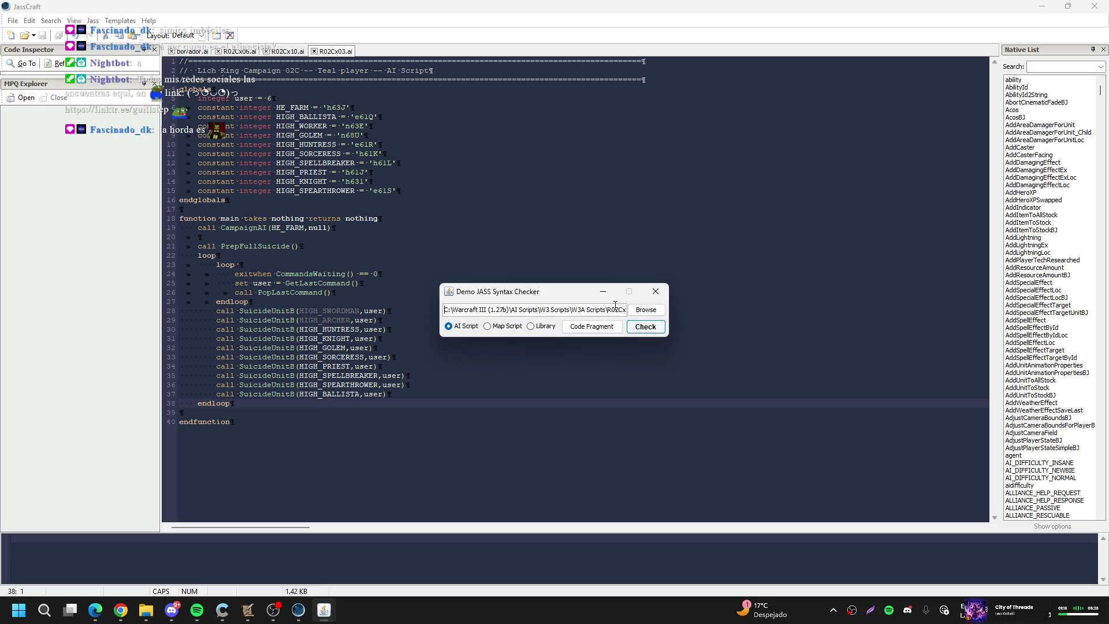
left_click(625, 309)
key("Left")
key("Left")
key("Left")
key("BackSpace")
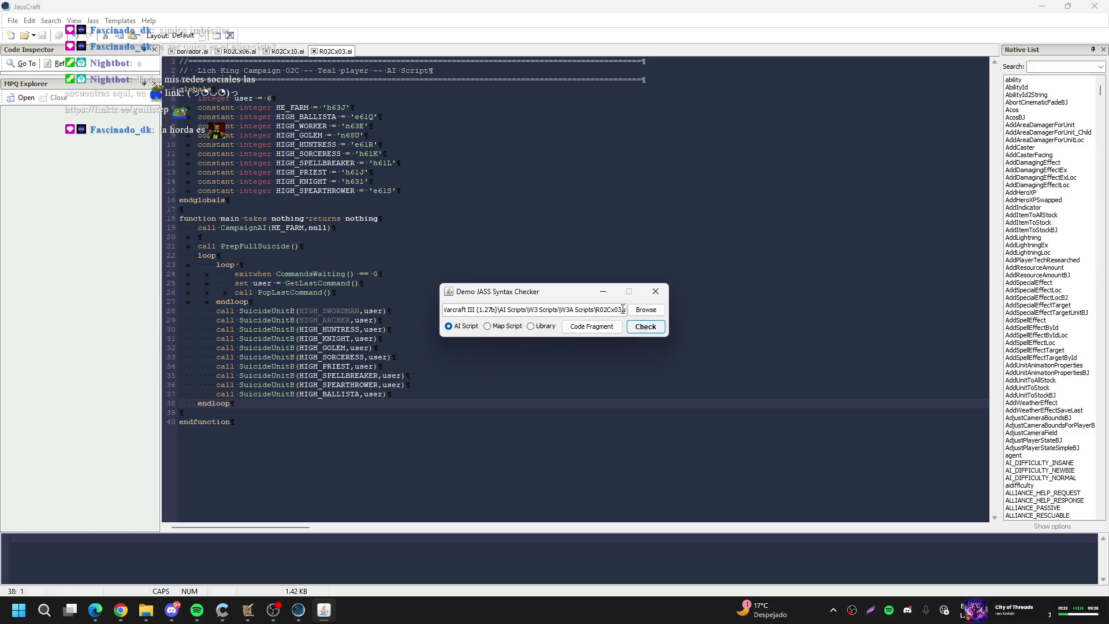
left_click(646, 331)
key("Return")
key("Return")
key("Return")
left_click(655, 291)
Back in the World Editor, drop the Francotirador unit brush and open the Import Manager with F12
key("alt+Tab")
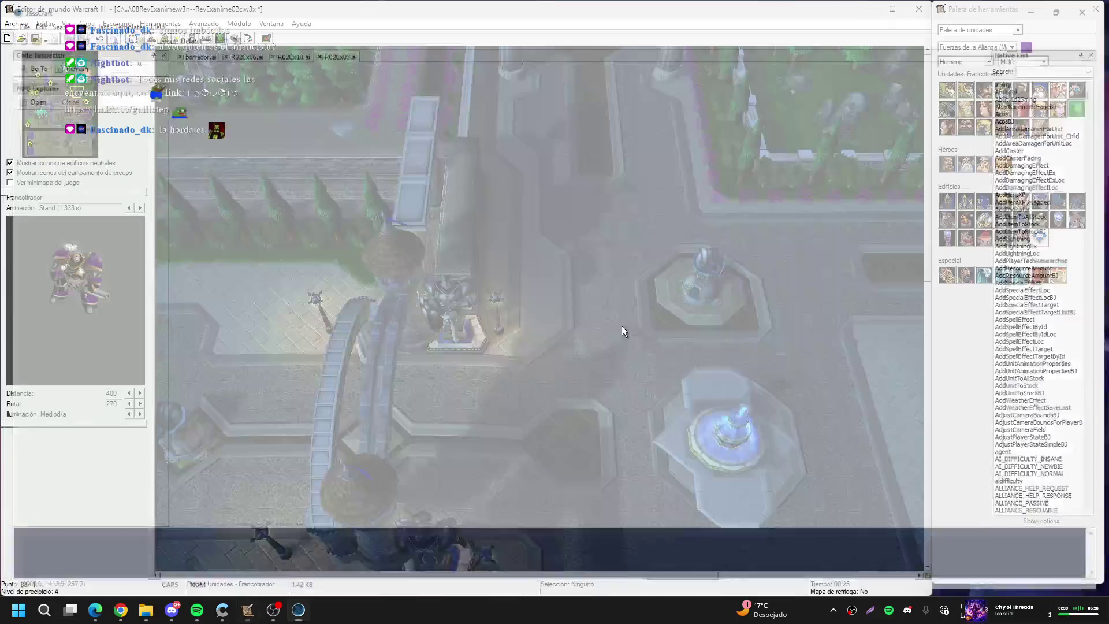
right_click(334, 214)
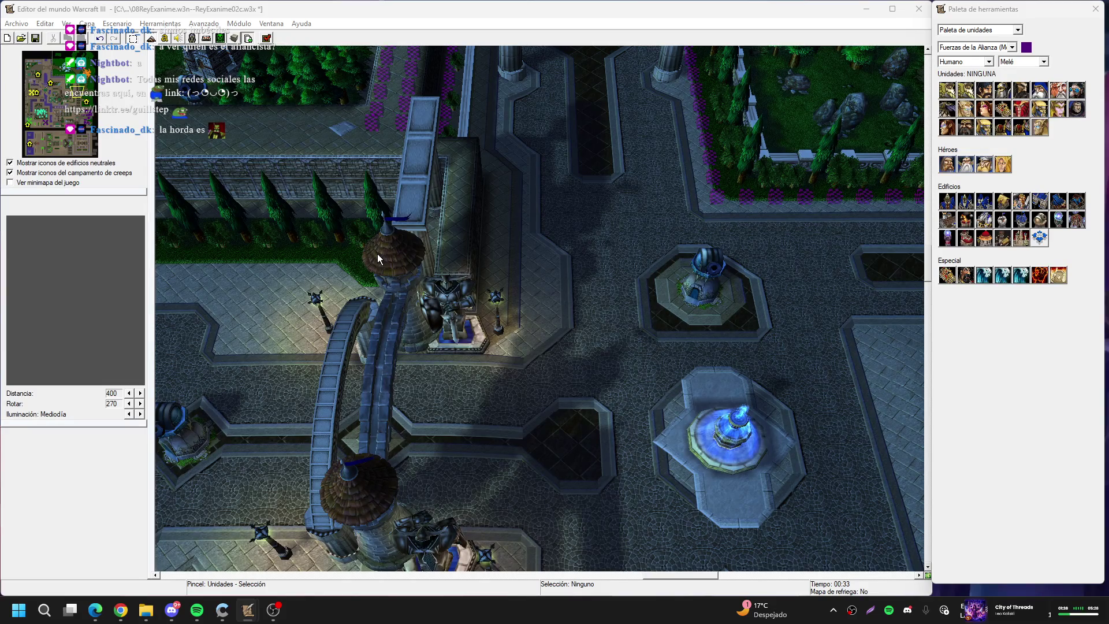
key("F12")
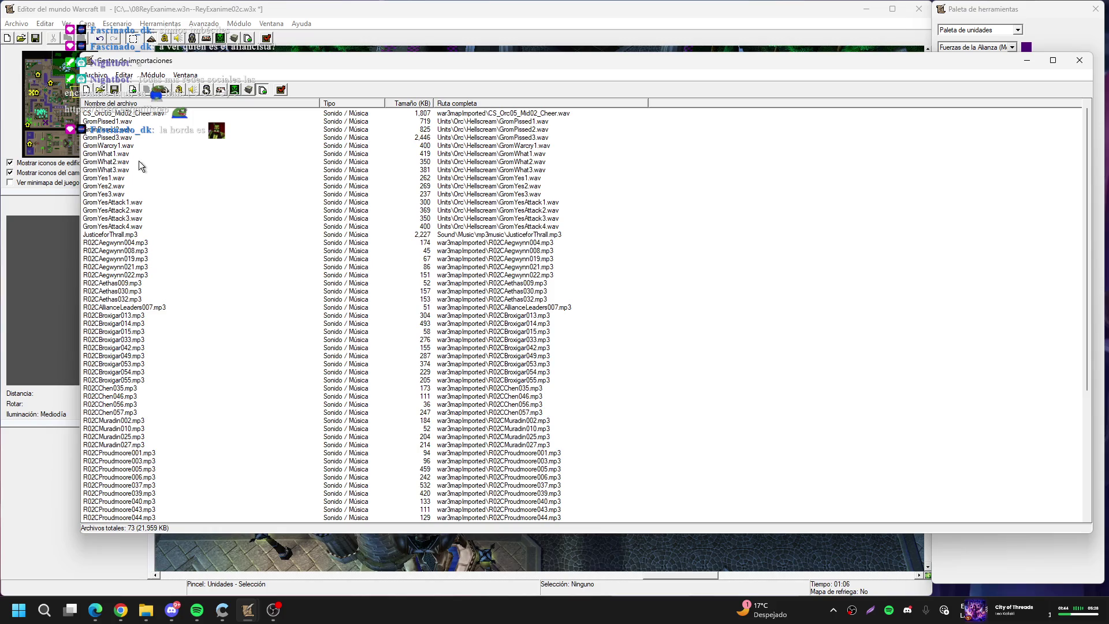
left_click(133, 90)
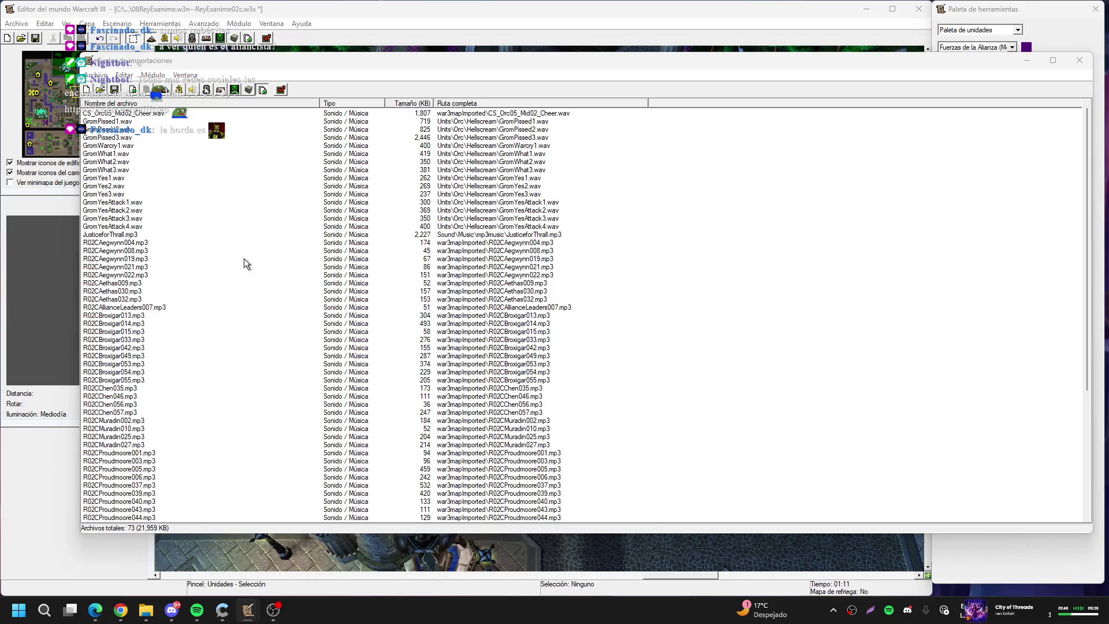
Import R02Cx03.ai from the W3A Scripts folder into the map
scroll(185, 277, "down", 4)
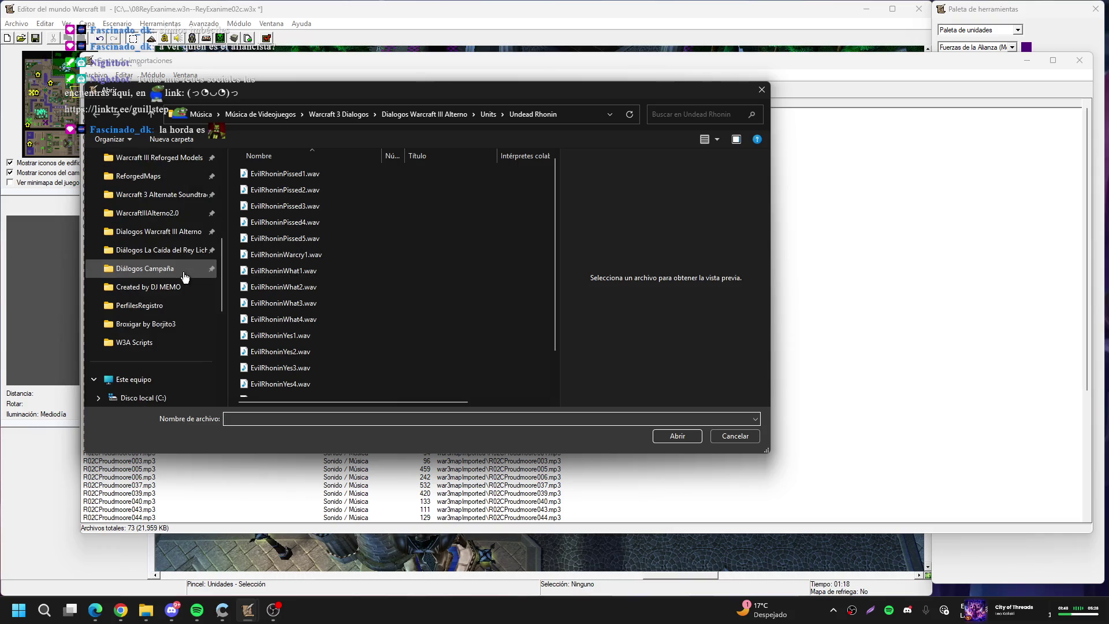
left_click(158, 342)
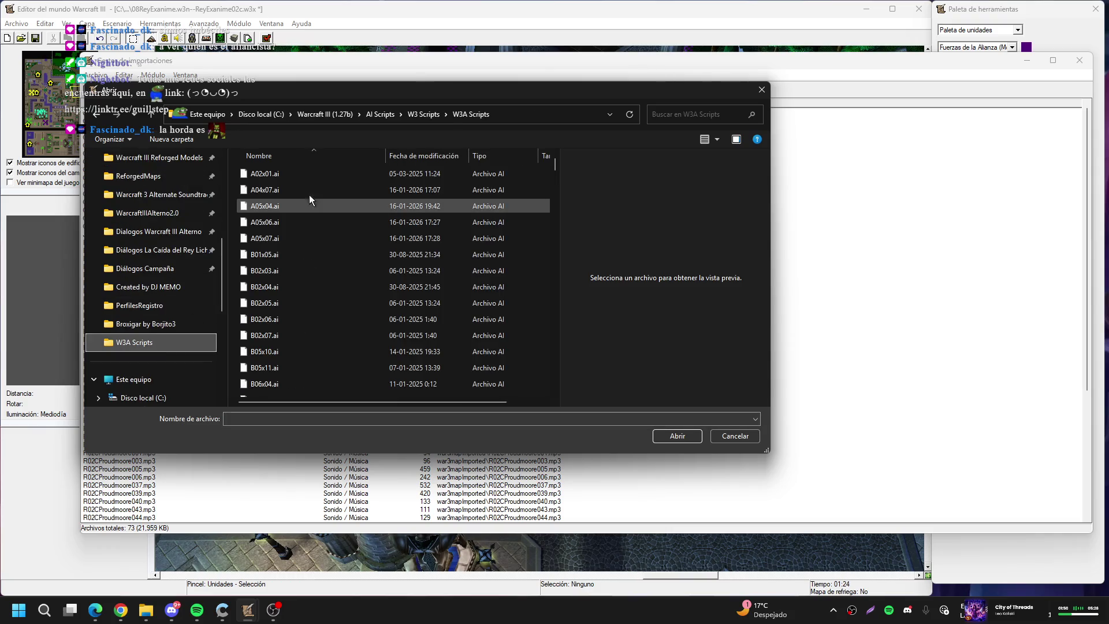
left_click(290, 418)
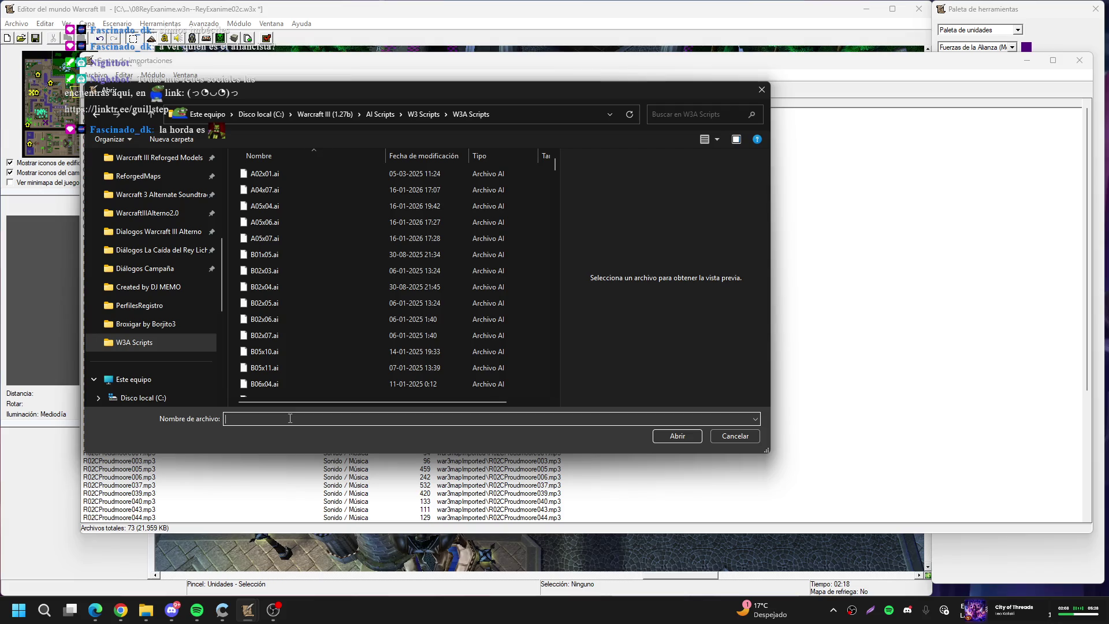
type("r")
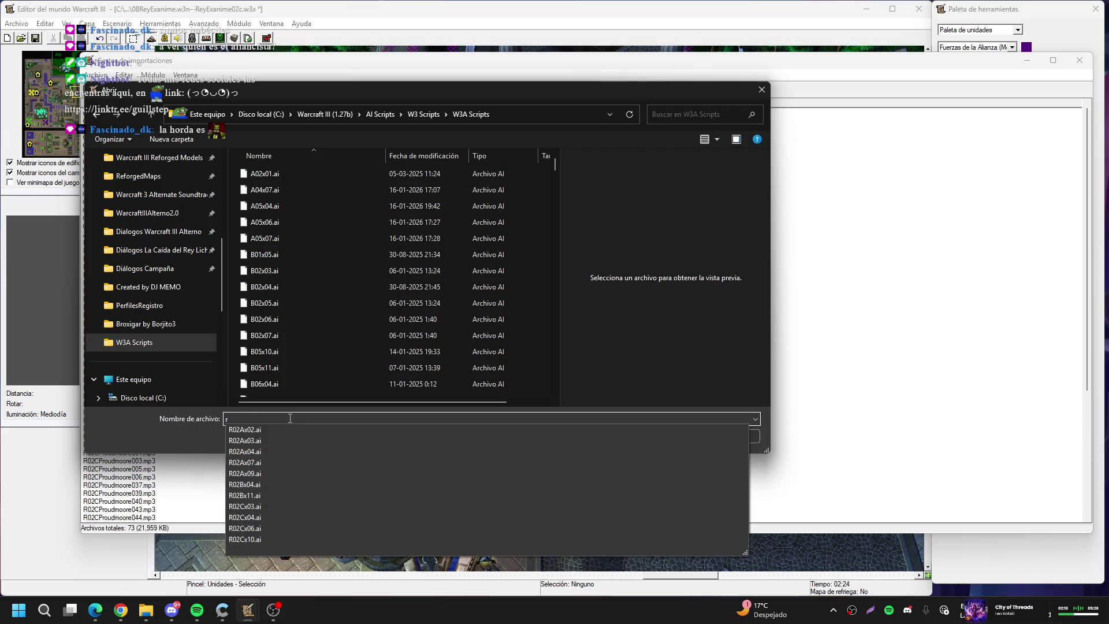
type("02c")
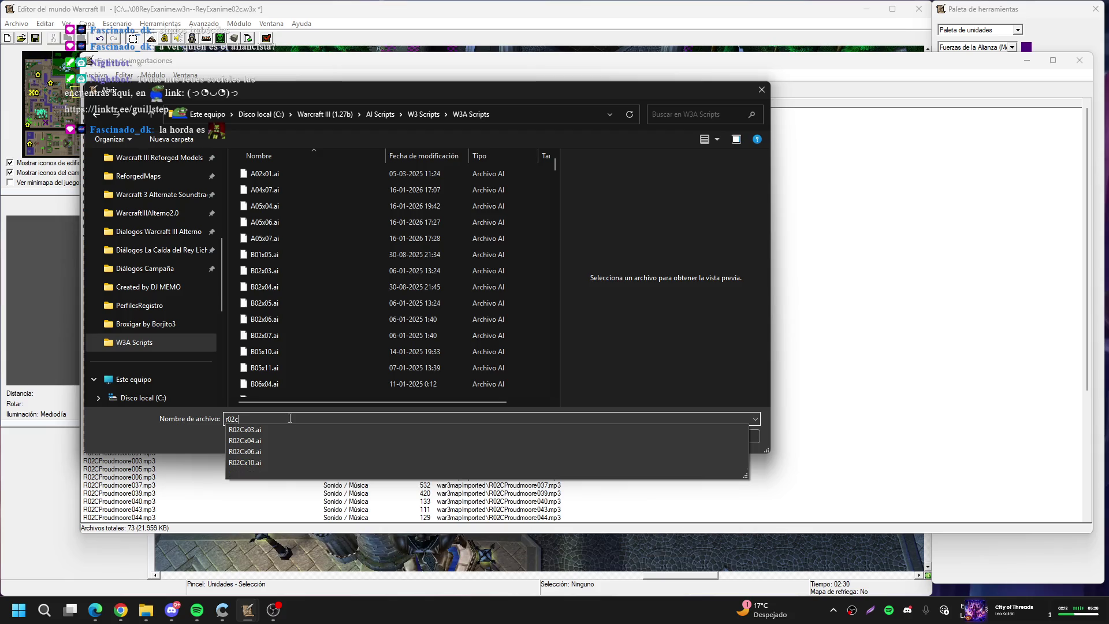
key("Down")
key("Return")
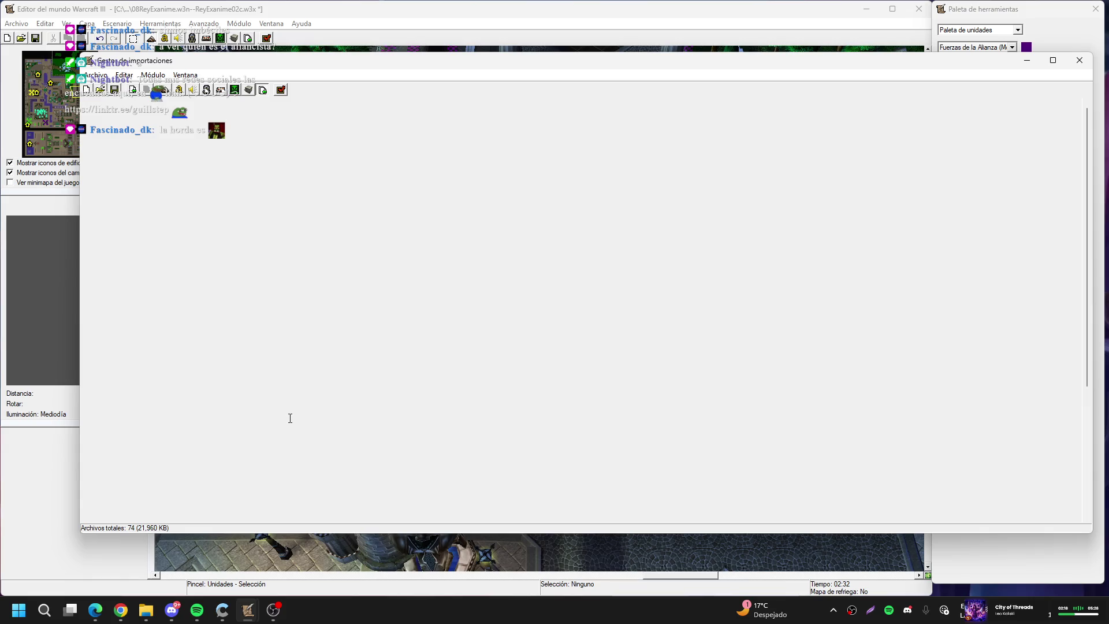
Import R02Cx04.ai as well, then hide the Import Manager
key("ctrl+i")
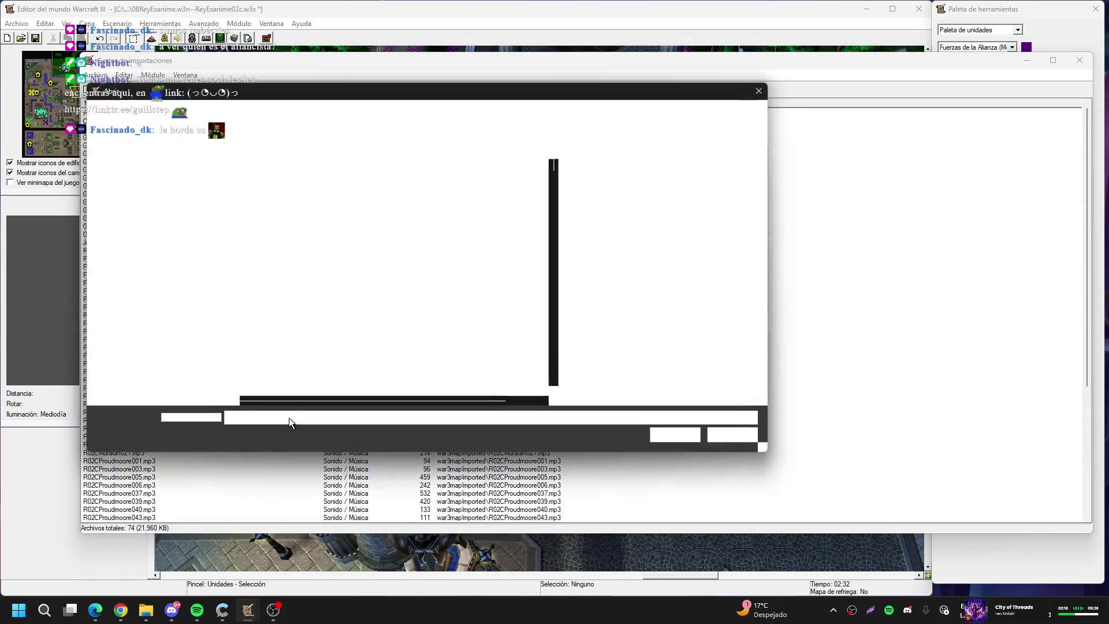
type("r02")
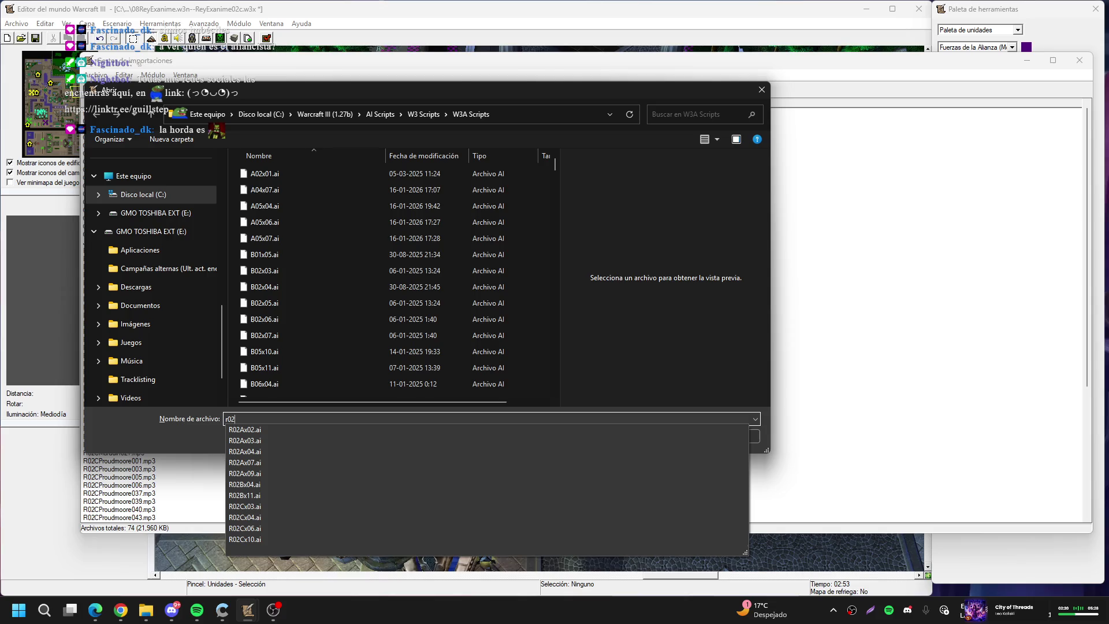
type("2c")
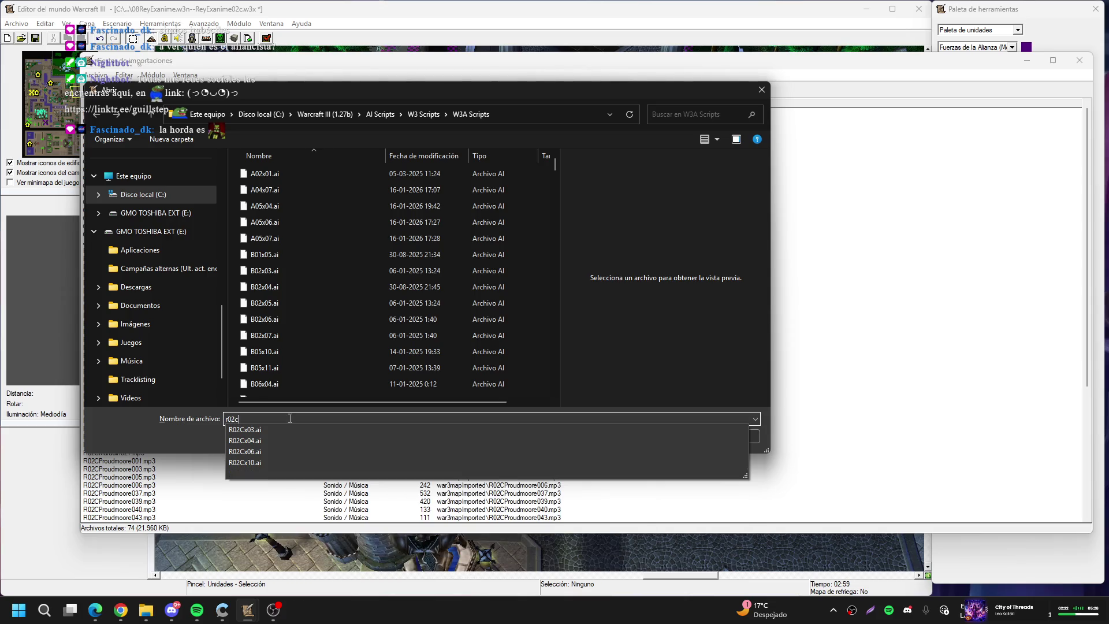
key("Down")
key("Down")
key("Return")
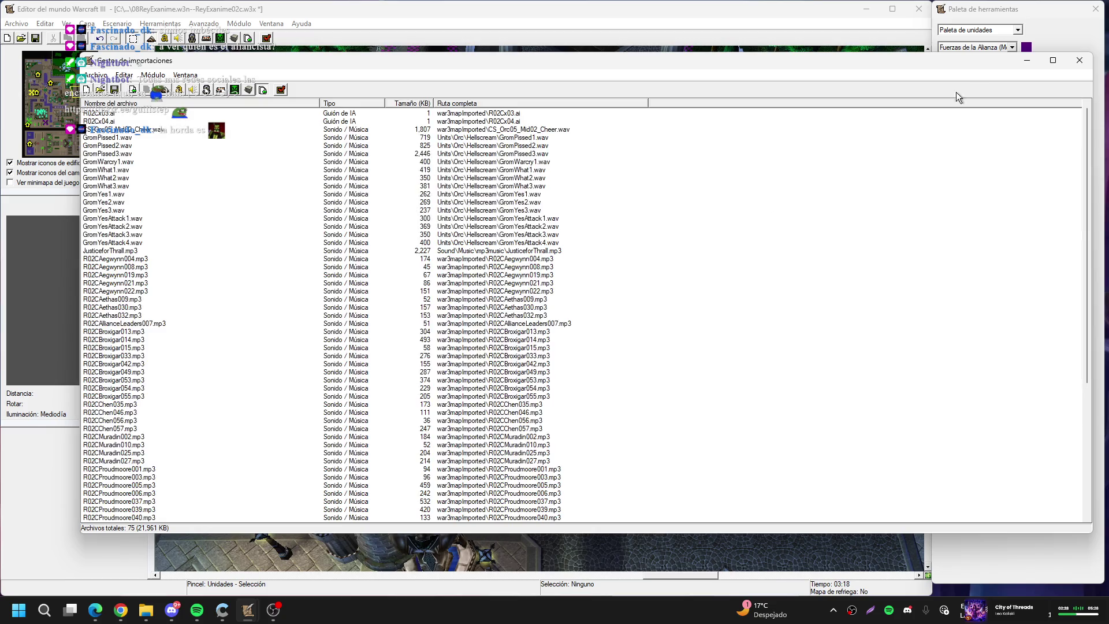
left_click(1018, 57)
In JassCraft, change the R02Cx03.ai user player from 6 to 10 and save the script
left_click(867, 9)
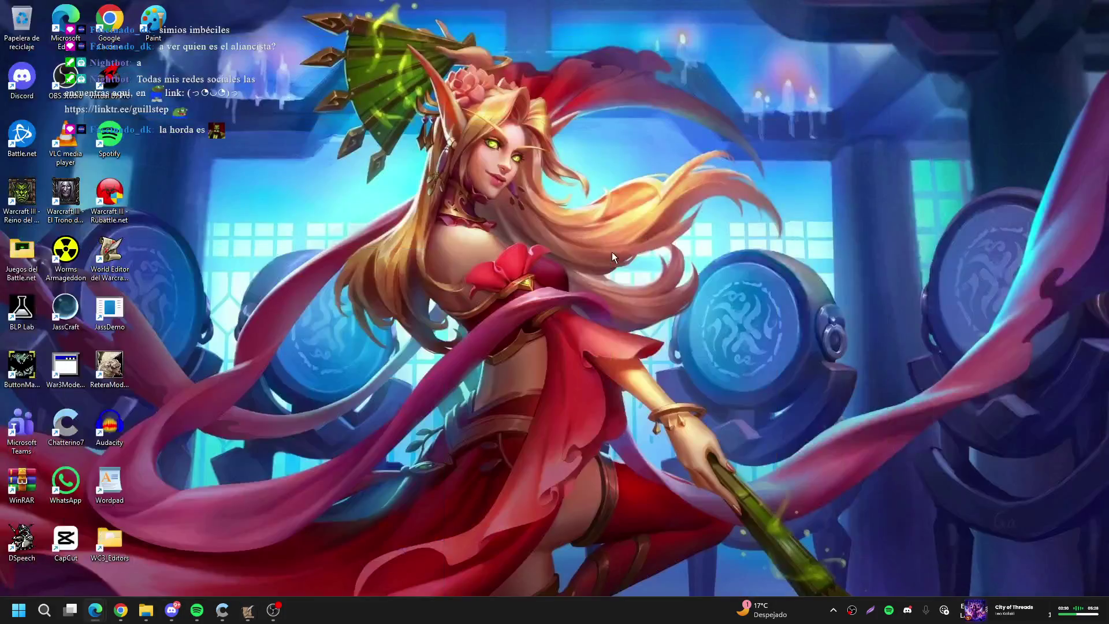
double_click(65, 309)
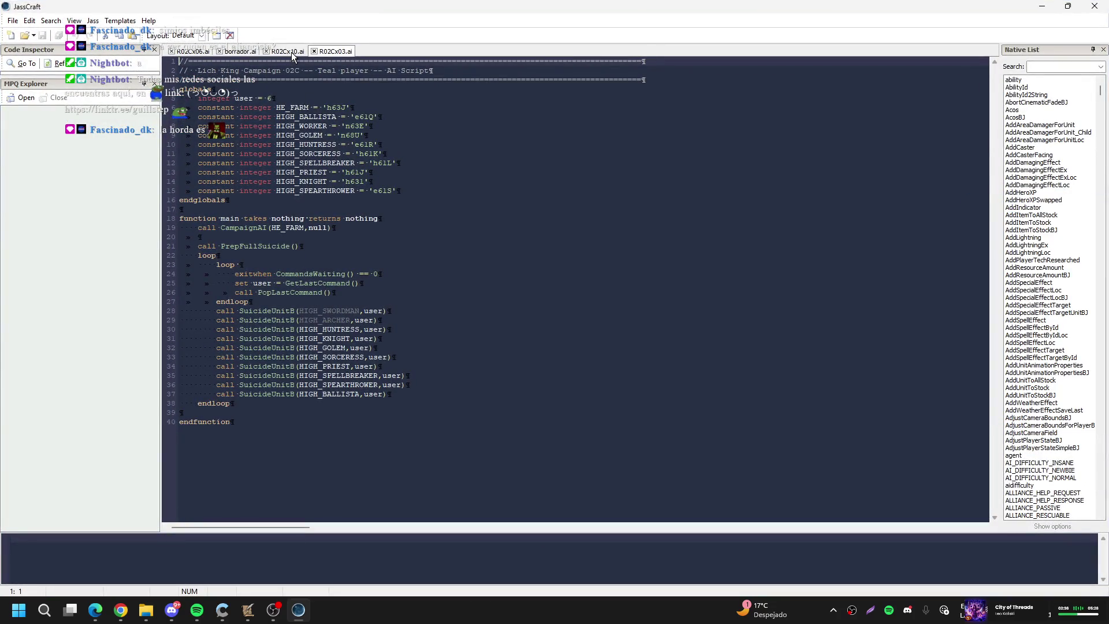
left_click(275, 98)
double_click(269, 98)
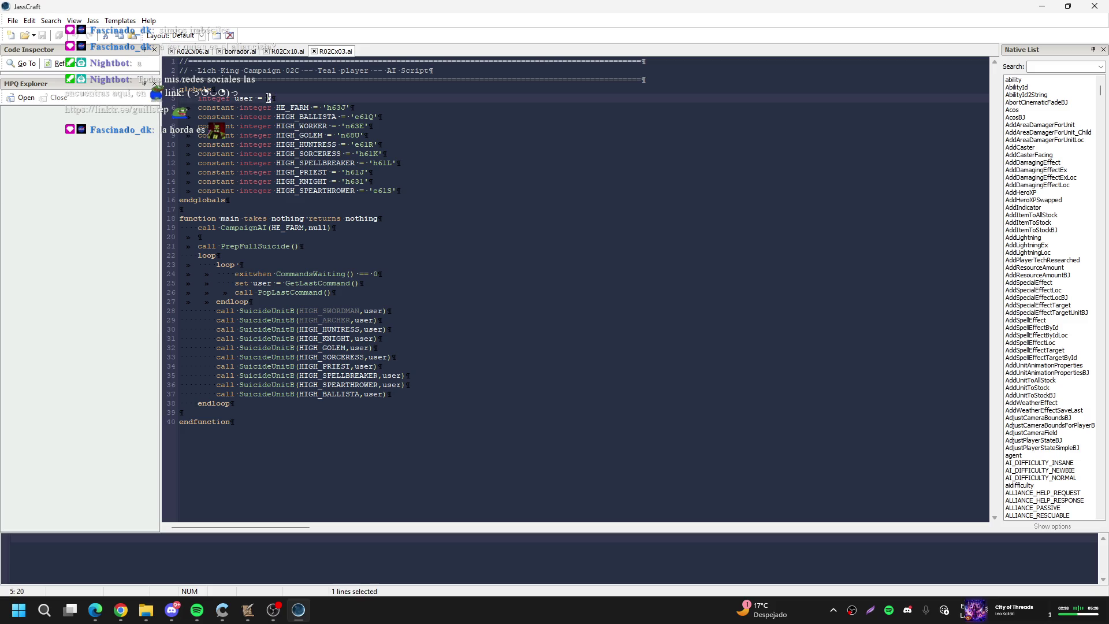
type("10")
key("ctrl+s")
left_click(283, 52)
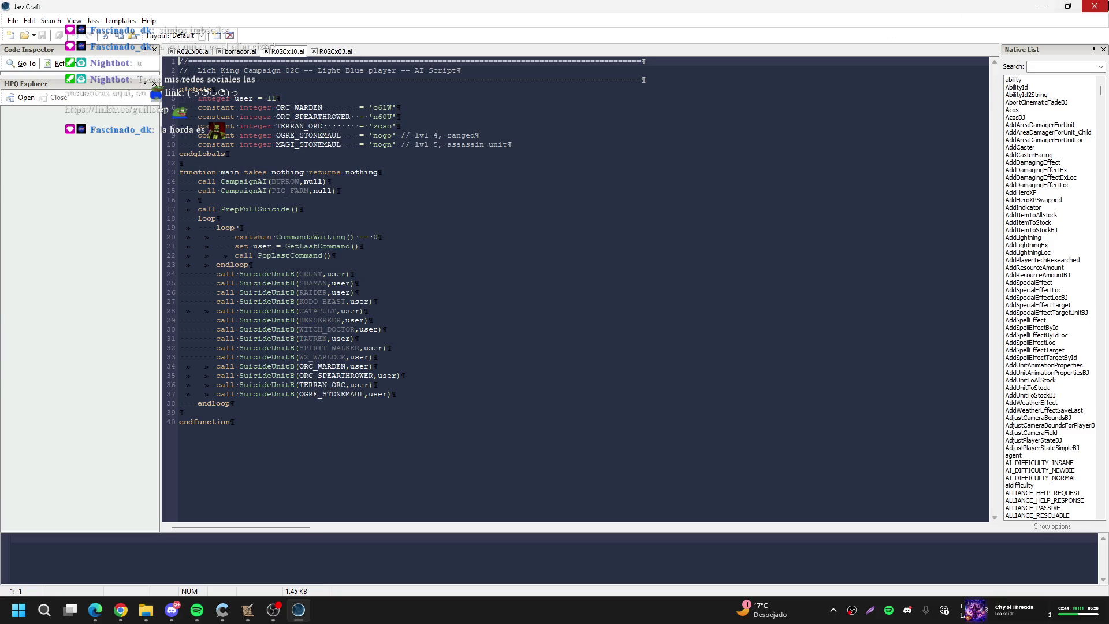
left_click(1095, 6)
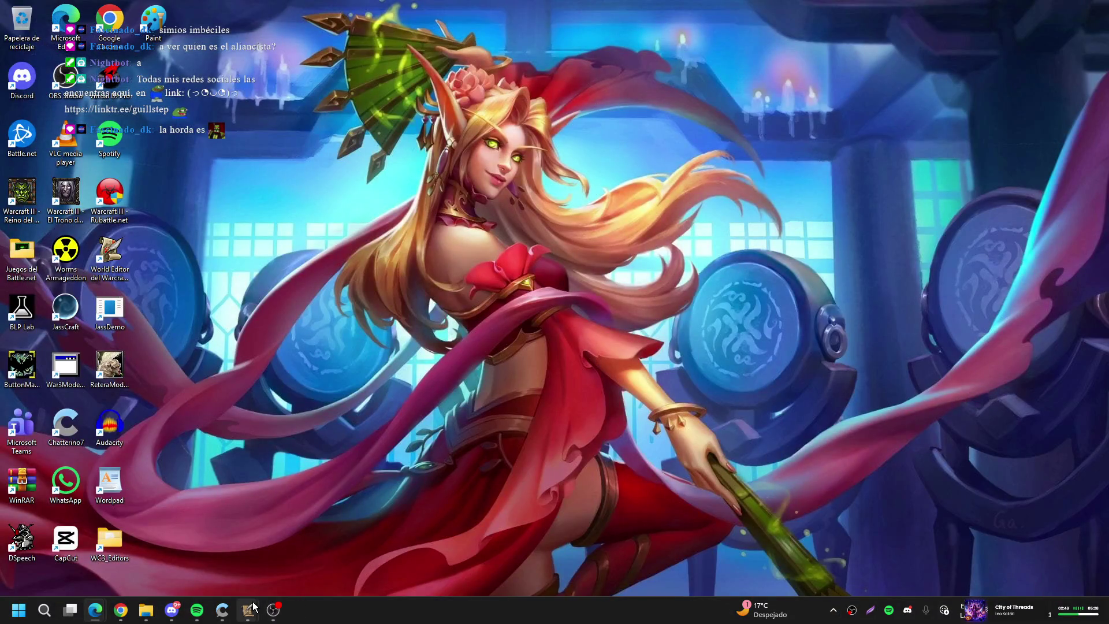
Open the Import Manager and import R02Cx06.ai from the W3A Scripts folder
mouse_move(248, 610)
left_click(186, 545)
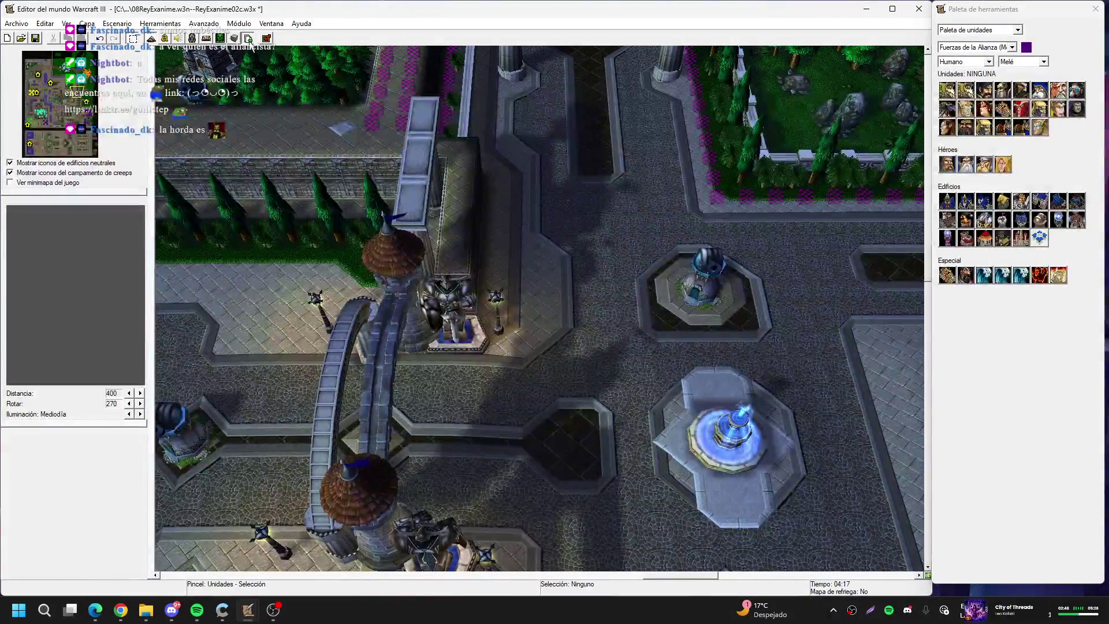
key("F12")
right_click(151, 113)
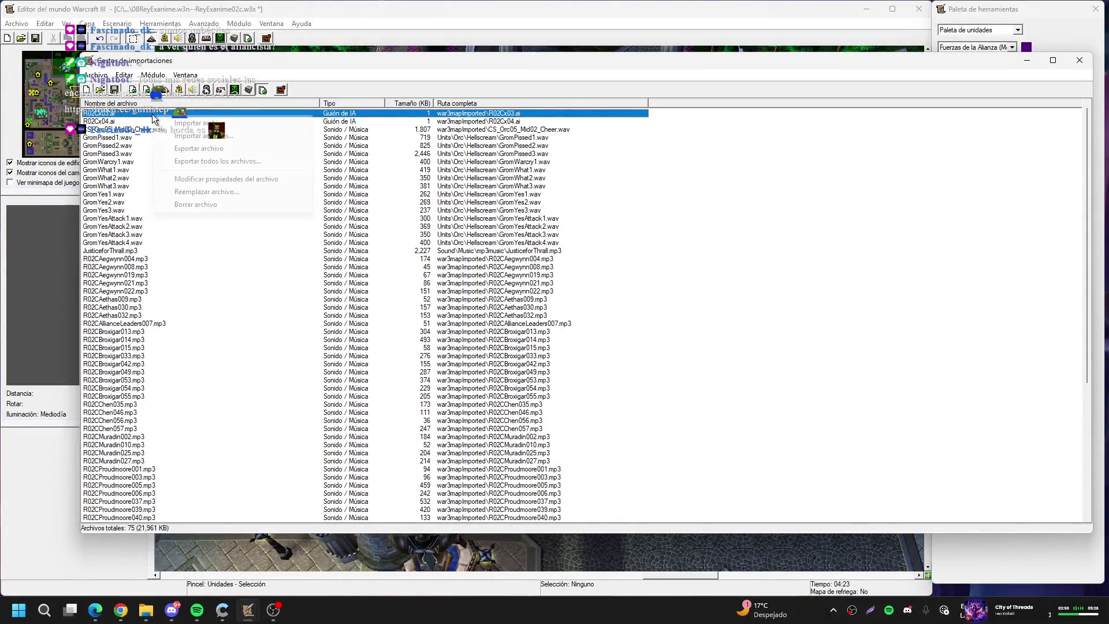
left_click(232, 189)
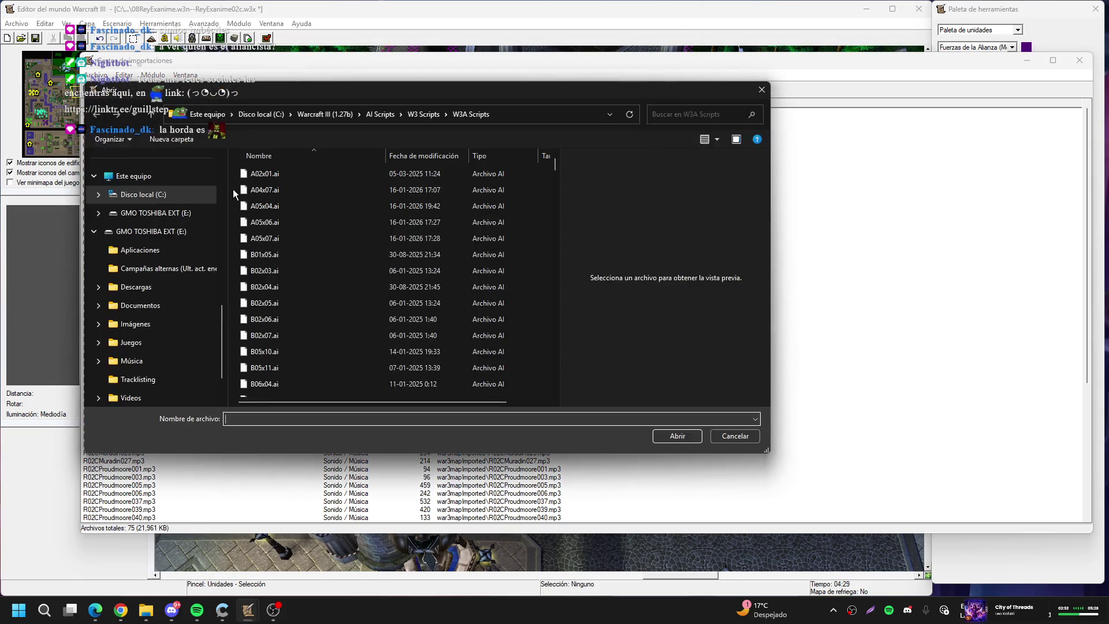
type("r02c")
key("Down")
key("Return")
key("Return")
type("R02Cx")
key("Down")
key("Return")
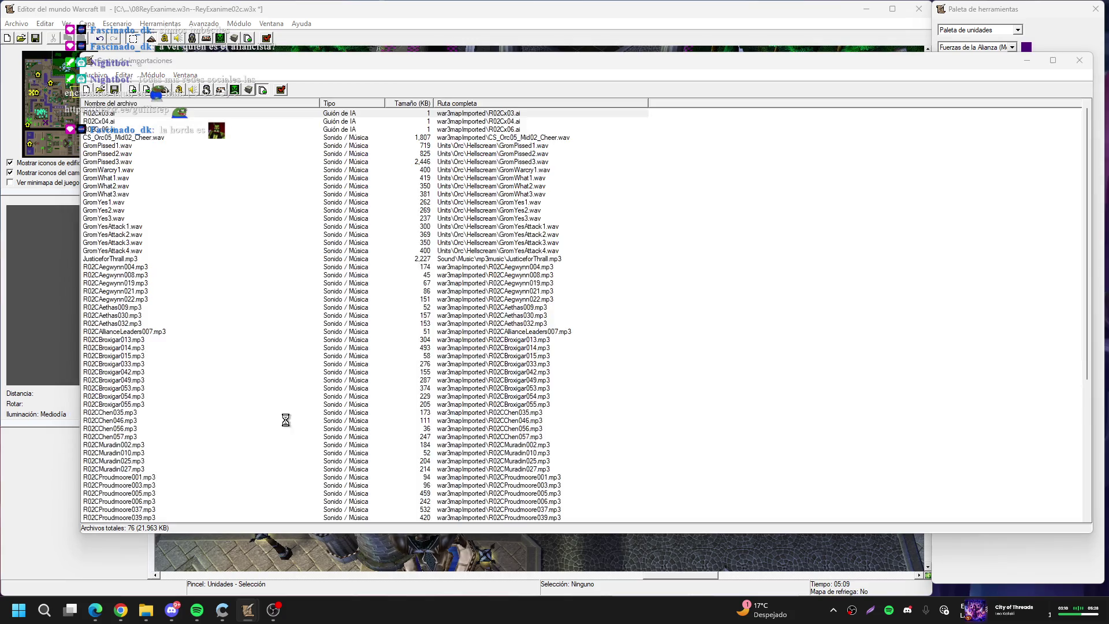
Import R02Cx10.ai too, bringing the map to 77 imported files, then hide the manager
key("ctrl+i")
type("r02c")
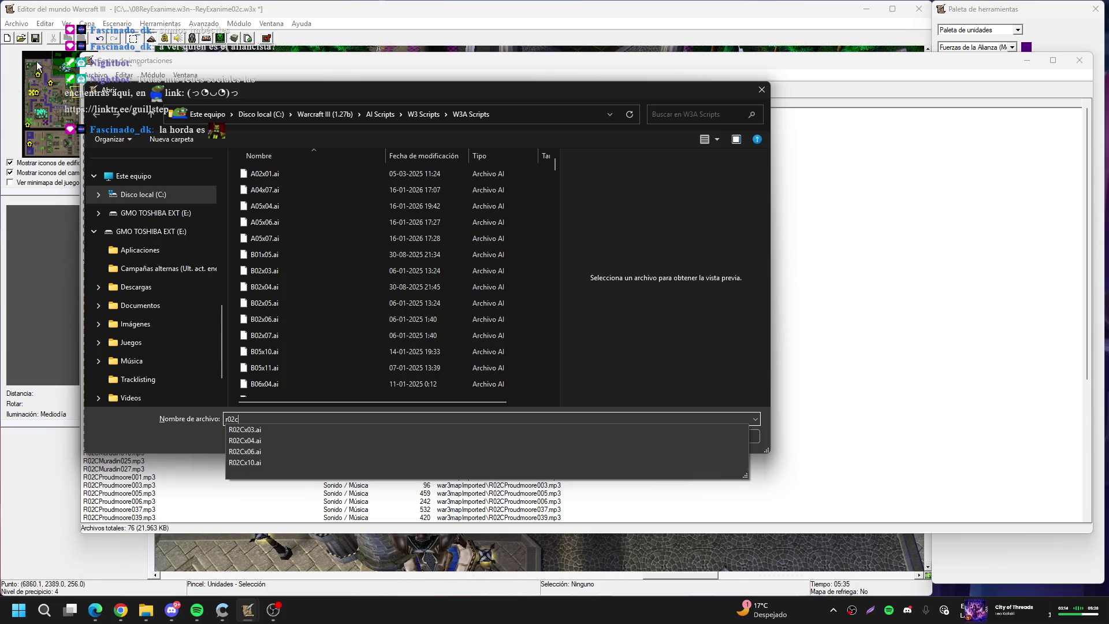
left_click(270, 462)
key("Return")
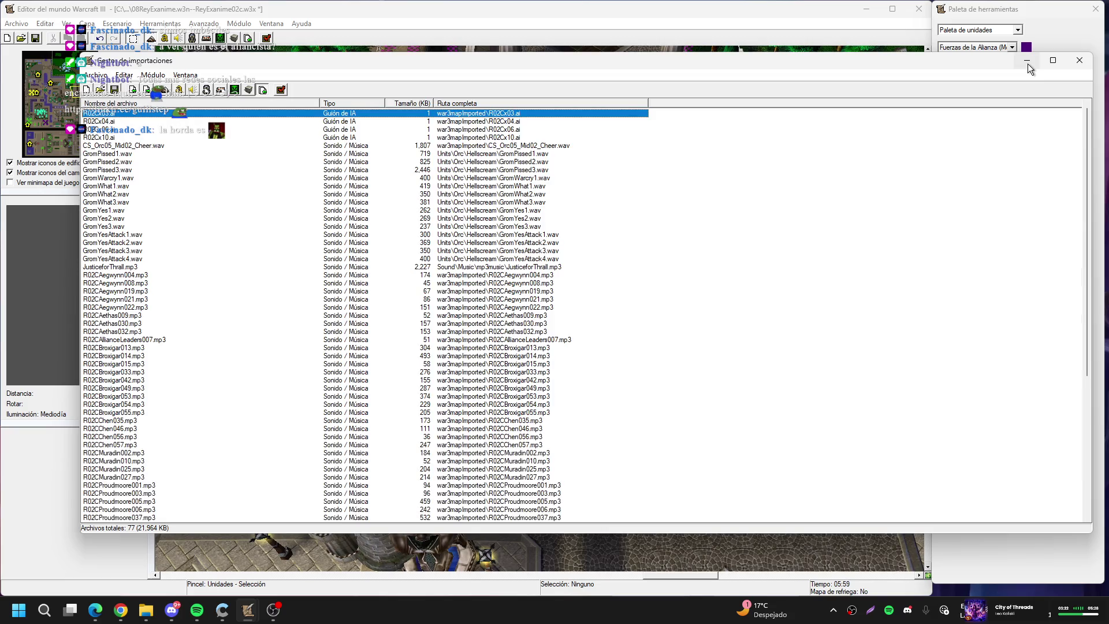
mouse_move(503, 155)
left_mouse_down()
mouse_move(502, 259)
mouse_move(501, 243)
mouse_move(565, 158)
left_mouse_up()
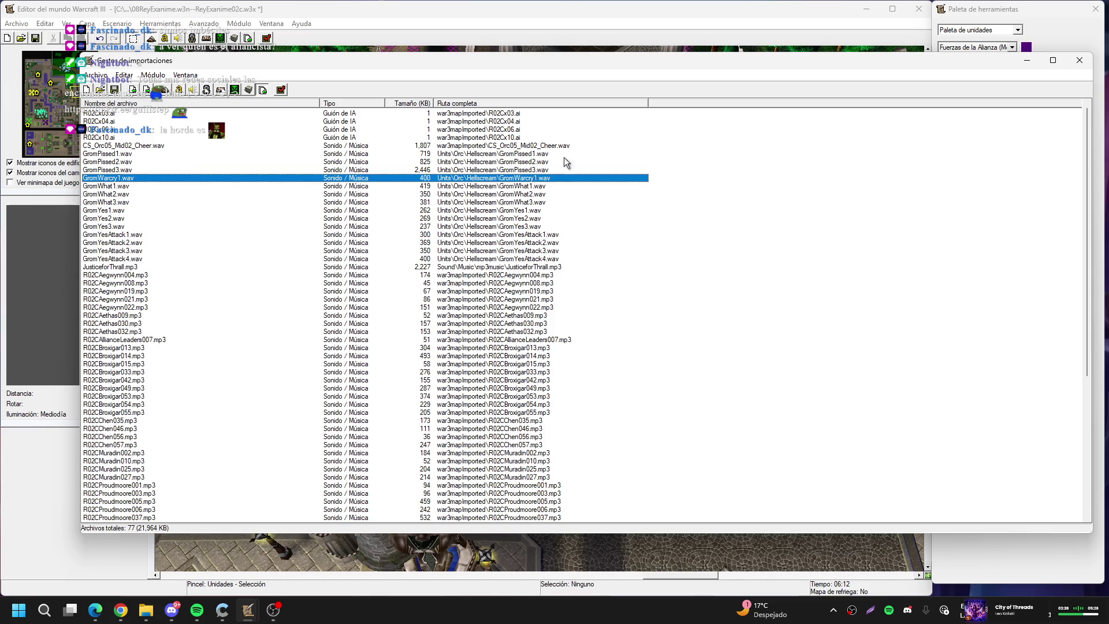
left_click(1023, 60)
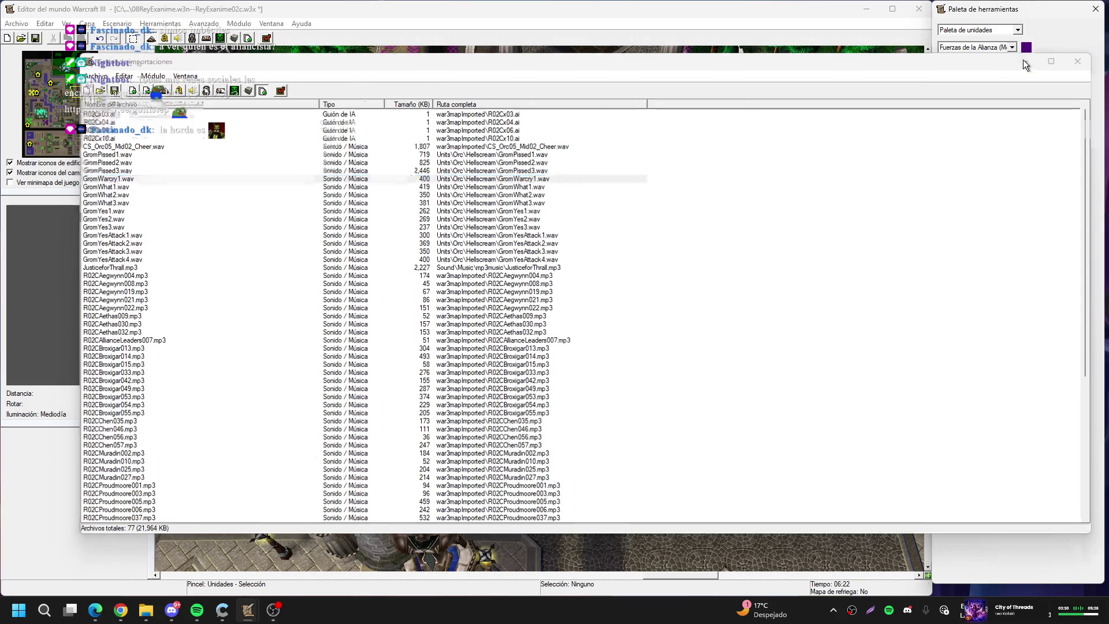
Launch JassCraft to show the R02Cx03.ai Teal script, then return to the World Editor's courtyard view
left_click(876, 10)
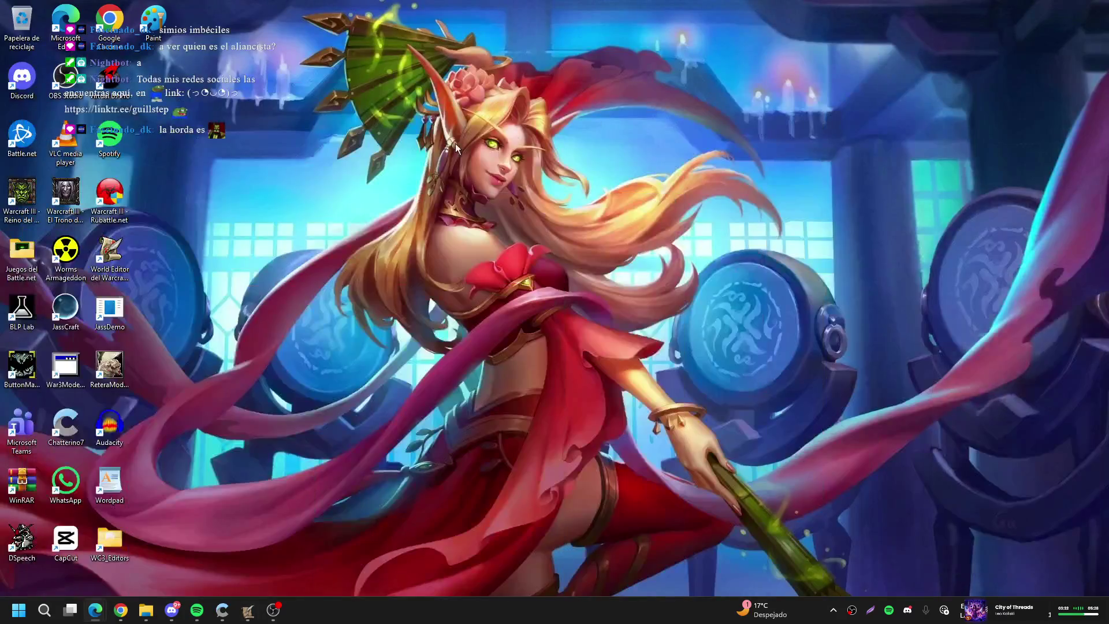
double_click(59, 311)
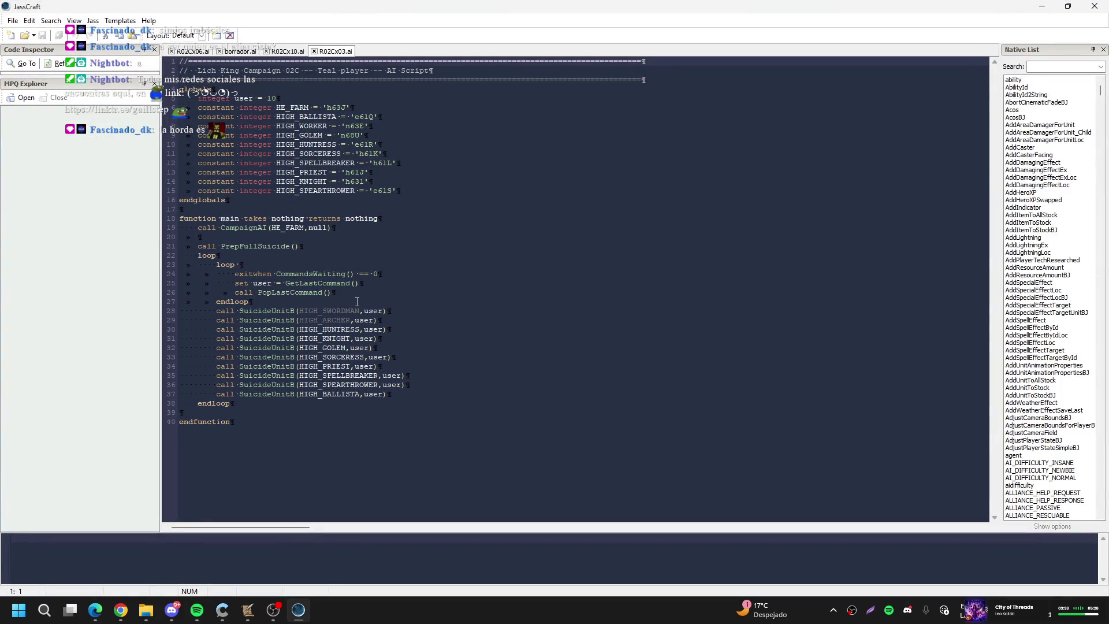
left_click(248, 610)
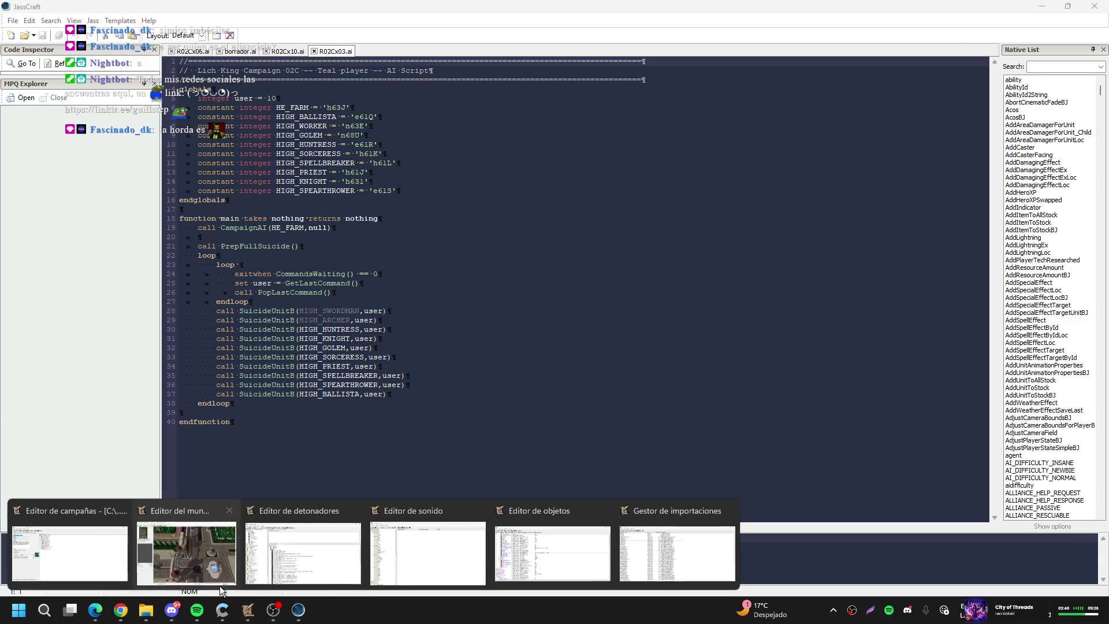
left_click(191, 537)
left_click(33, 143)
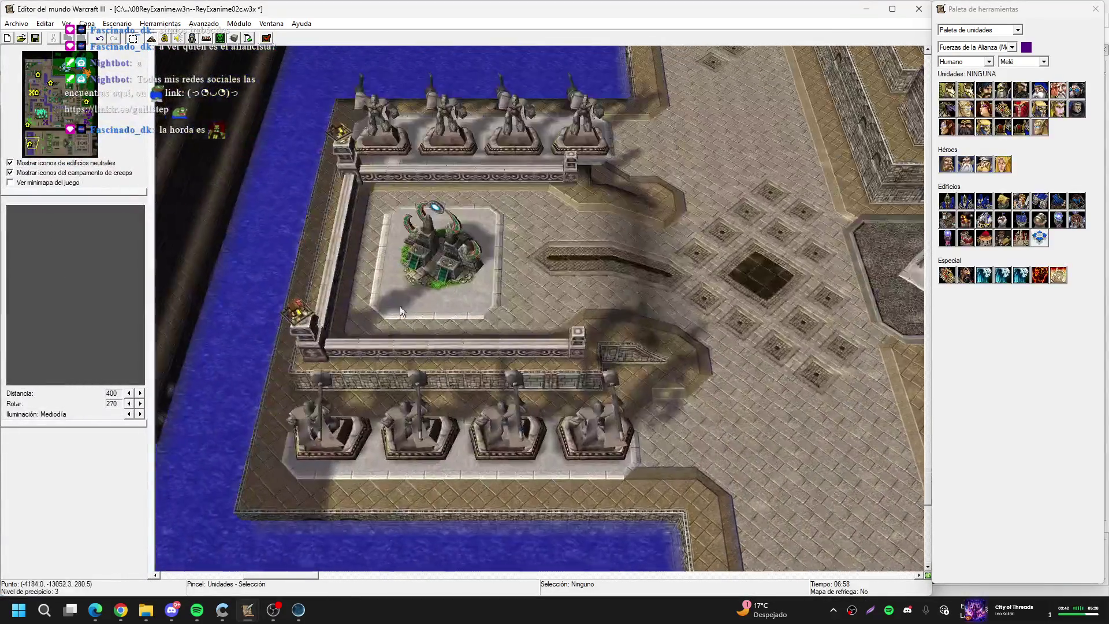
Survey the map's bases from the statue pool to the orc base, selecting Varok Saurfang's group
key("Right")
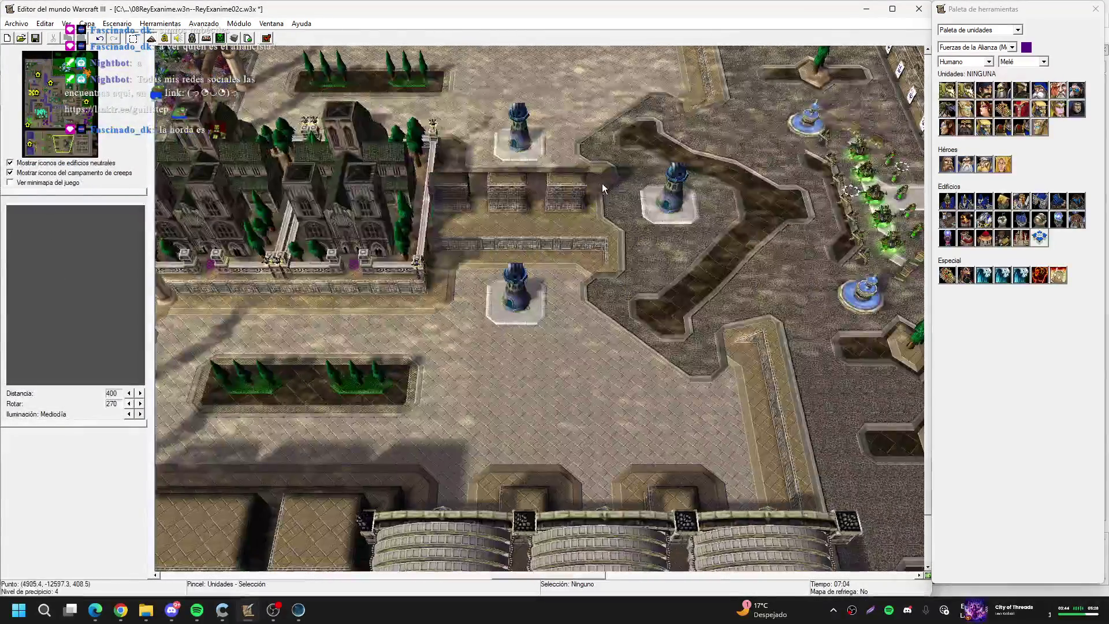
key("Left")
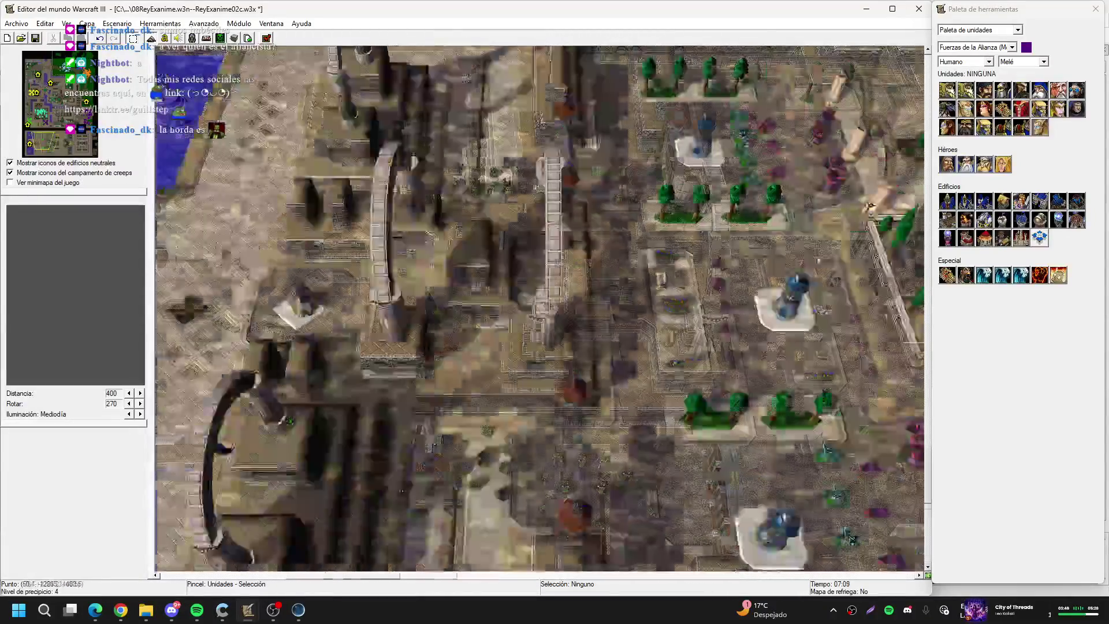
key("Up")
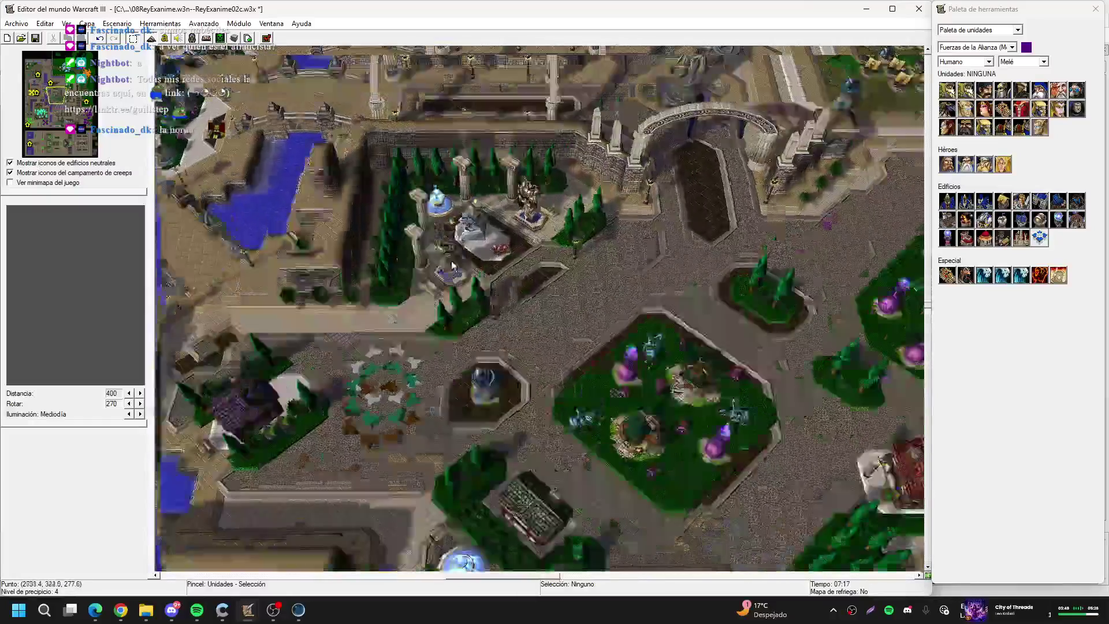
key("Up")
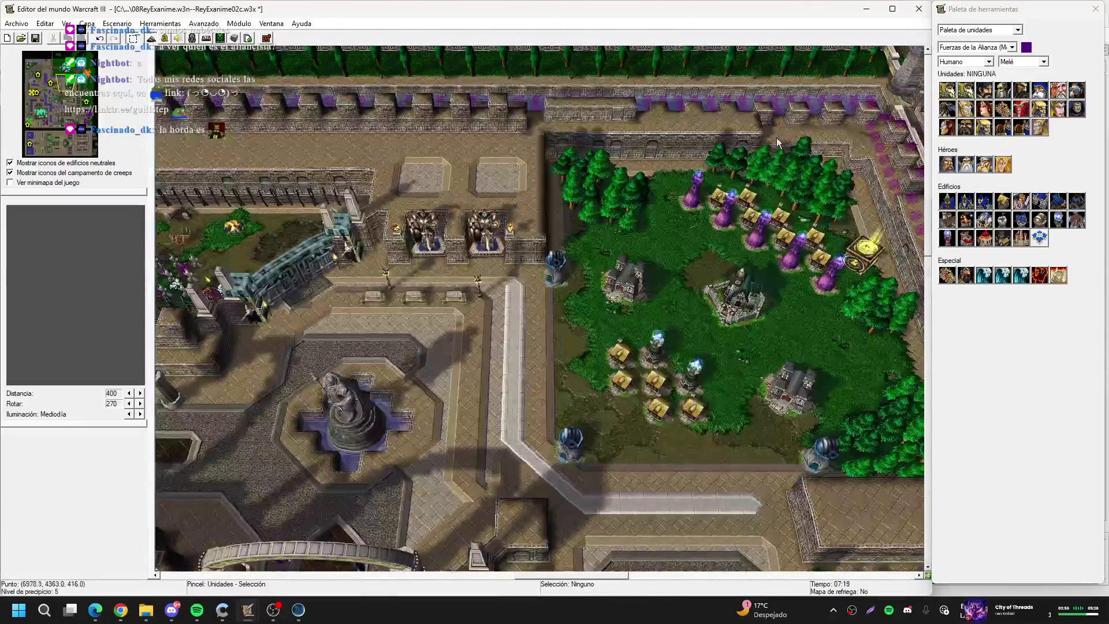
key("Up")
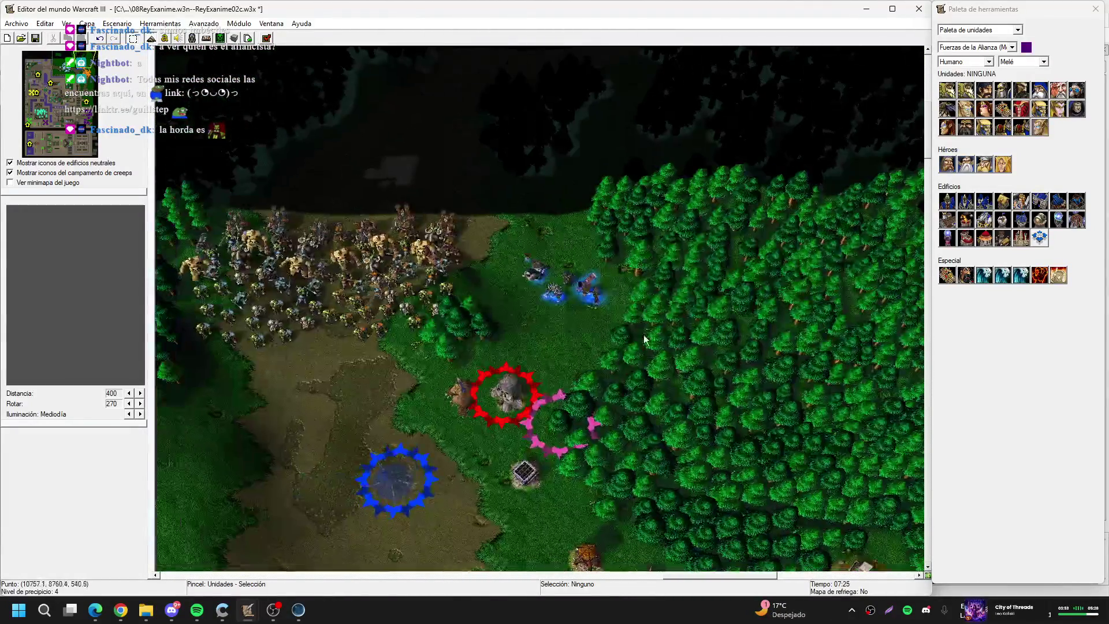
left_click_drag(514, 254, 613, 312)
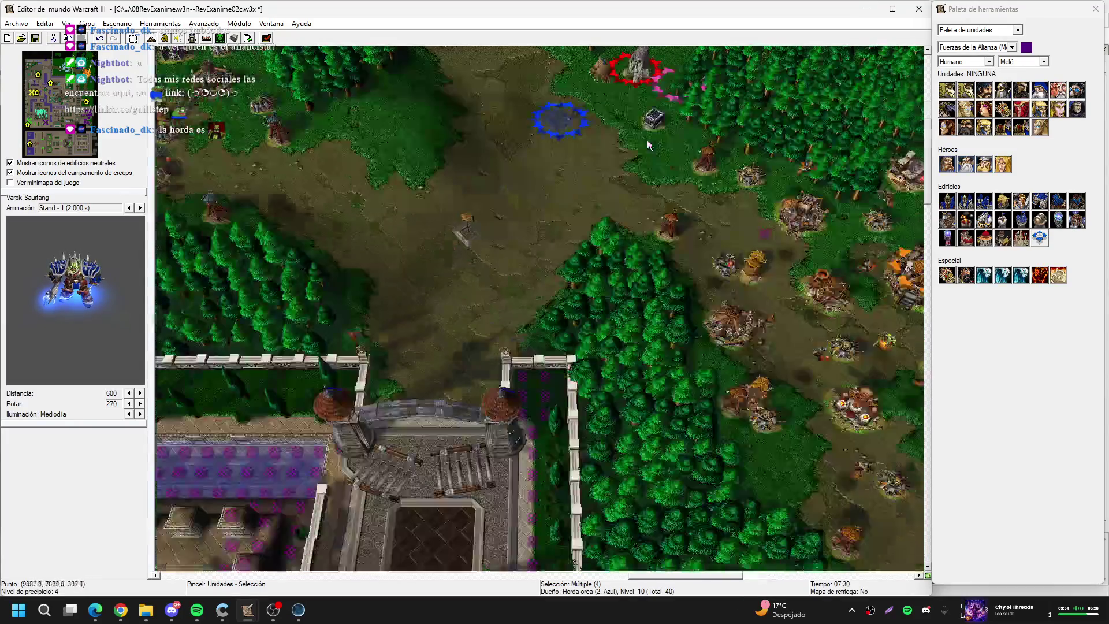
left_click(52, 129)
left_click(50, 124)
left_click(43, 114)
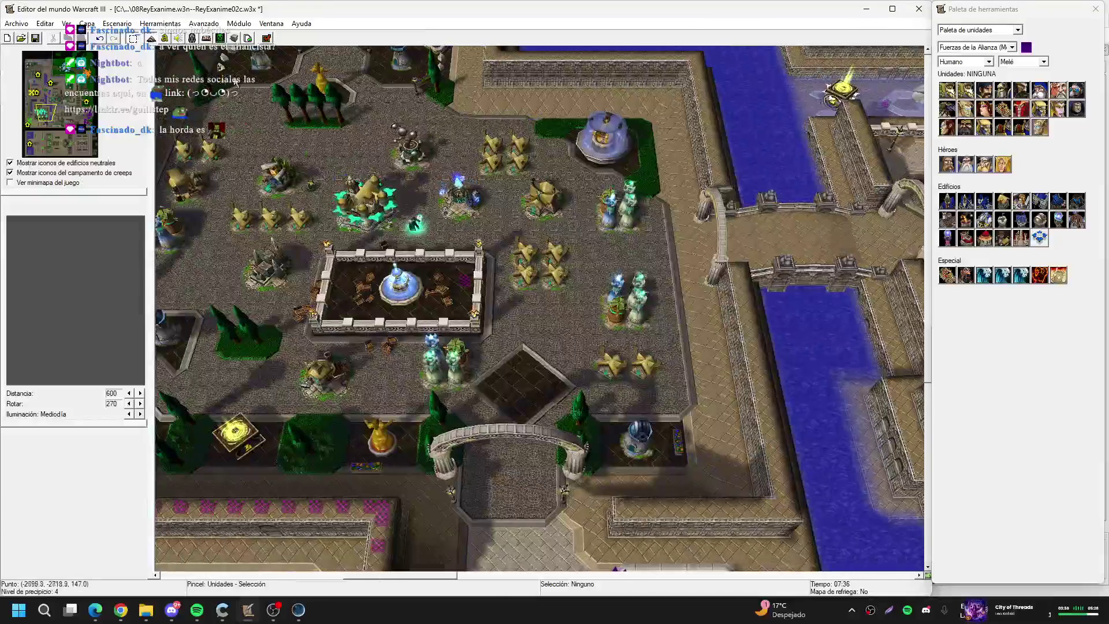
scroll(537, 312, "up", 3)
Glance at the Init 01 Players trigger, close the Trigger Editor and switch to JassCraft
key("F4")
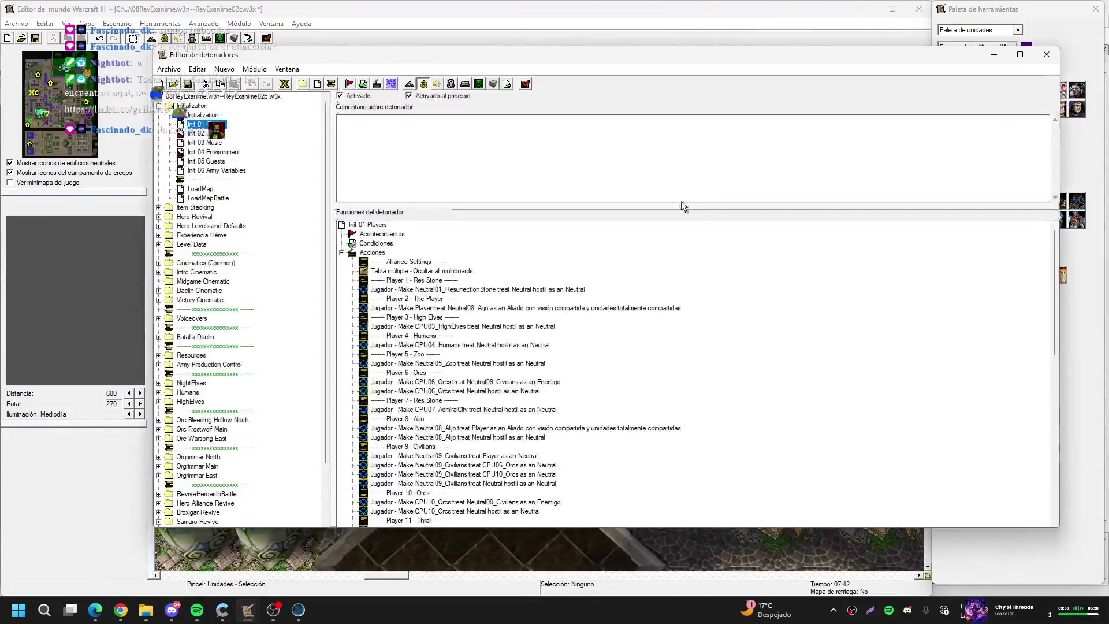
left_click(865, 6)
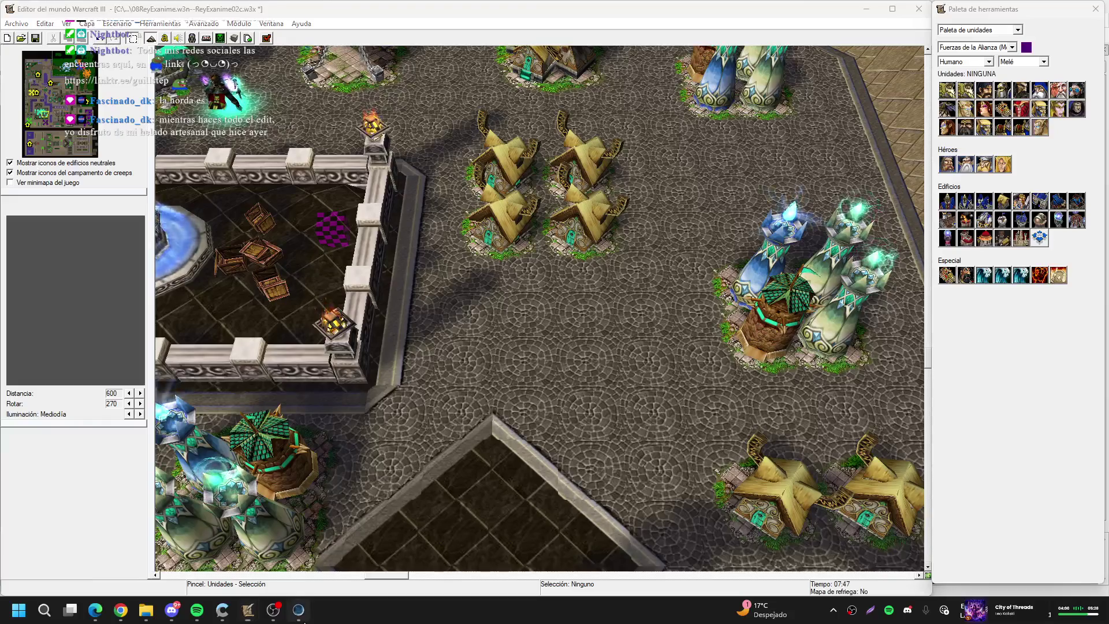
left_click(298, 610)
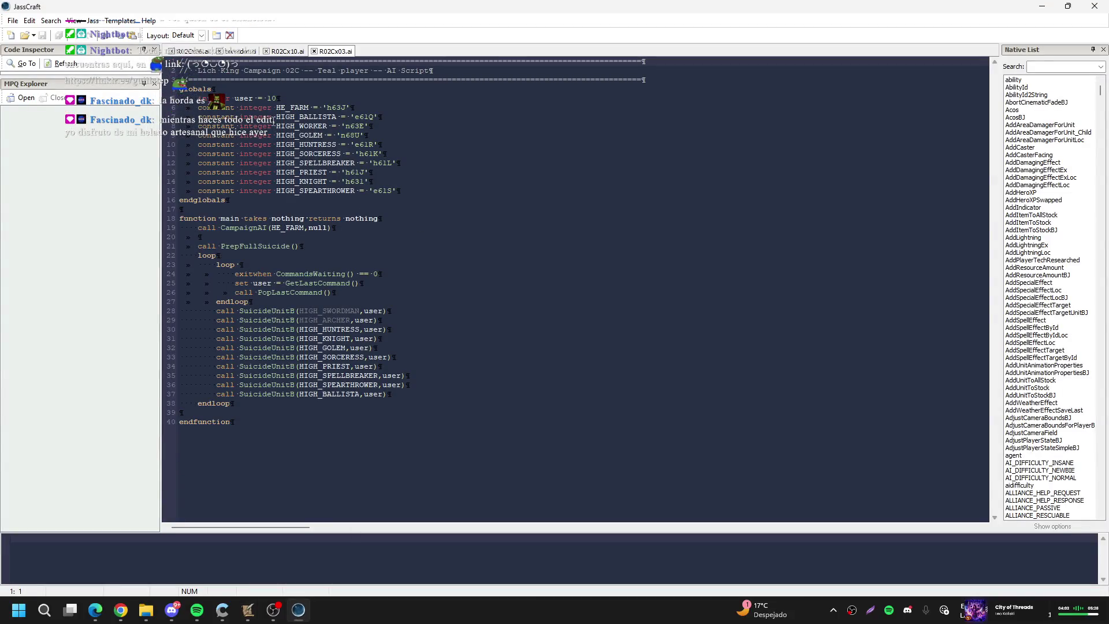
Review the R02Cx10.ai Light Blue player script, then bring the World Editor back to front
left_click(287, 53)
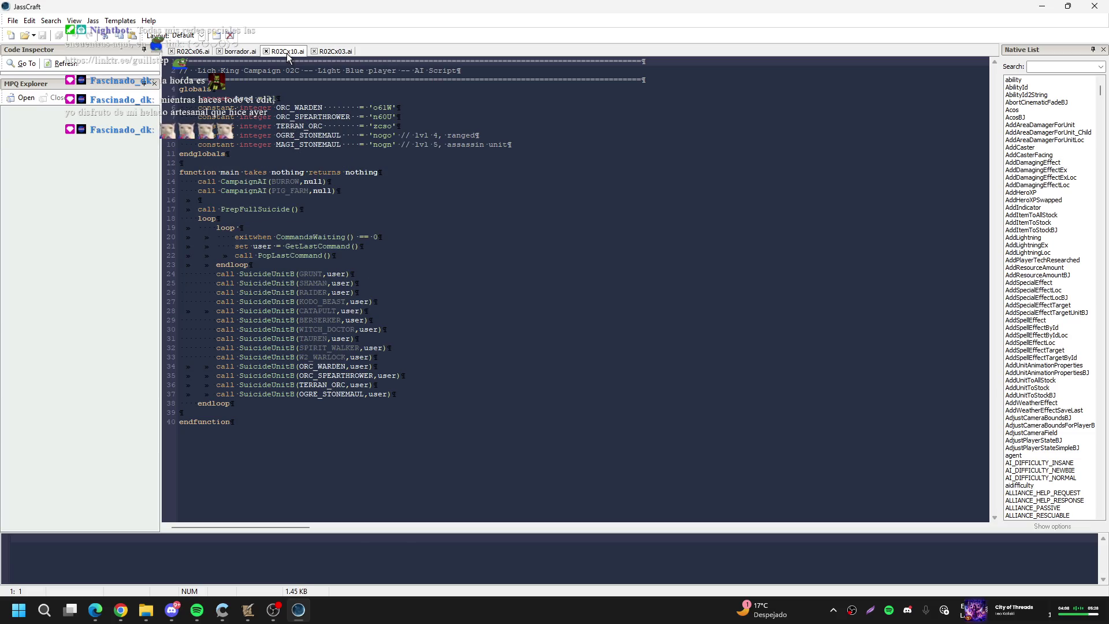
mouse_move(248, 610)
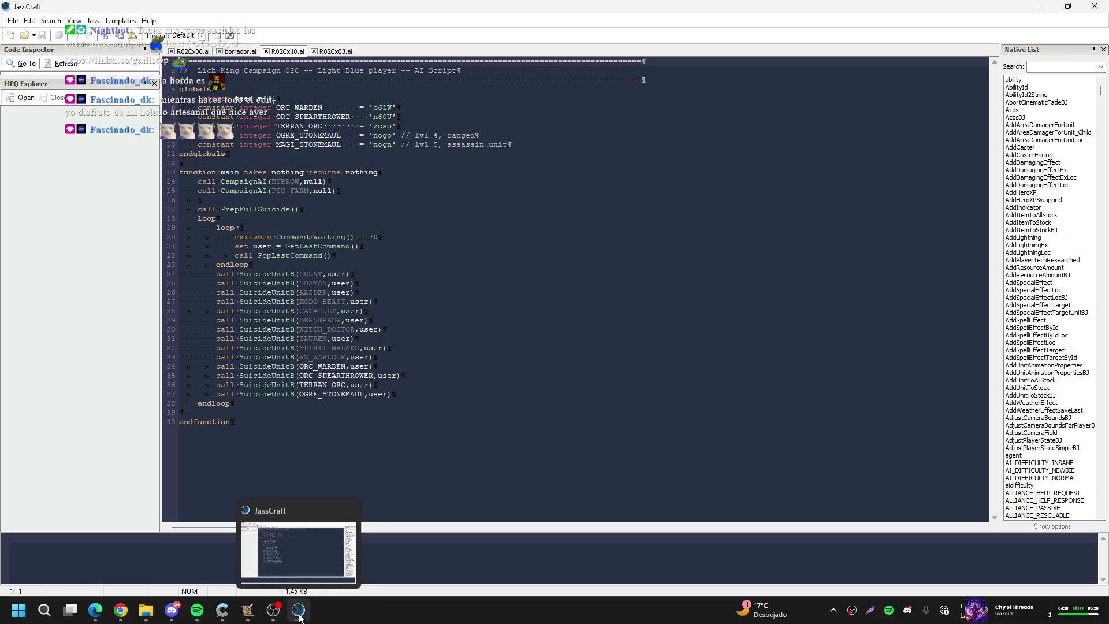
left_click(214, 572)
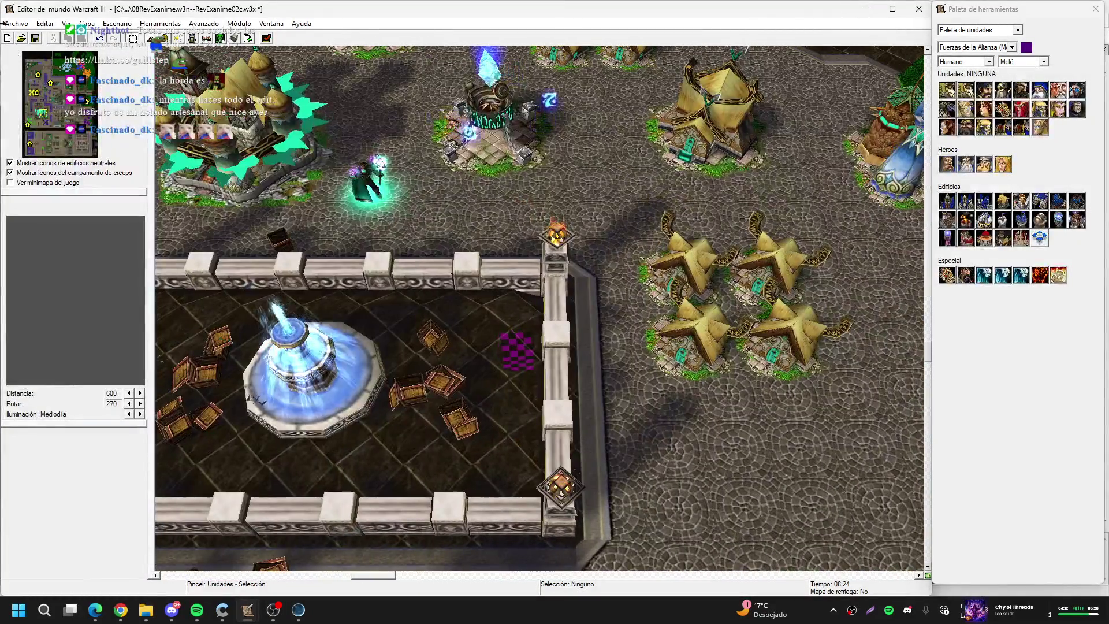
Survey the human village, fountains and gardens, ending on the farm town's human barracks
left_click(40, 74)
left_click(33, 71)
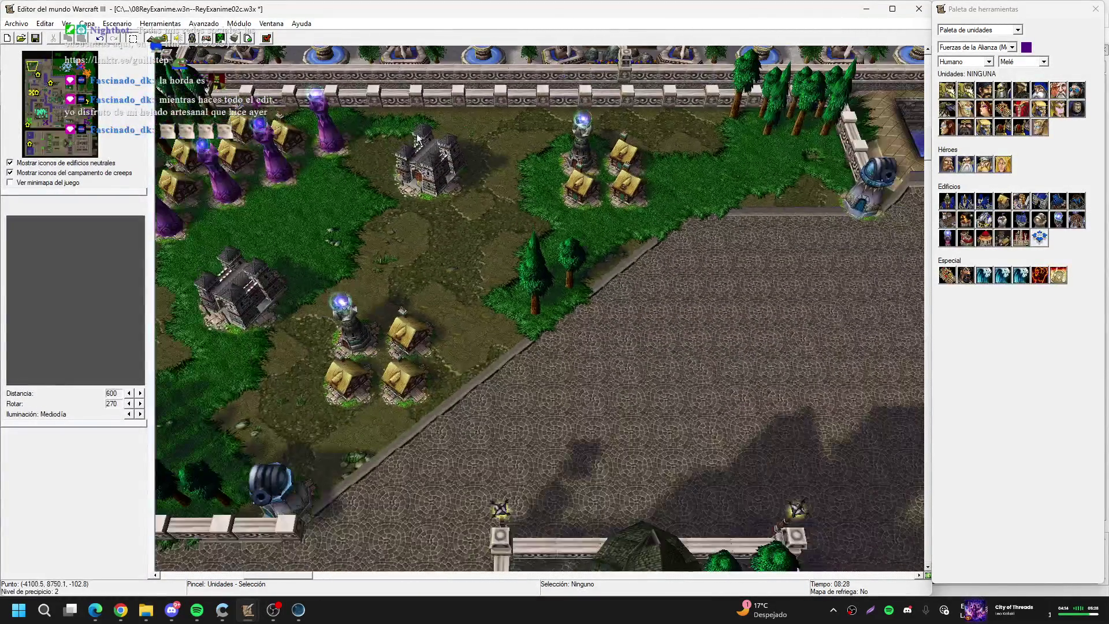
left_click(31, 70)
scroll(400, 283, "down", 3)
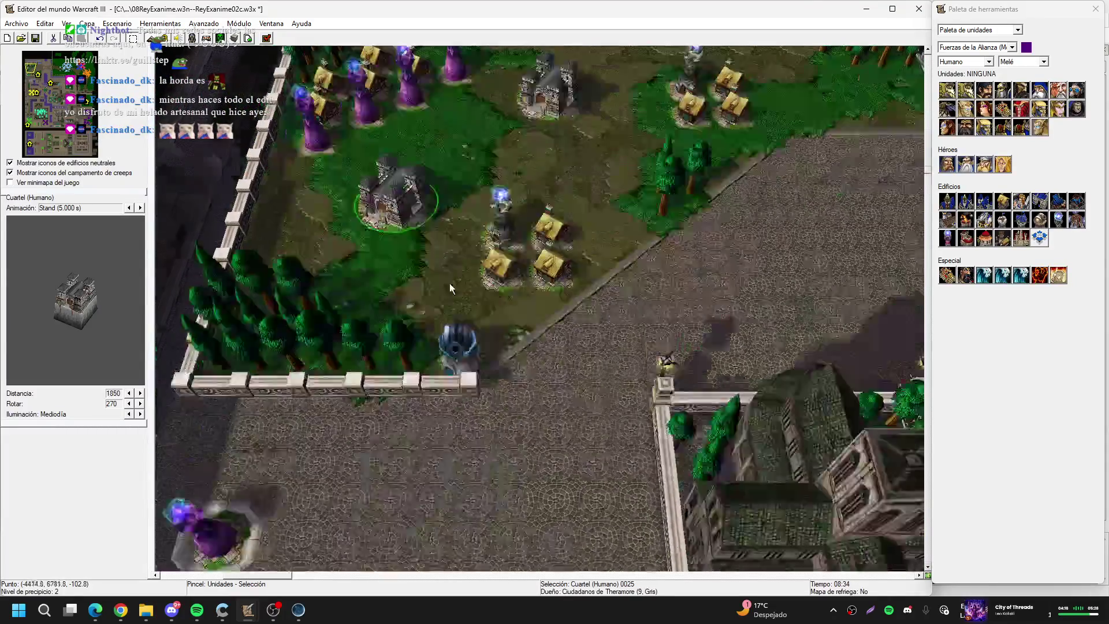
scroll(608, 310, "up", 3)
key("Down")
key("Down")
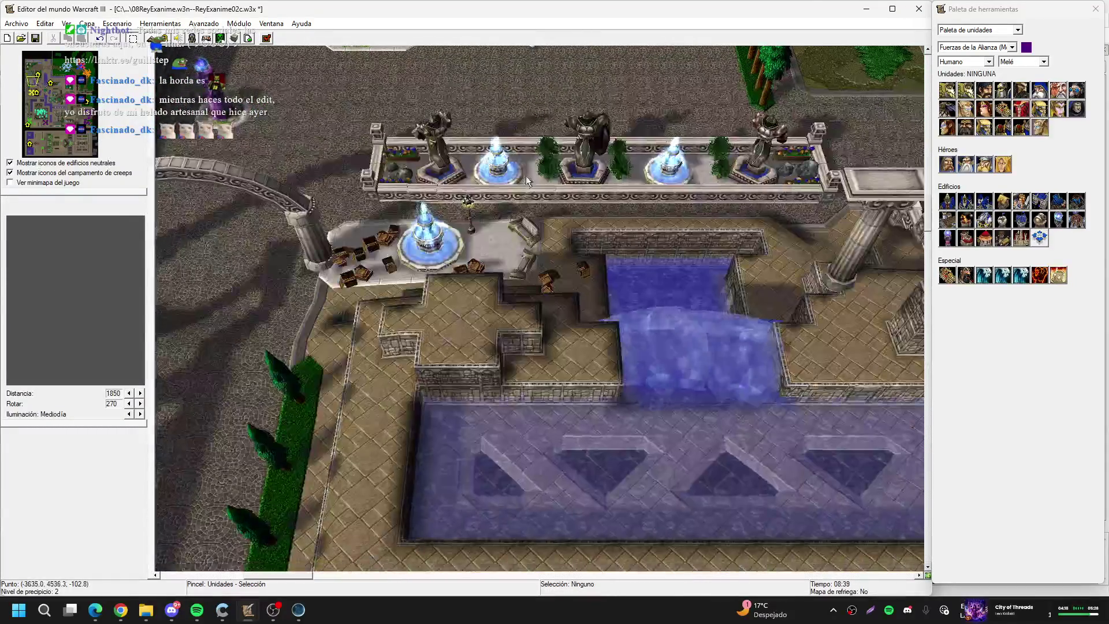
key("Up")
key("Down")
key("Right")
key("Down")
key("Right")
key("Up")
key("Down")
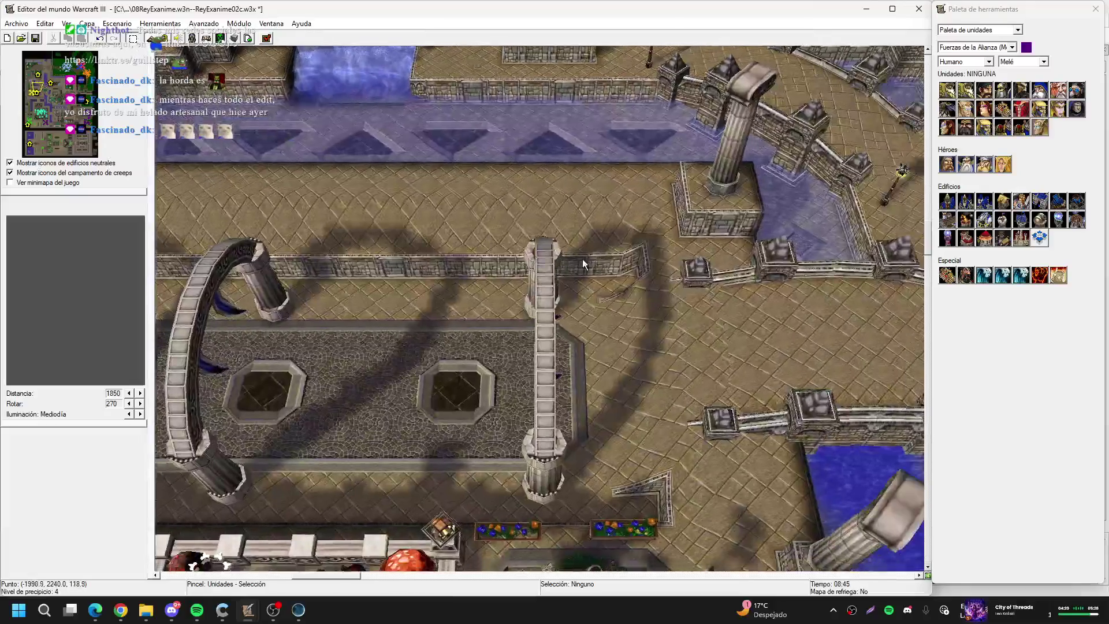
key("Down")
key("Right")
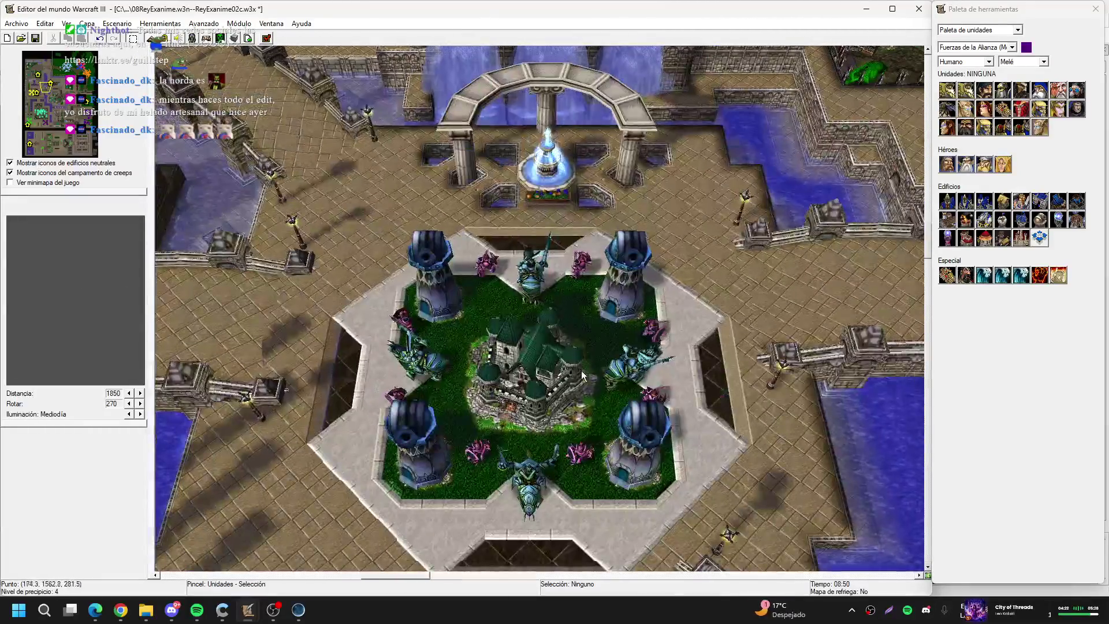
key("Down")
key("Right")
key("Right")
key("Up")
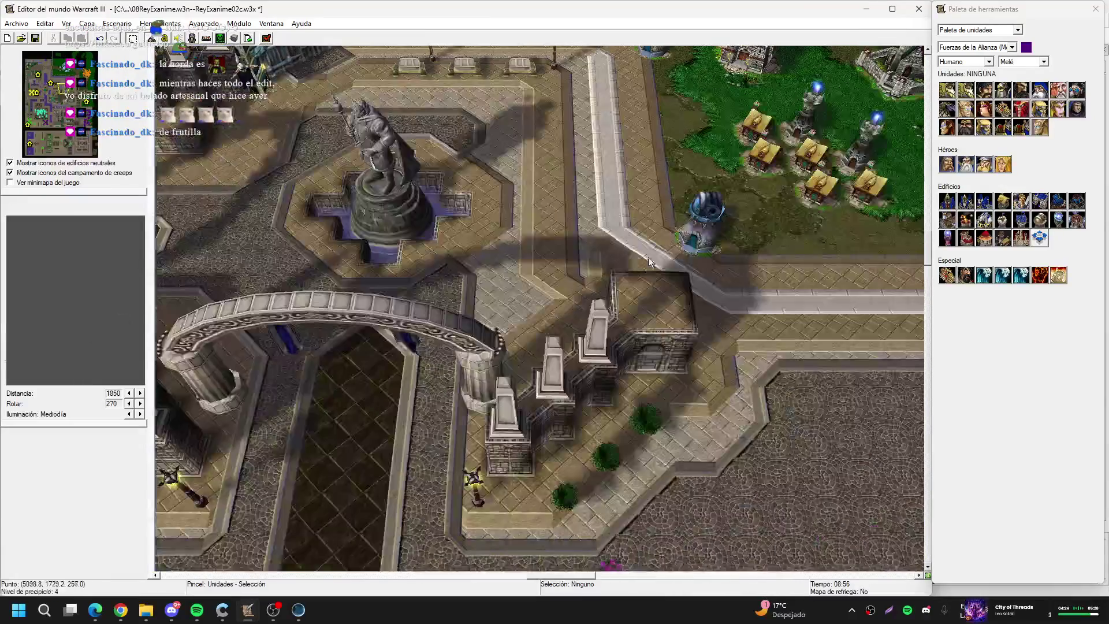
key("Up")
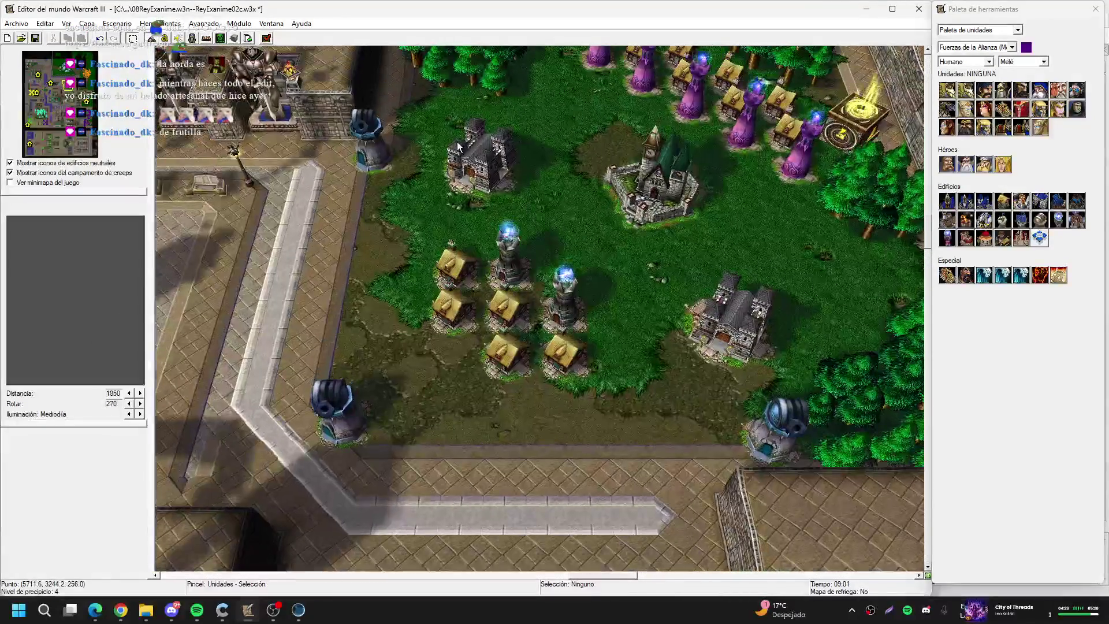
left_click(768, 324)
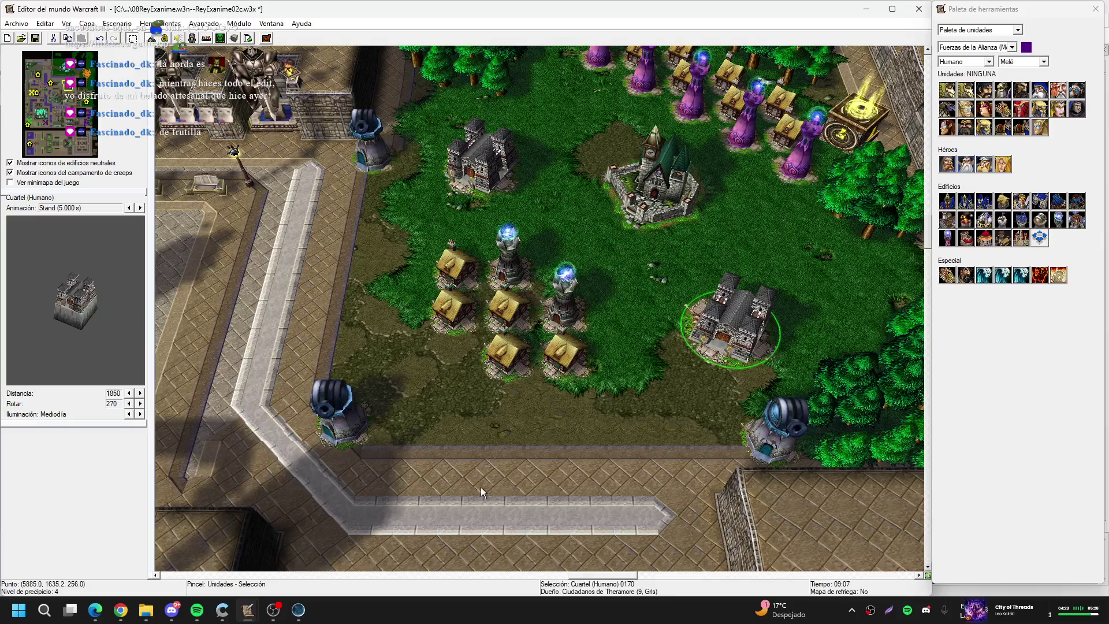
Survey the water, cannon-tower, purple-tower and statue plazas, then bring JassCraft forward
key("Left")
key("Down")
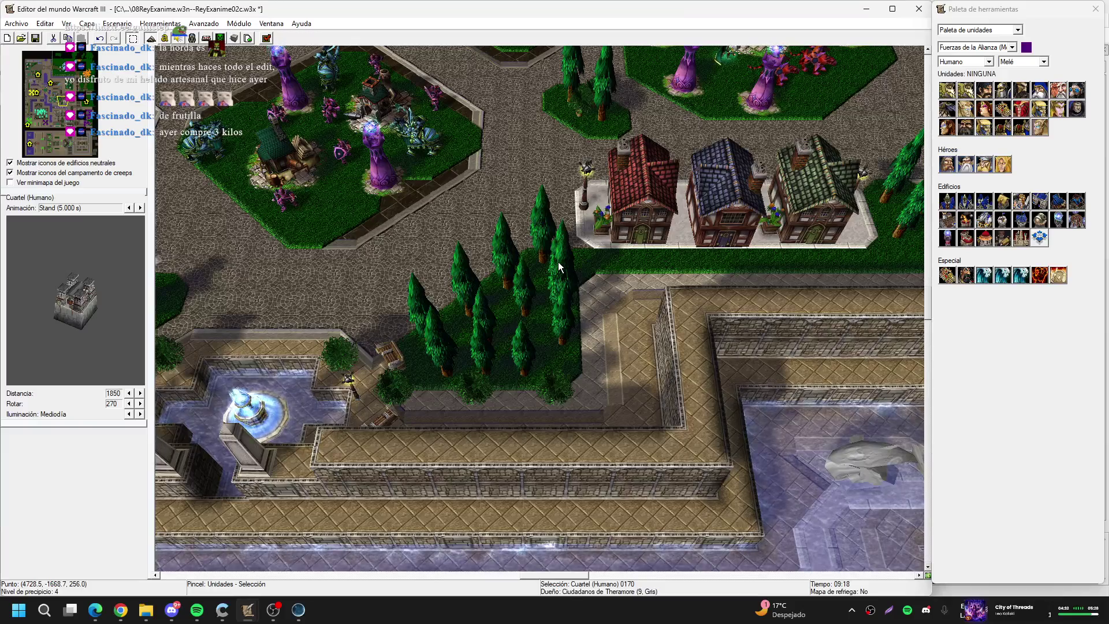
key("Down")
key("Up")
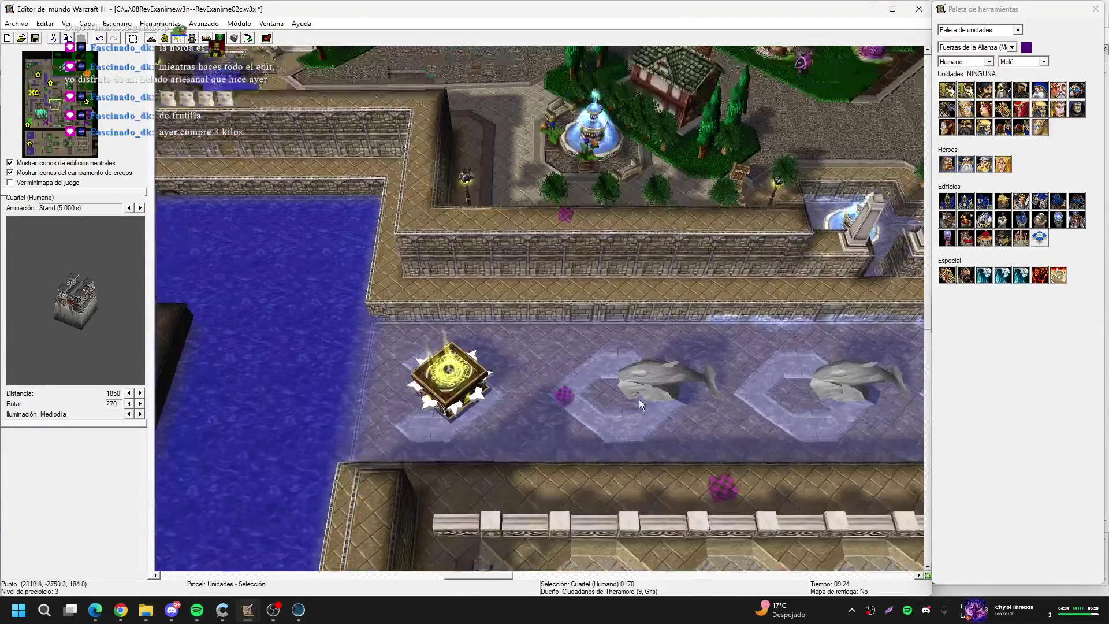
key("Right")
key("Down")
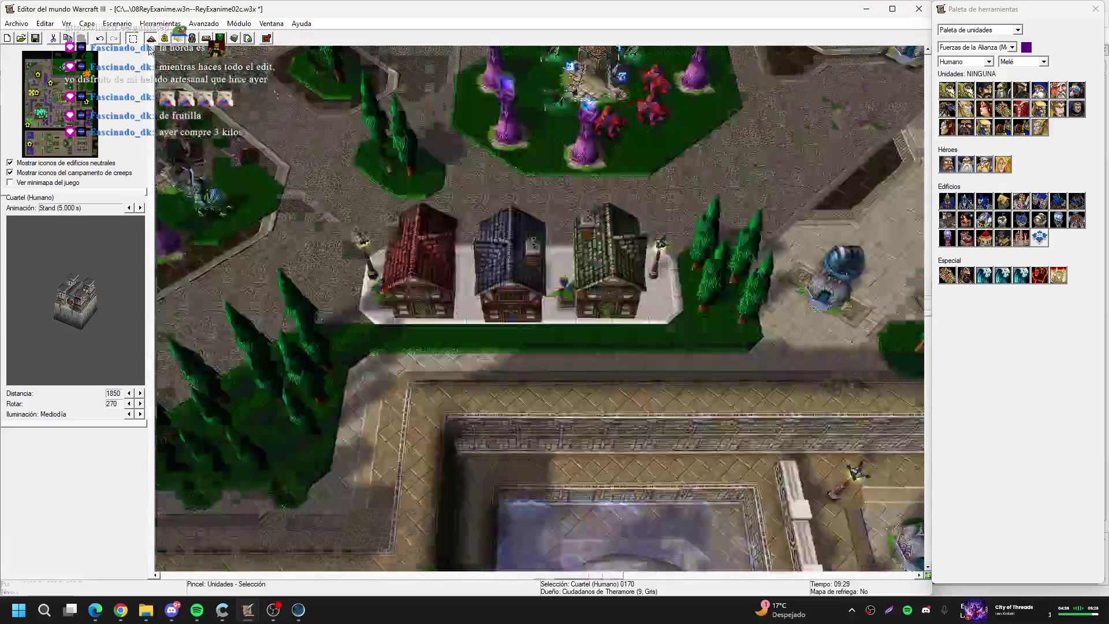
key("Down")
key("Left")
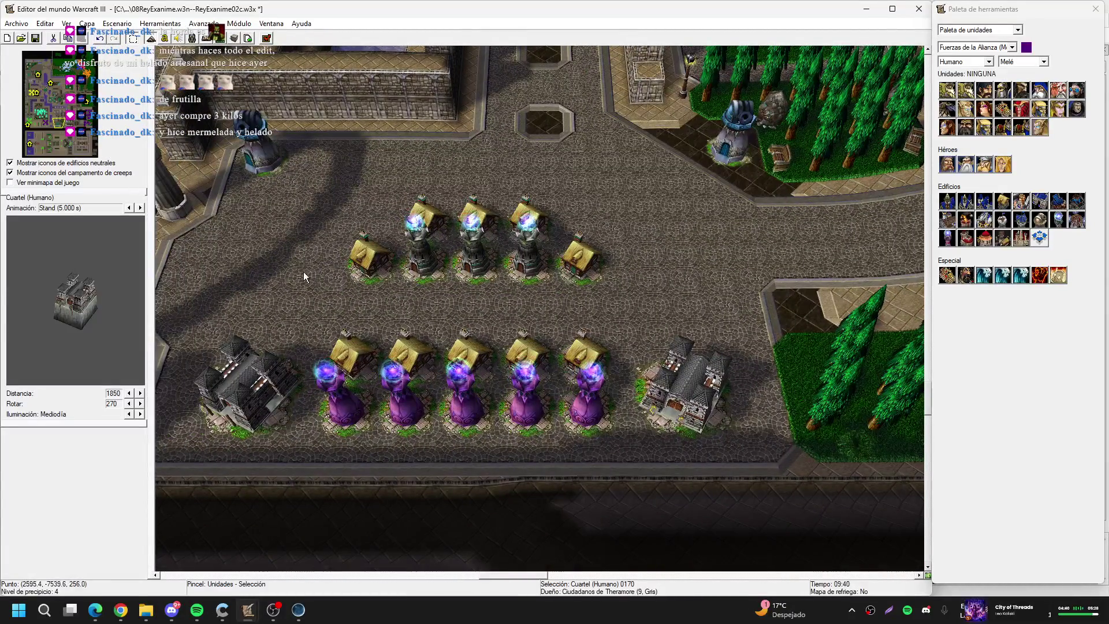
key("Right")
key("Up")
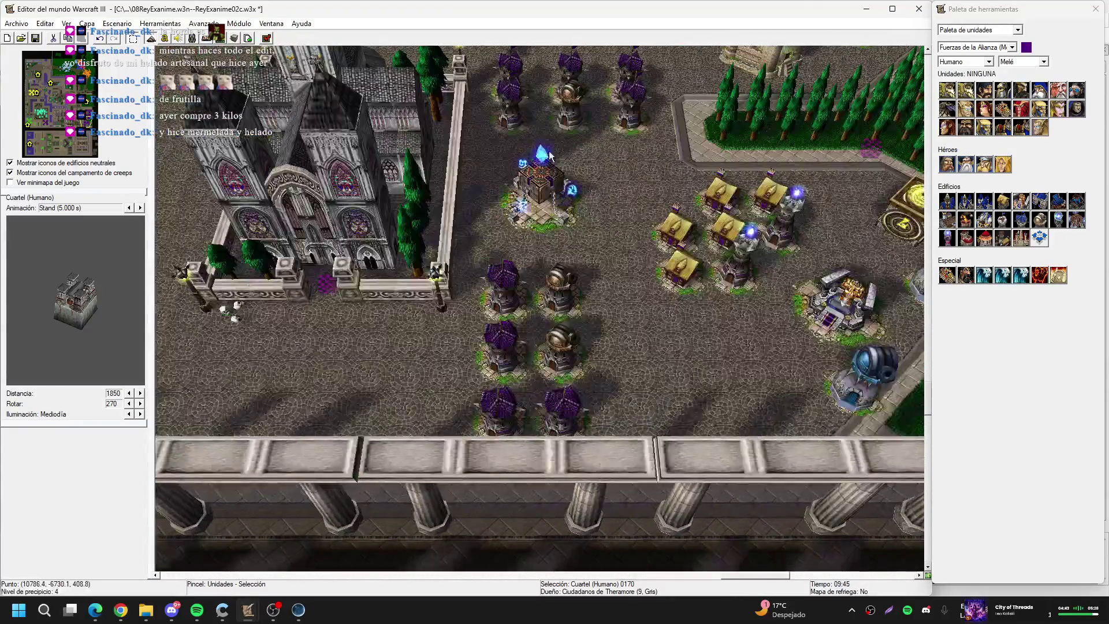
key("Left")
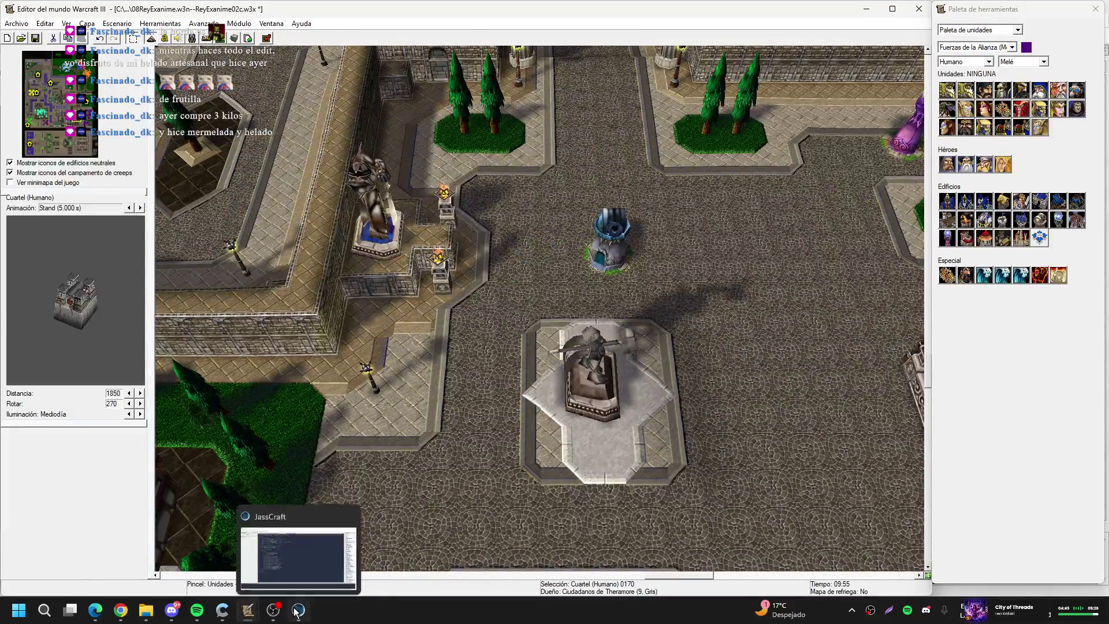
left_click(297, 611)
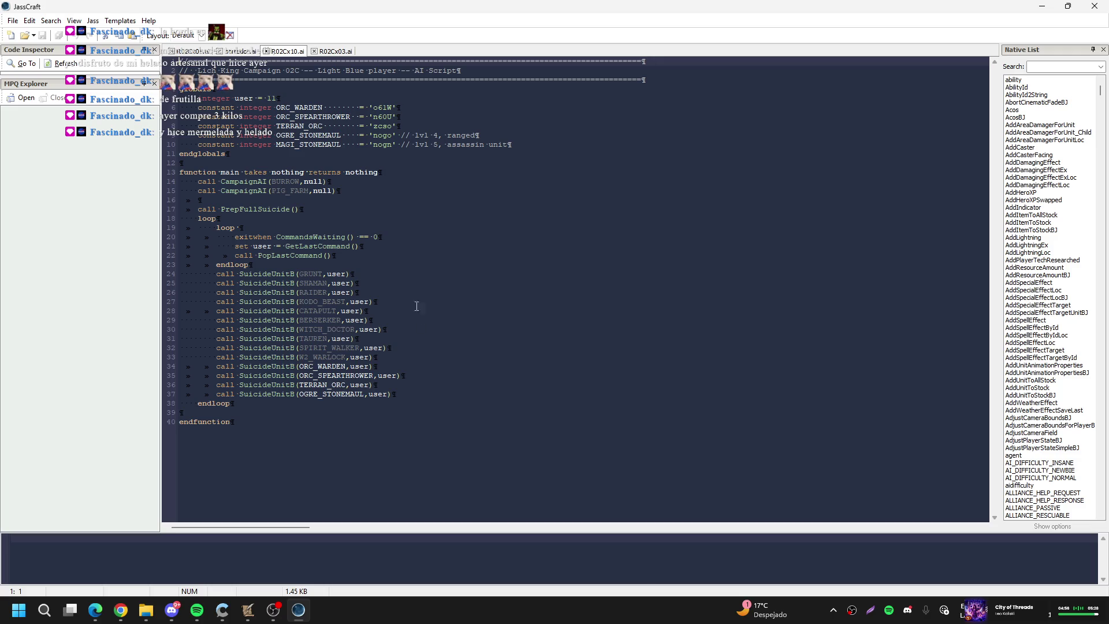
Open the Purple player script R02Cx04.ai in JassCraft
left_click(331, 51)
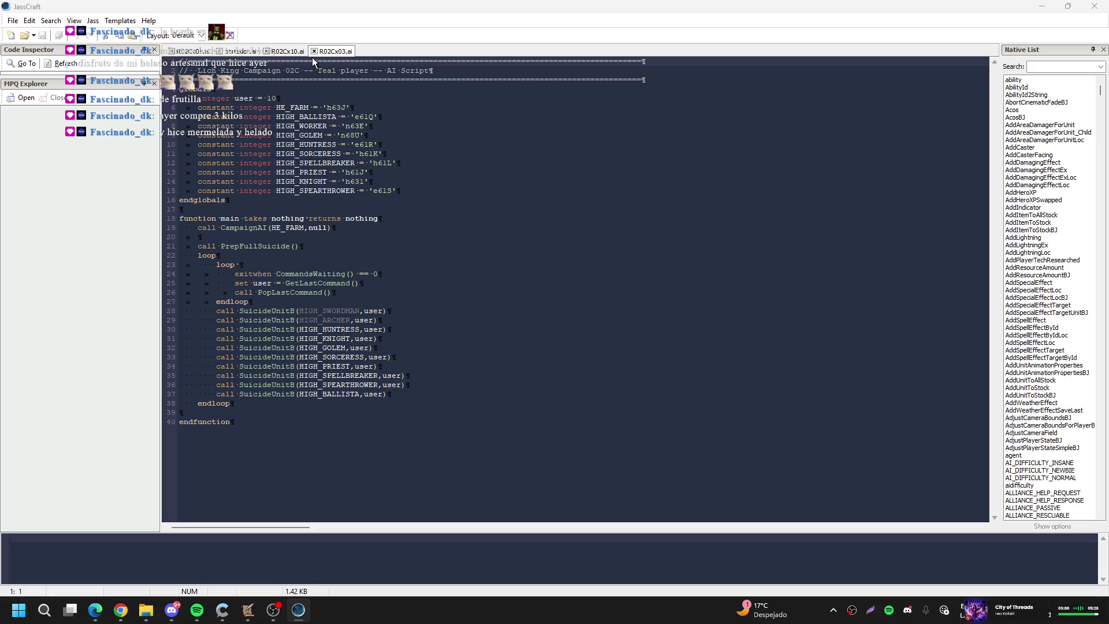
key("ctrl+o")
type("r02c")
key("Down")
key("Down")
key("Return")
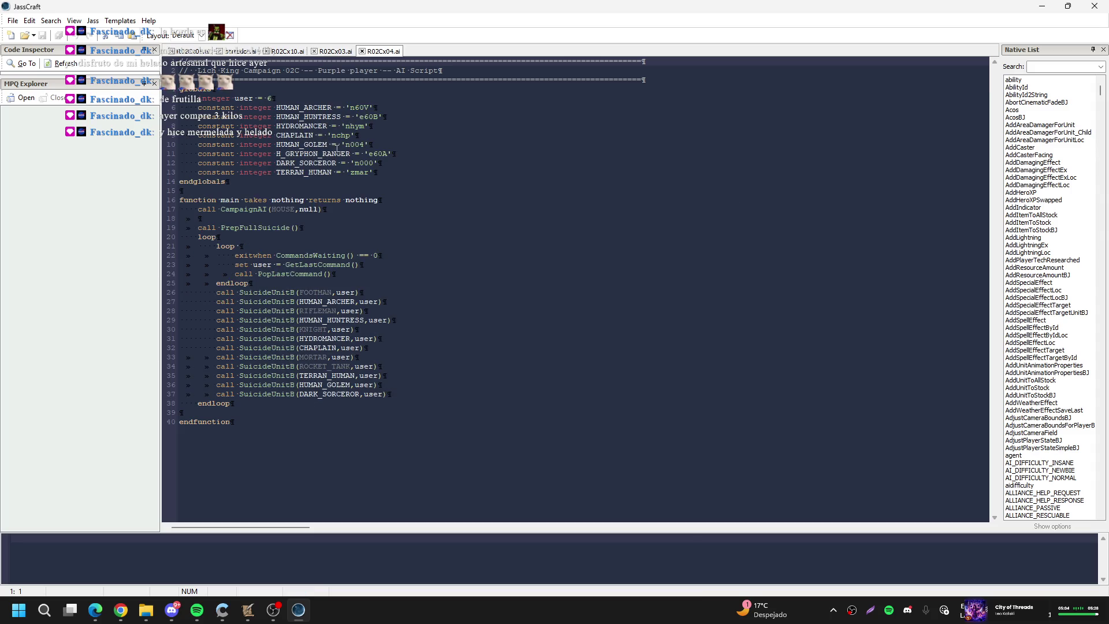
Delete the constants on lines 8–13, keeping only user, HUMAN_ARCHER and HUMAN_HUNTRESS
left_click_drag(375, 173, 131, 122)
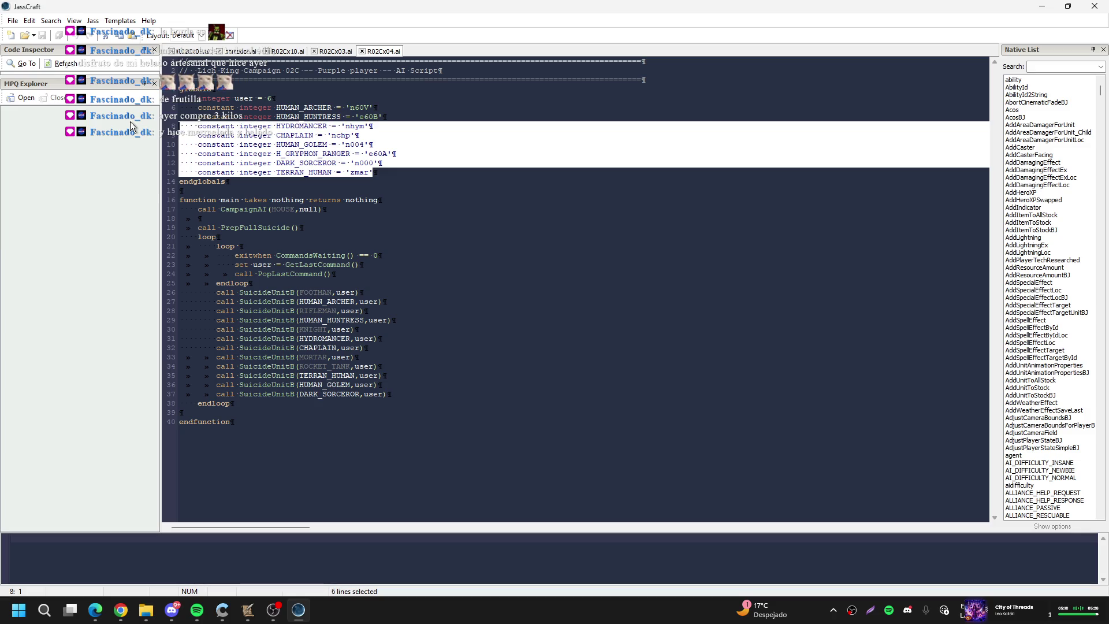
key("Delete")
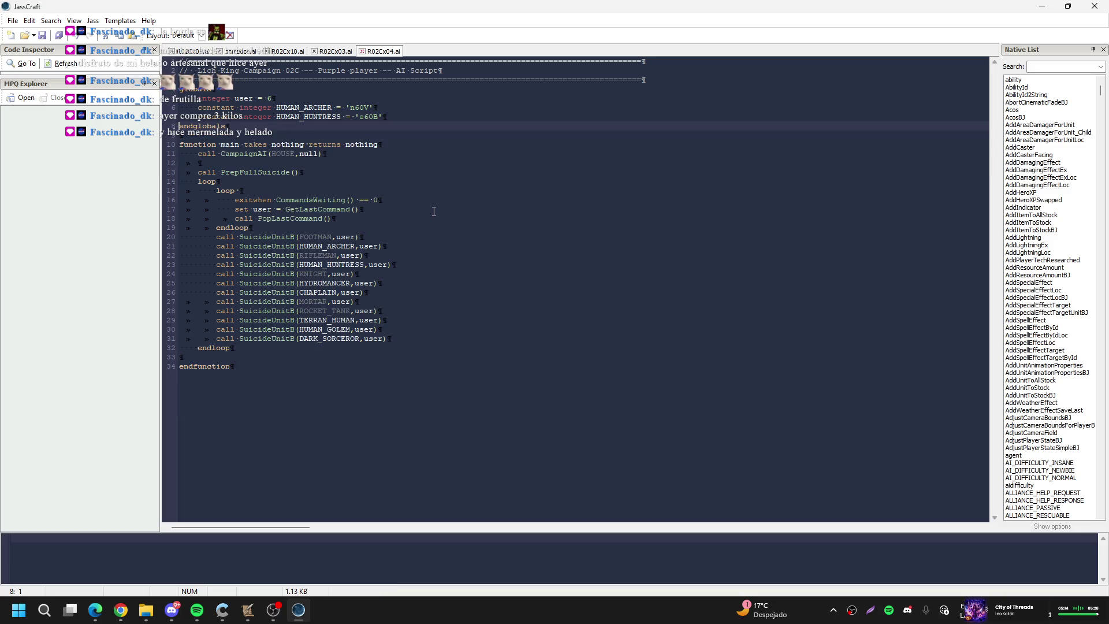
left_click(12, 20)
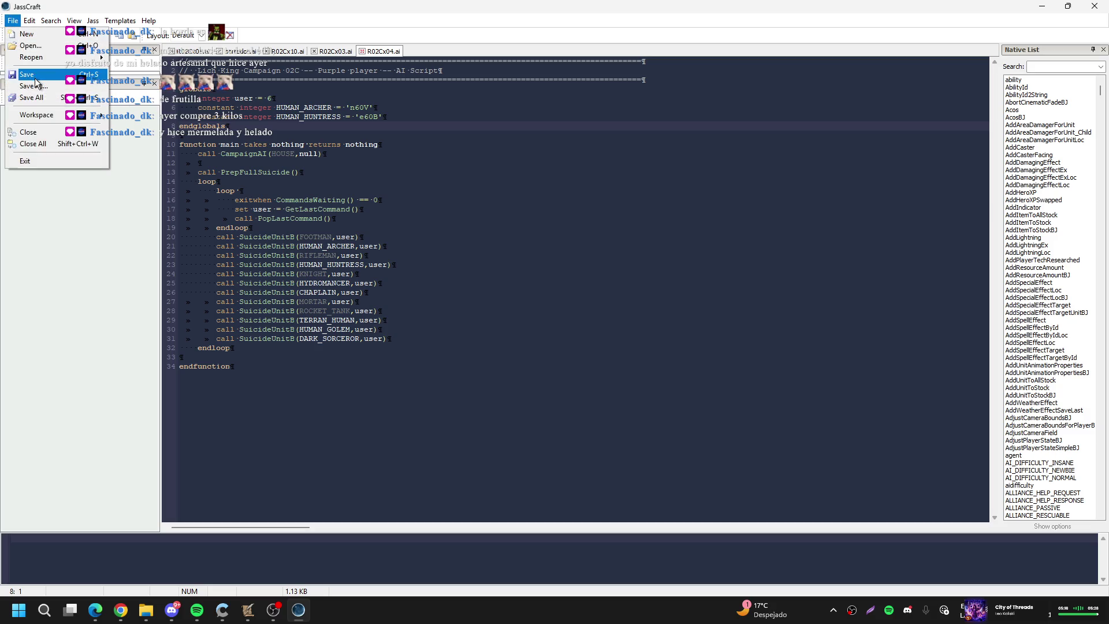
Save the script as a copy named R02Cx11.ai
left_click(23, 92)
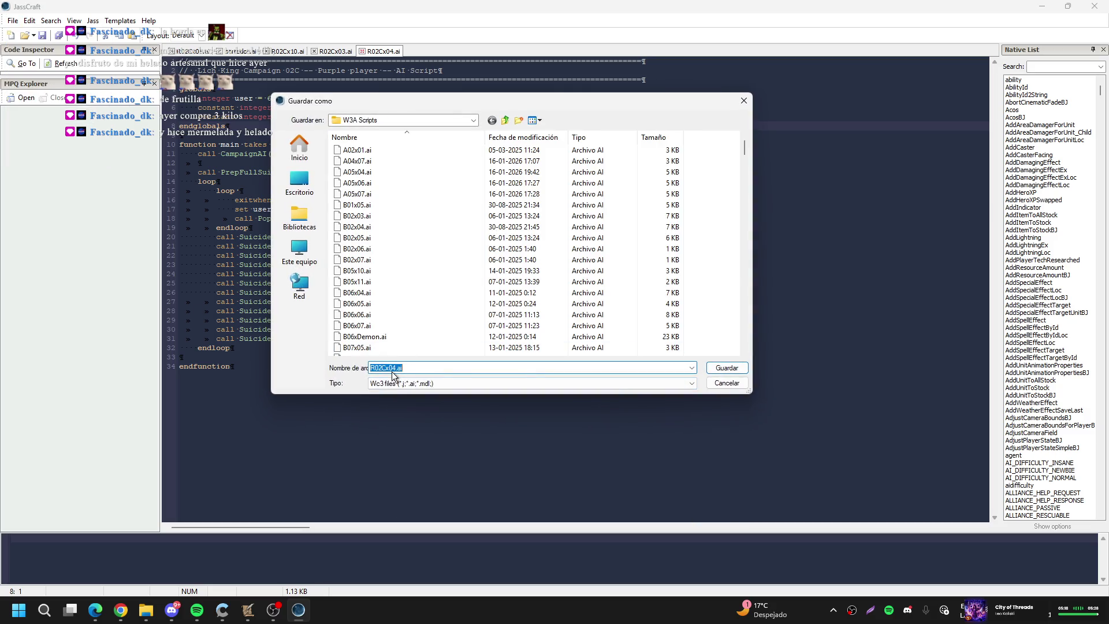
left_click(393, 368)
key("BackSpace")
key("Delete")
type("11")
left_click(726, 370)
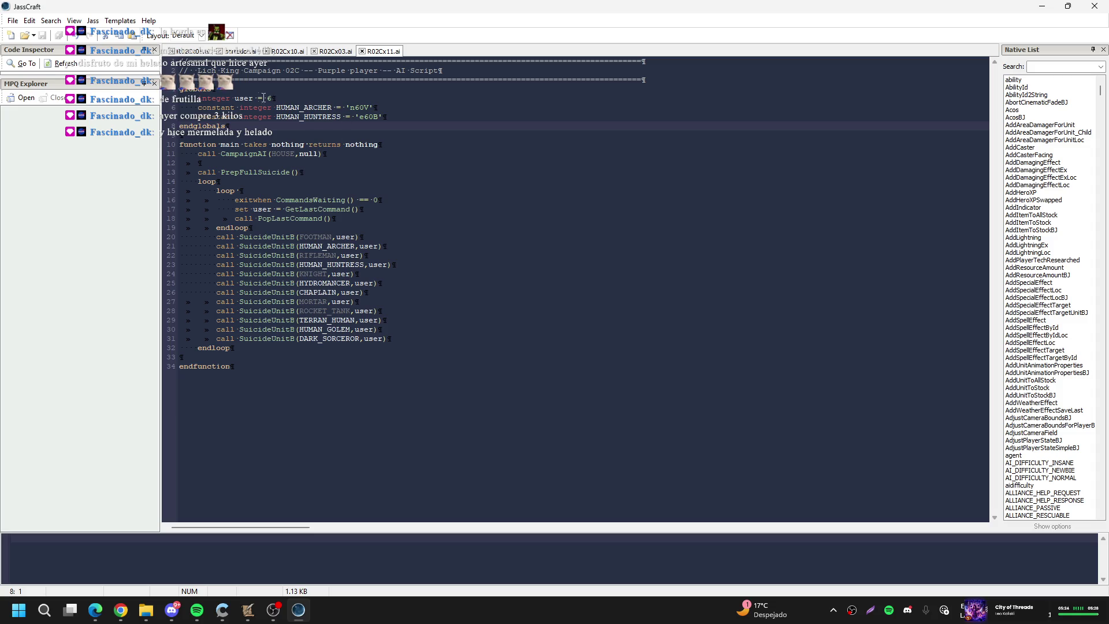
Delete the seven unit calls on lines 25–31 of R02Cx11.ai
double_click(269, 98)
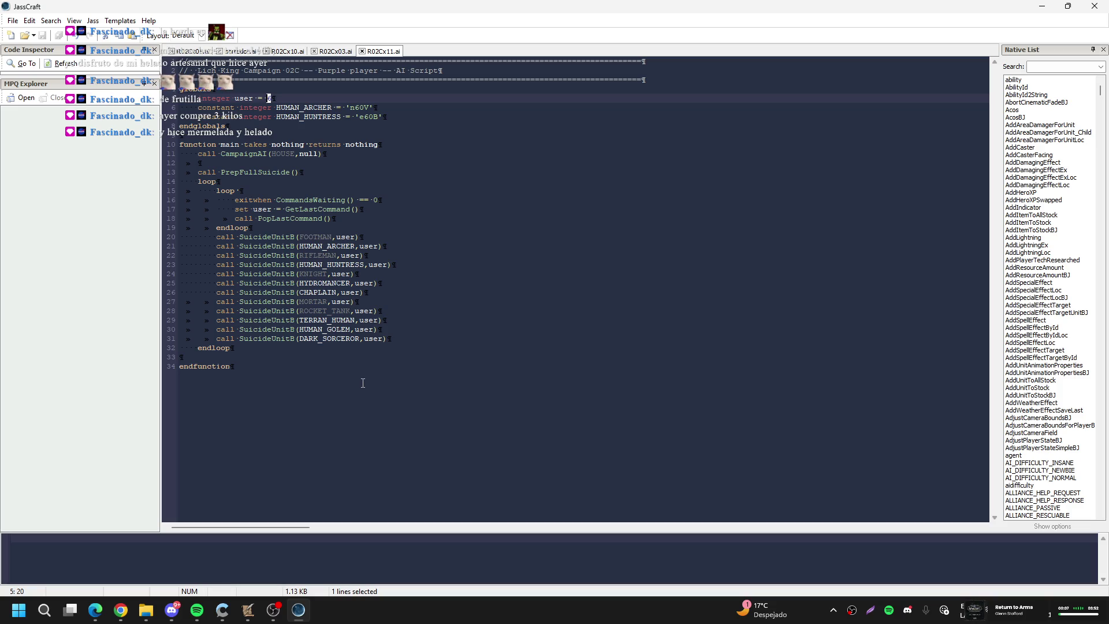
left_click(333, 274)
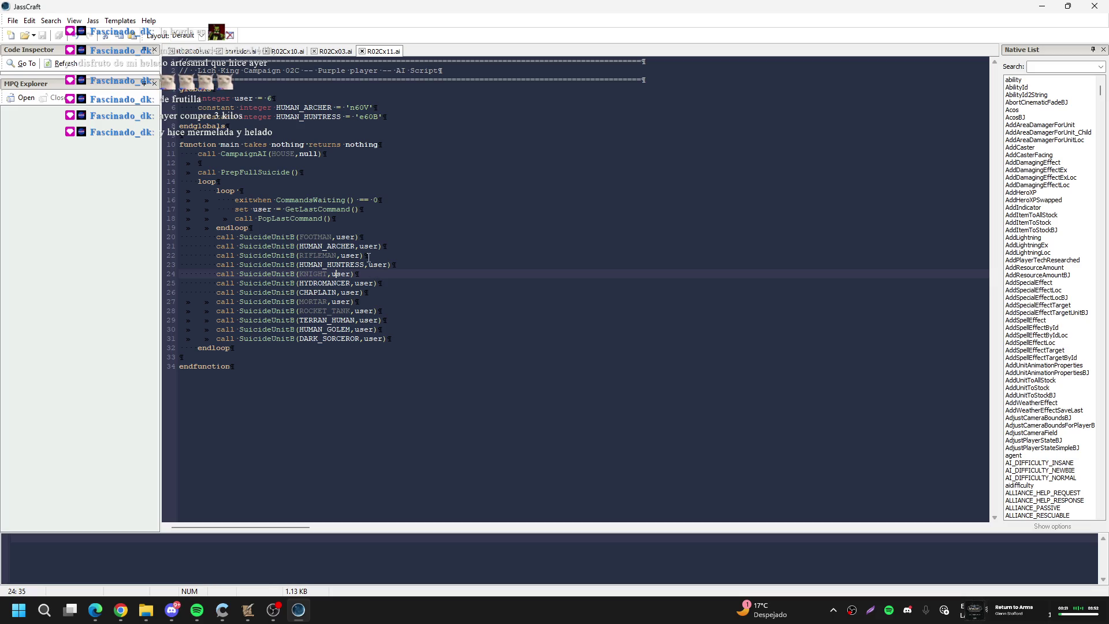
left_click(383, 285)
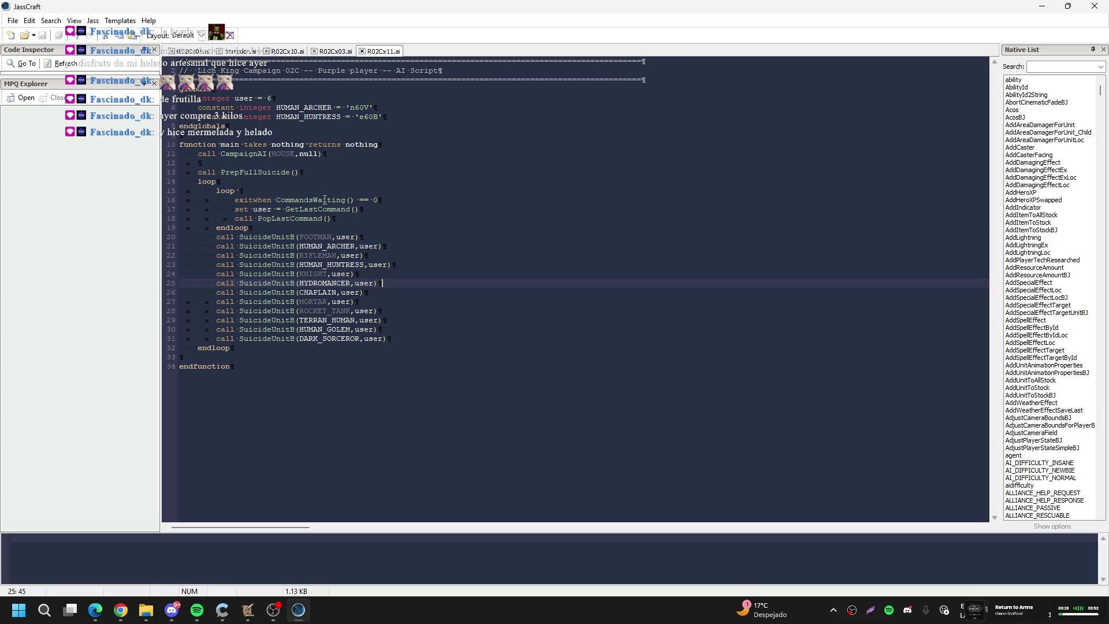
left_click(378, 293)
mouse_move(405, 339)
left_mouse_down()
mouse_move(278, 283)
mouse_move(151, 281)
left_mouse_up()
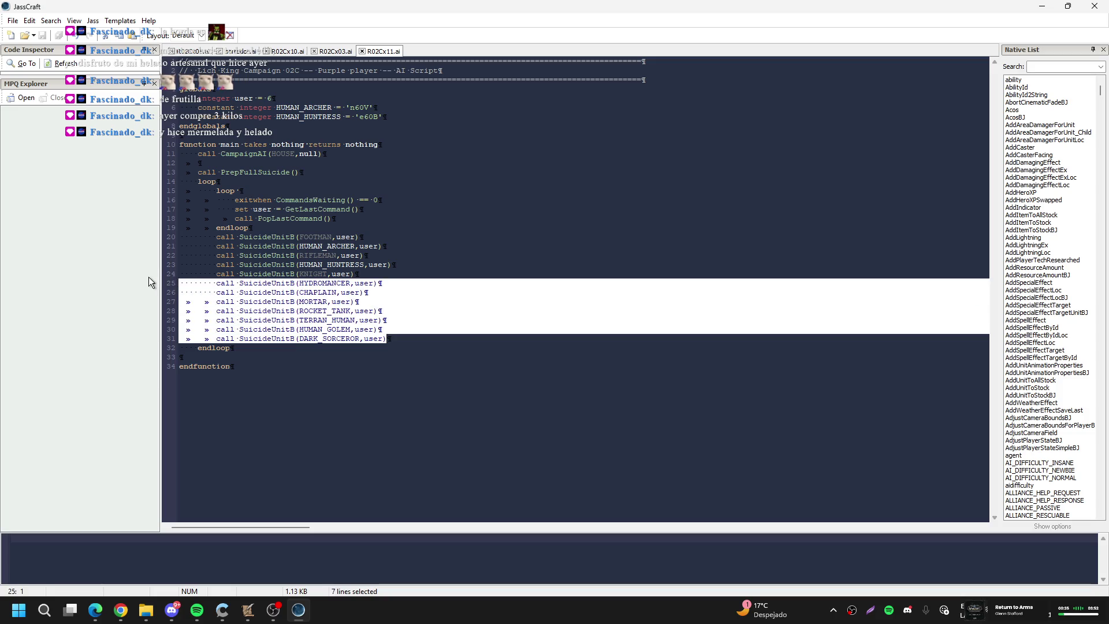
key("Delete")
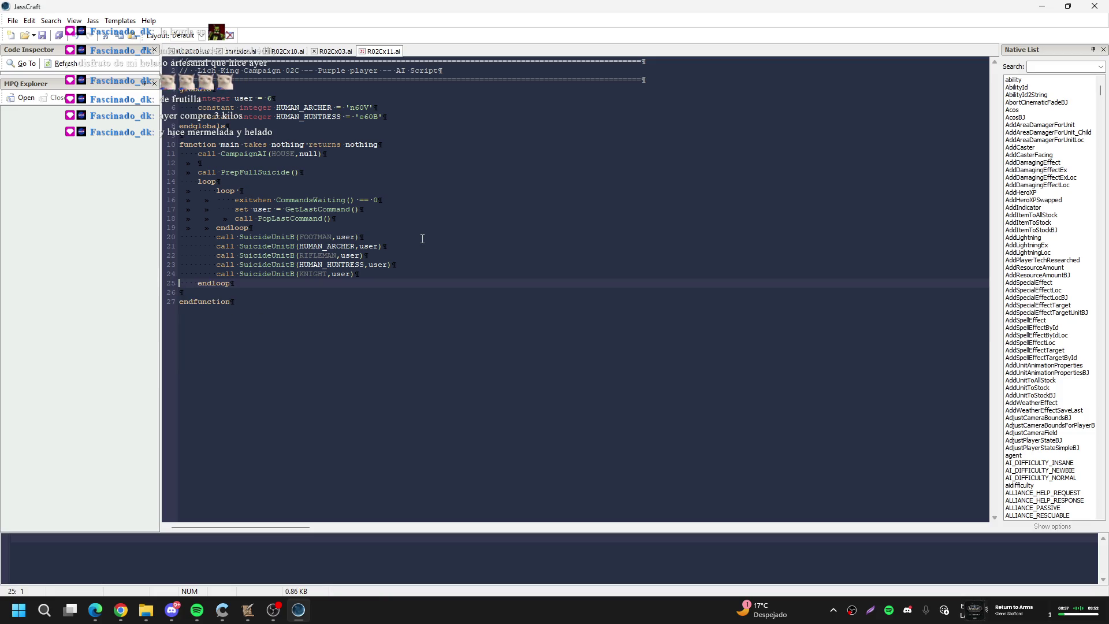
Change 'Purple' to 'Dark green' in the script's header comment
double_click(336, 71)
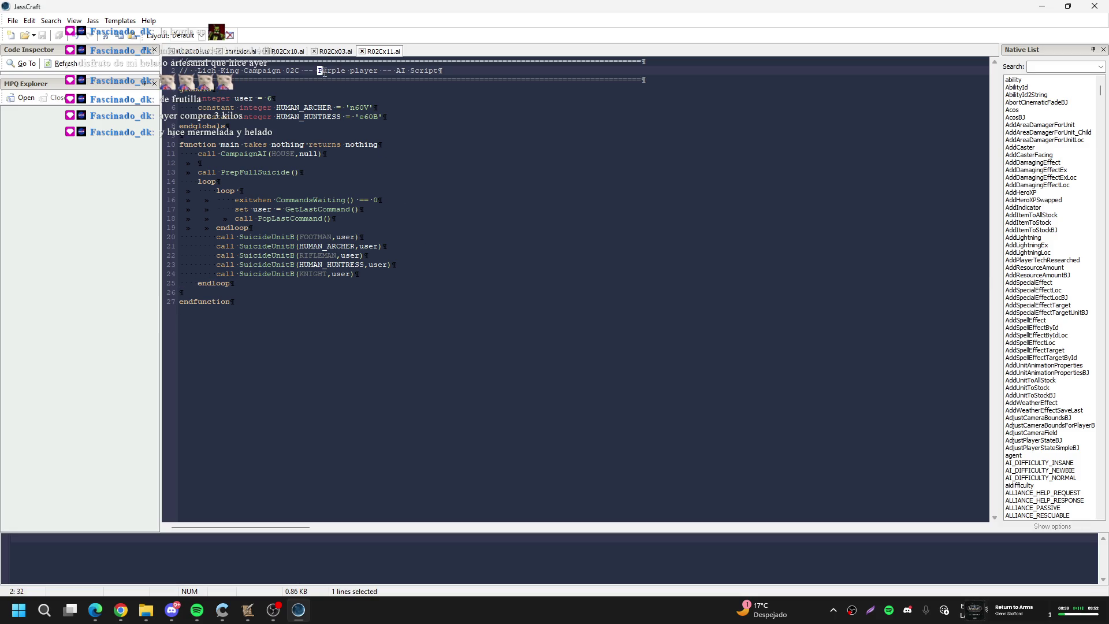
type("Dark Gre")
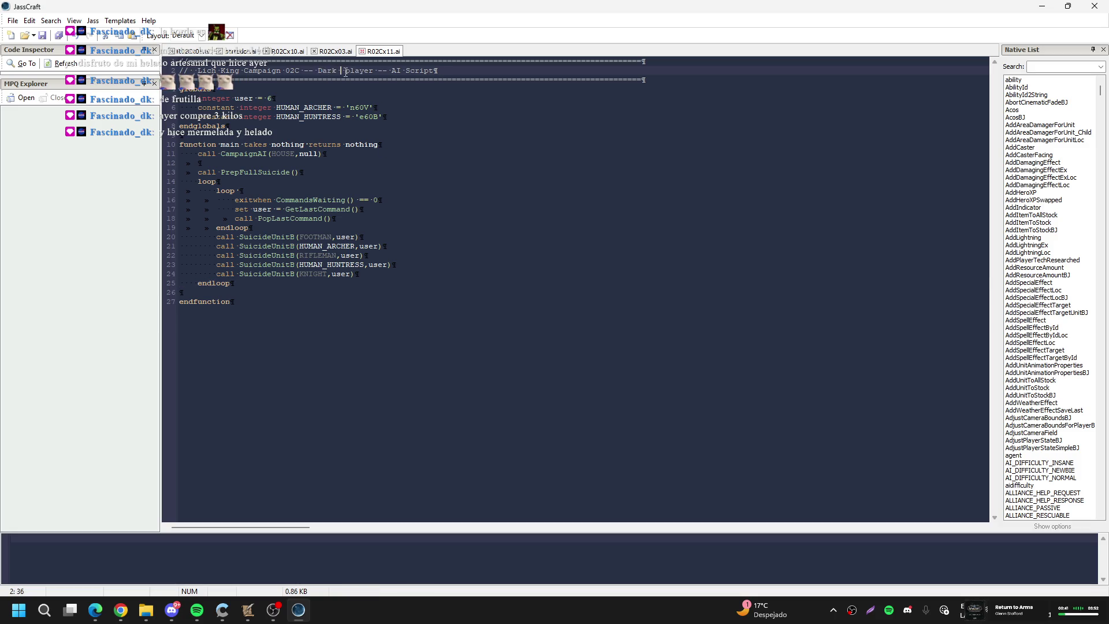
key("BackSpace")
key("BackSpace")
key("BackSpace")
type("green")
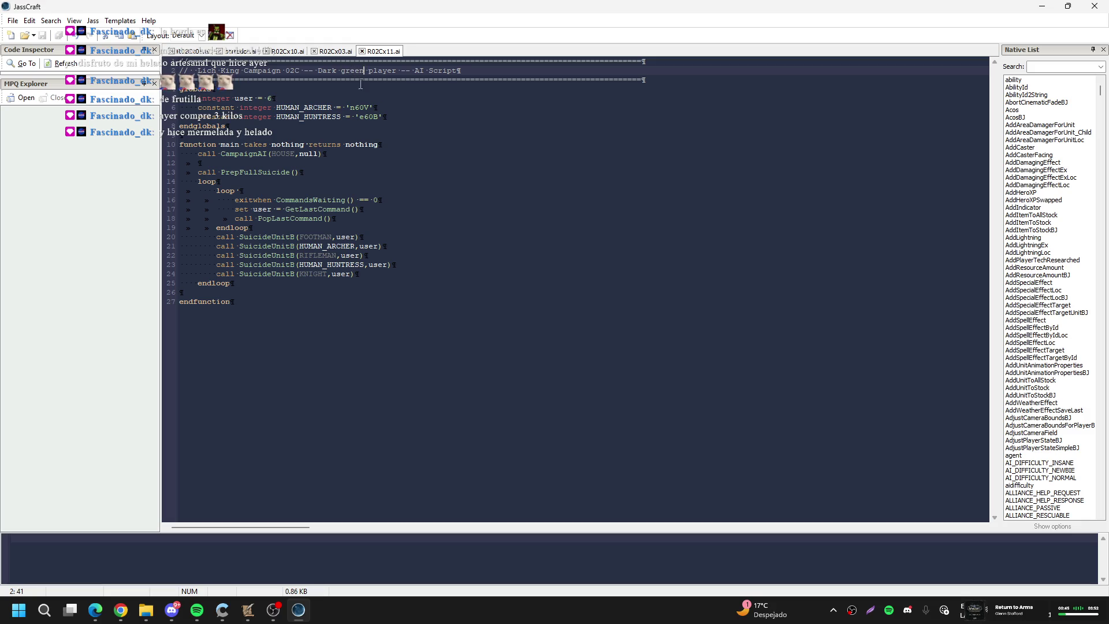
Close the open R02Cx script tabs and exit JassCraft
left_click(344, 52)
left_click(287, 50)
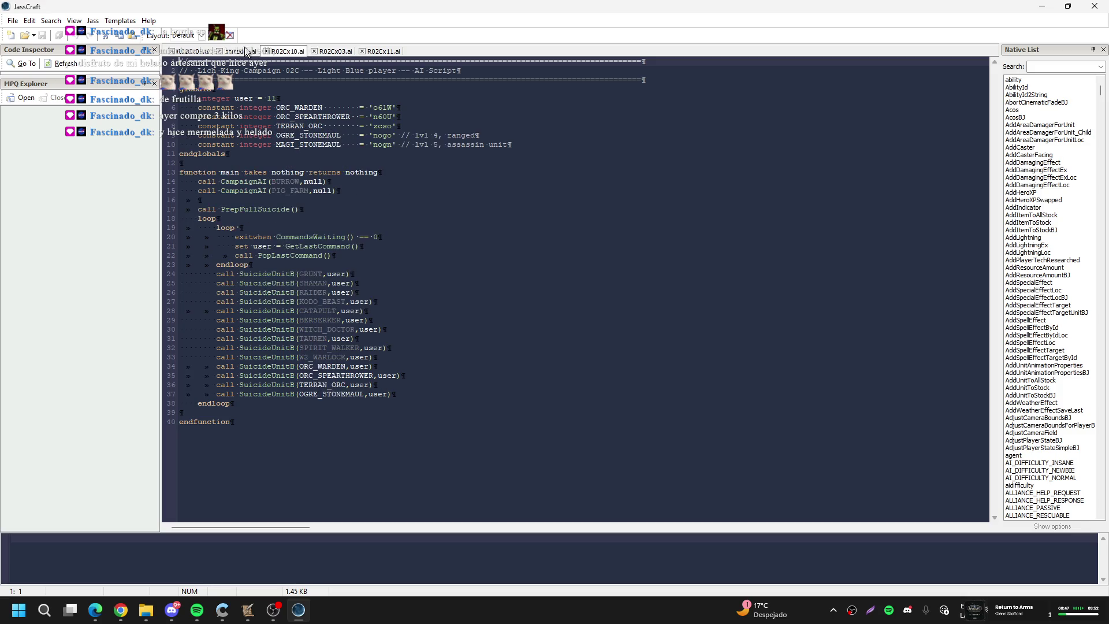
left_click(211, 53)
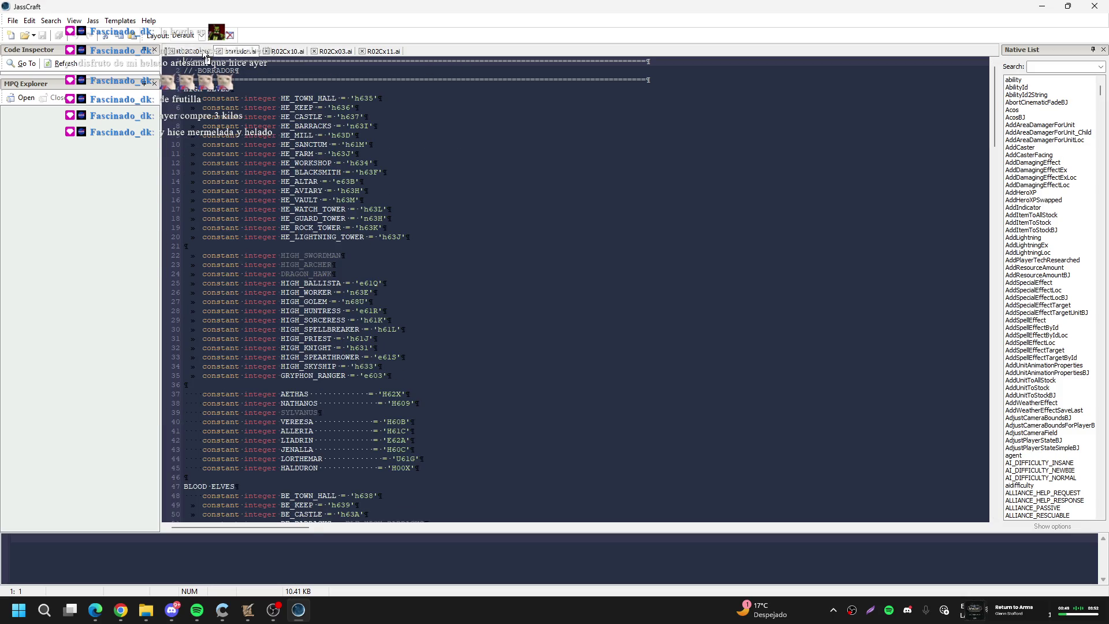
left_click(240, 52)
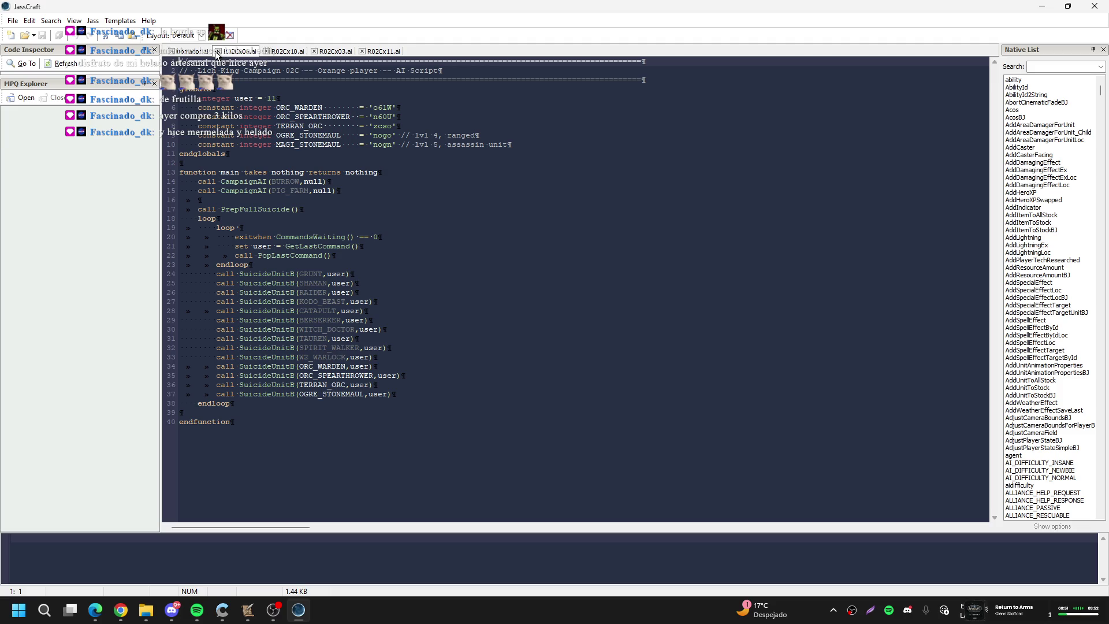
left_click(217, 51)
left_click(217, 51)
left_click(218, 51)
left_click(218, 51)
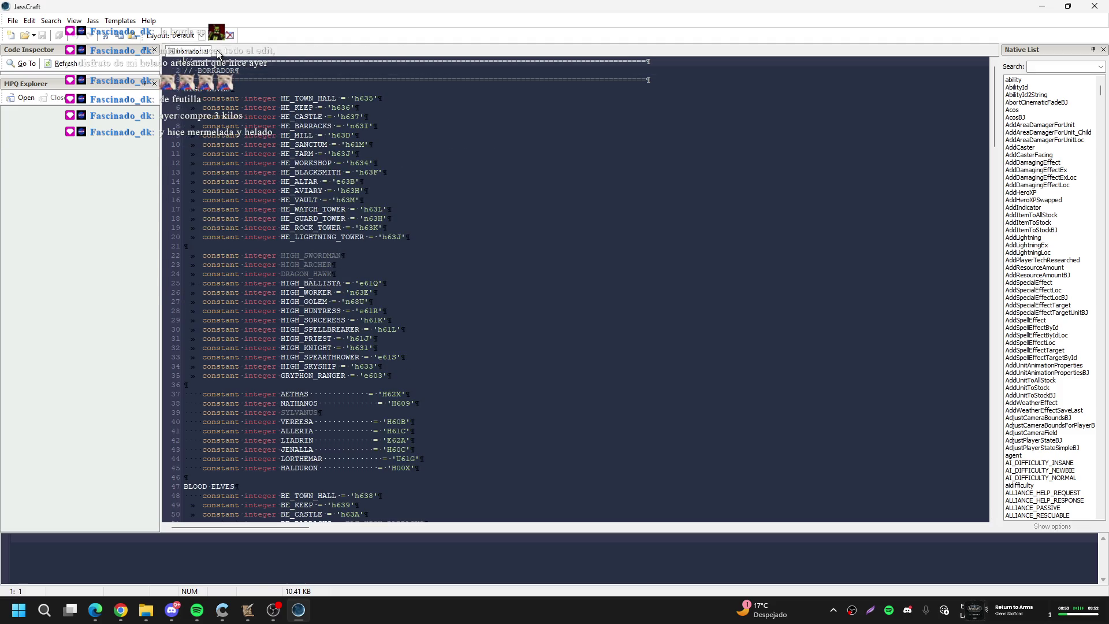
left_click(1095, 6)
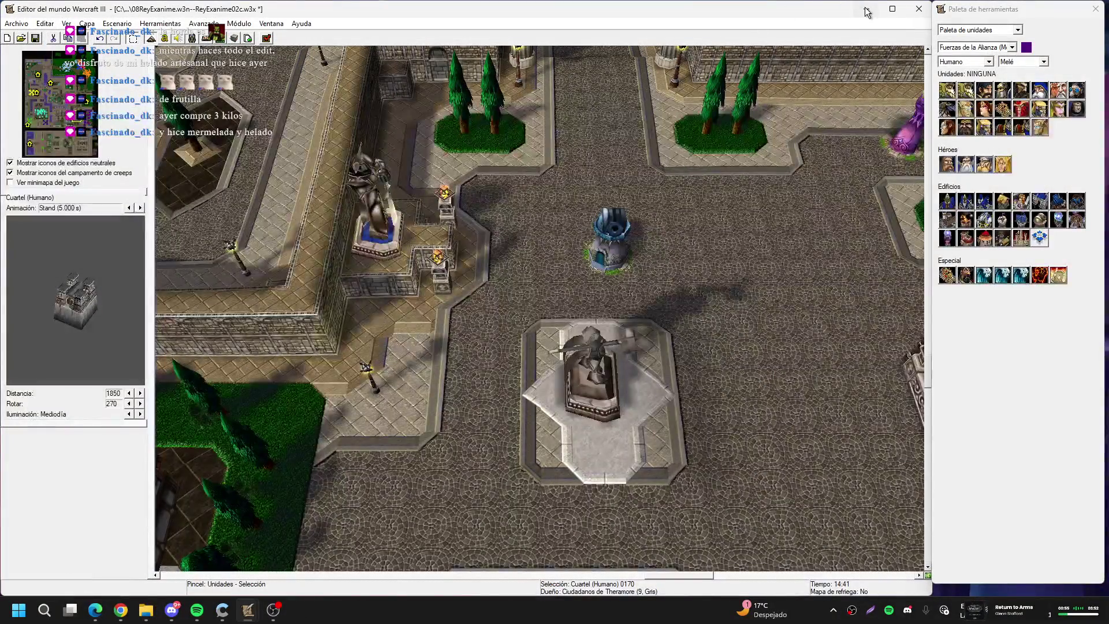
Launch the Demo JASS Syntax Checker and load R02Cx11.ai into it
key("super+d")
double_click(110, 309)
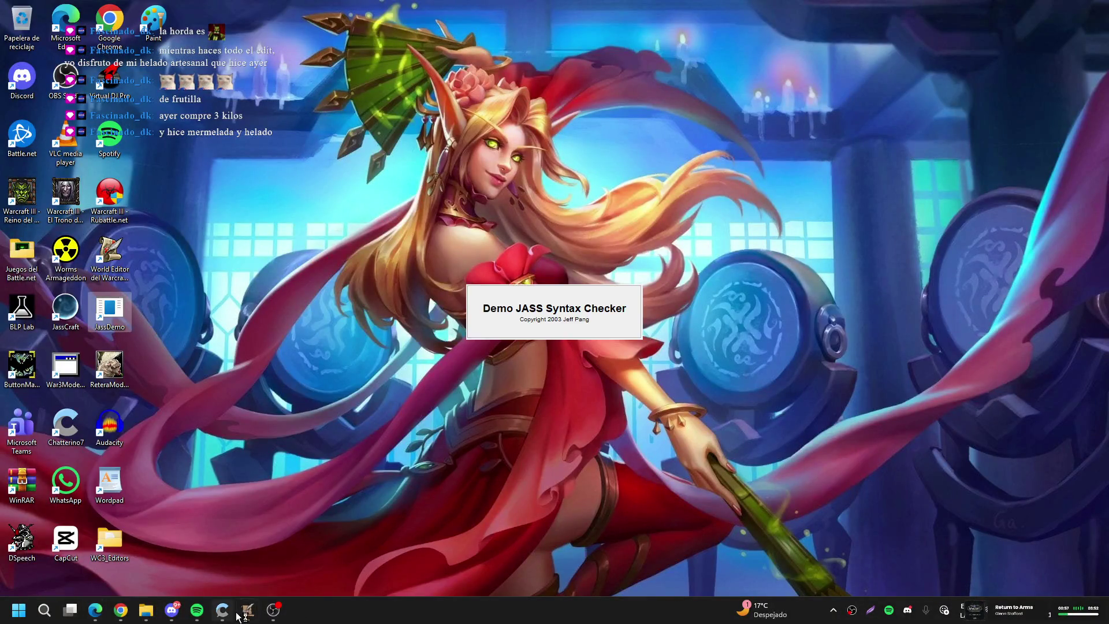
mouse_move(248, 610)
left_click(217, 574)
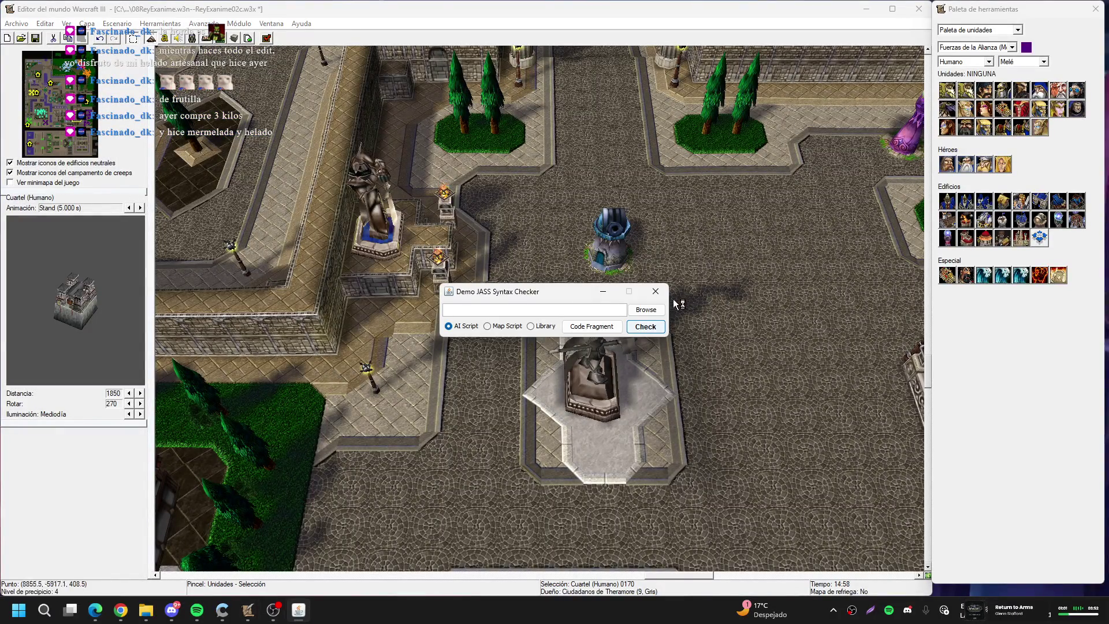
left_click(646, 309)
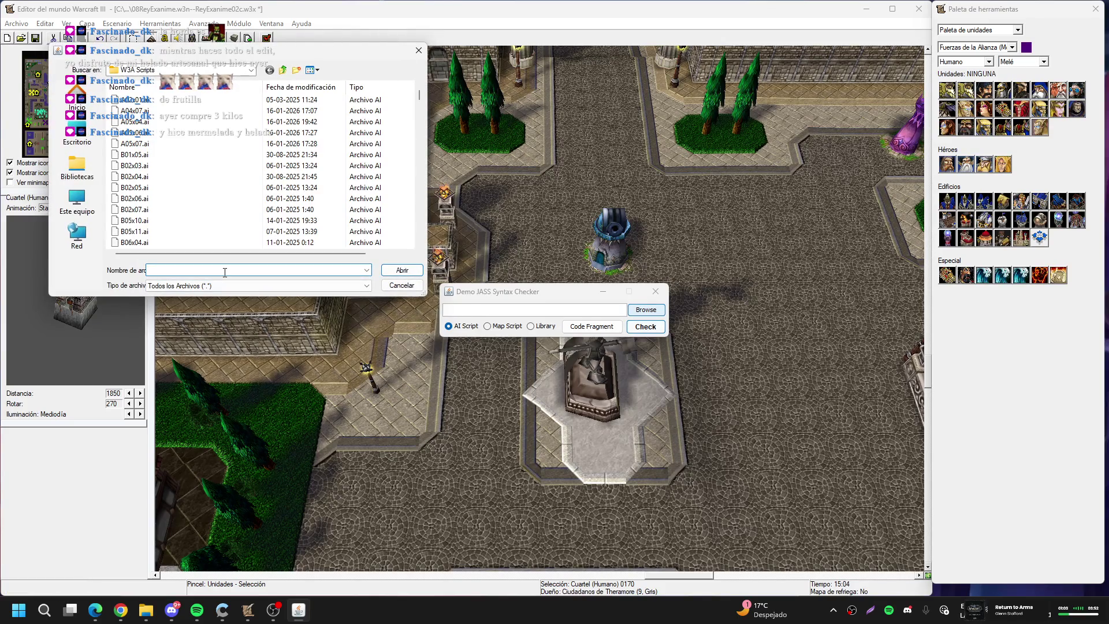
type("r02c")
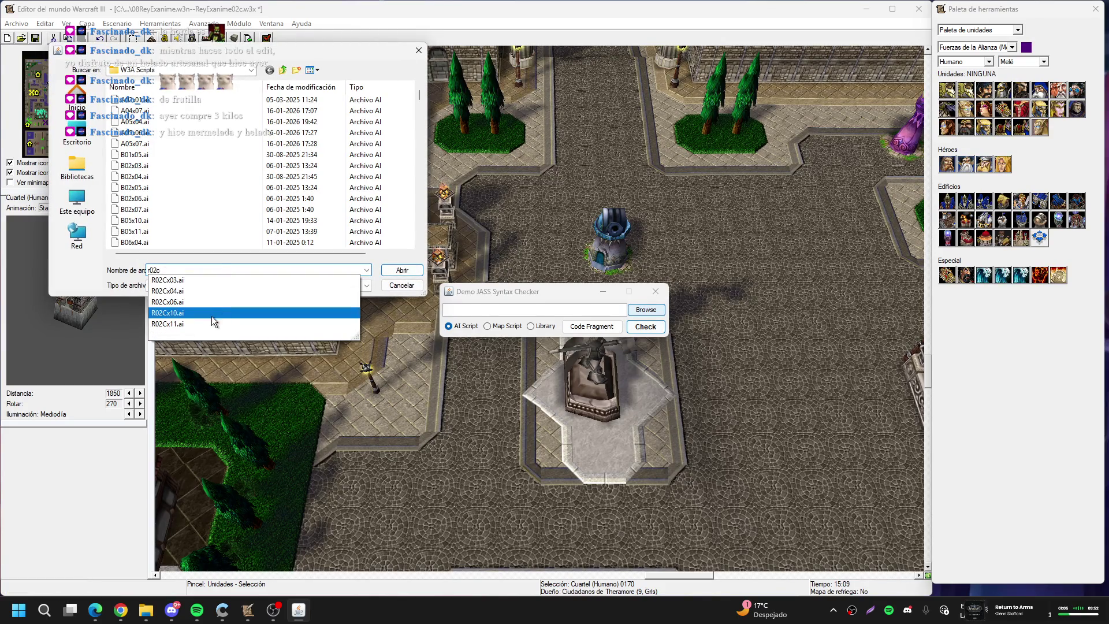
left_click(212, 322)
left_click(402, 270)
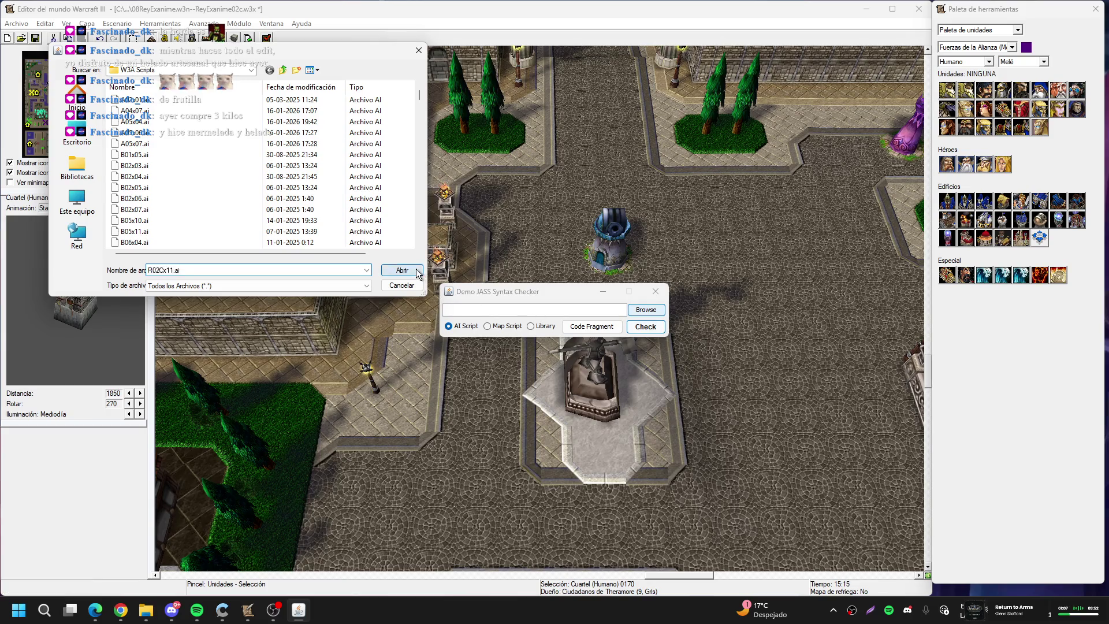
Check the script's syntax, close the checker, and open the Import Manager
left_click(645, 326)
left_click(549, 326)
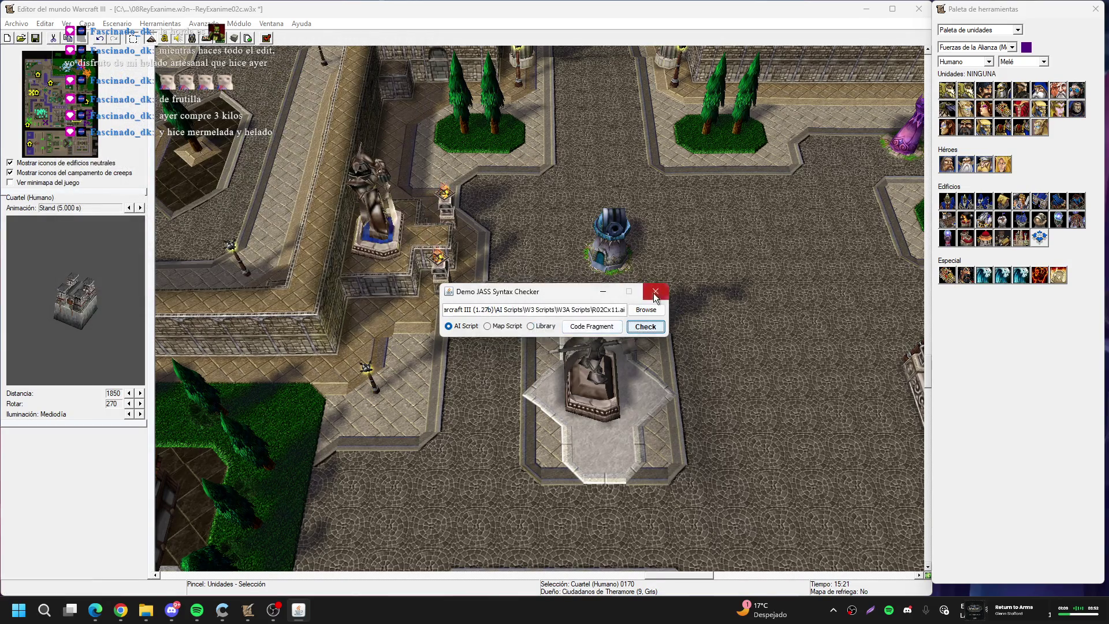
left_click(655, 291)
left_click(248, 38)
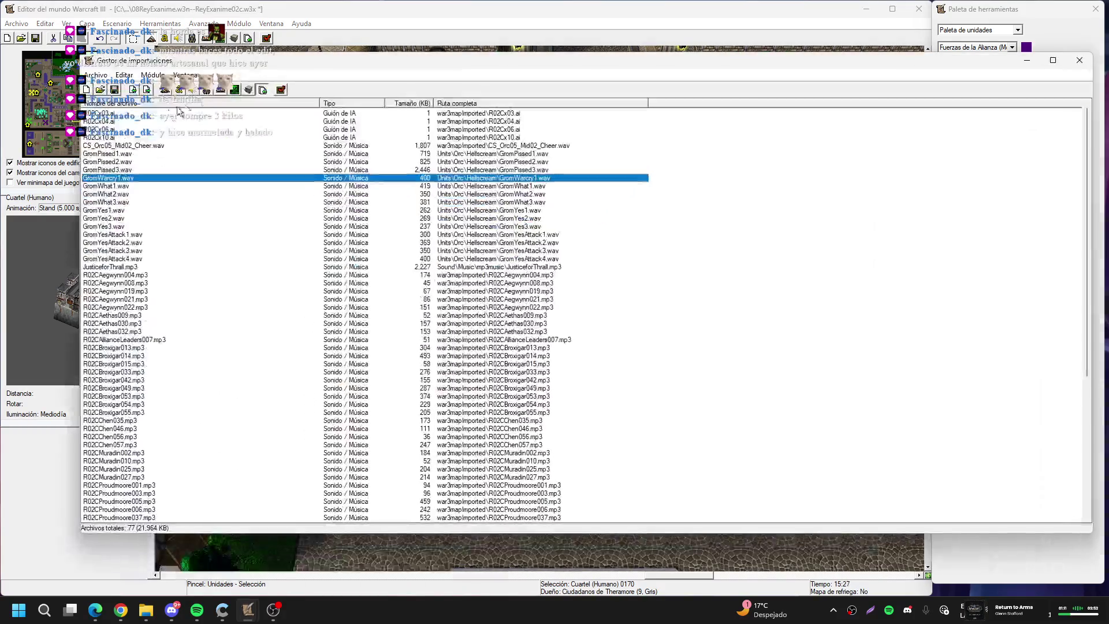
Import R02Cx11.ai via Import File for 78 files total, then close the Import Manager
left_click(133, 90)
type("r02c")
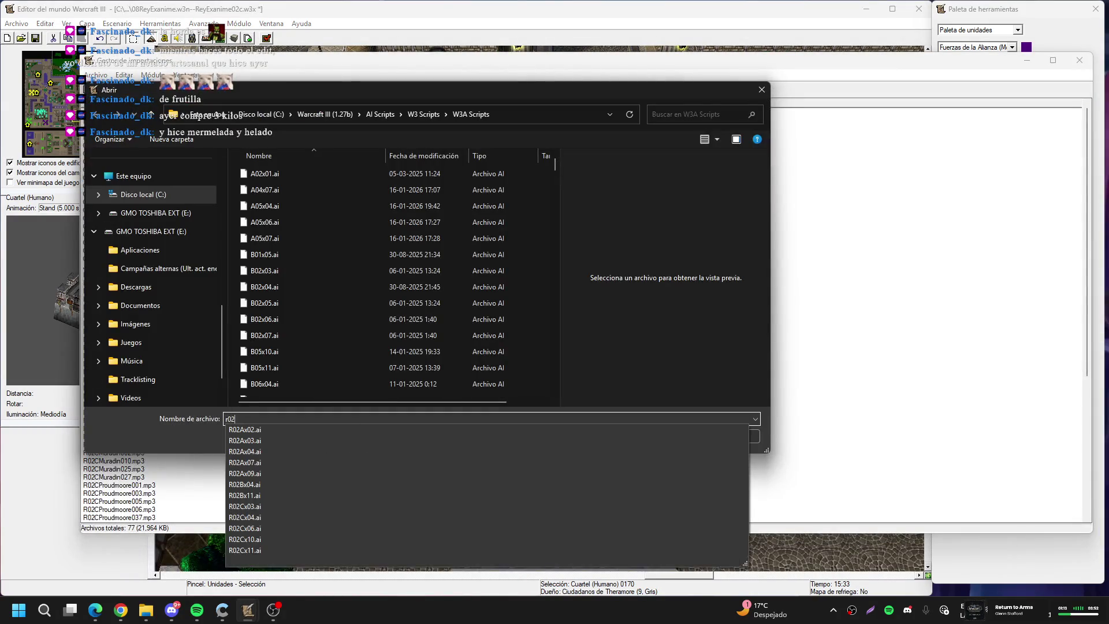
key("Up")
key("Return")
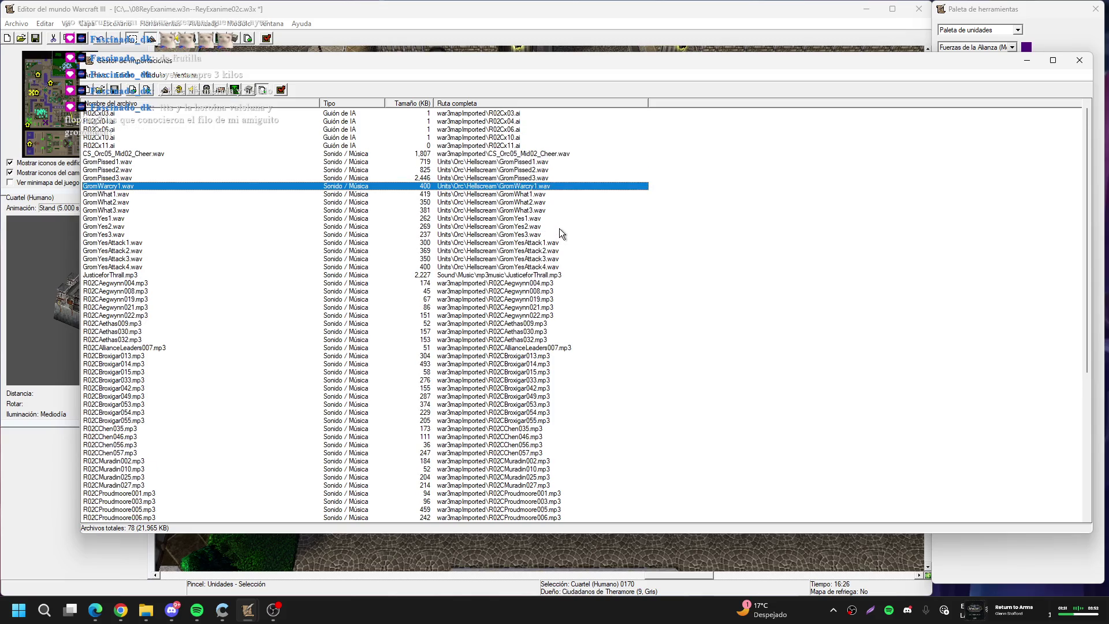
left_click(684, 46)
key("Up")
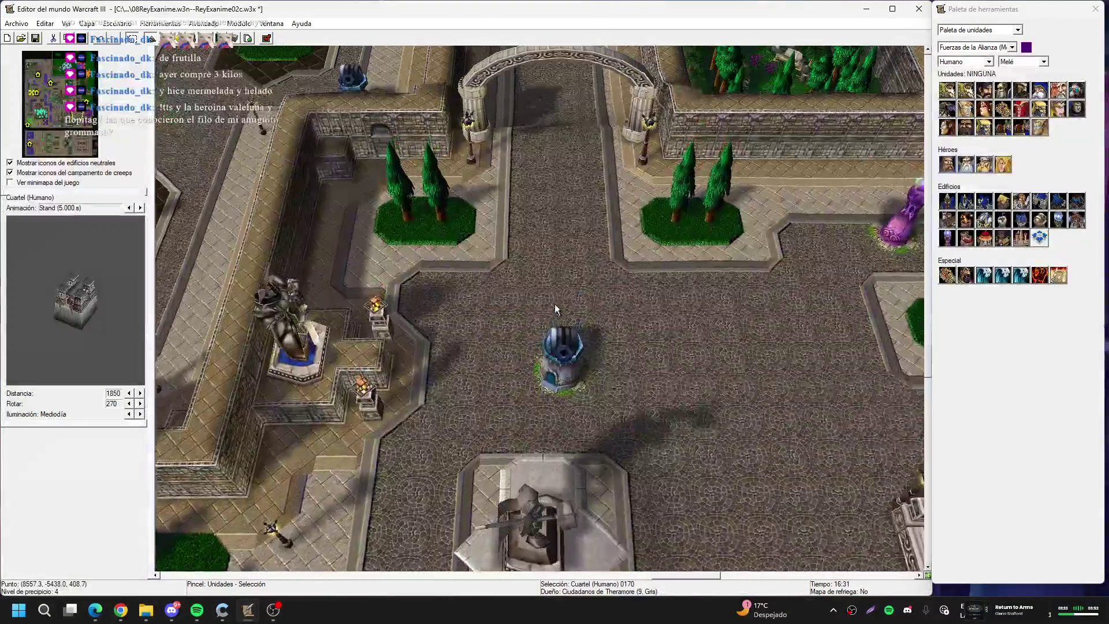
Pan around the town, then open the Trigger Editor full screen with F4
key("Up")
key("Right")
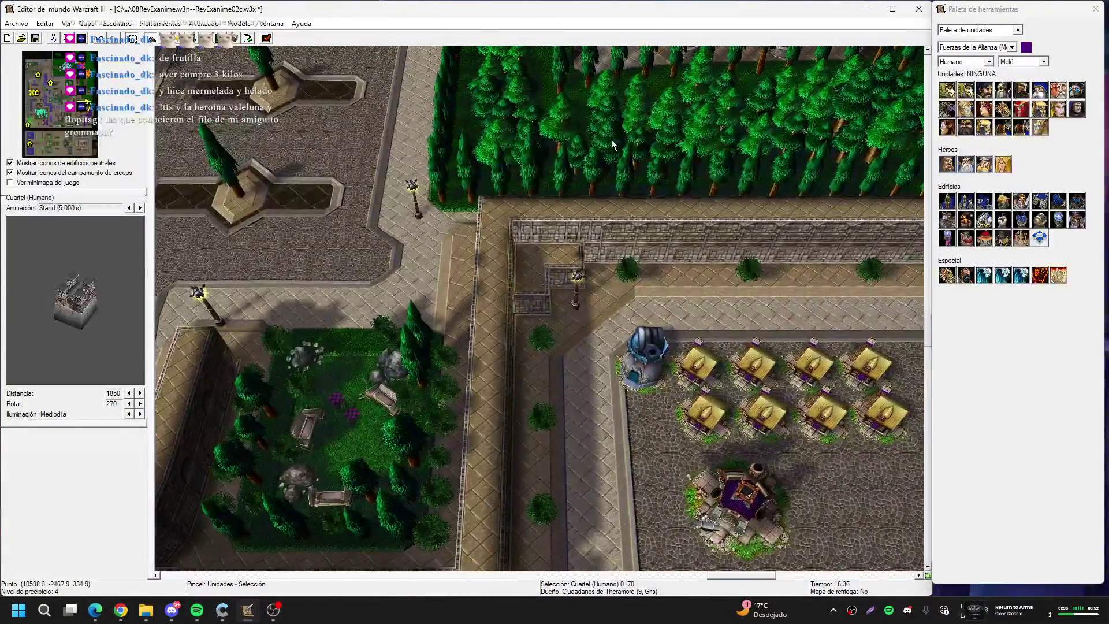
key("Up")
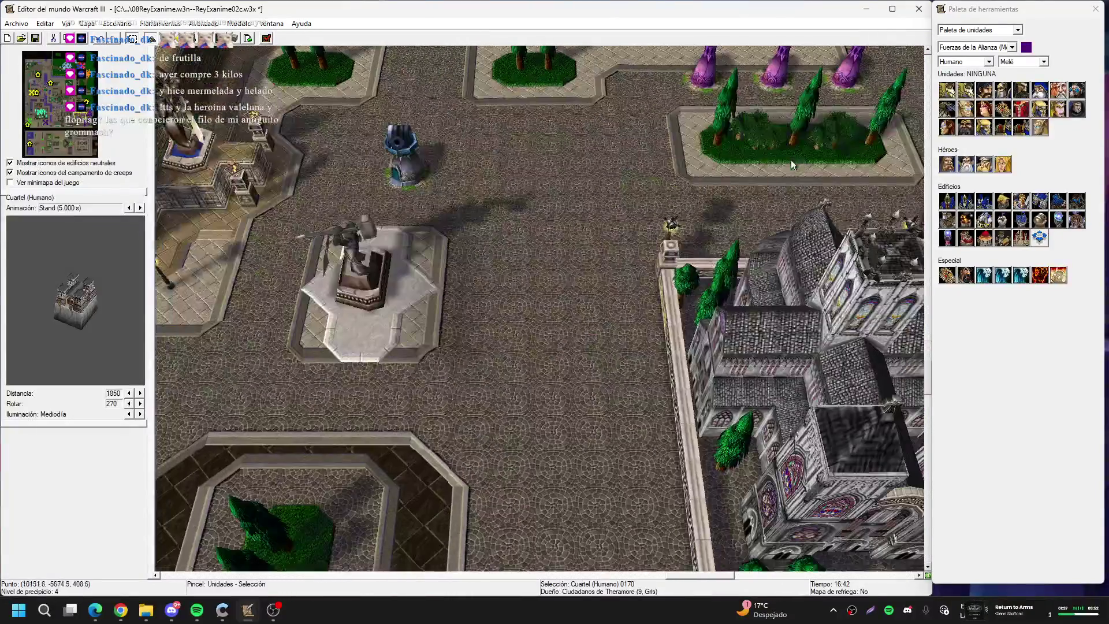
key("Left")
key("Left")
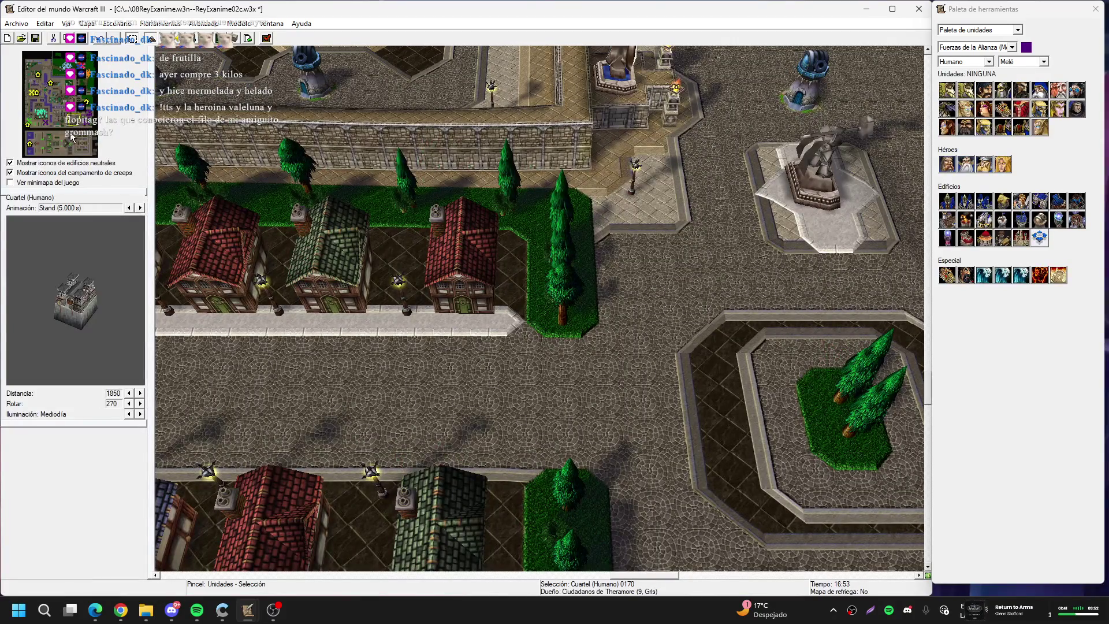
key("F4")
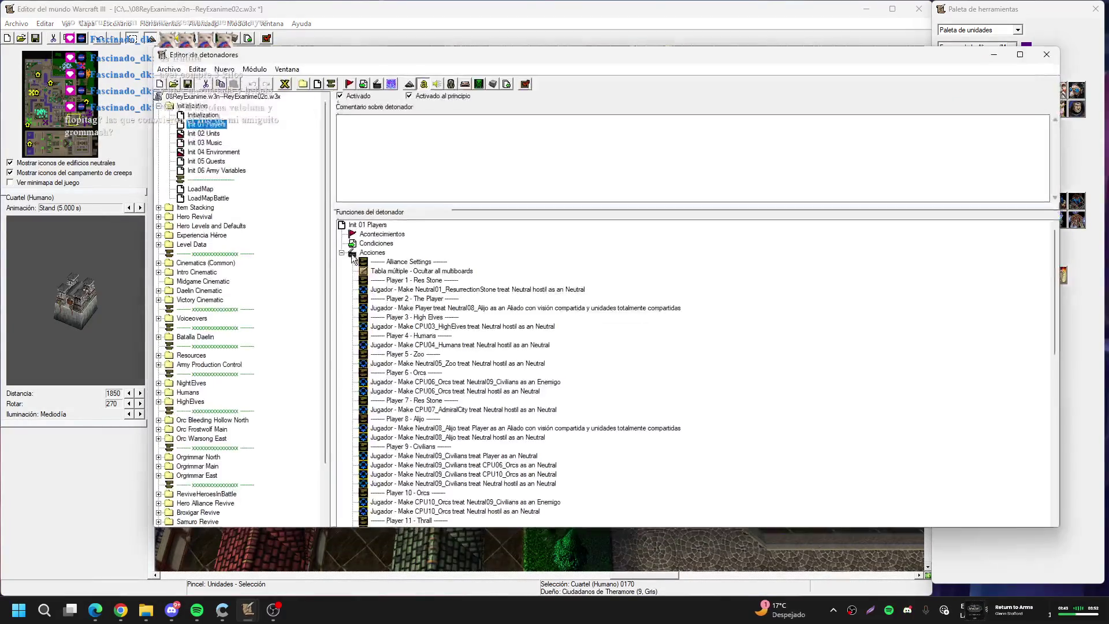
left_click(1010, 56)
scroll(238, 342, "down", 10)
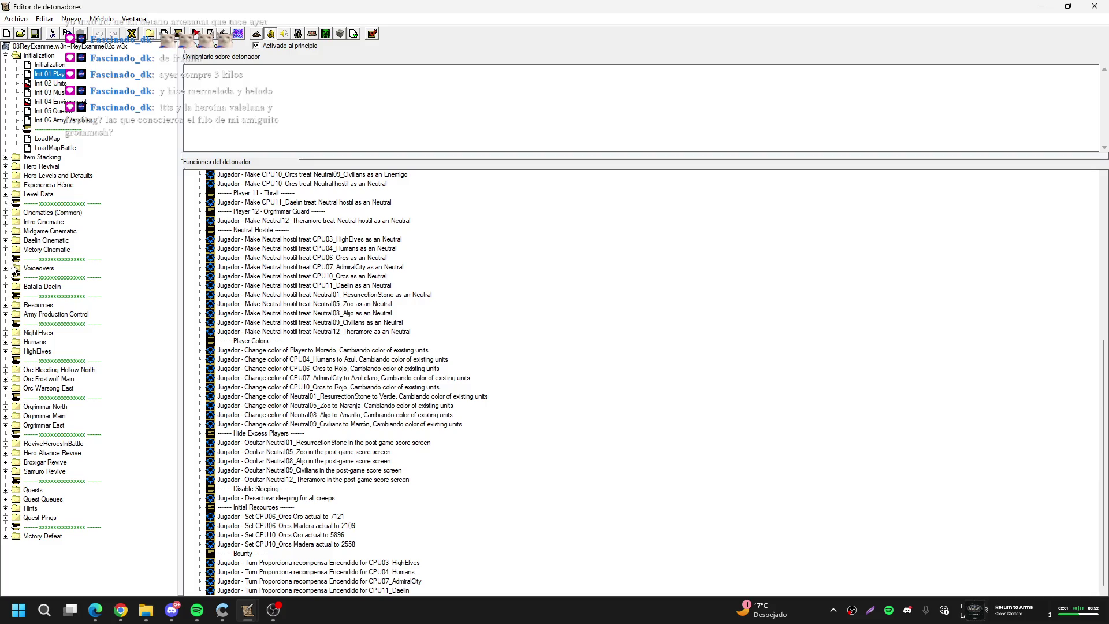
Browse the trigger folders and select Start Suicide AIs under Army Production Control
left_click(10, 223)
left_click(8, 222)
left_click(8, 223)
left_click(38, 267)
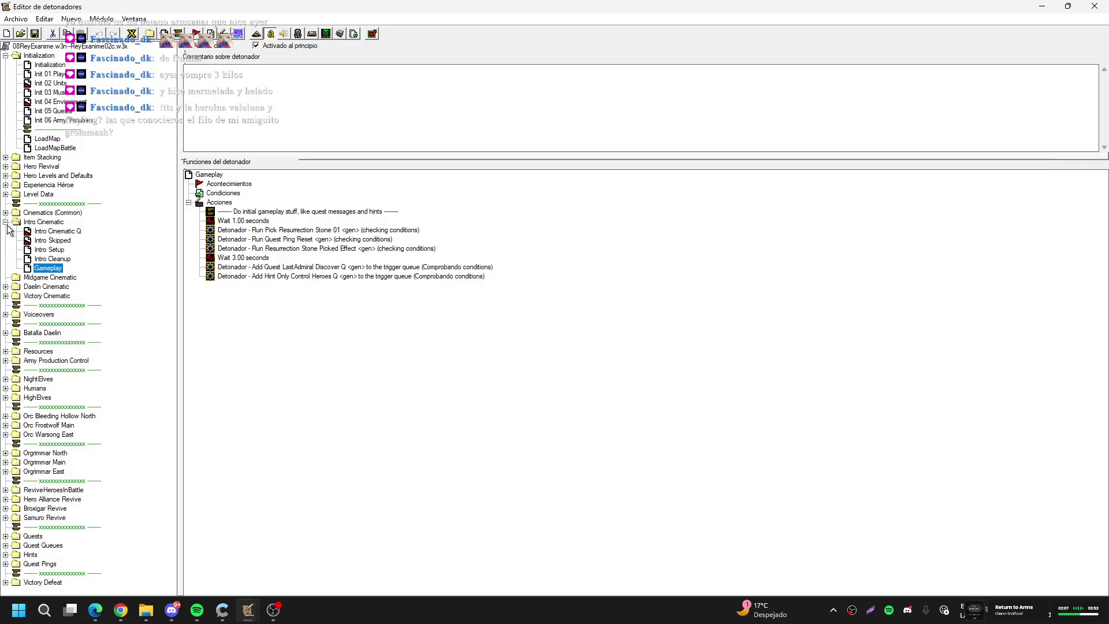
left_click(7, 225)
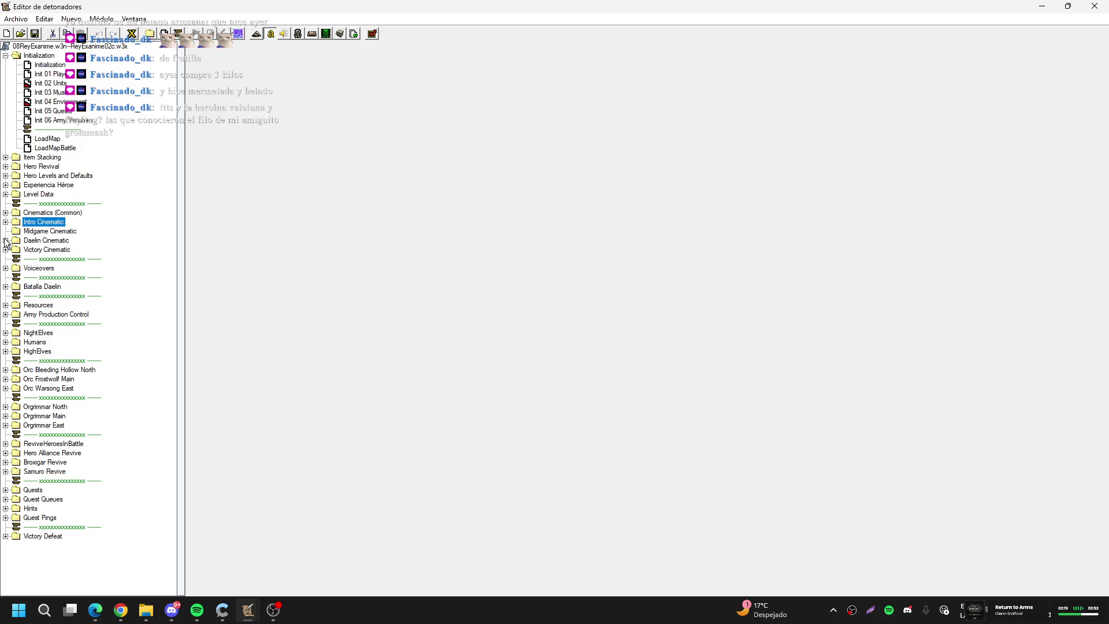
left_click(6, 305)
left_click(6, 305)
left_click(6, 314)
left_click(56, 324)
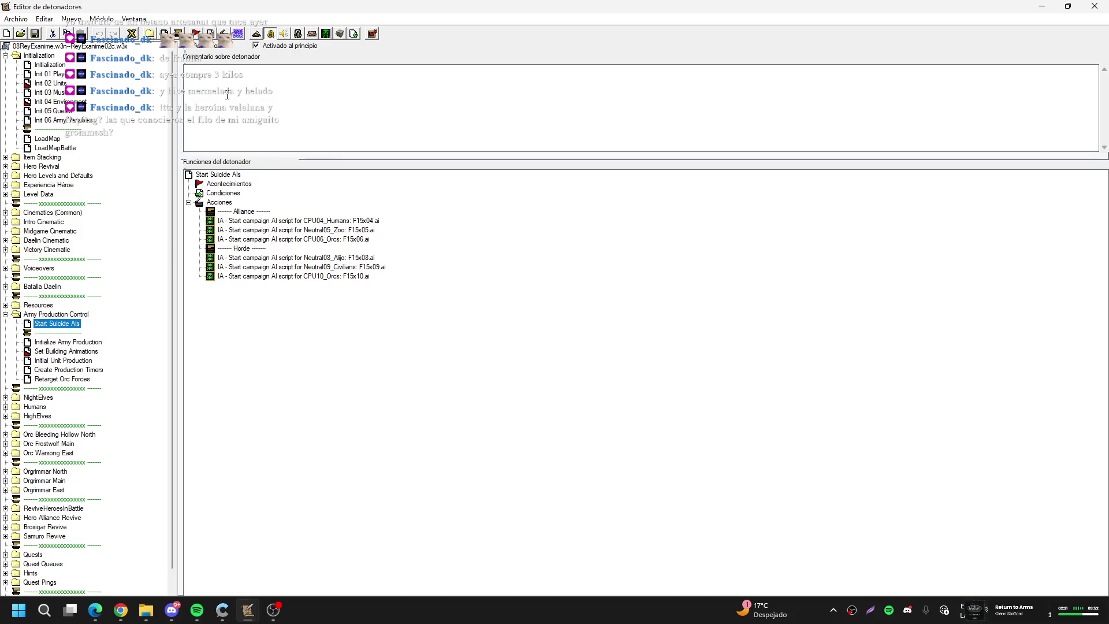
Delete the Neutral05_Zoo AI action and inspect the CPU04_Humans action
left_click(351, 224)
left_click(352, 230)
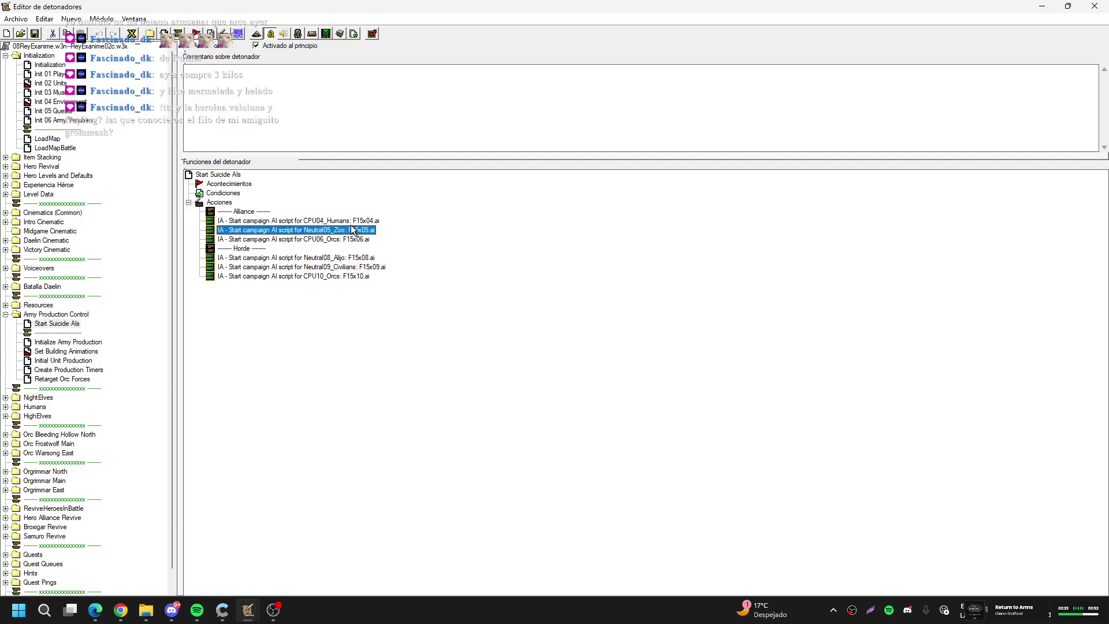
key("Delete")
double_click(351, 225)
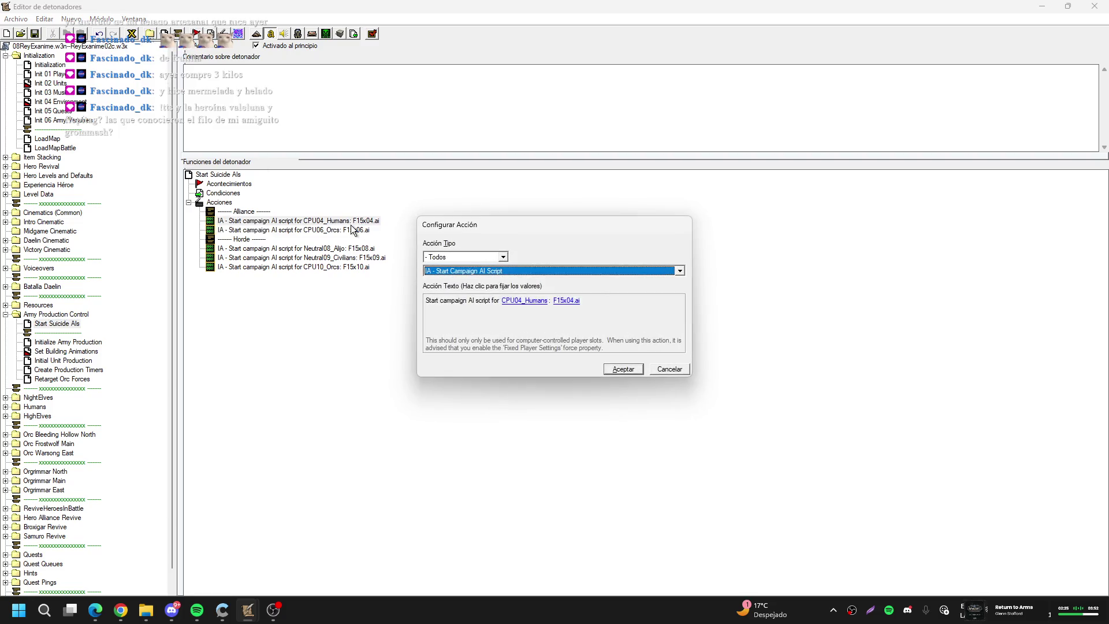
key("Escape")
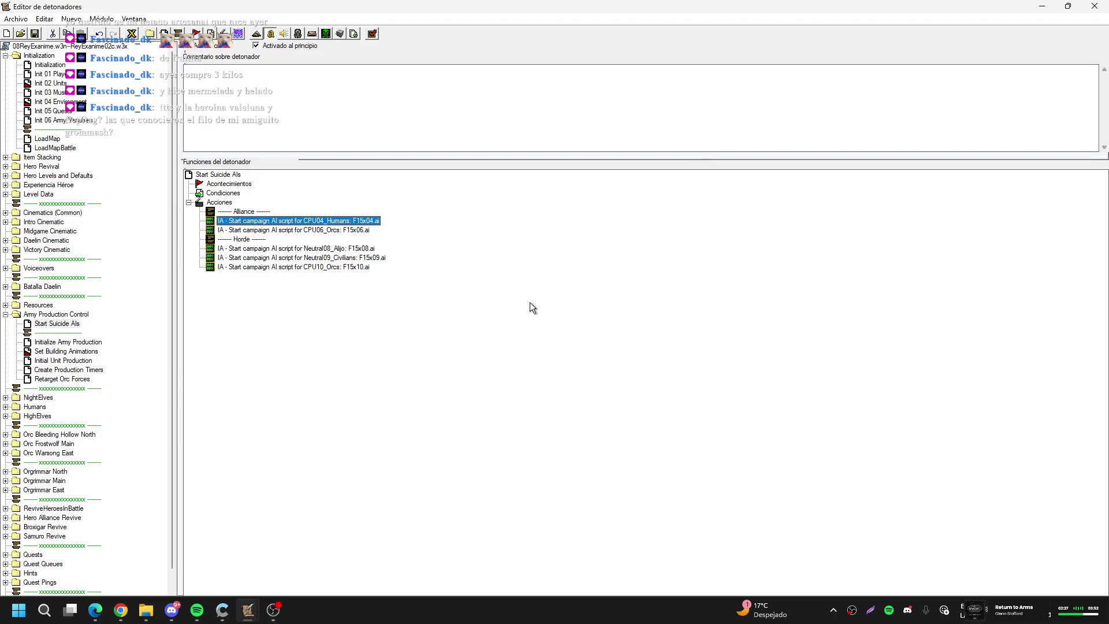
Paste a duplicate CPU04_Humans action for CPU03_HighElves, keeping F15x04.ai as script
key("ctrl+v")
key("Return")
left_click(527, 302)
key("Escape")
left_click(573, 303)
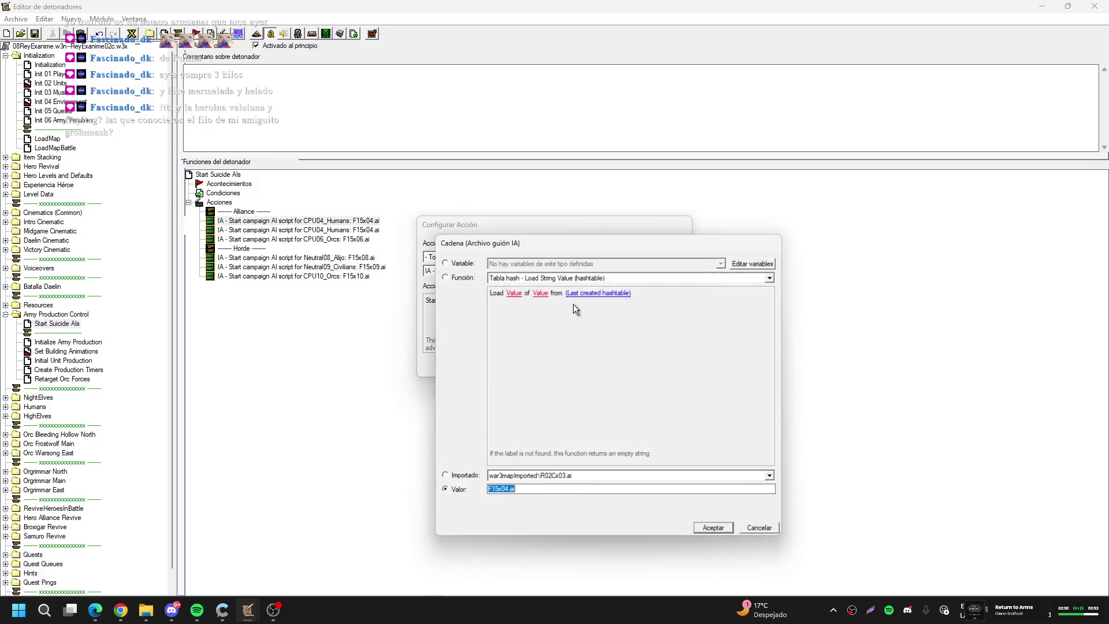
left_click(527, 477)
key("Escape")
key("Escape")
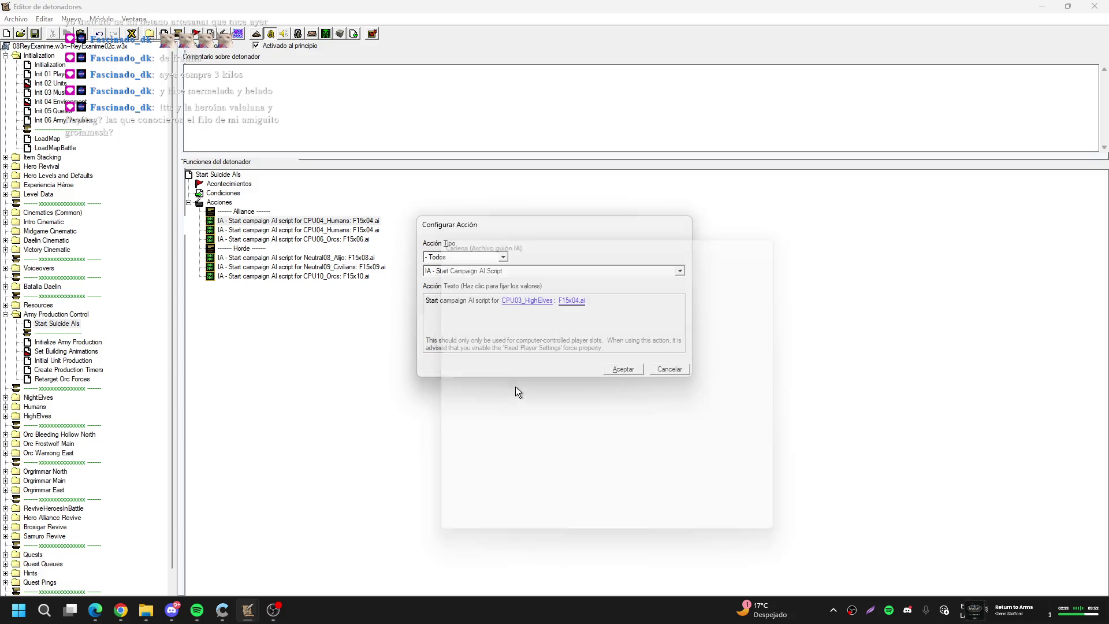
key("Return")
left_click(354, 34)
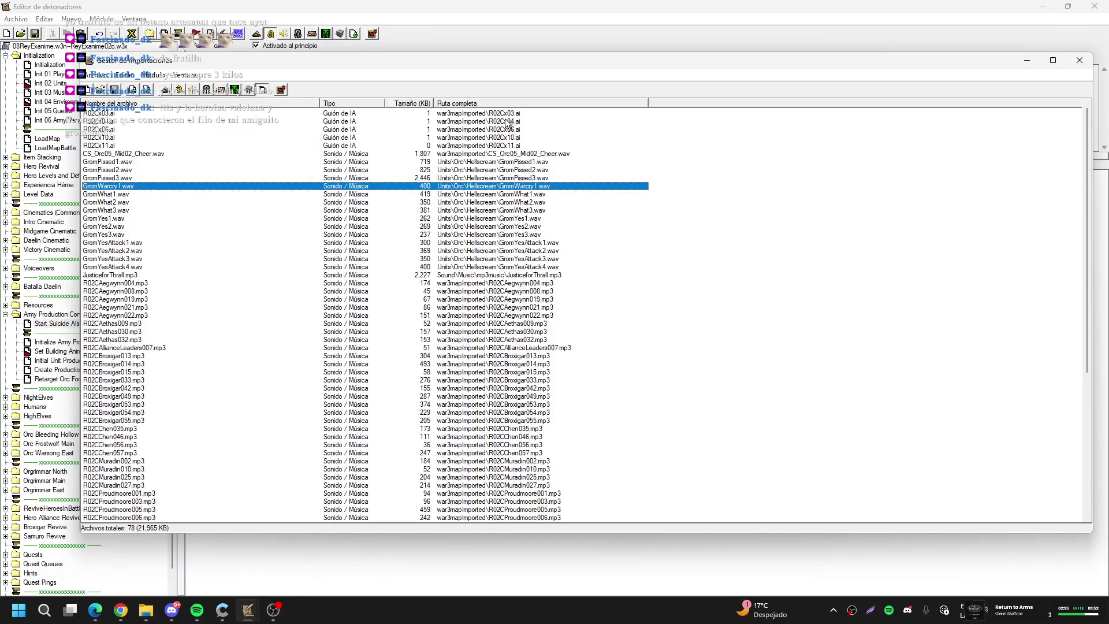
Give R02Cx11.ai a custom path with the war3mapImported\ prefix removed
left_click(506, 121)
left_click(501, 146)
double_click(500, 146)
left_click(577, 303)
left_click_drag(561, 292, 470, 296)
key("BackSpace")
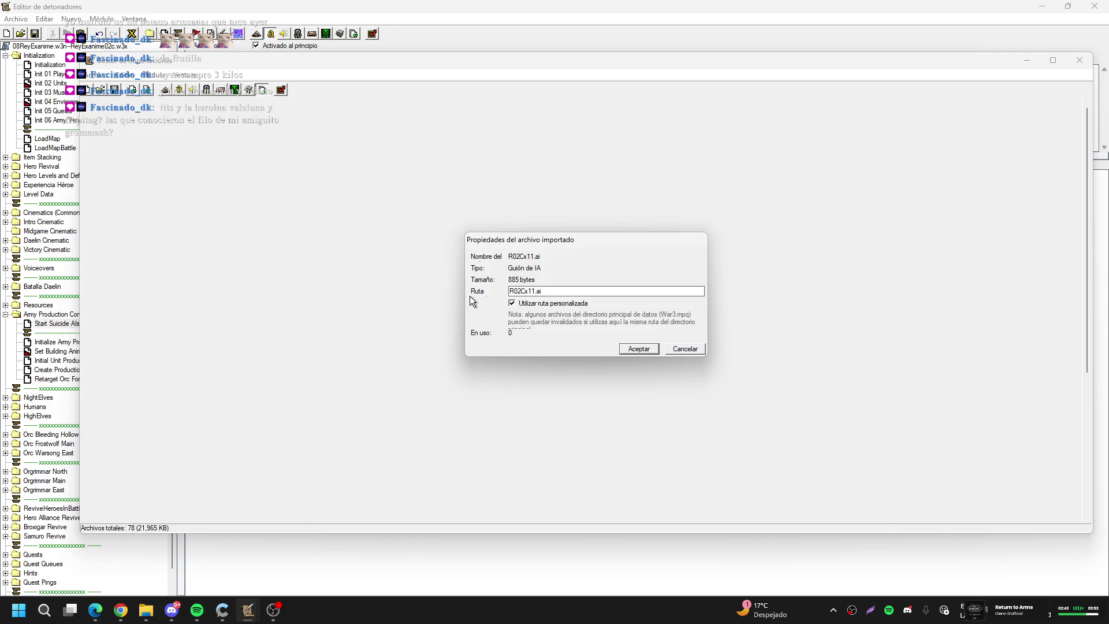
key("Return")
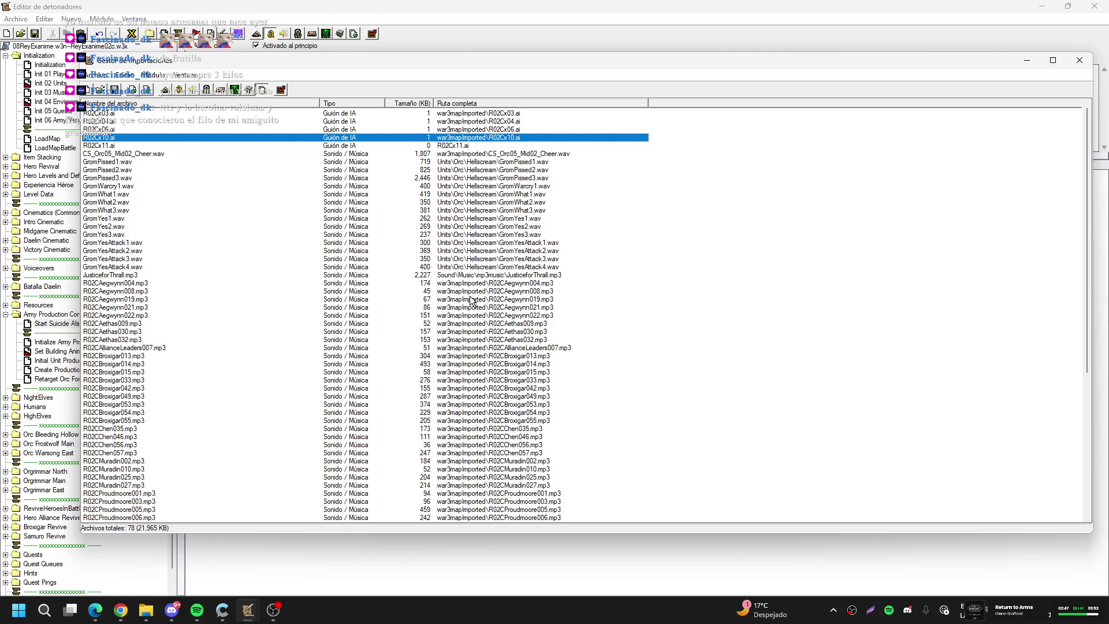
Set R02Cx10.ai's custom path to just R02Cx10.ai
key("Return")
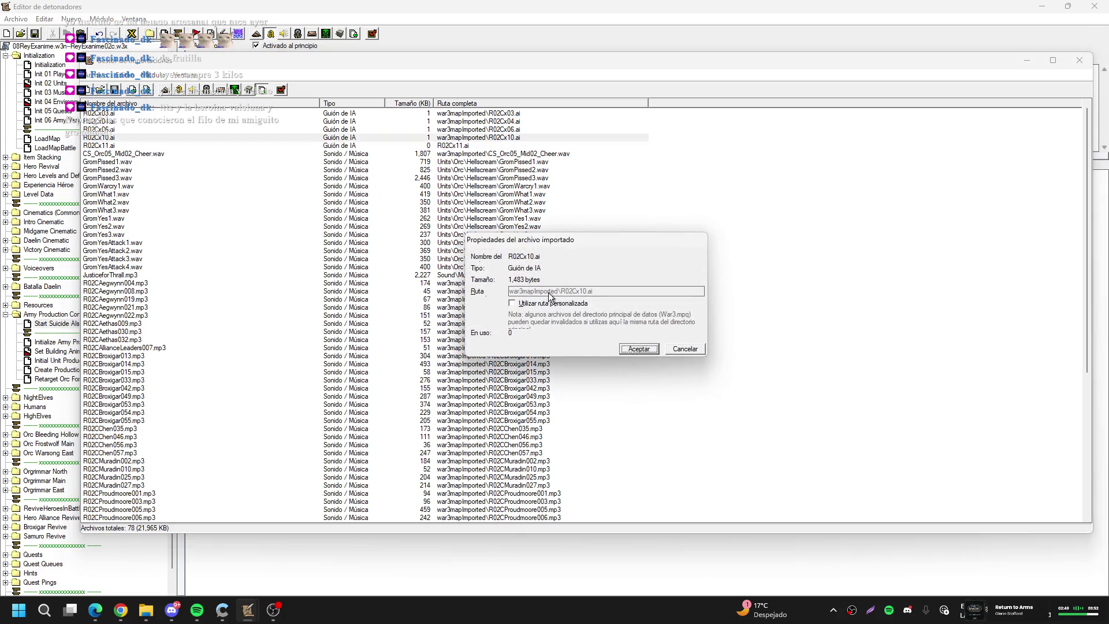
left_click(561, 303)
left_click_drag(561, 291, 509, 290)
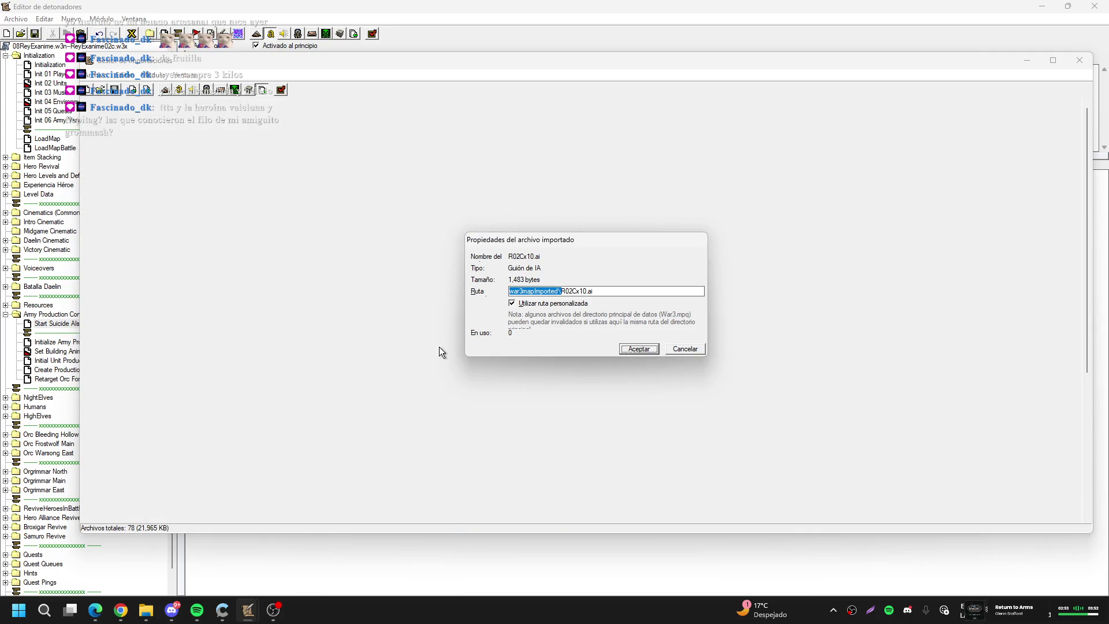
key("Return")
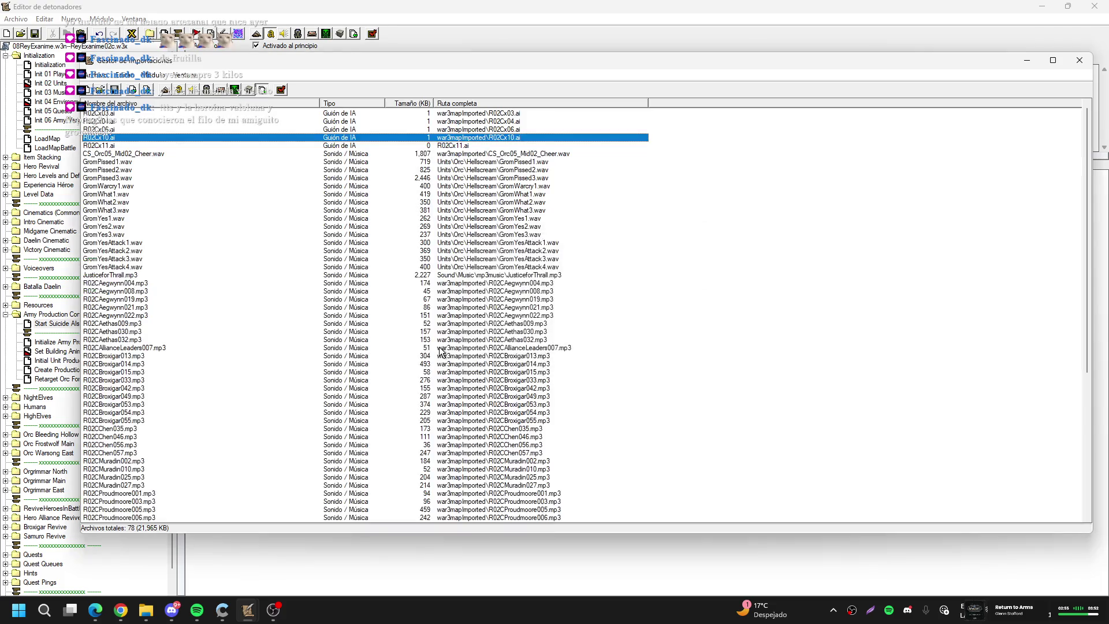
key("Return")
left_click(575, 303)
left_click_drag(561, 291, 385, 293)
key("BackSpace")
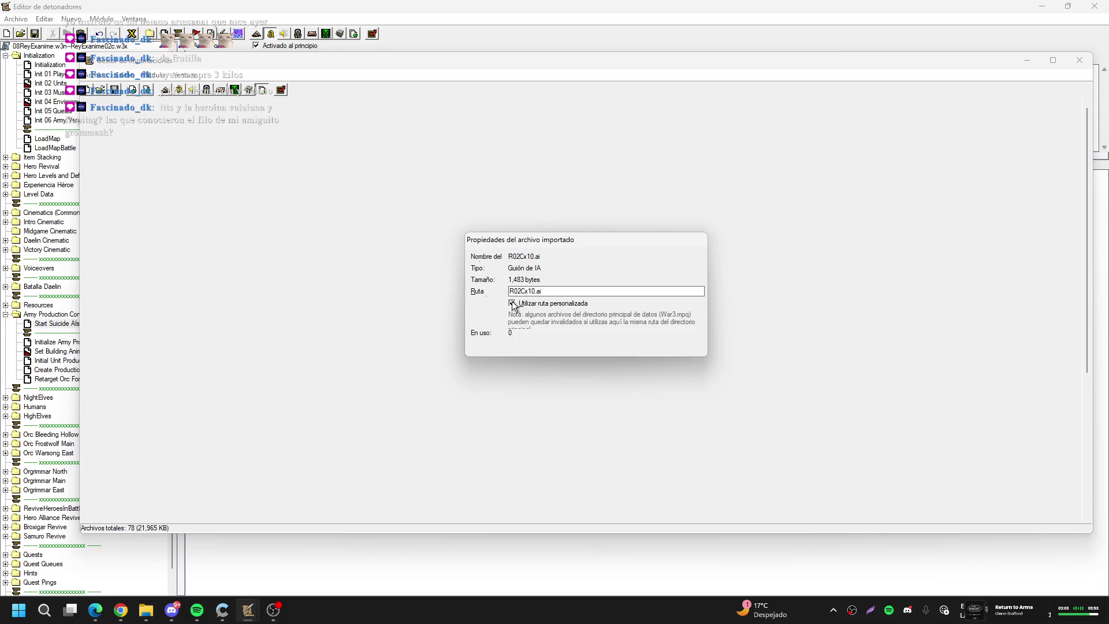
key("Return")
Set R02Cx06.ai's custom path to just R02Cx06.ai
key("Up")
key("Return")
left_click(548, 307)
left_click_drag(562, 291, 443, 298)
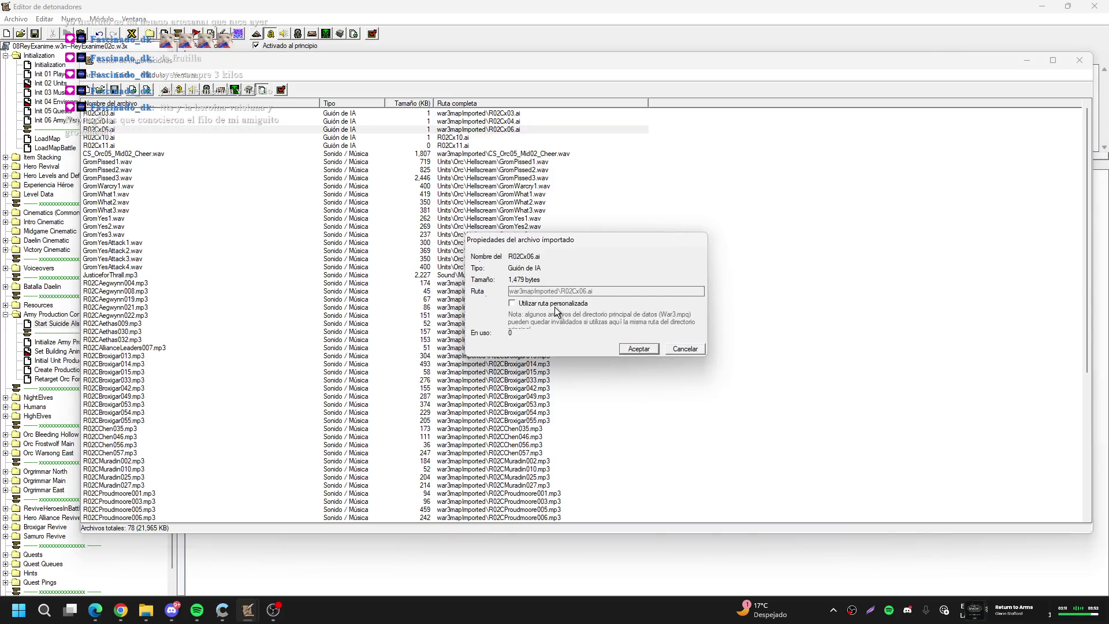
left_click(562, 292)
left_click_drag(560, 291, 432, 302)
key("BackSpace")
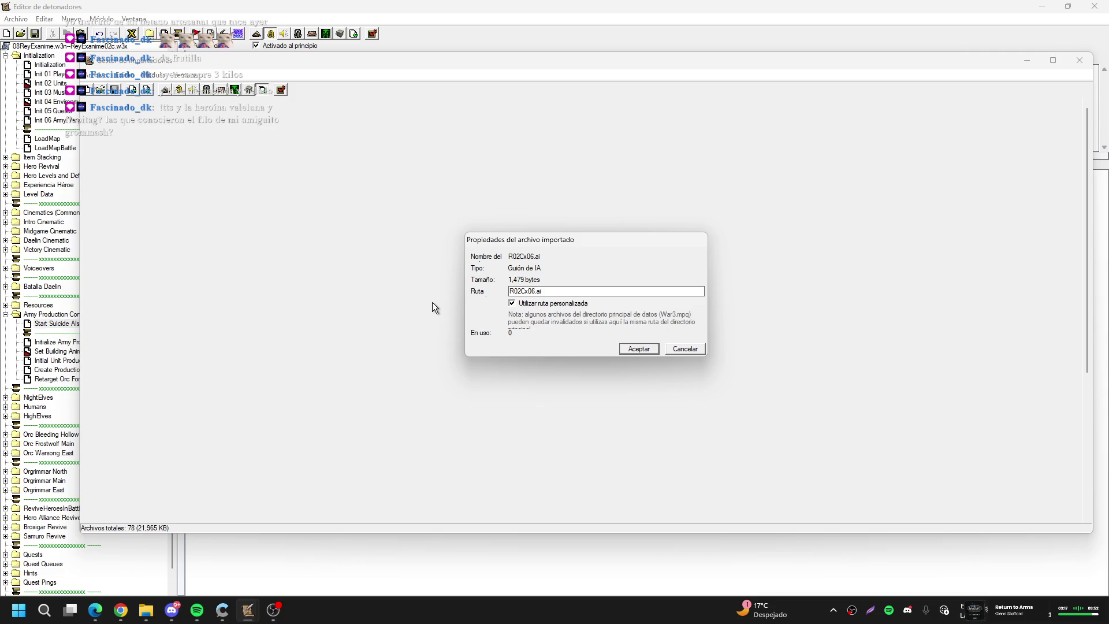
key("Return")
Set R02Cx04.ai's custom path to just R02Cx04.ai
key("Up")
key("Return")
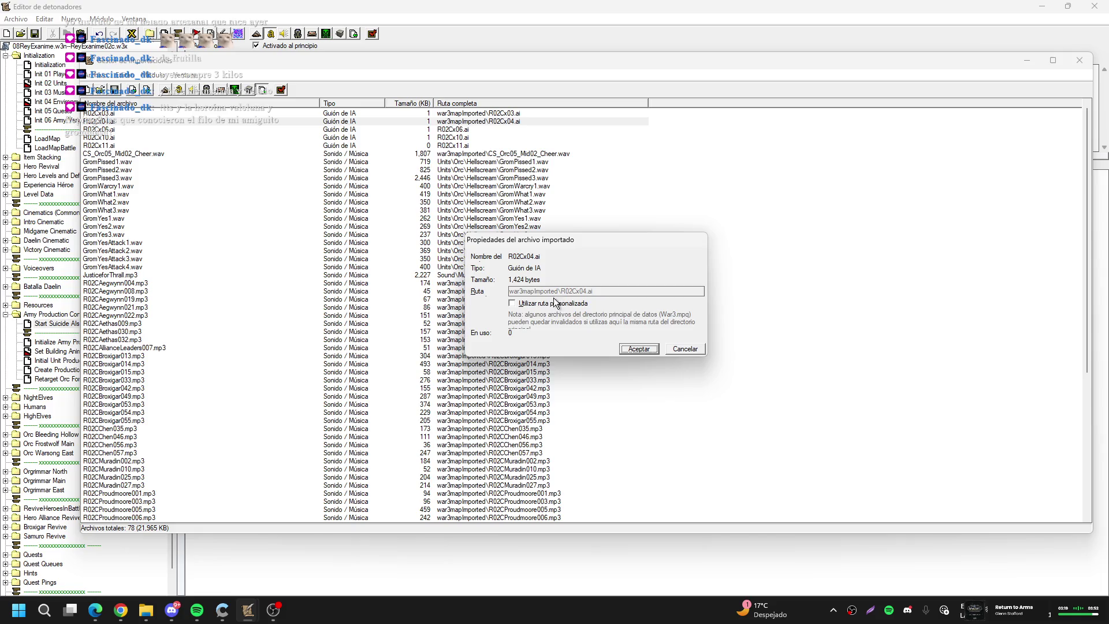
left_click(560, 304)
left_click_drag(558, 291, 475, 297)
key("BackSpace")
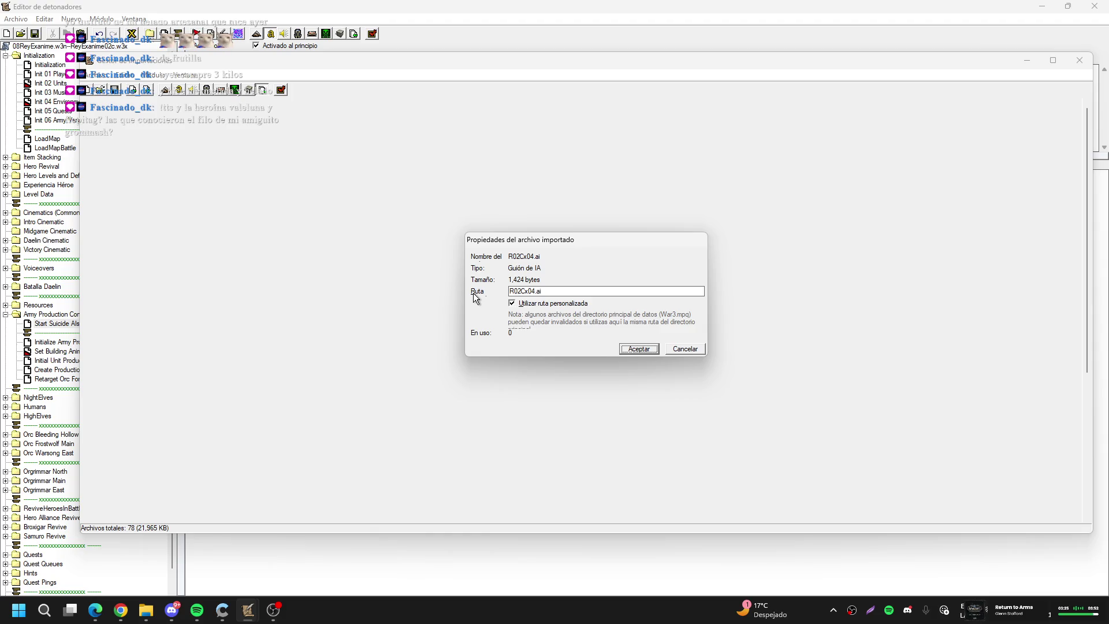
key("Return")
Set R02Cx03.ai's custom path to just R02Cx03.ai
key("Up")
key("Return")
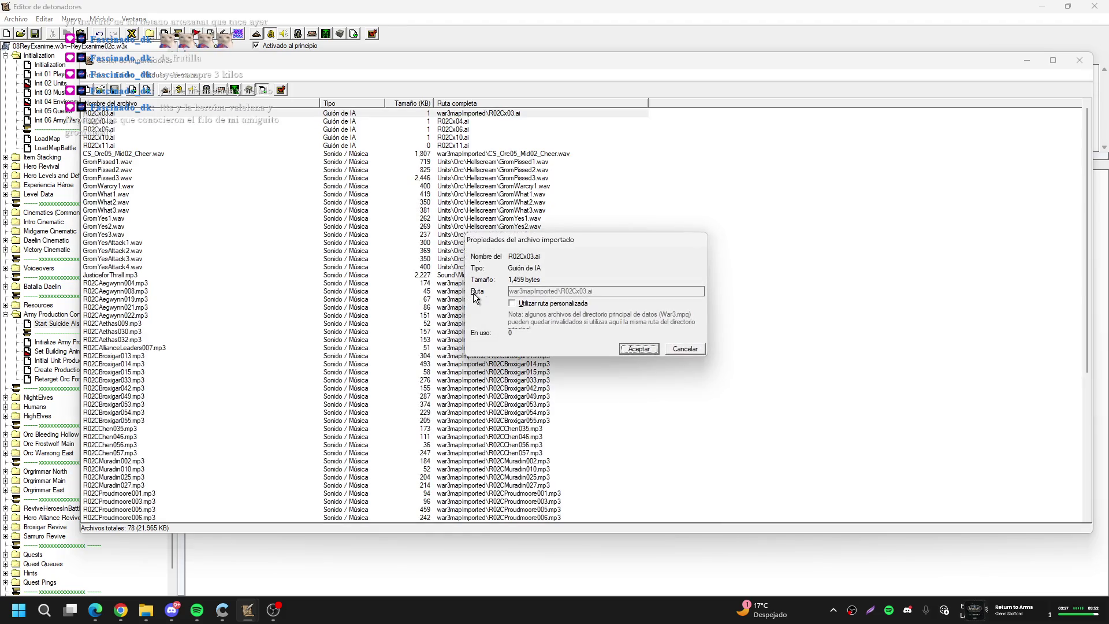
left_click(523, 303)
left_click_drag(558, 291, 483, 287)
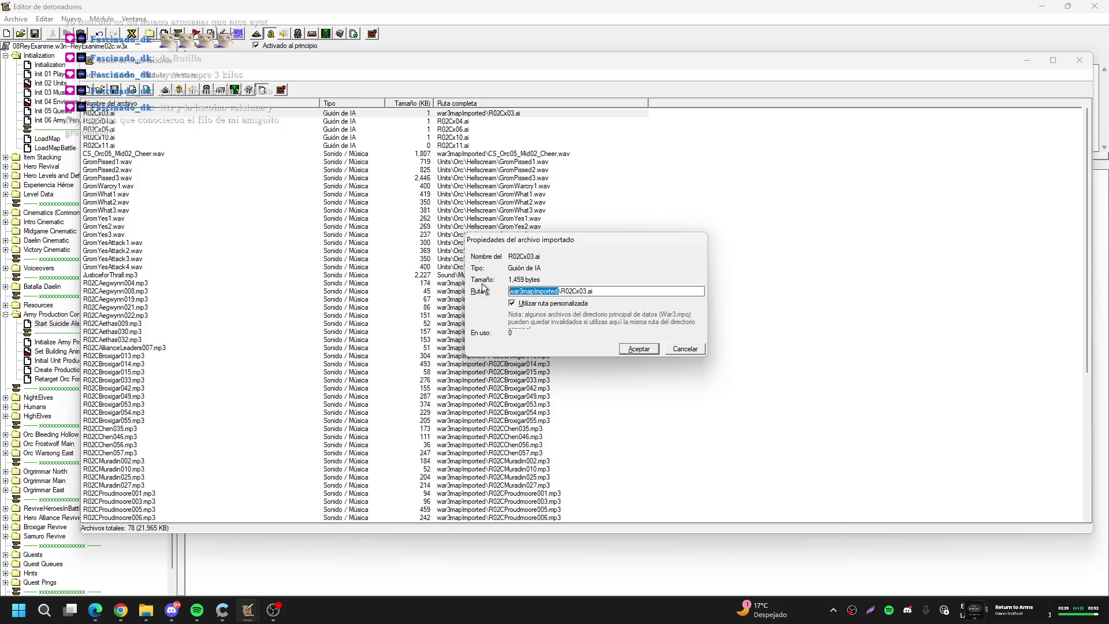
key("BackSpace")
key("Delete")
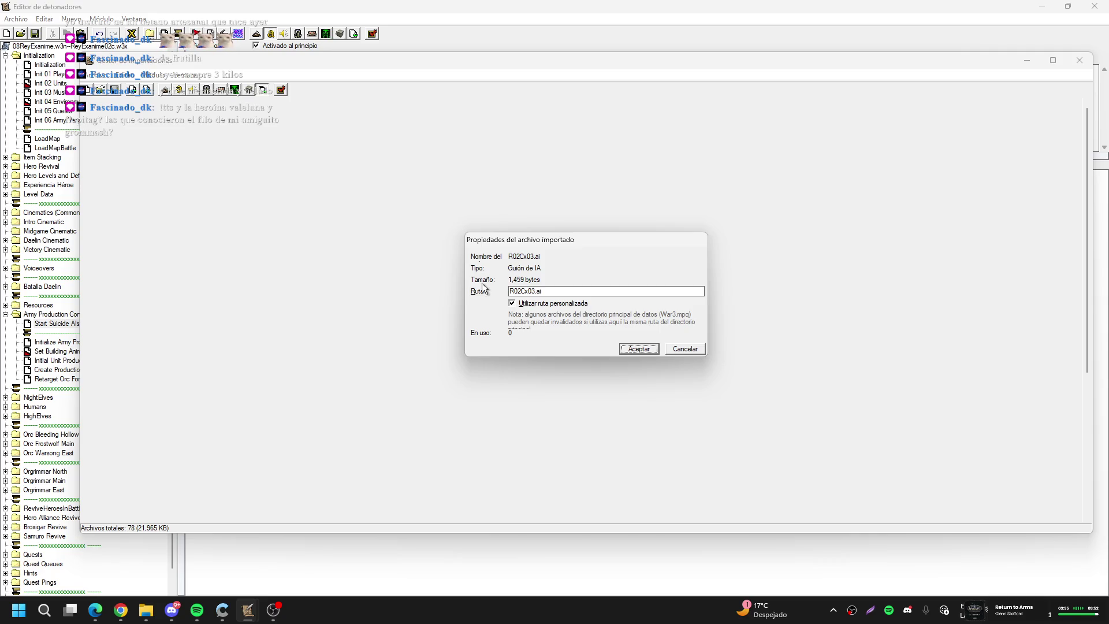
key("Return")
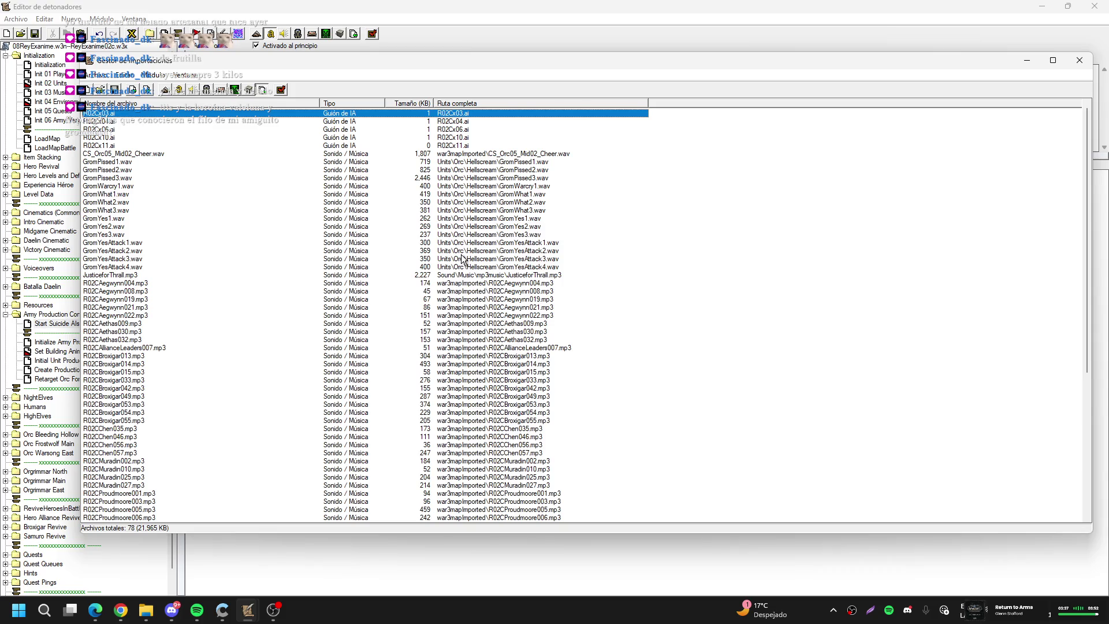
scroll(616, 233, "down", 9)
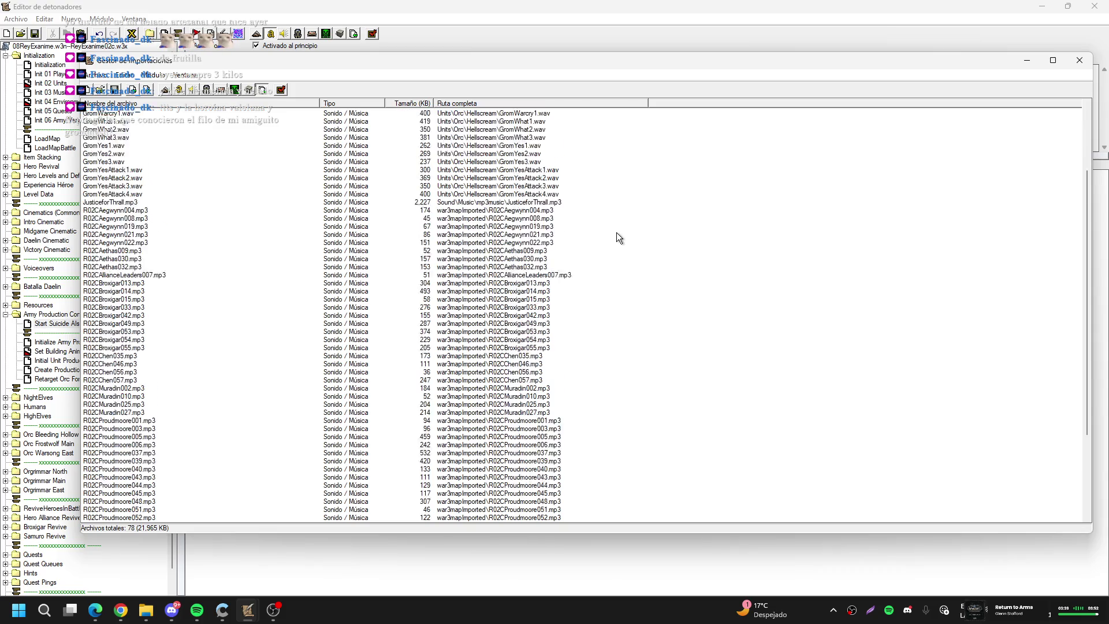
Set CPU03_HighElves to run R02Cx03.ai and CPU04_Humans to run R02Cx04.ai
left_click(1079, 60)
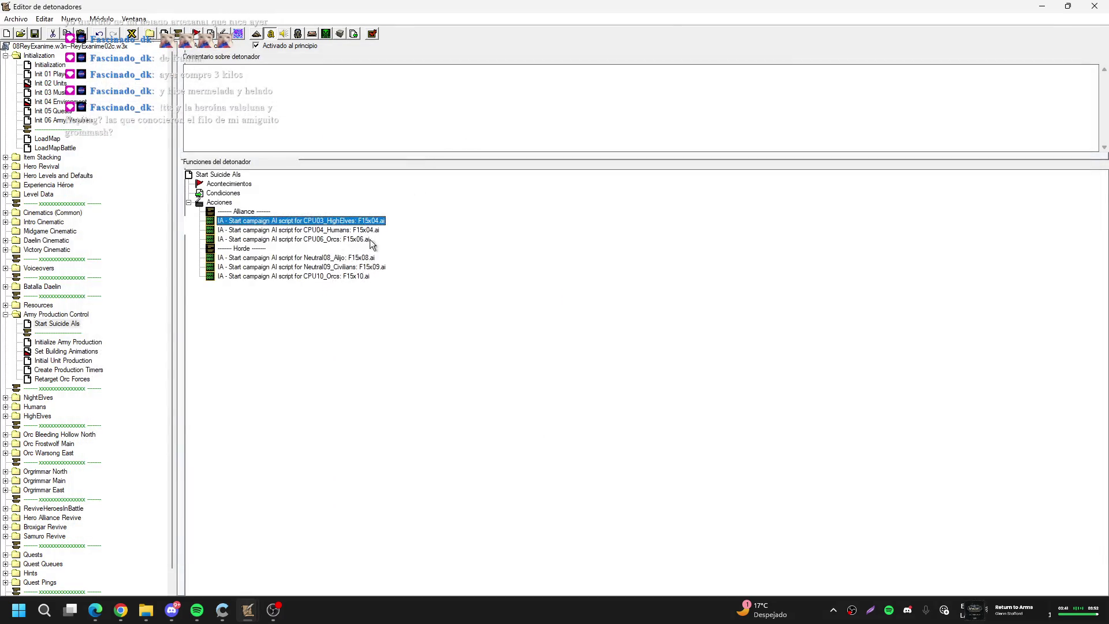
double_click(375, 230)
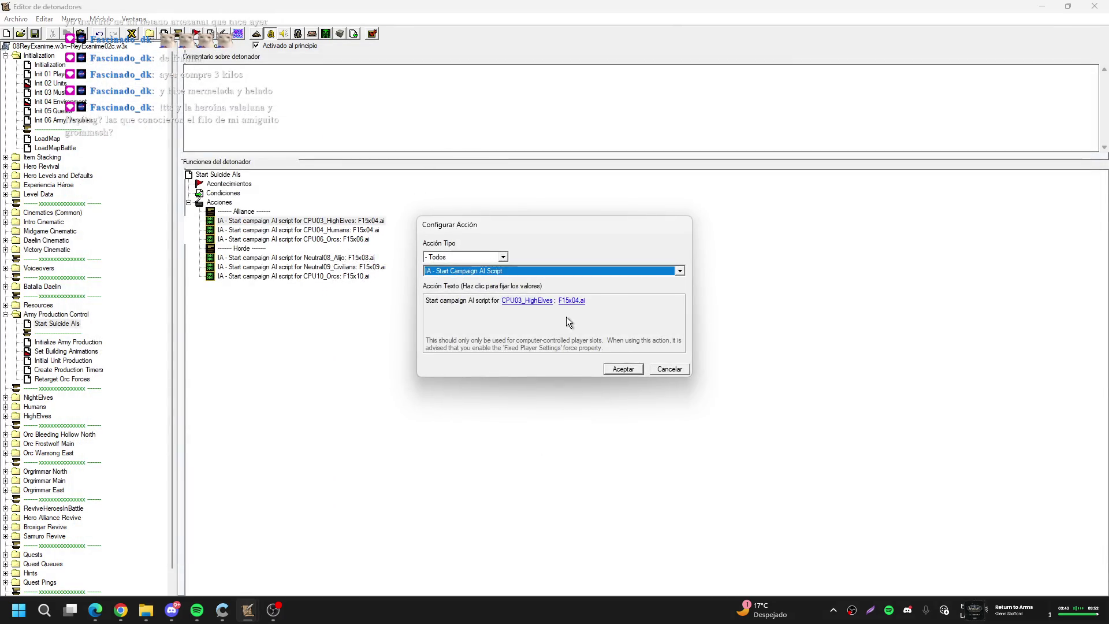
left_click(572, 304)
left_click(526, 478)
left_click(501, 477)
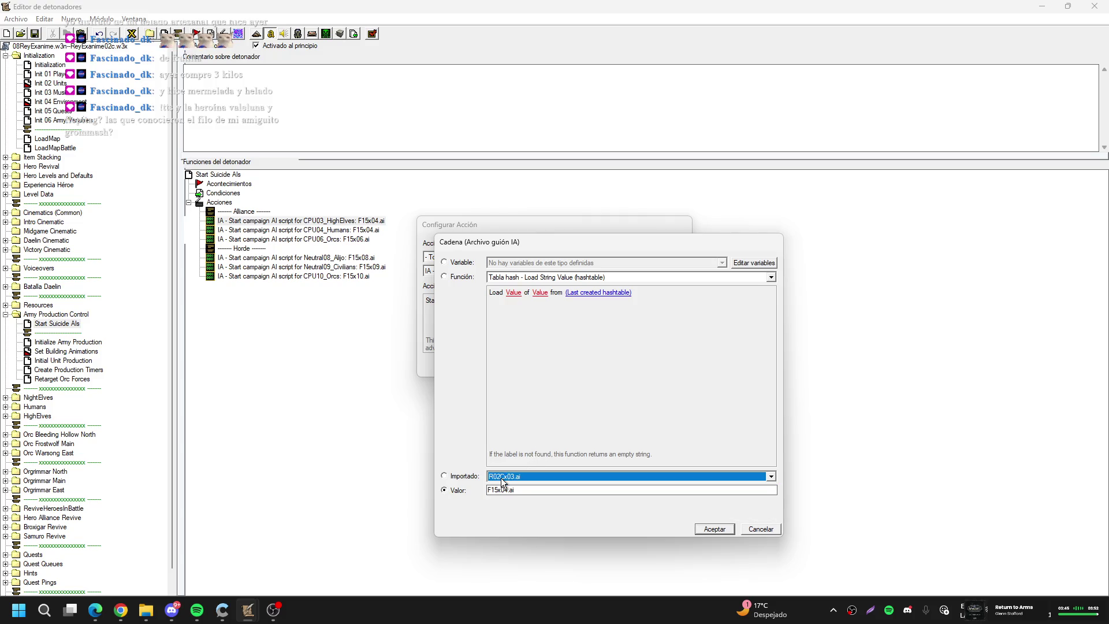
key("Return")
key("Return")
key("Down")
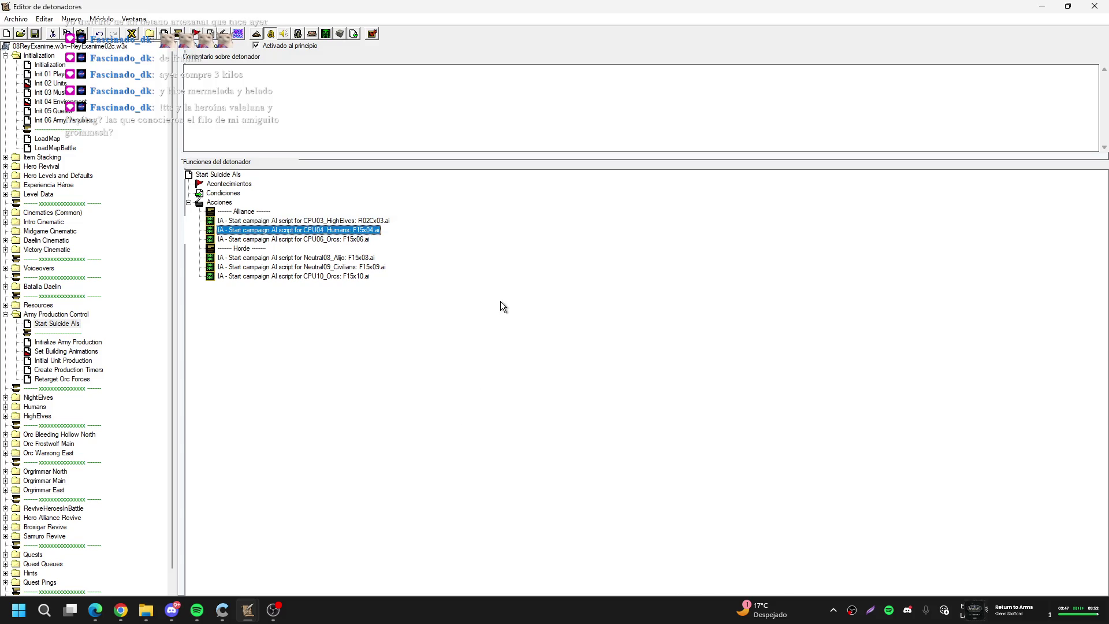
key("Return")
left_click(577, 301)
left_click(549, 474)
key("Down")
key("Return")
key("Return")
Move CPU06_Orcs below the Horde separator, delete the Neutral actions, and assign R02Cx06.ai
key("Down")
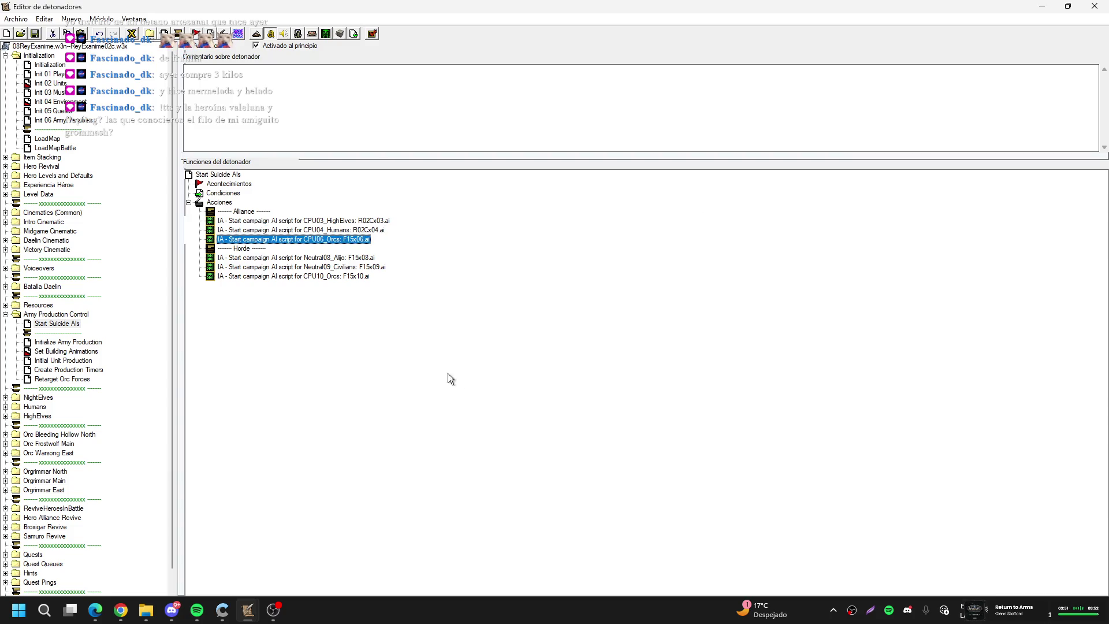
left_click_drag(341, 245, 341, 254)
left_click(341, 261)
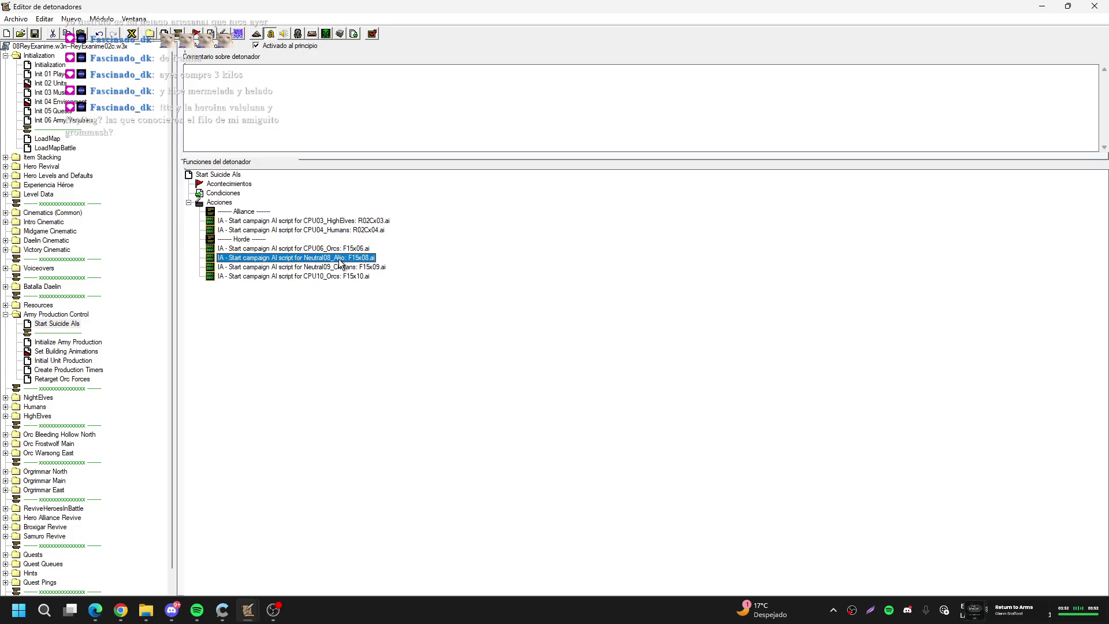
key("Delete")
key("Delete")
key("Up")
key("Return")
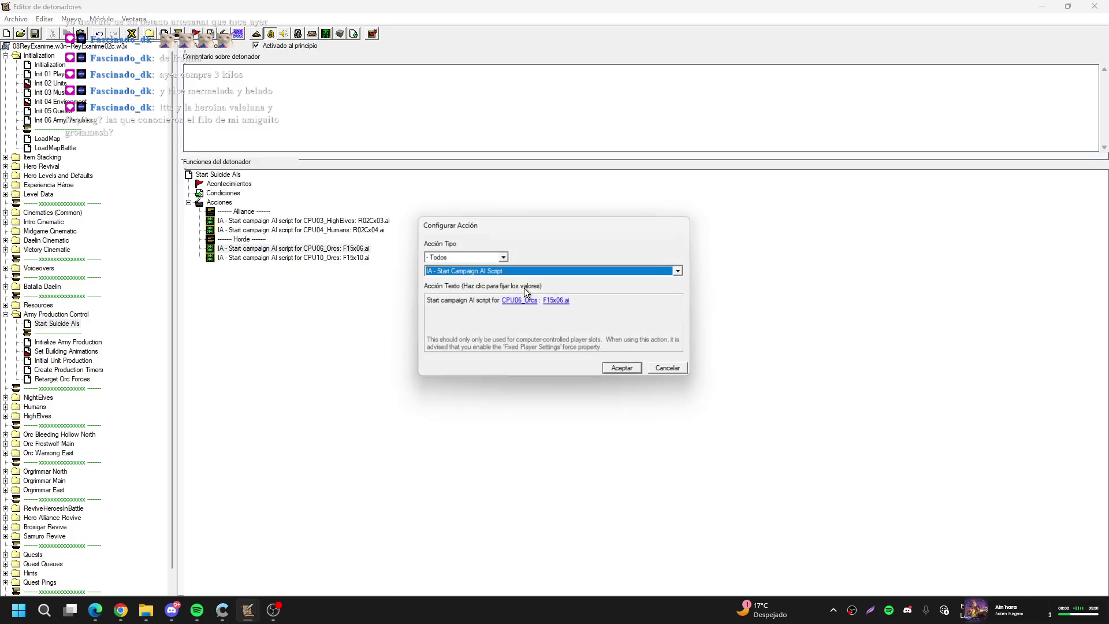
left_click(558, 298)
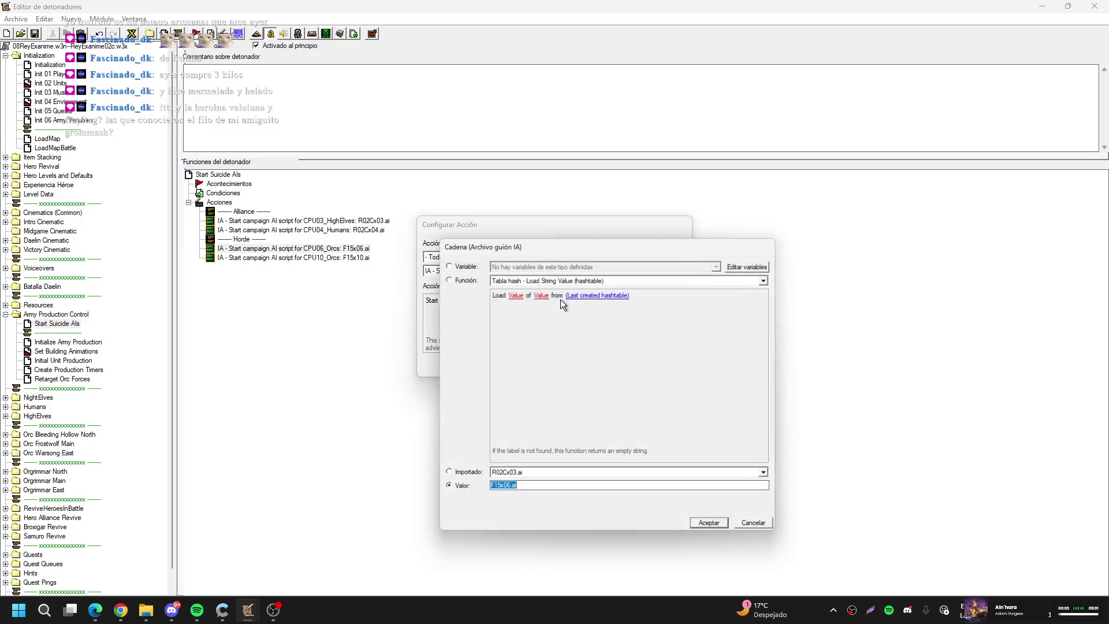
left_click(526, 476)
left_click(527, 501)
key("Return")
key("Return")
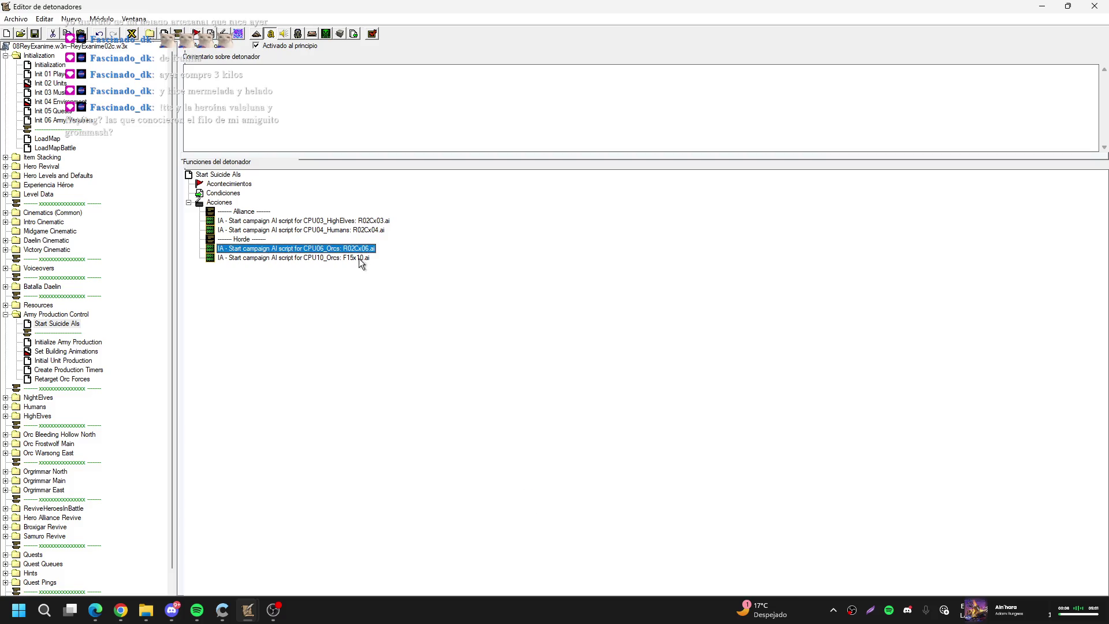
Change the CPU10_Orcs action's script from F15x10.ai to R02Cx10.ai
double_click(362, 259)
left_click(559, 301)
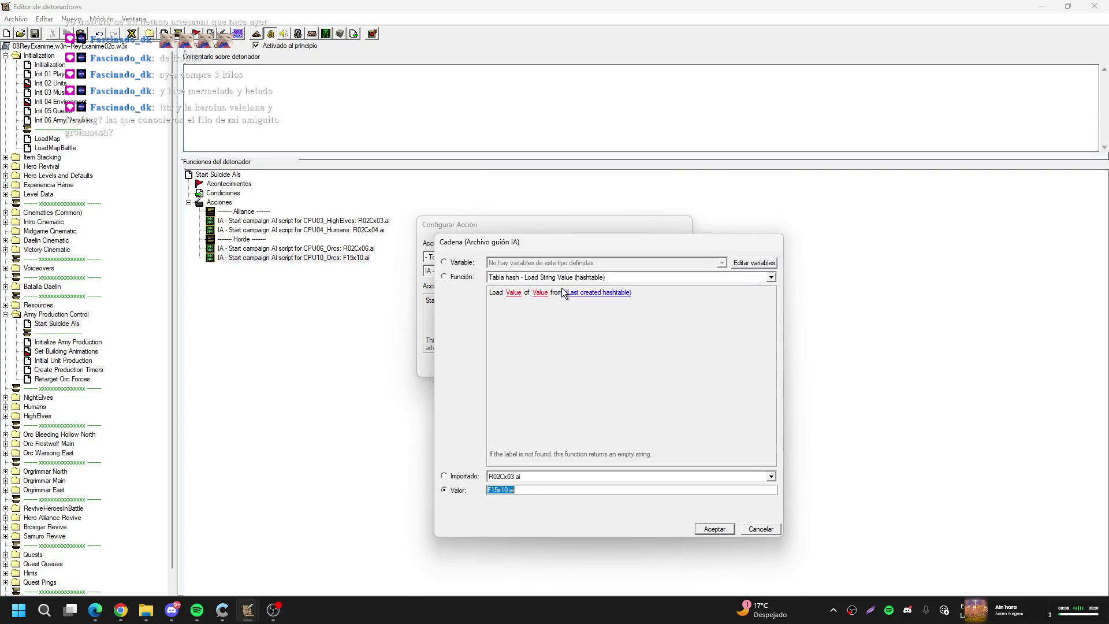
left_click(528, 478)
left_click(521, 511)
key("Return")
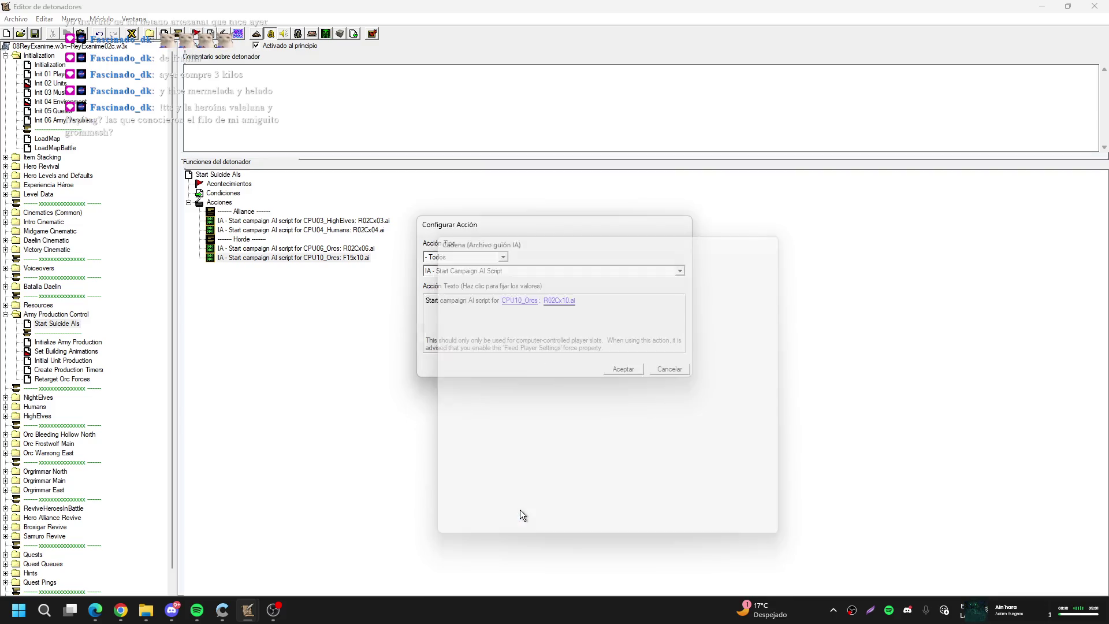
key("Return")
Paste a copy of the action for CPU11_Daelin running R02Cx11.ai
left_click(350, 230)
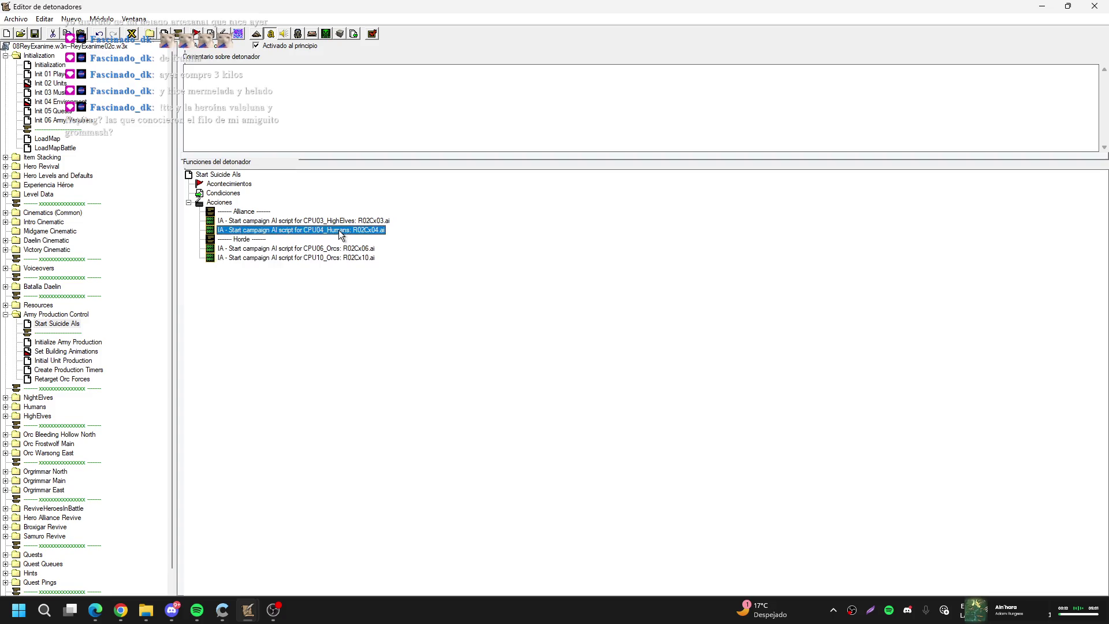
key("ctrl+v")
key("Return")
left_click(527, 297)
key("Escape")
left_click(555, 299)
left_click(523, 476)
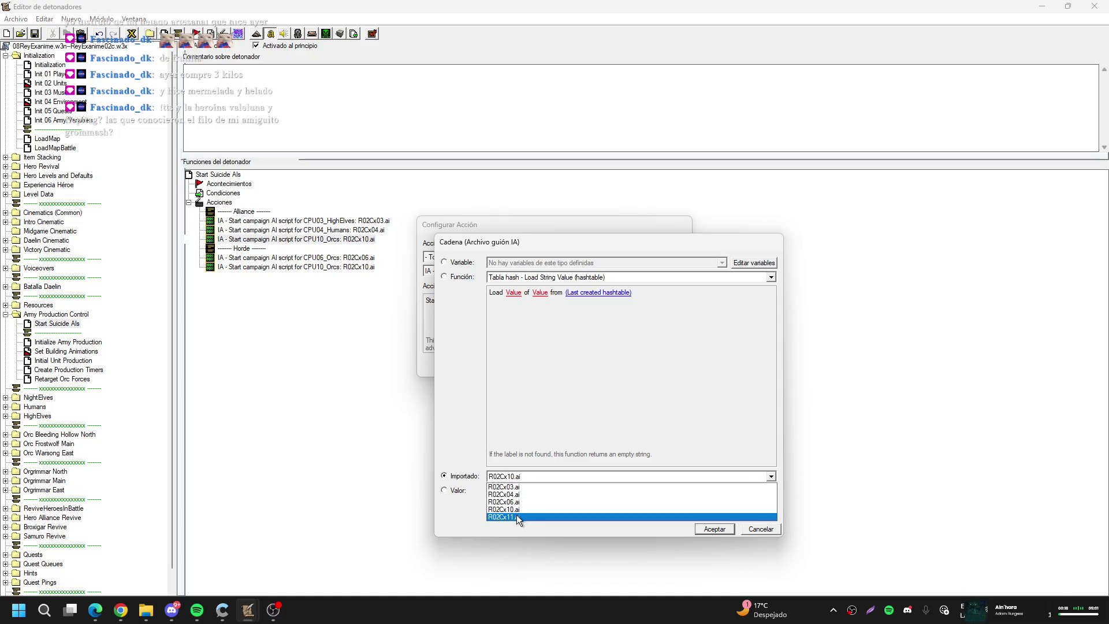
left_click(517, 515)
key("Return")
key("Return")
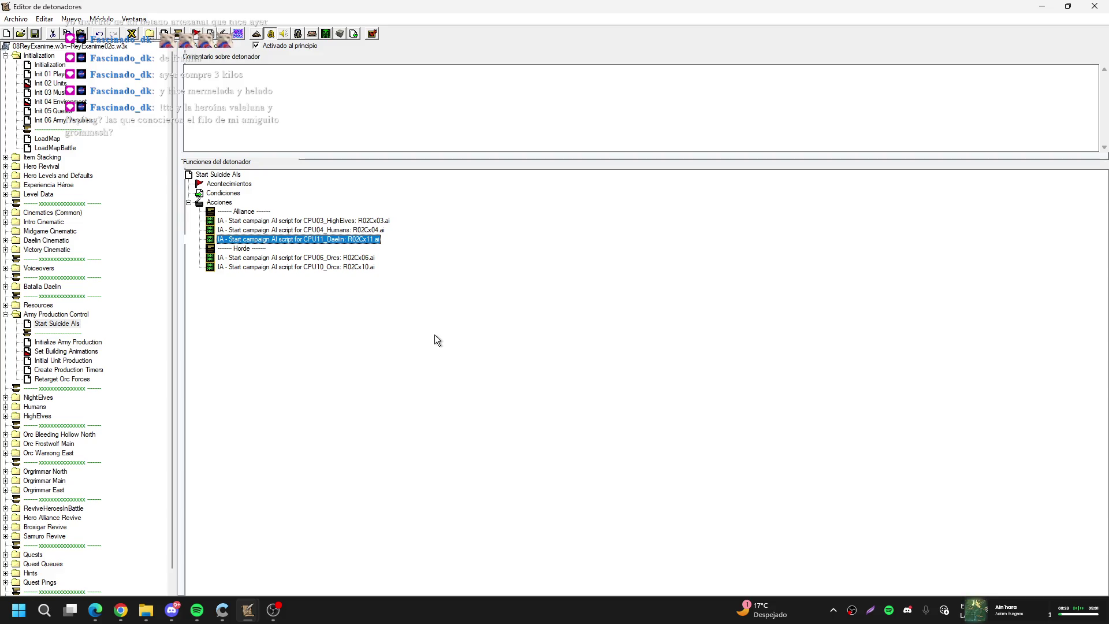
Browse the Set Building Animations and Start Suicide AIs triggers, ending on Initialize Army Production
left_click(92, 351)
left_click(80, 324)
left_click(86, 343)
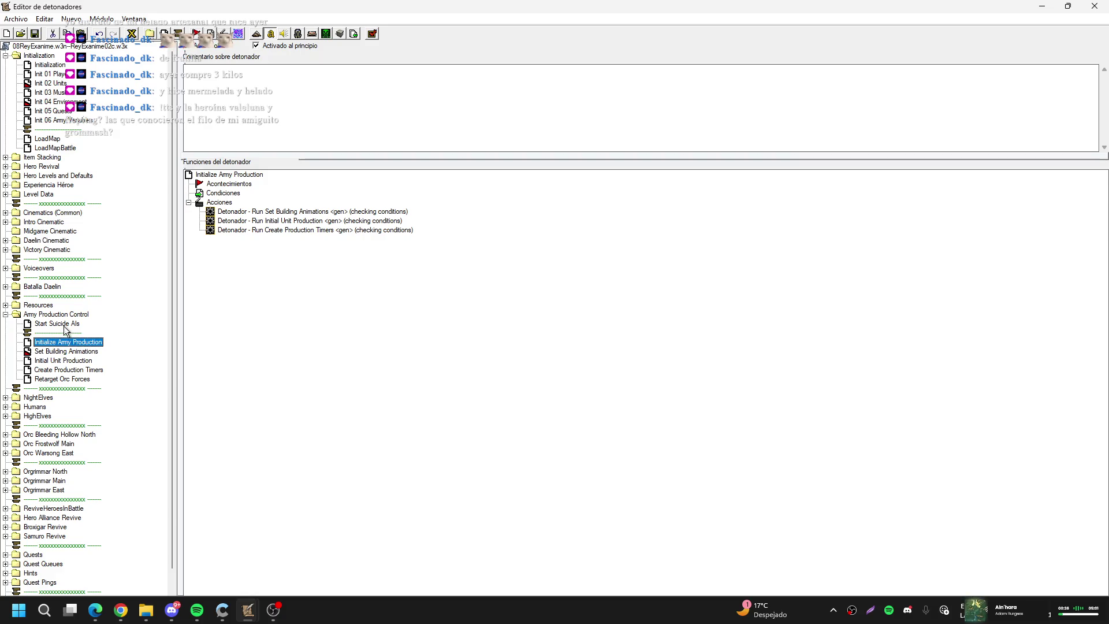
Move the separator below Initialize Army Production and delete the Night Elves comment section
left_click(82, 381)
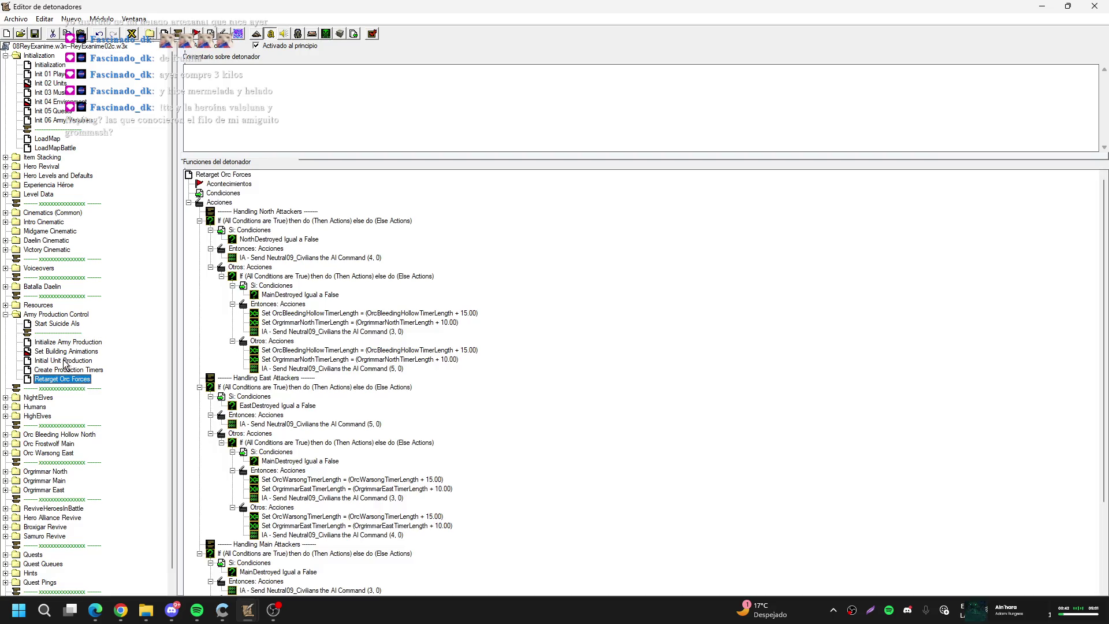
left_click_drag(58, 333, 82, 370)
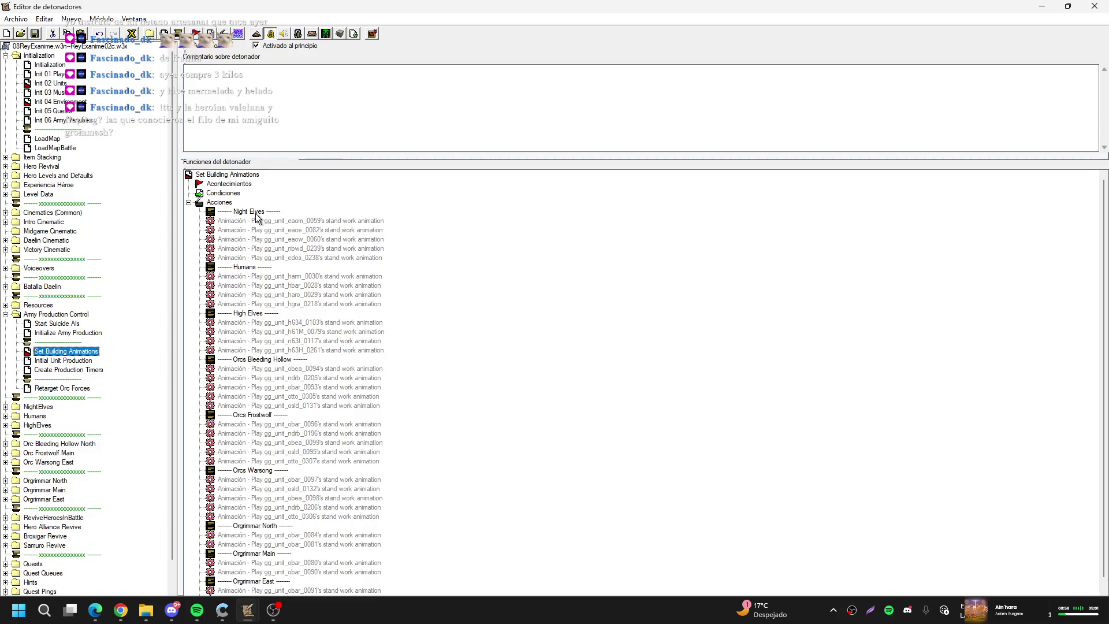
left_click(257, 213)
key("Delete")
key("Delete")
key("Delete")
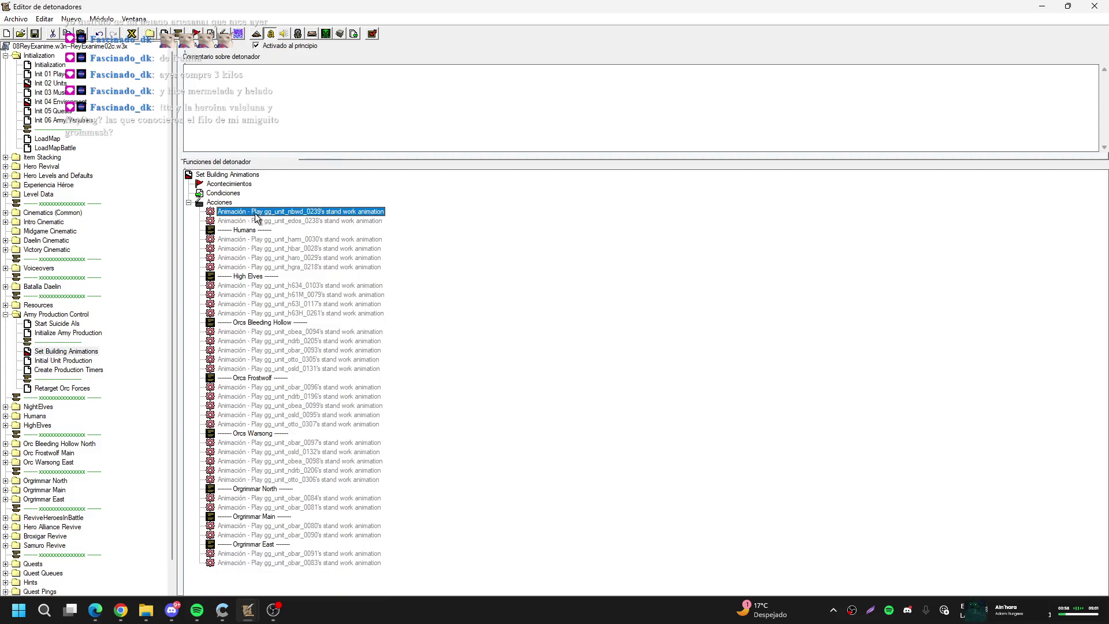
key("Down")
key("Down")
key("Down")
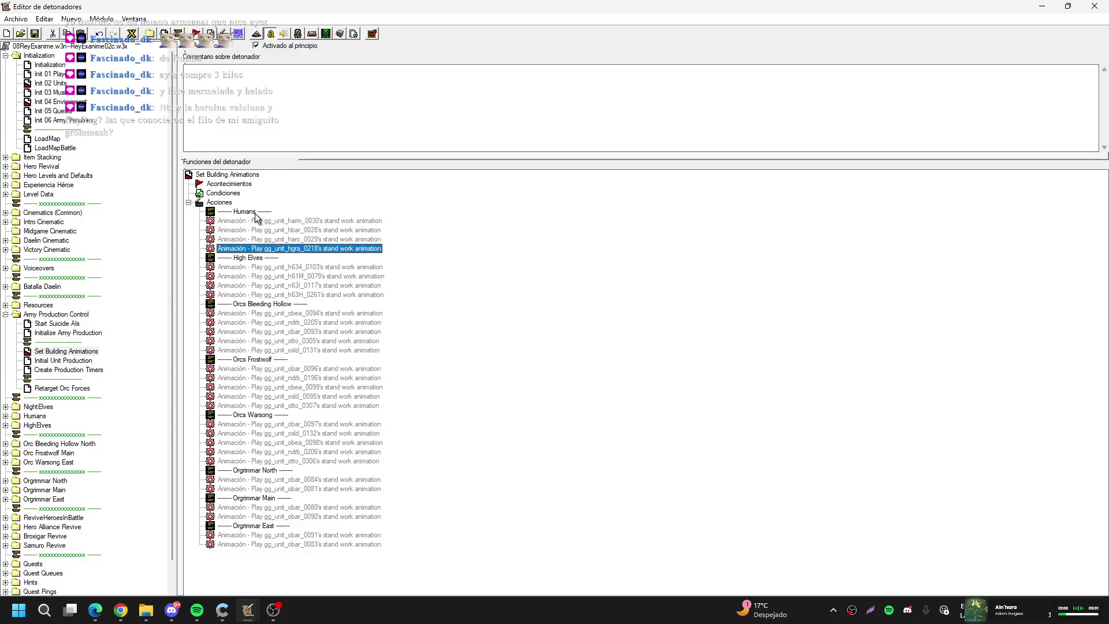
key("Down")
key("Down")
key("Up")
key("Up")
left_click(247, 611)
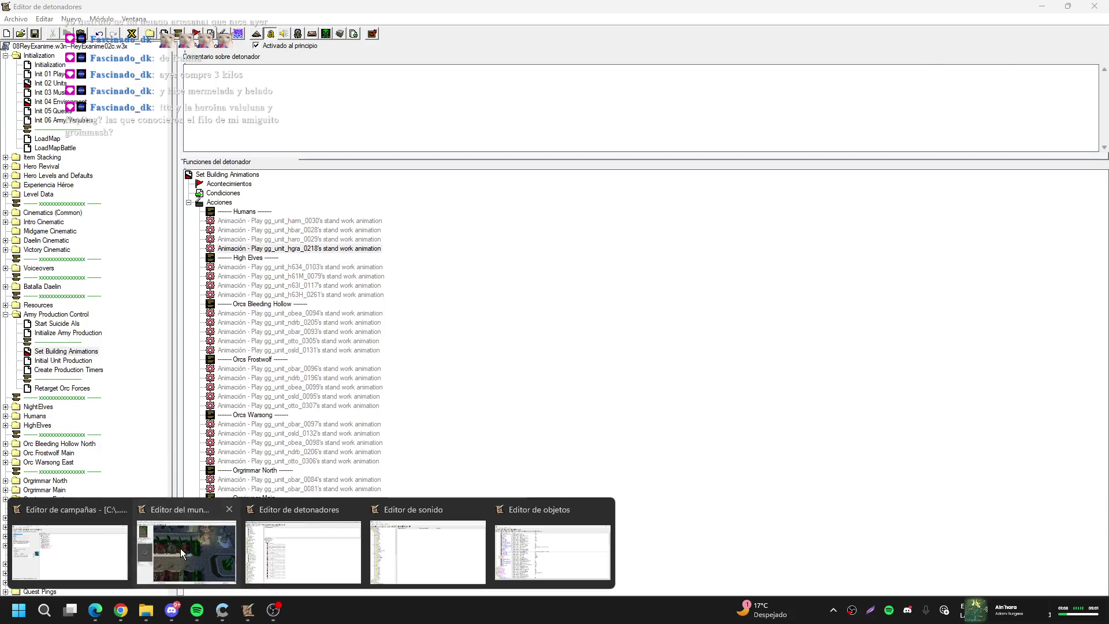
left_click(180, 549)
scroll(571, 331, "down", 5)
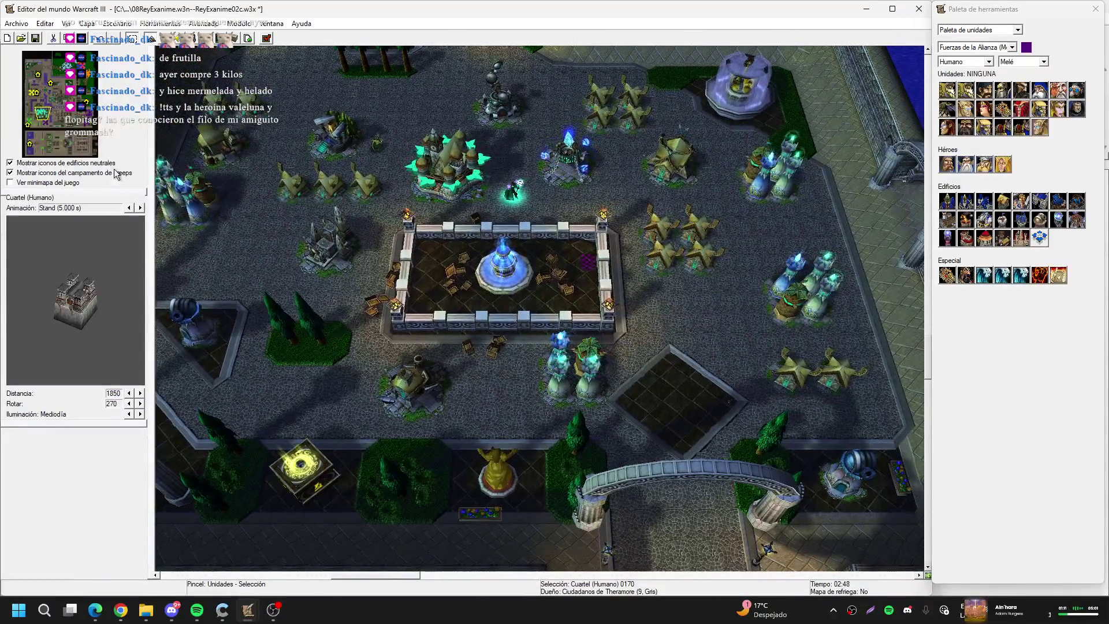
left_click(87, 113)
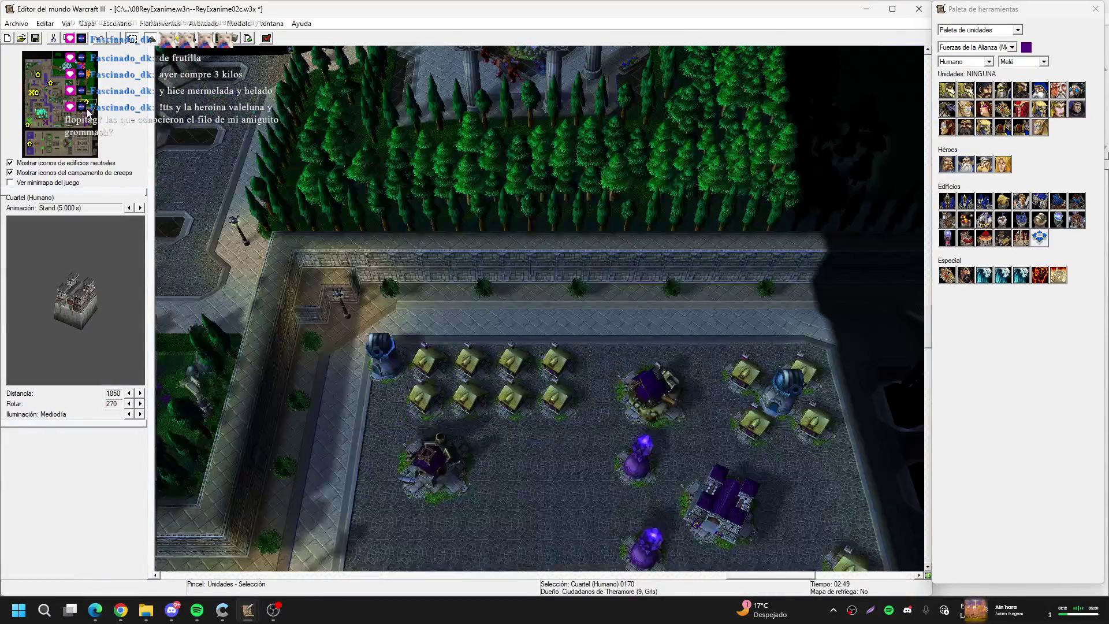
key("Down")
key("Down")
key("Down")
key("Down")
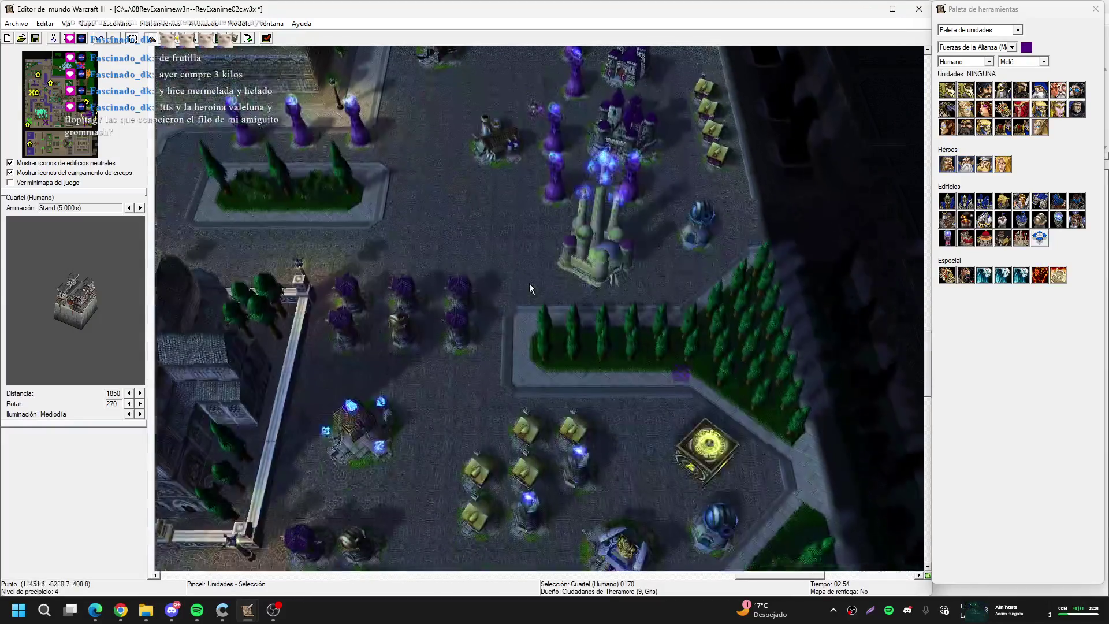
key("Up")
key("Up")
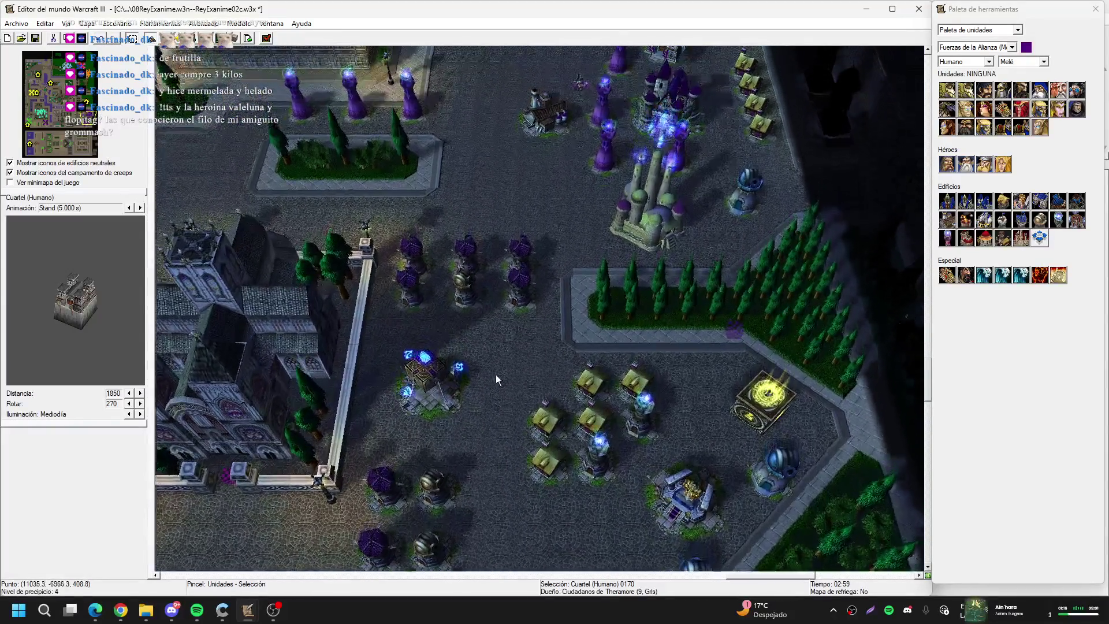
key("Left")
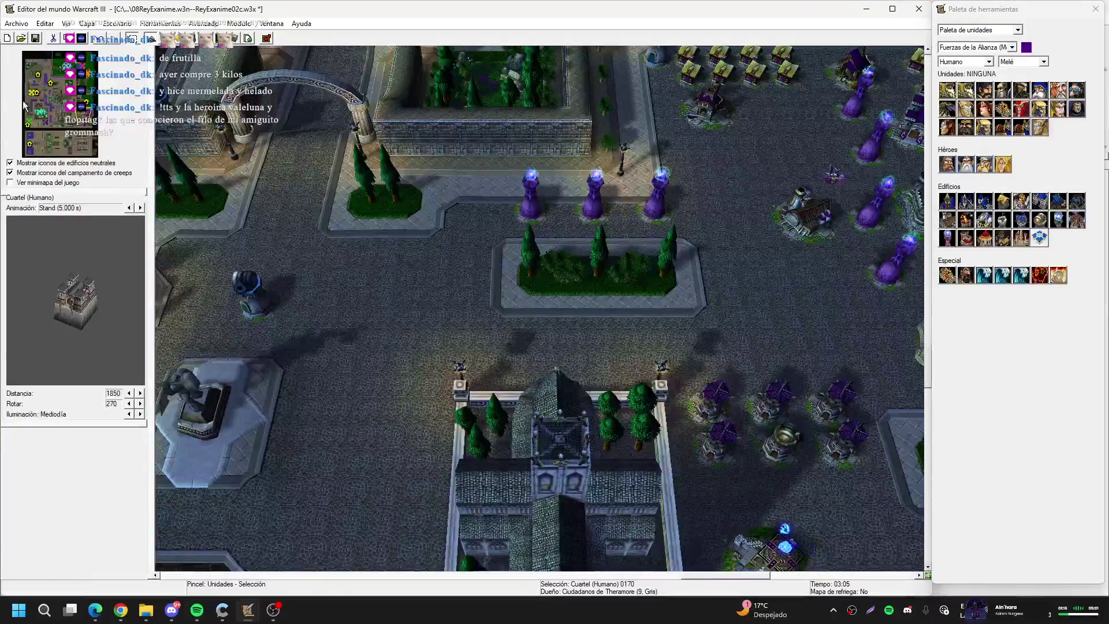
key("F4")
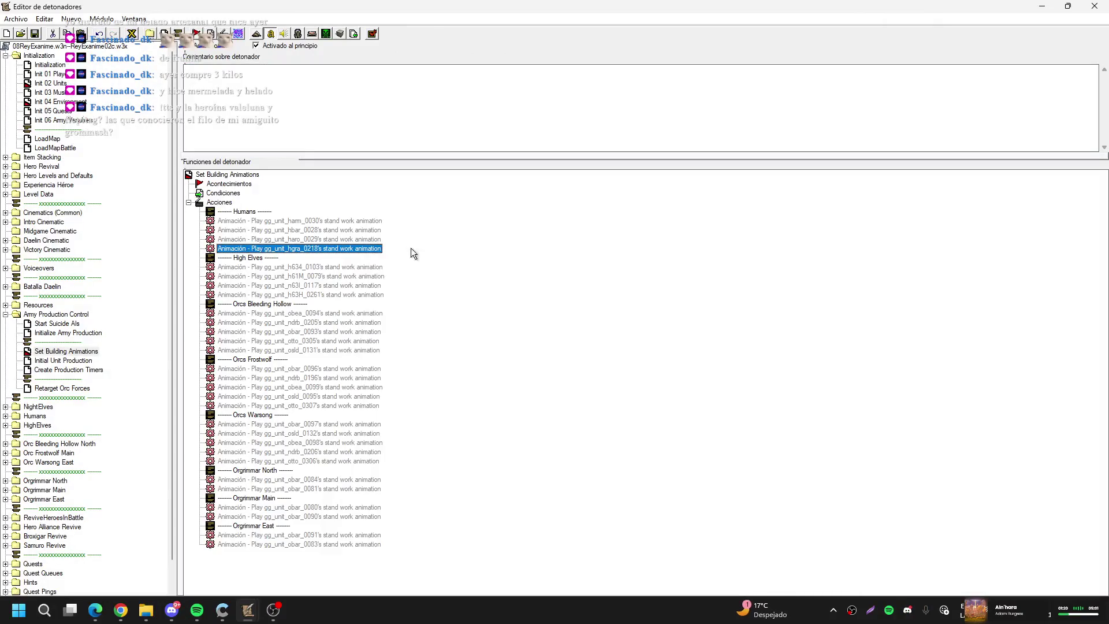
Delete the hgra_0218 and h634_0103 actions and the Orcs Bleeding Hollow section
key("Delete")
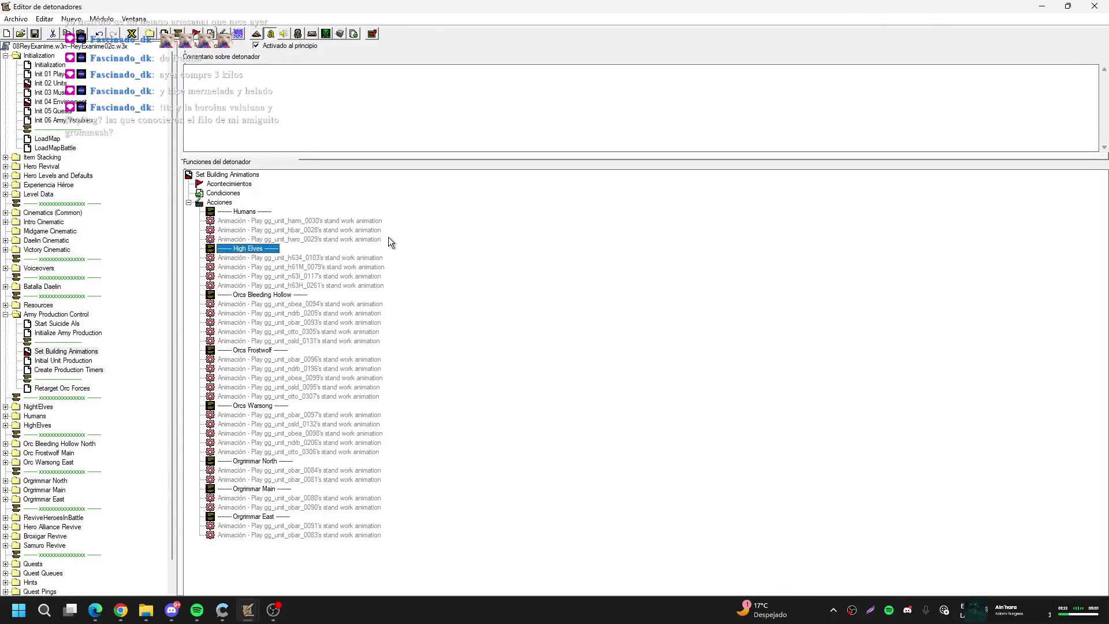
key("Down")
key("Delete")
key("Down")
key("Down")
key("Down")
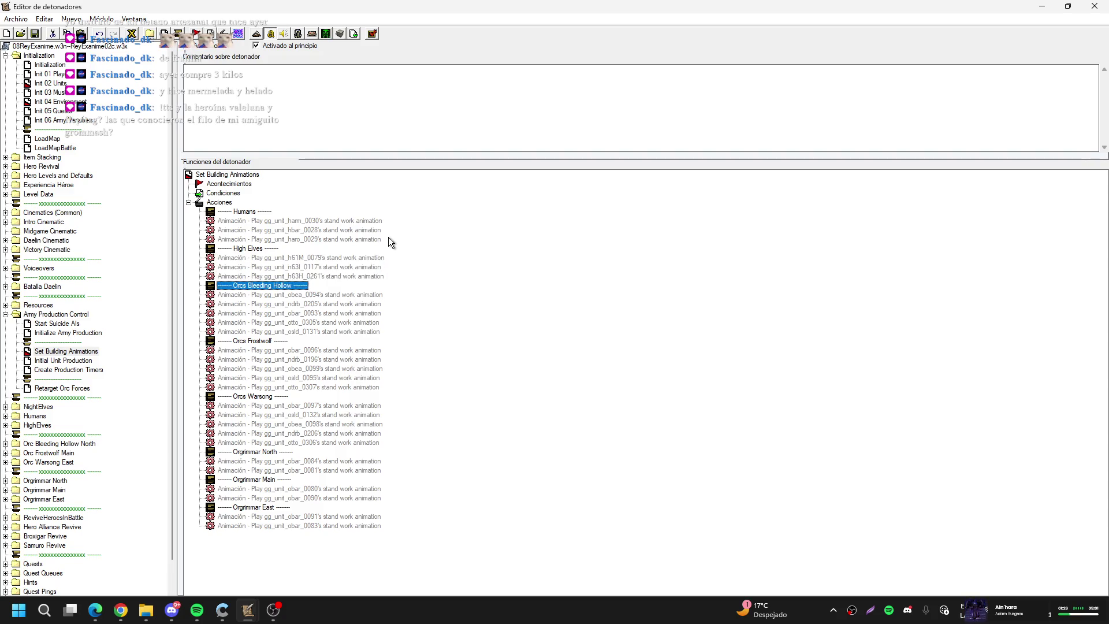
key("Delete")
key("Delete")
key("Delete")
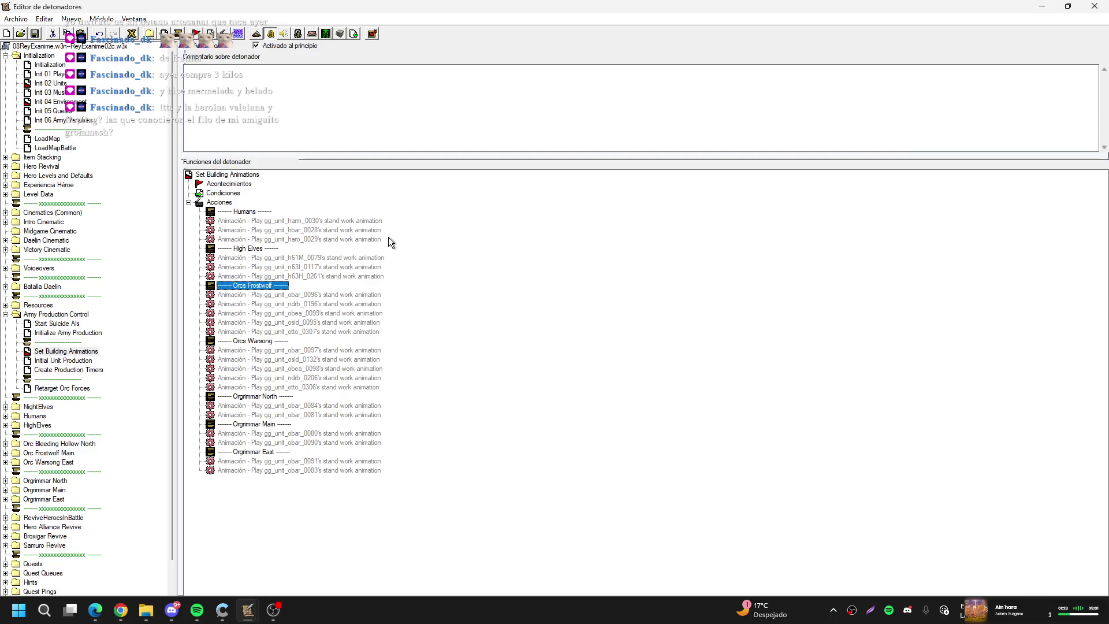
Rename the Orcs Frostwolf and Orcs Warsong comments to Broxigar's Orcs and Samuro's Orcs
key("Return")
left_click(456, 302)
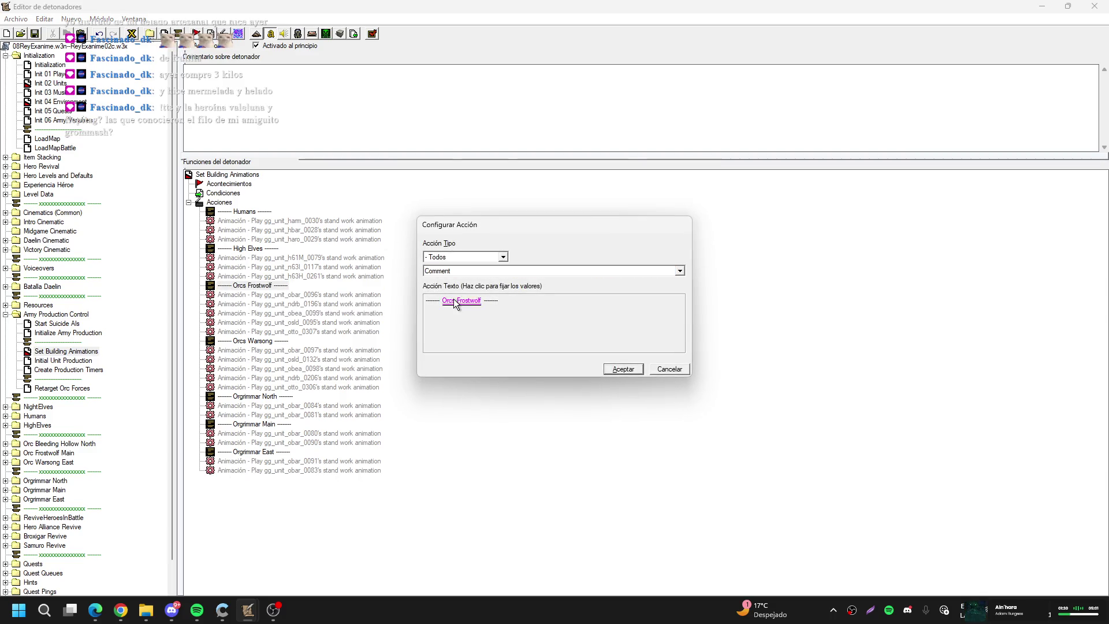
type("B")
type("or")
type("igar")
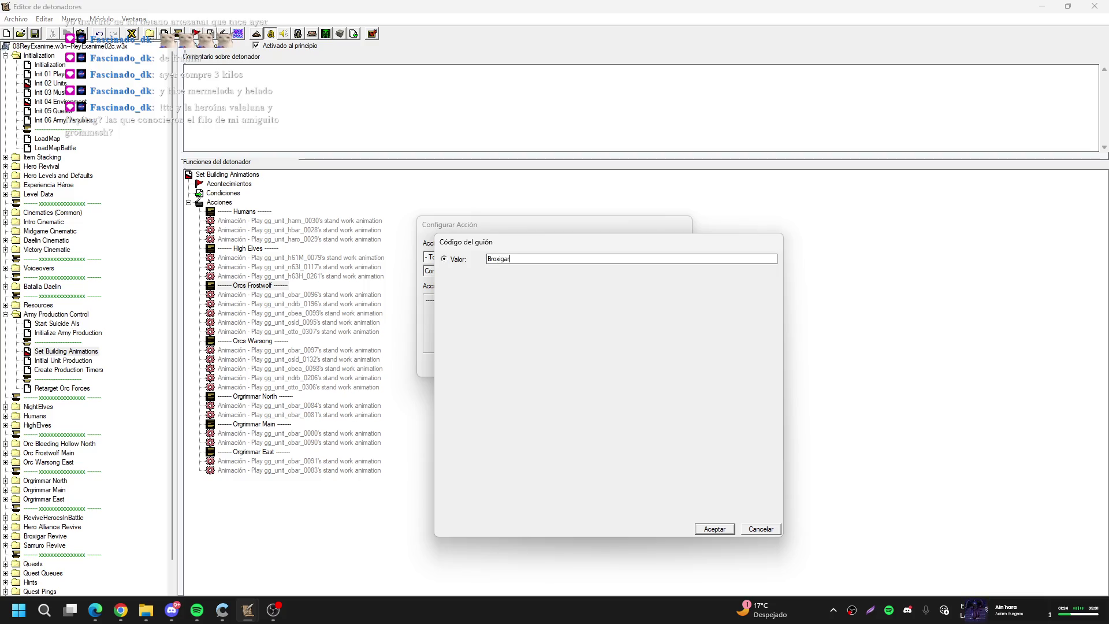
type("'s Orc")
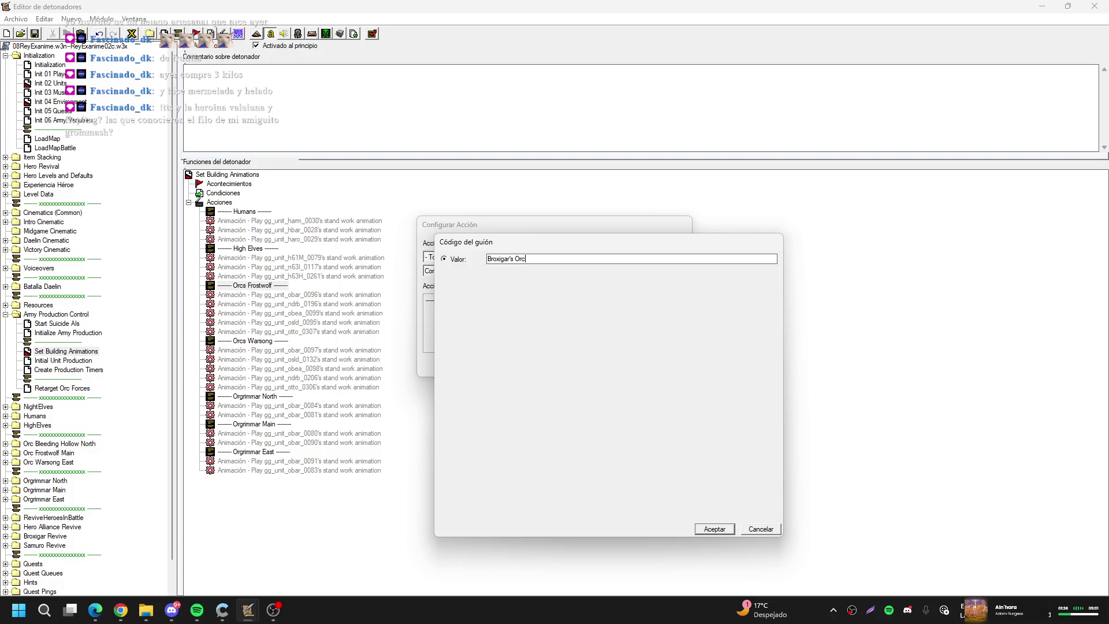
type("s")
key("Return")
key("Return")
key("Down")
key("Down")
key("Down")
key("Down")
key("Down")
key("Return")
left_click(456, 301)
type("Sam")
type("Orcs")
key("Return")
key("Return")
Remove leftover animation actions like osld_0095, otto_0307 and osld_0132, undoing accidental deletions
key("Up")
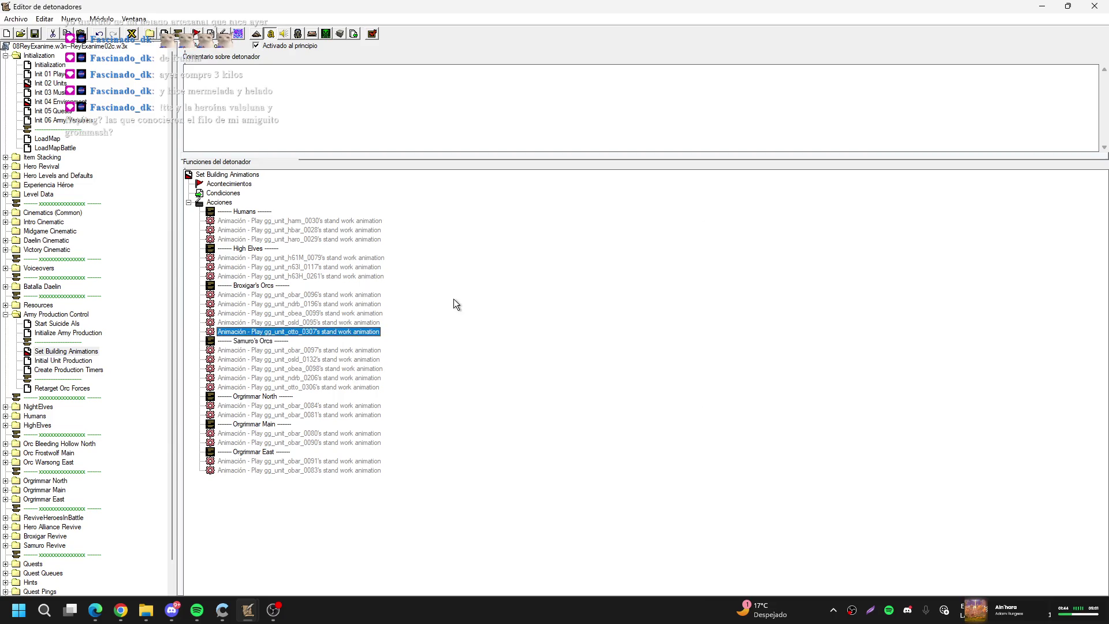
key("Delete")
key("Up")
key("Delete")
key("Down")
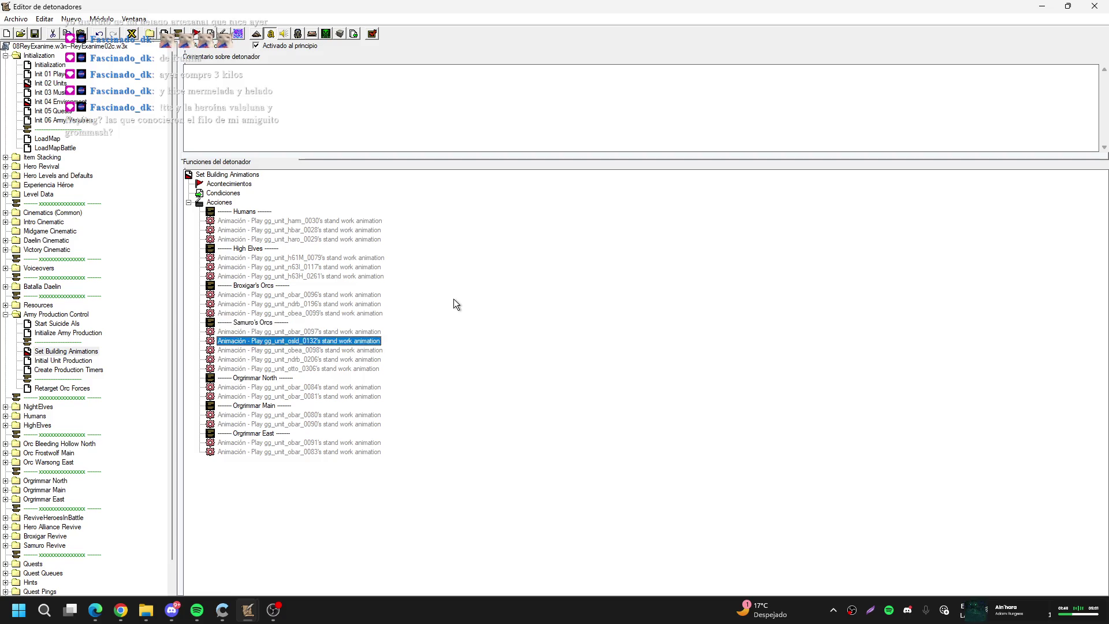
key("Delete")
key("Delete")
key("Down")
key("Down")
key("Delete")
key("Delete")
key("Delete")
key("Delete")
key("Delete")
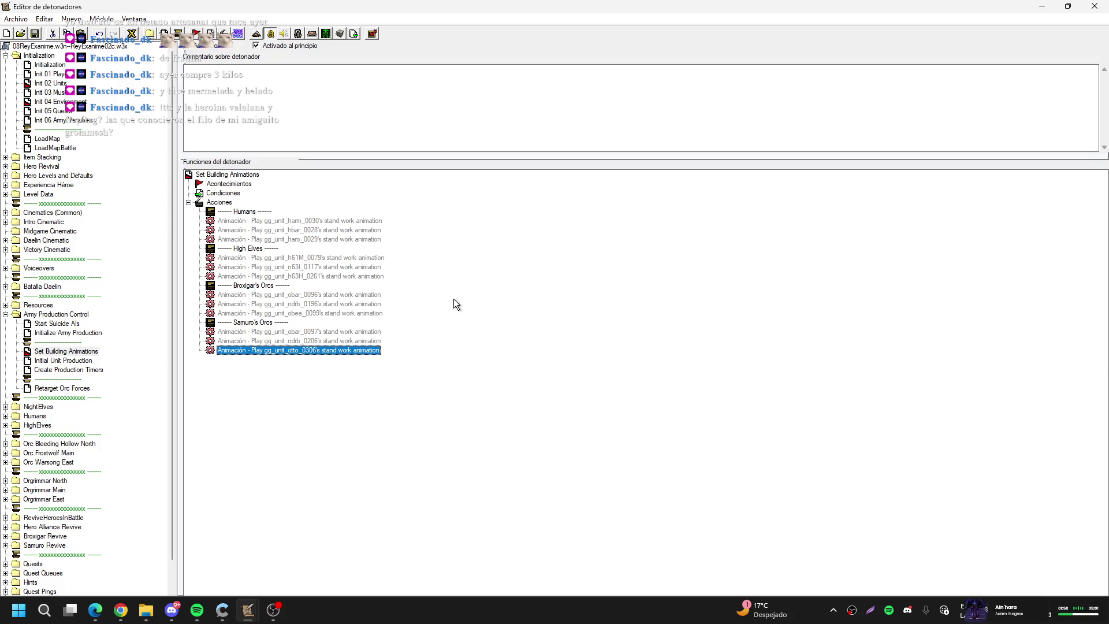
key("ctrl+v")
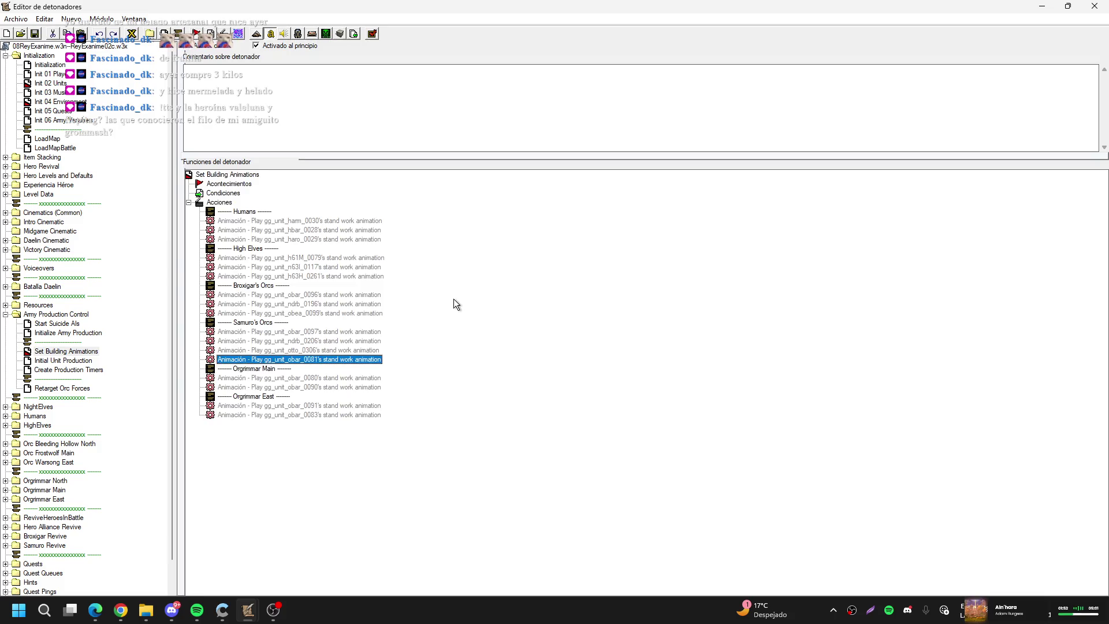
key("ctrl+z")
key("ctrl+z")
key("ctrl+z")
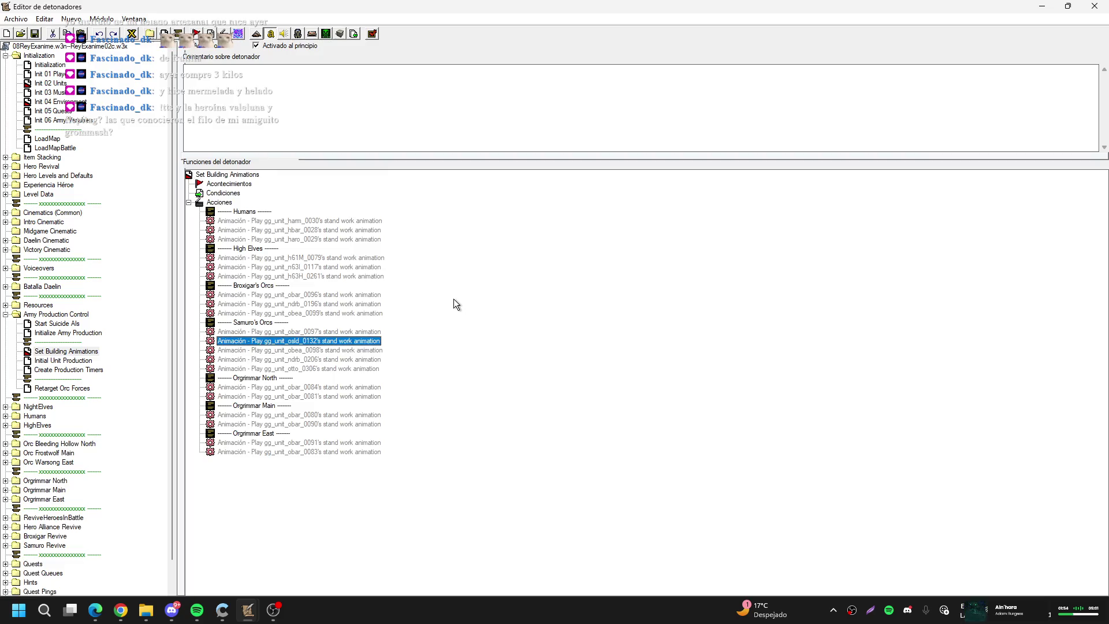
key("ctrl+x")
key("Up")
key("Up")
key("Up")
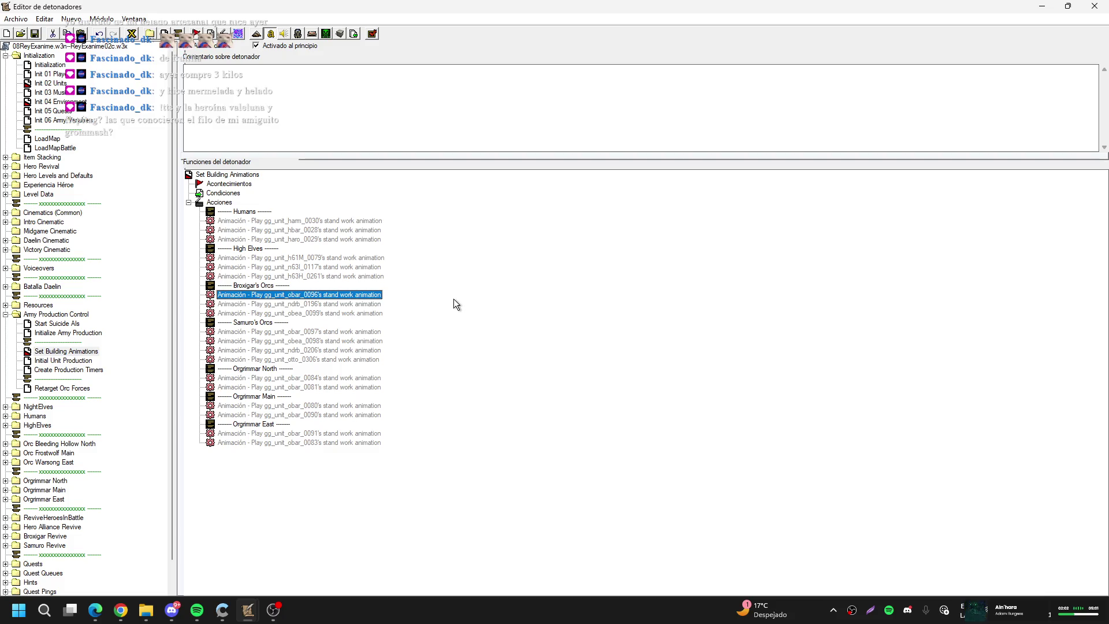
left_click(300, 34)
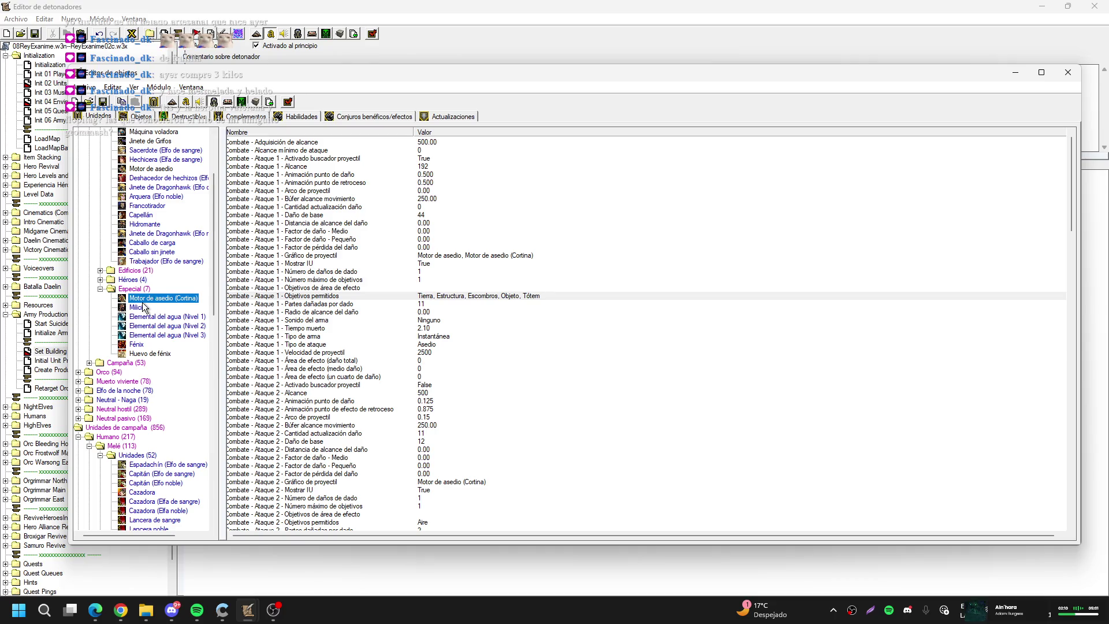
Empty the Milicia's structures-built list, removing Ayuntamiento, Granja, Cuartel (Humano), Herrería and the rest
left_click(144, 308)
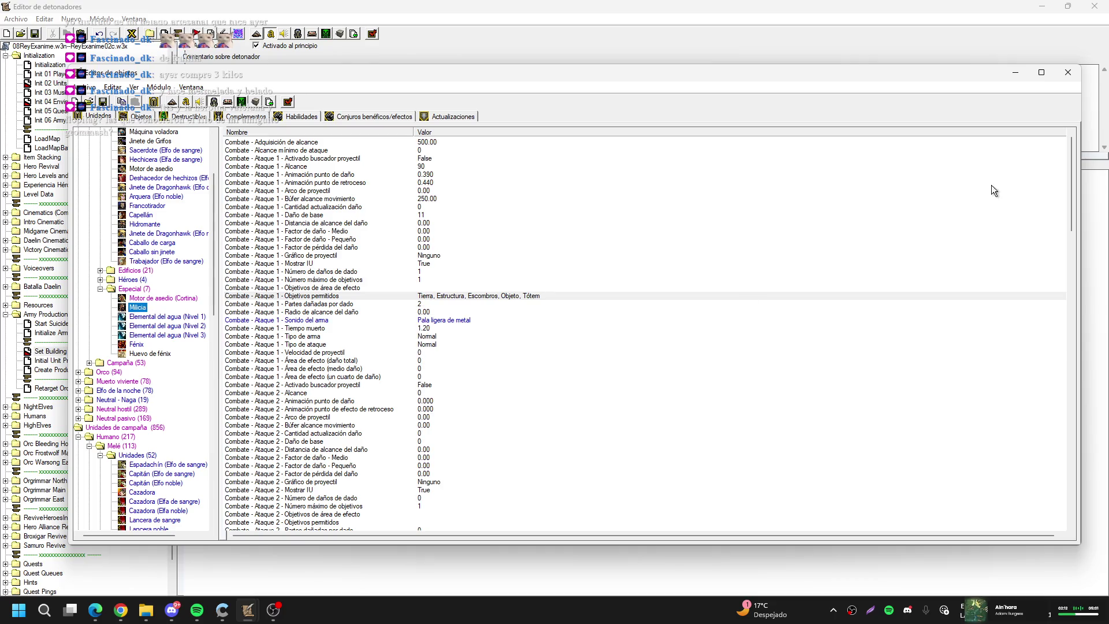
left_click_drag(1069, 181, 1049, 541)
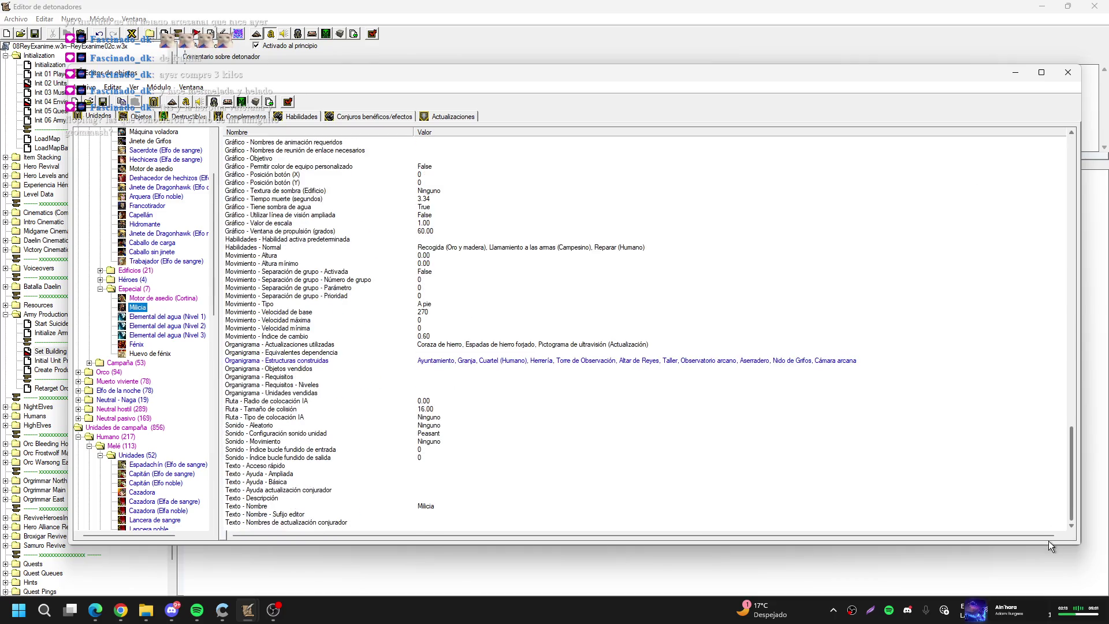
double_click(459, 361)
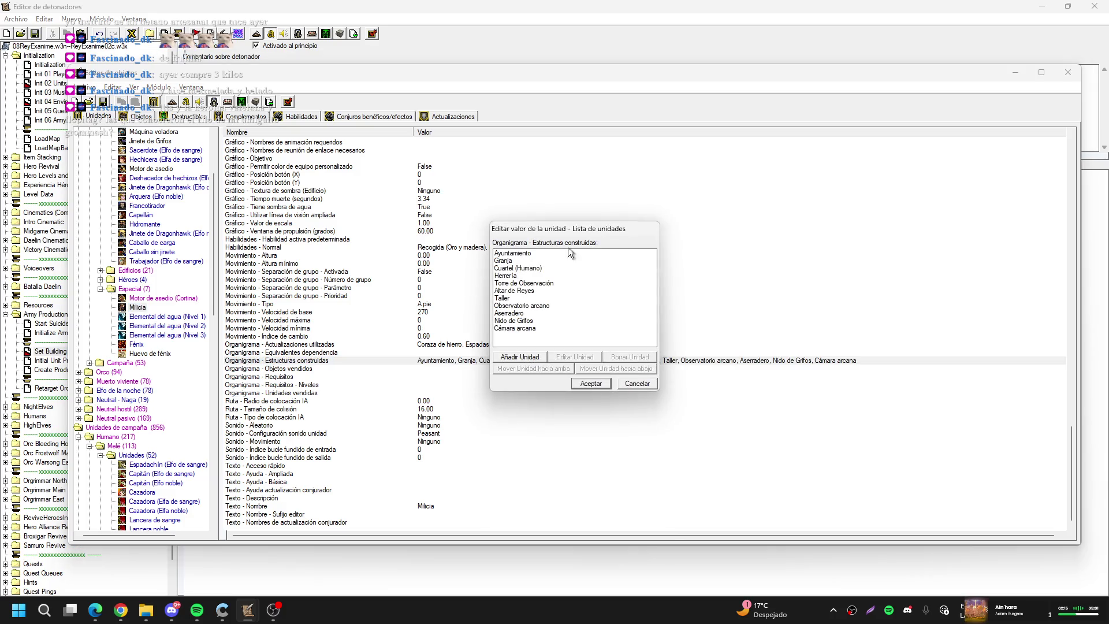
left_click(507, 255)
left_click(622, 358)
left_click(622, 358)
left_click(622, 358)
left_click(622, 358)
left_click(622, 358)
left_click(622, 358)
left_click(622, 358)
left_click(623, 358)
left_click(623, 358)
left_click(622, 358)
left_click(623, 358)
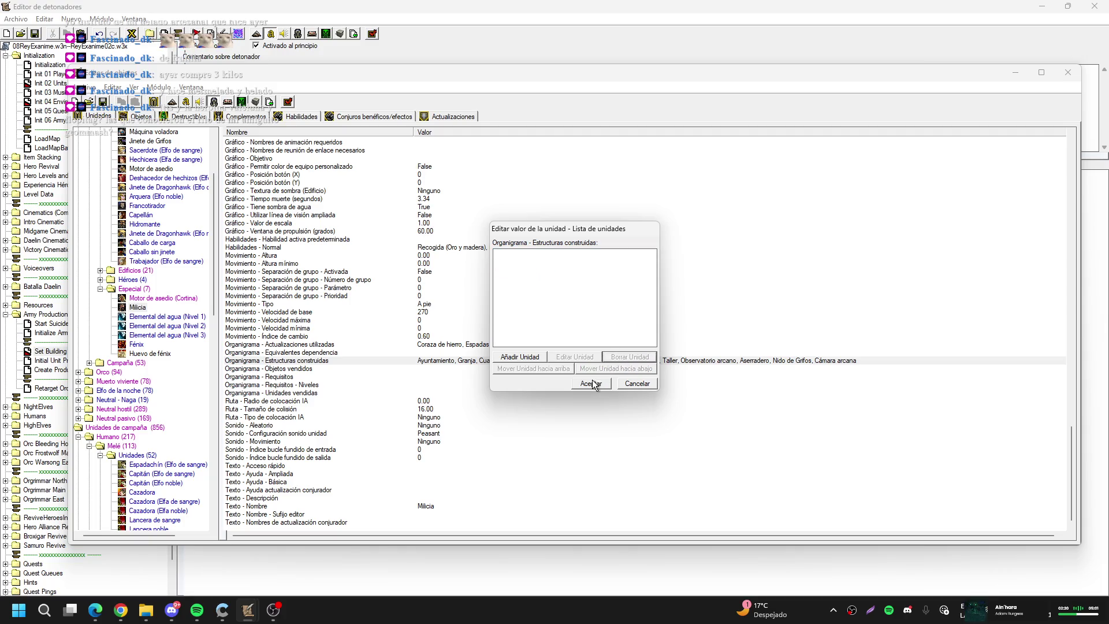
left_click(591, 383)
Remove Recogida, Llamamiento a las armas and Reparar (Humano) from the Milicia's normal abilities
left_click(480, 345)
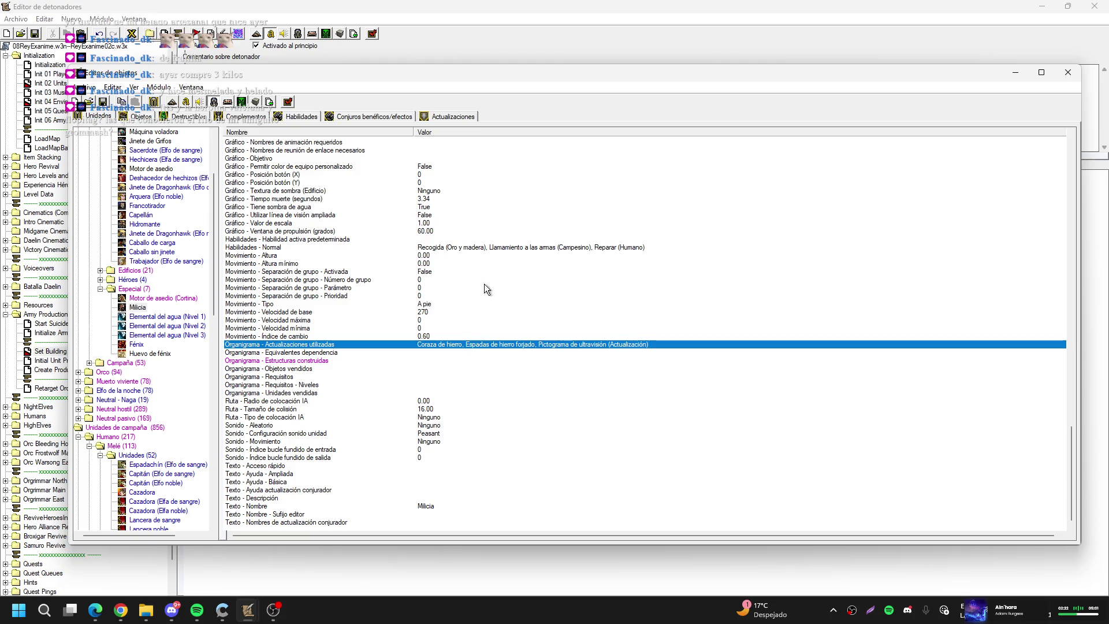
double_click(500, 247)
left_click(517, 253)
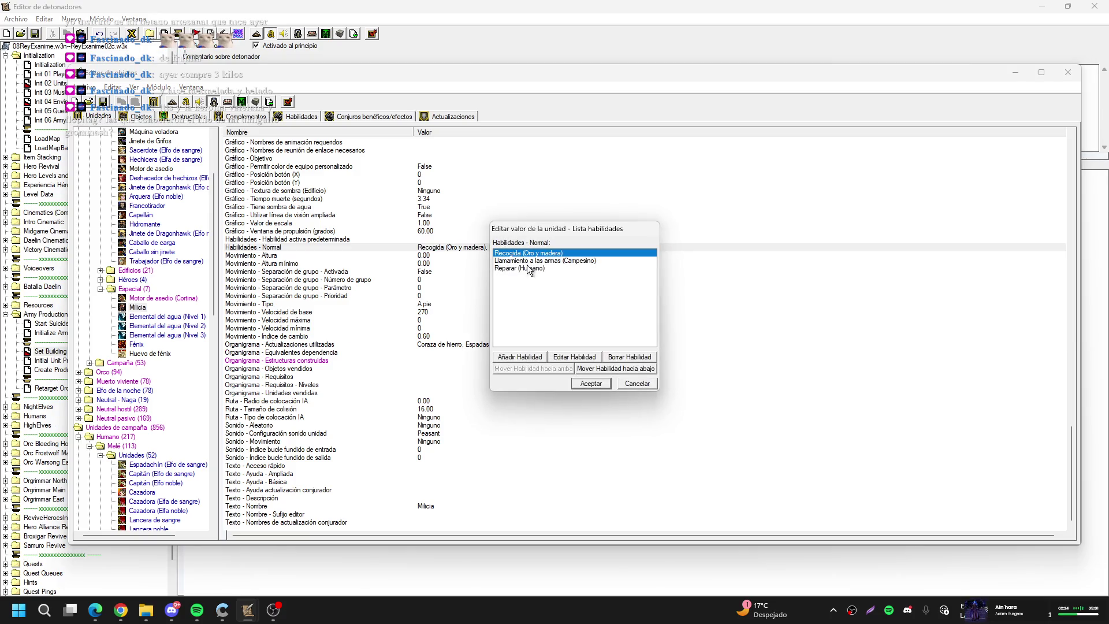
left_click(622, 358)
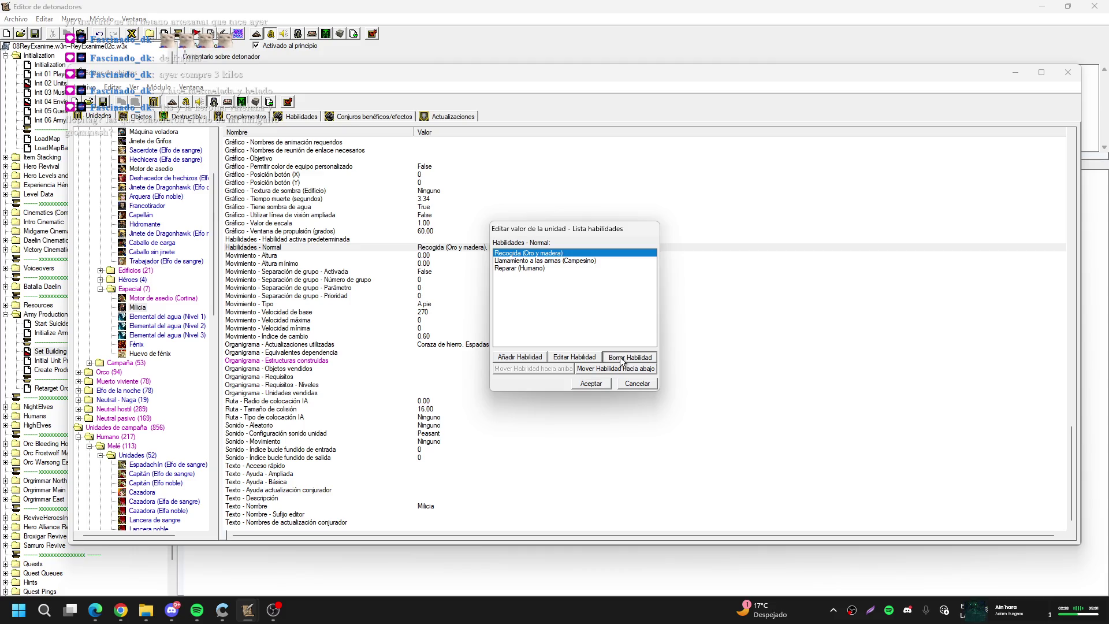
left_click(622, 358)
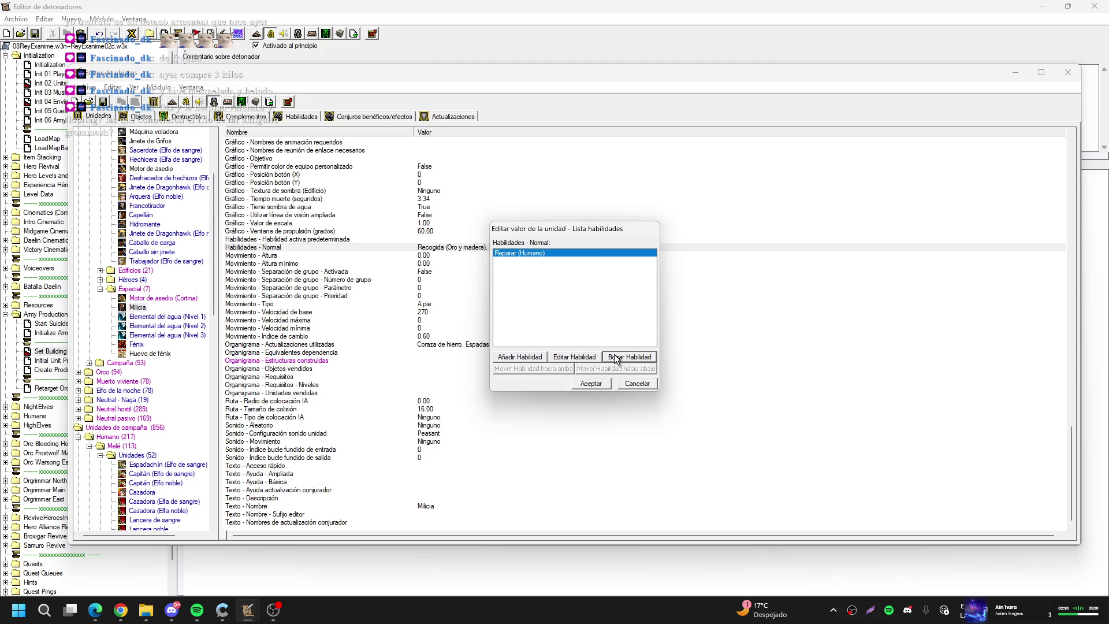
left_click(614, 358)
left_click(599, 385)
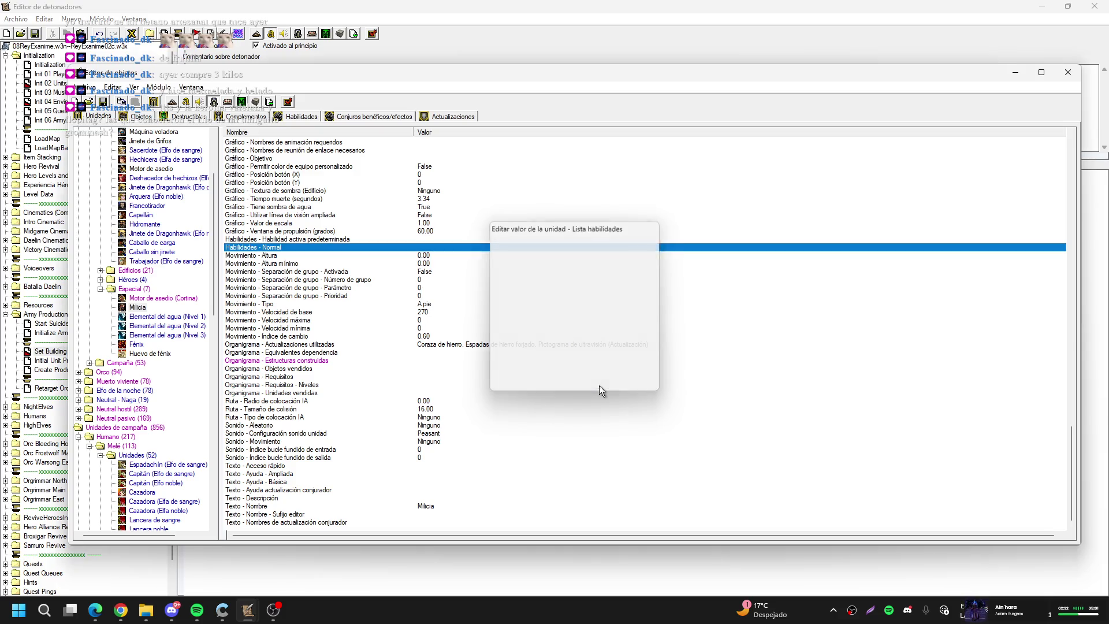
Add Inventario de la unidad (Humano) to the Milicia's empty normal abilities list
double_click(437, 249)
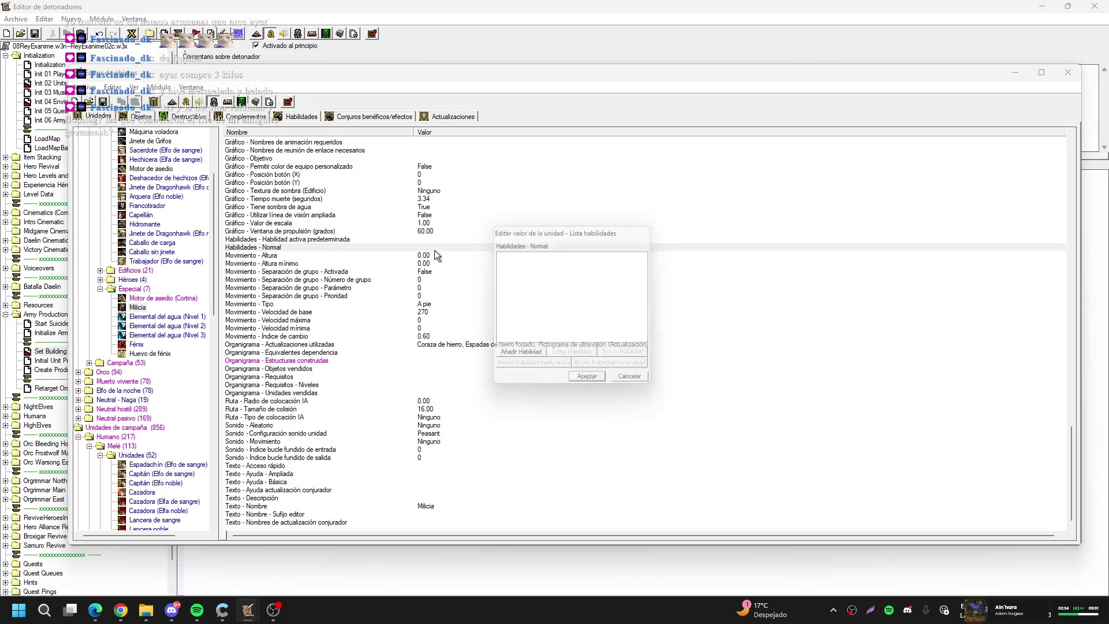
left_click(520, 357)
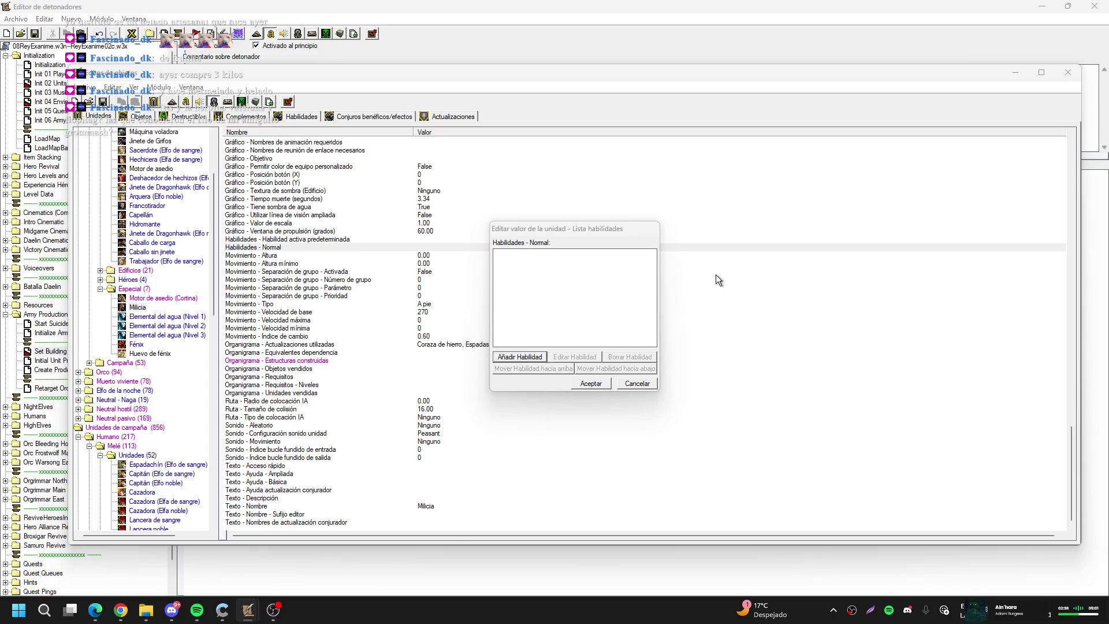
left_click_drag(781, 218, 786, 332)
left_click(737, 298)
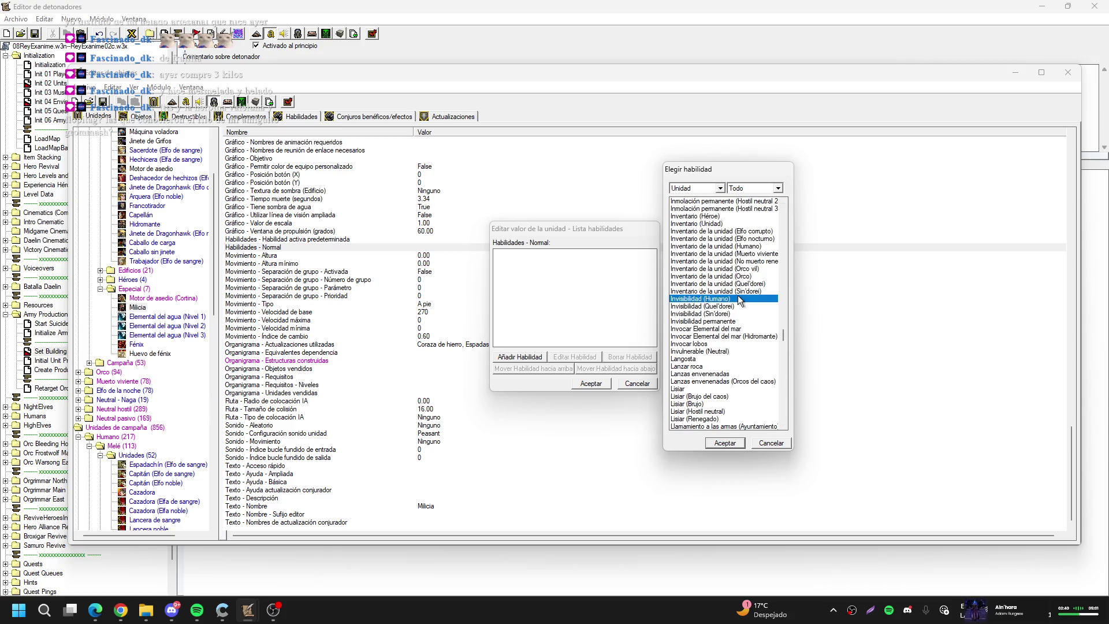
left_click(733, 246)
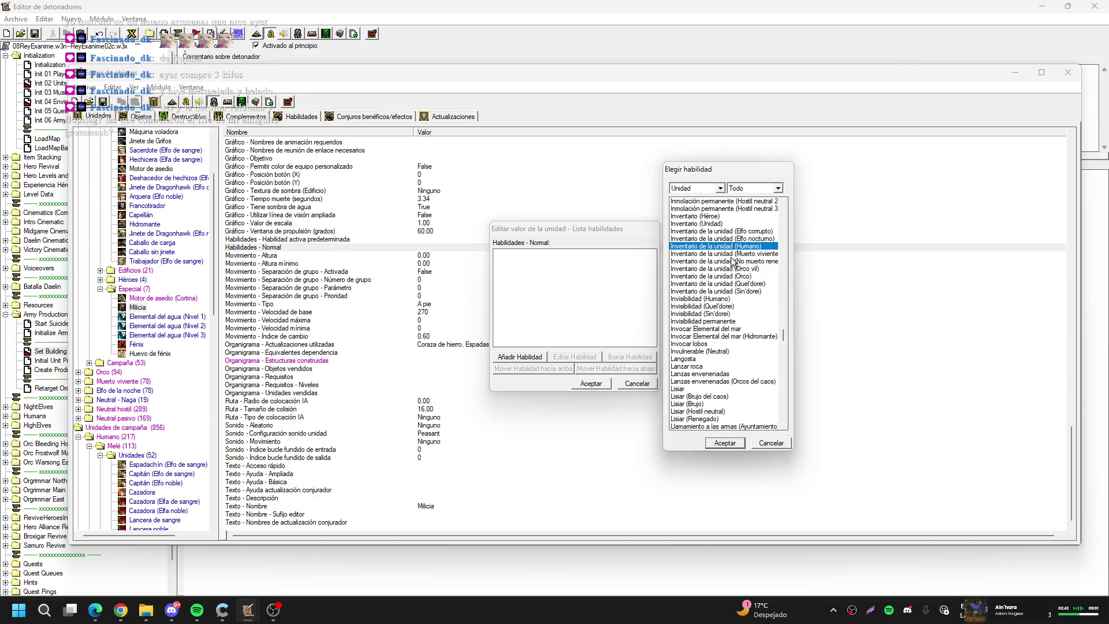
left_click(725, 443)
left_click(591, 384)
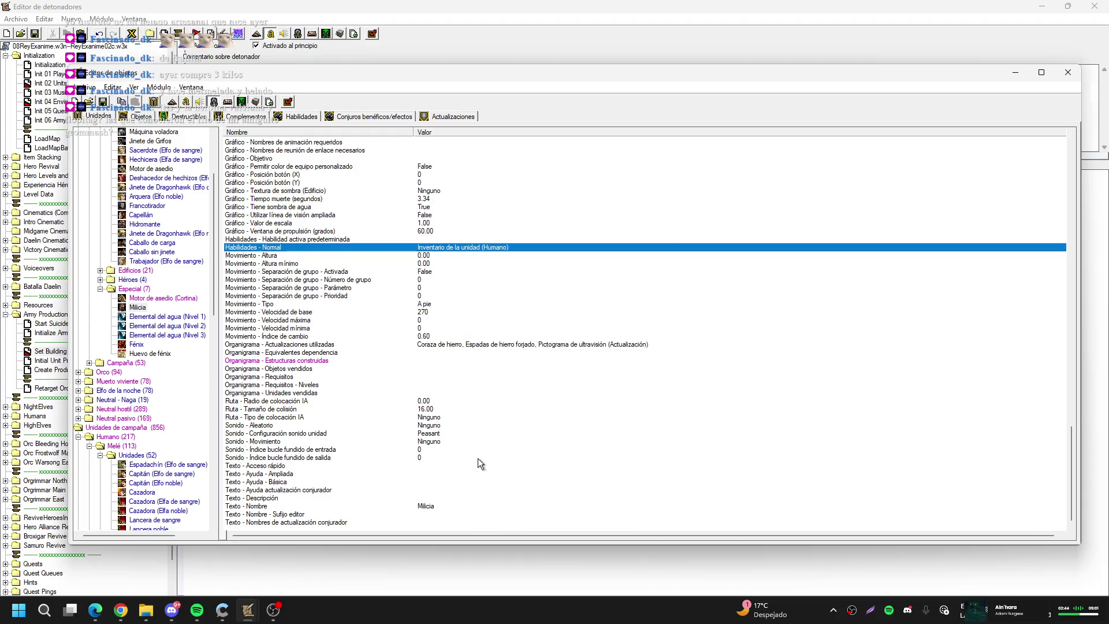
scroll(702, 296, "up", 6)
scroll(702, 306, "down", 6)
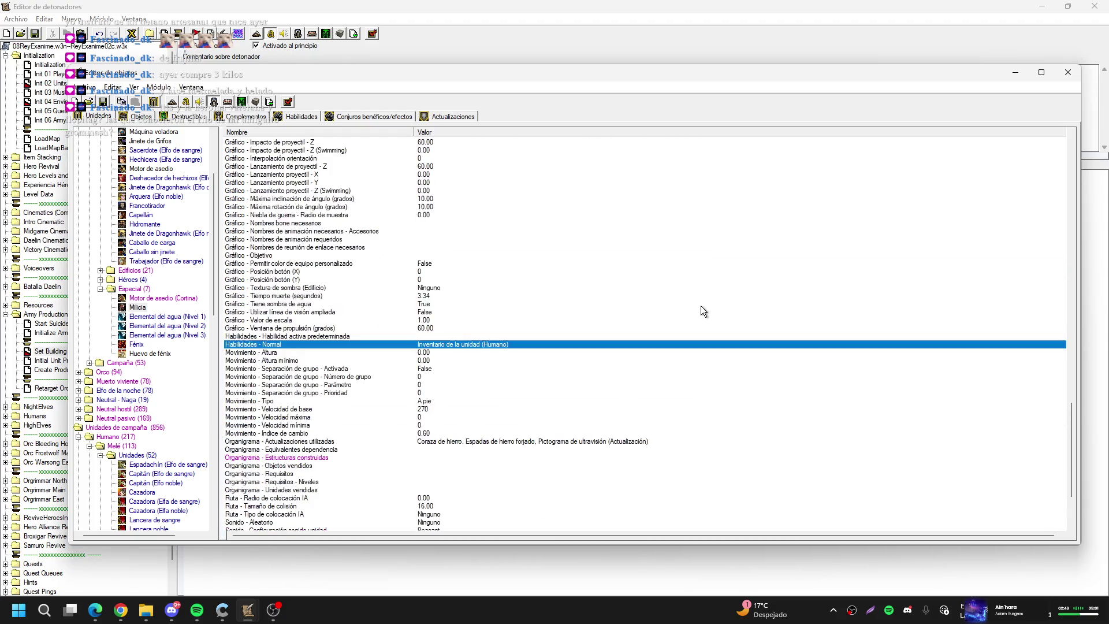
left_click(1014, 73)
Launch JassCraft from the desktop and reopen the R02Cx11.ai script from recent files
left_click(1042, 6)
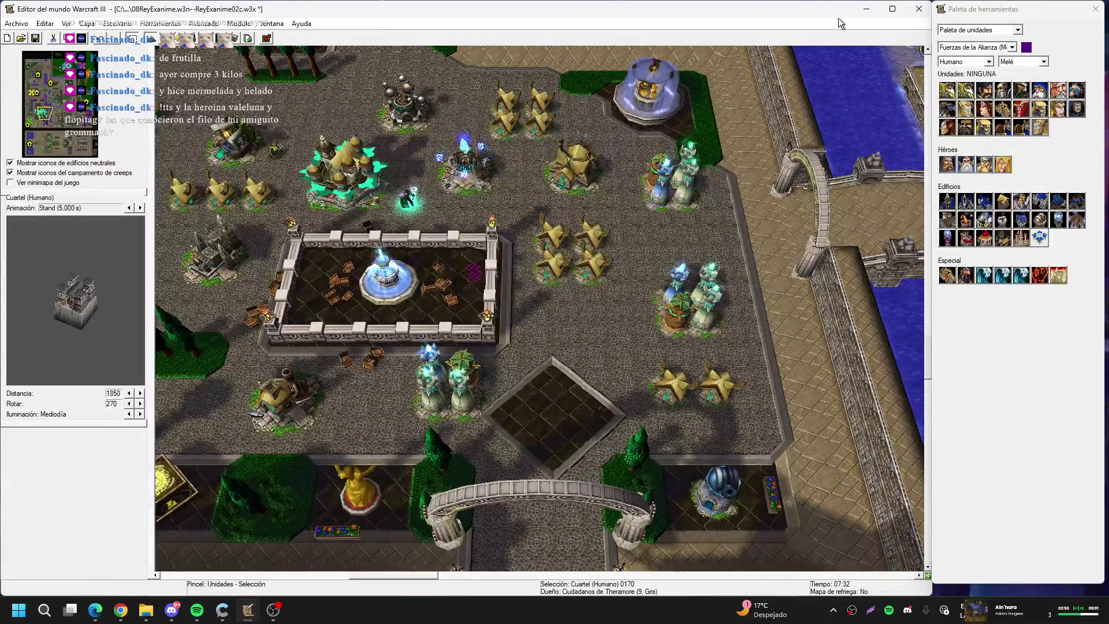
key("super+d")
double_click(66, 309)
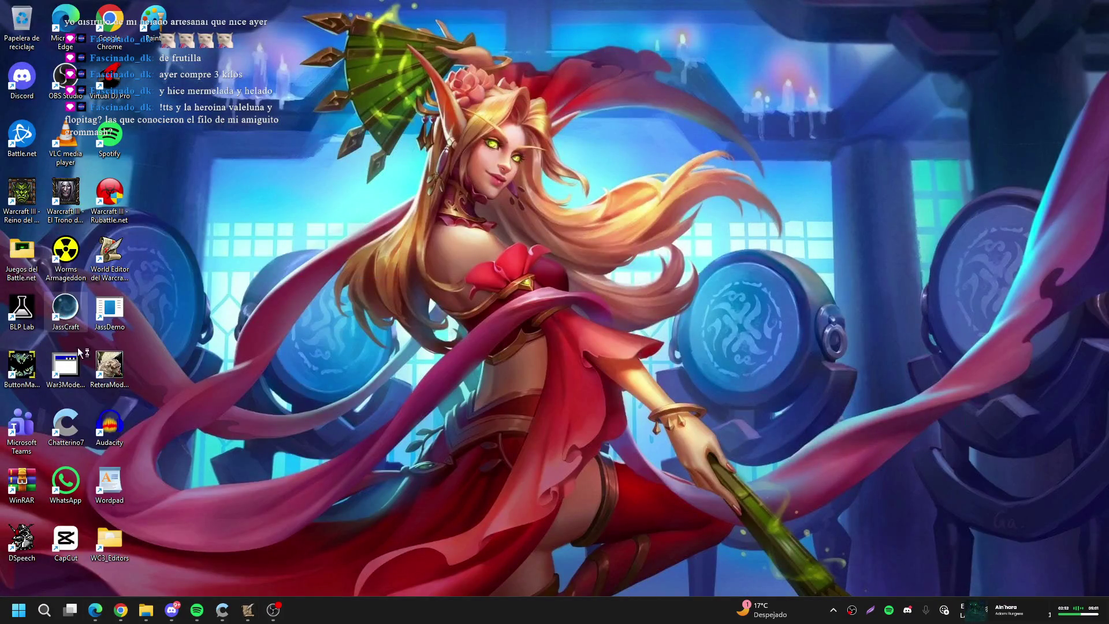
mouse_move(241, 612)
left_click(186, 580)
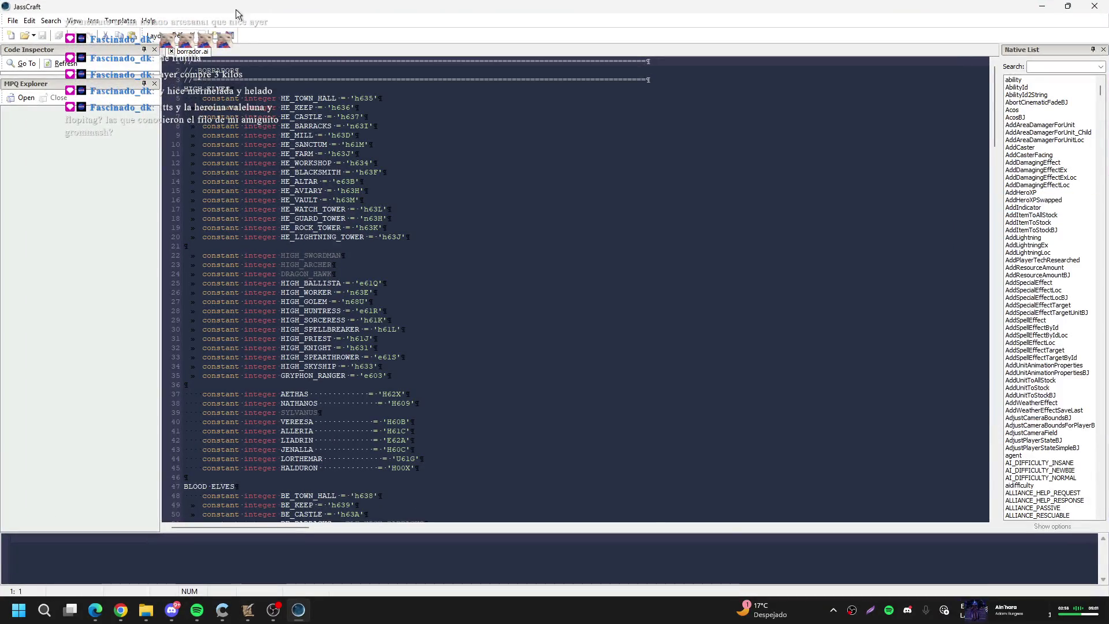
left_click(12, 21)
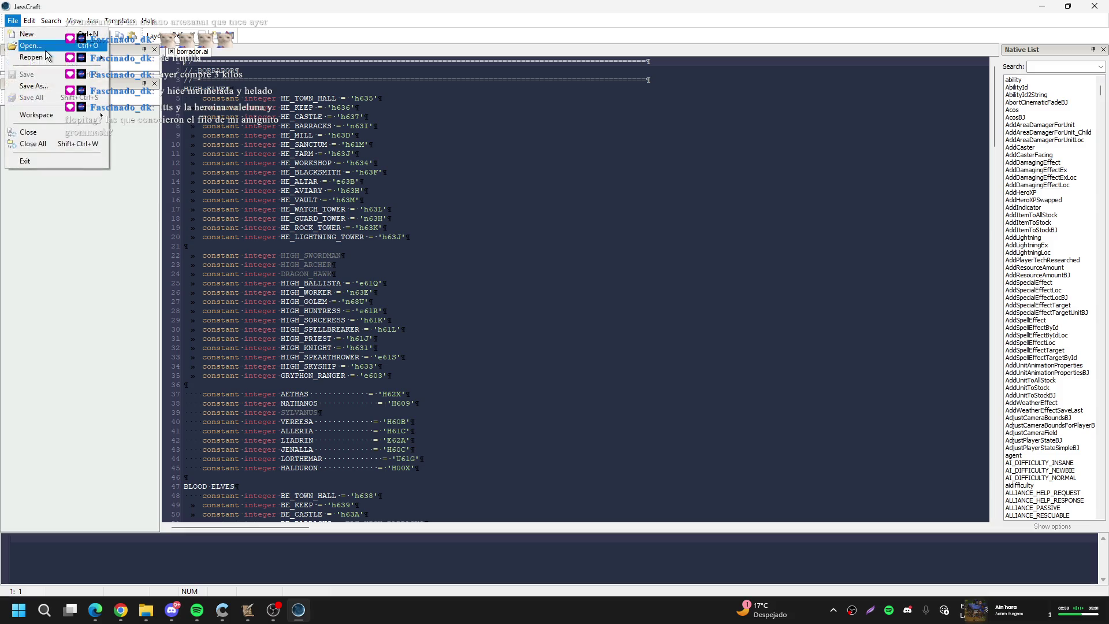
mouse_move(56, 58)
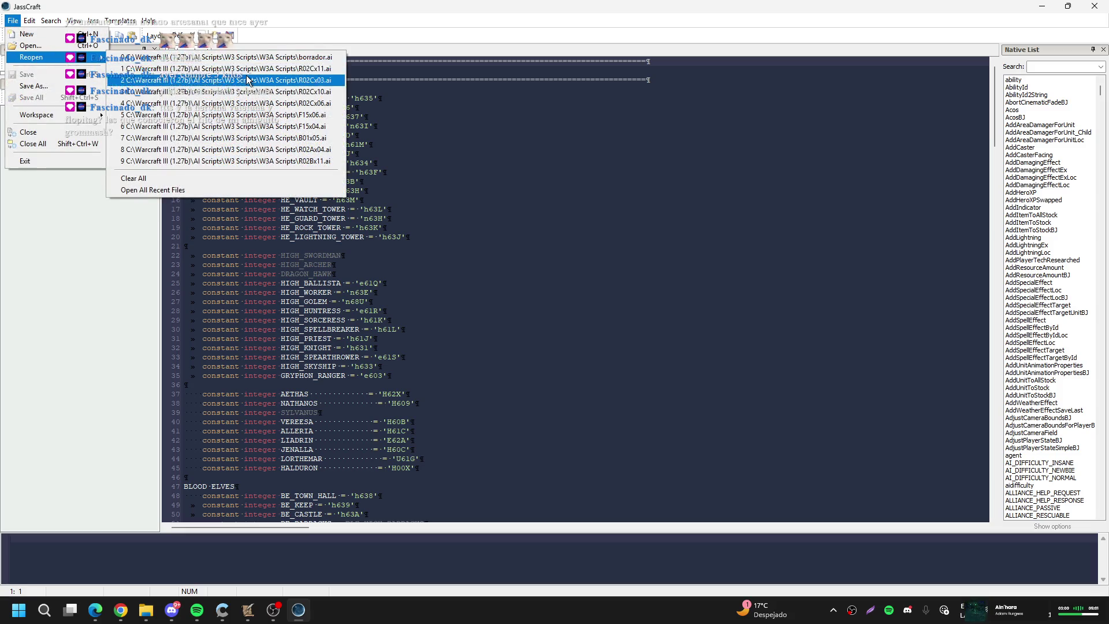
left_click(248, 68)
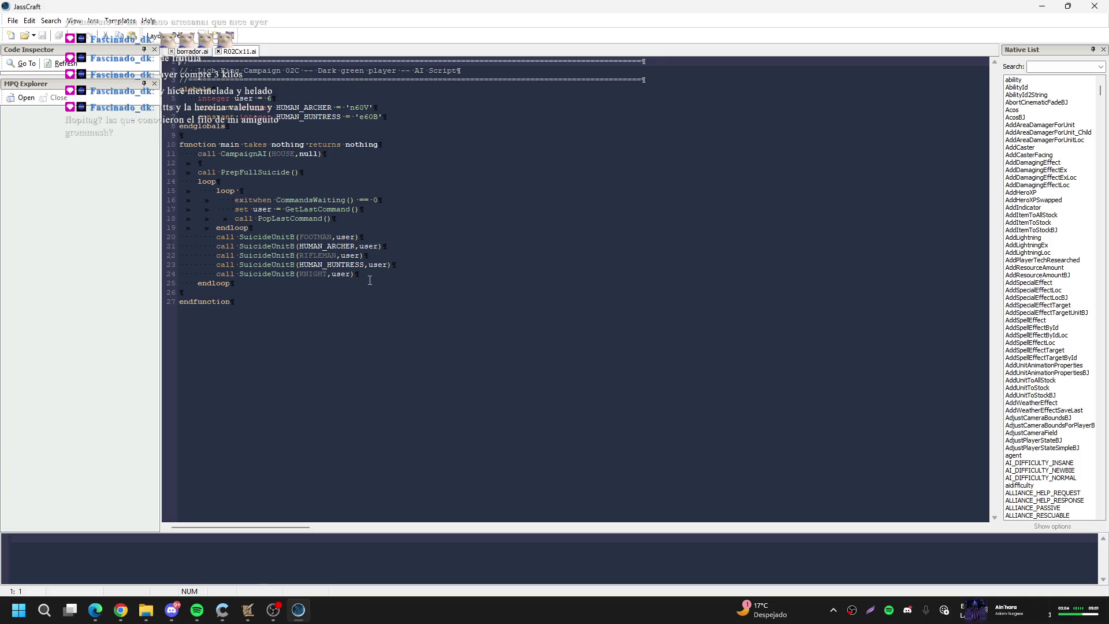
Duplicate the KNIGHT suicide line 24 as line 25 with MILITIA, then close JassCraft
left_click(370, 277)
triple_click(370, 276)
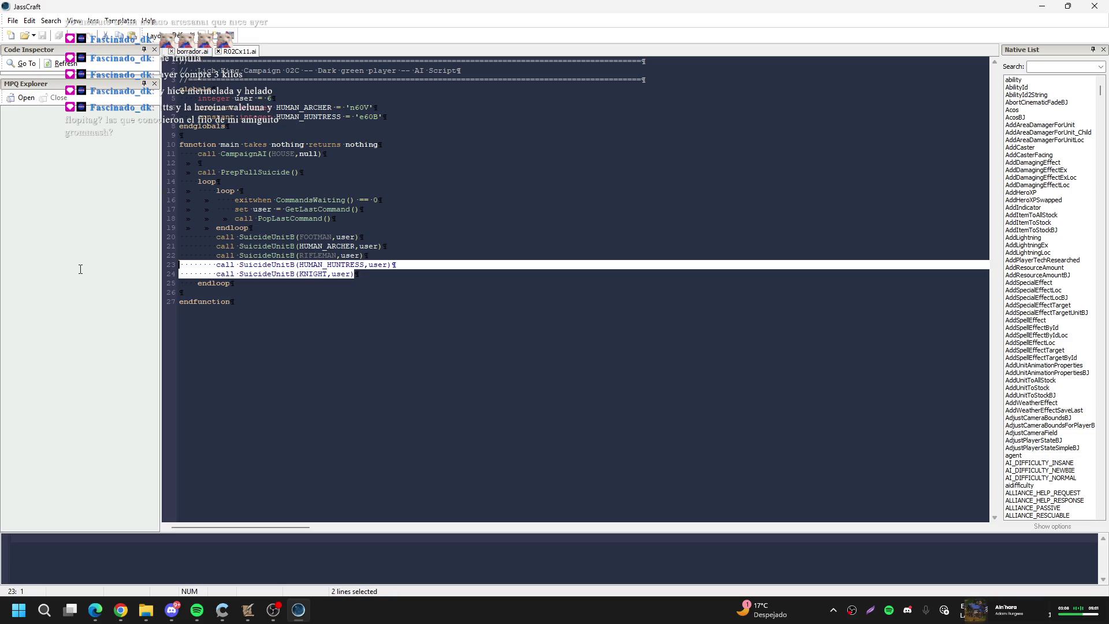
left_click(369, 275)
left_click_drag(369, 275, 111, 270)
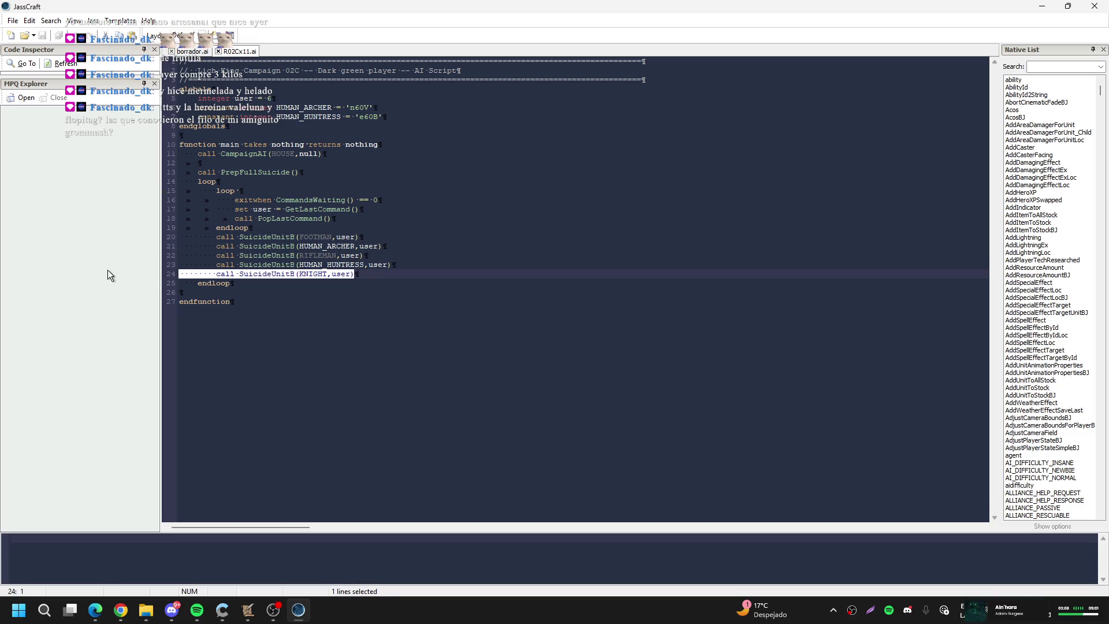
key("ctrl+c")
key("End")
key("Return")
key("ctrl+v")
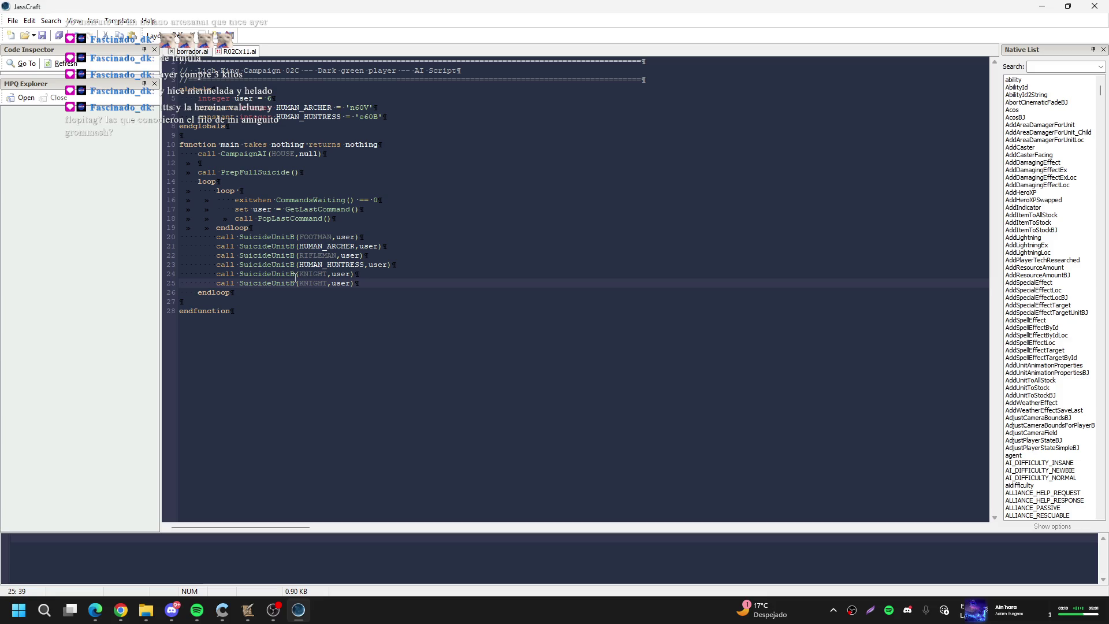
left_click_drag(298, 283, 314, 282)
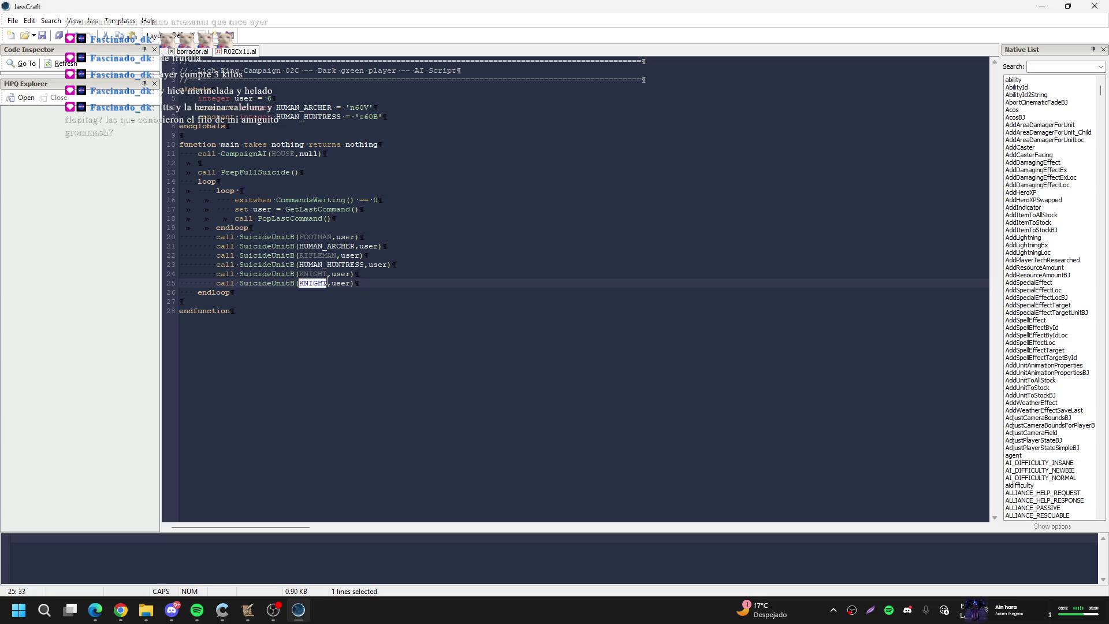
type("MILITIA")
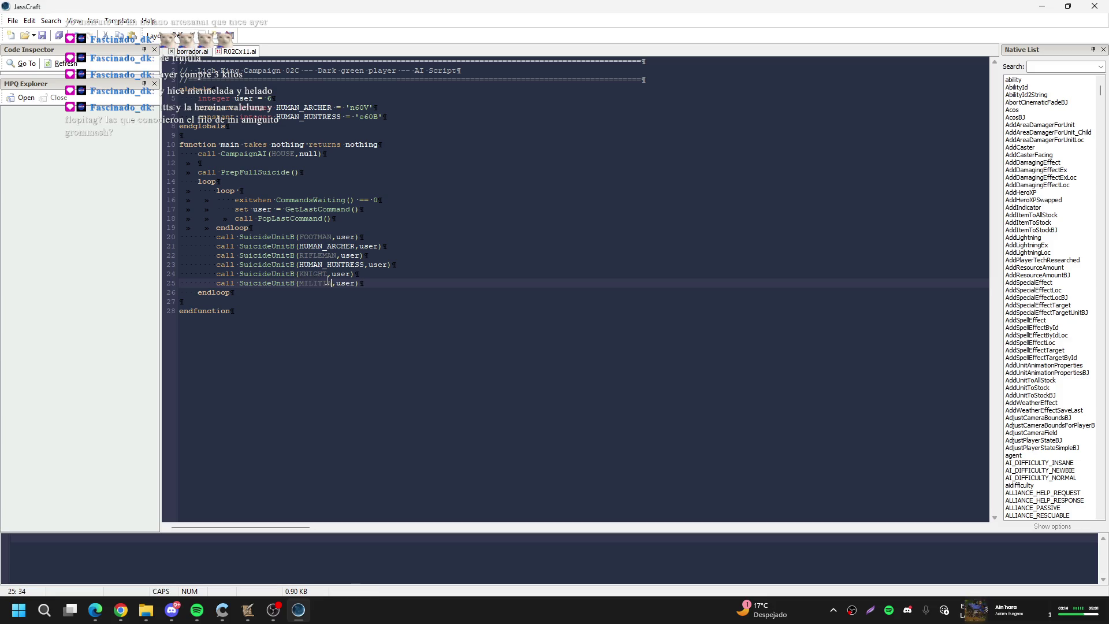
left_click(1095, 7)
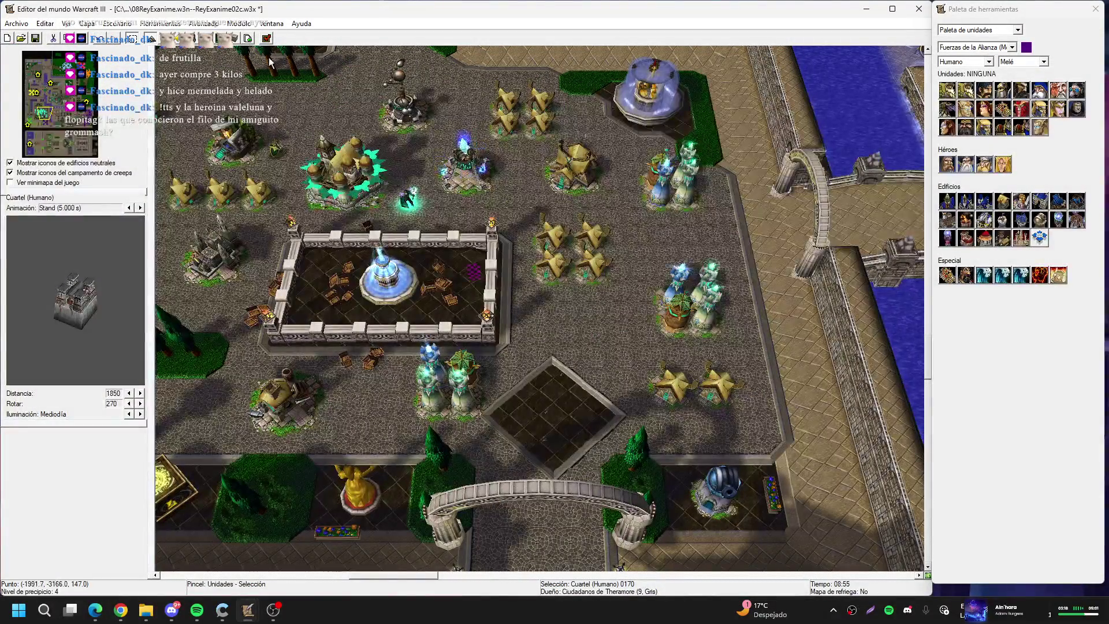
Use Reemplazar archivo on the imported R02Cx11.ai to load the edited R02Cx11.ai from disk
left_click(248, 38)
key("Home")
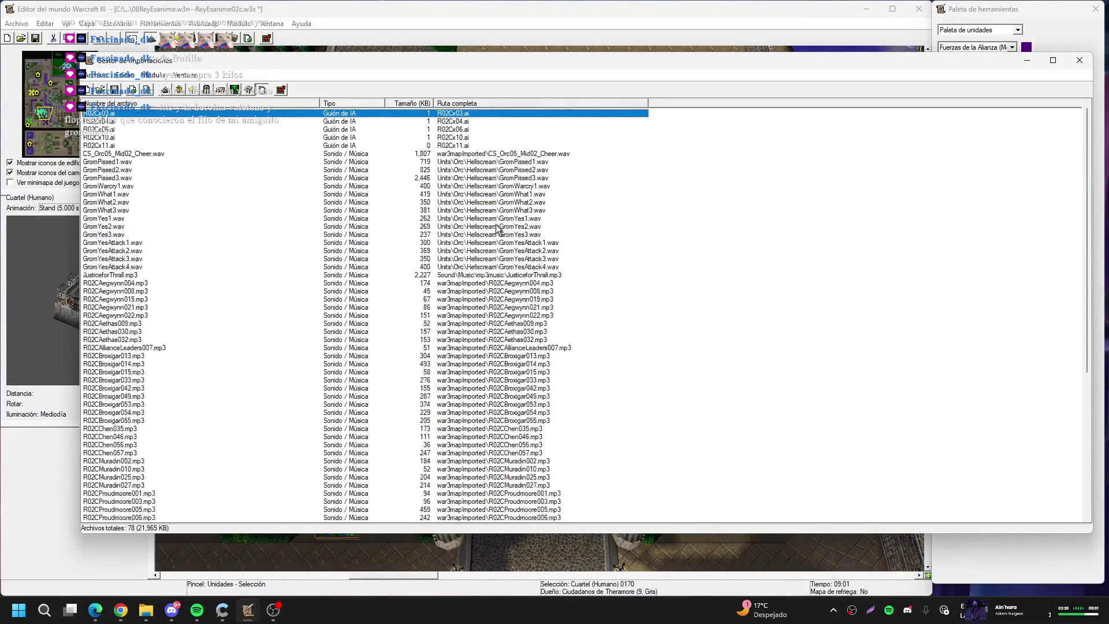
right_click(467, 145)
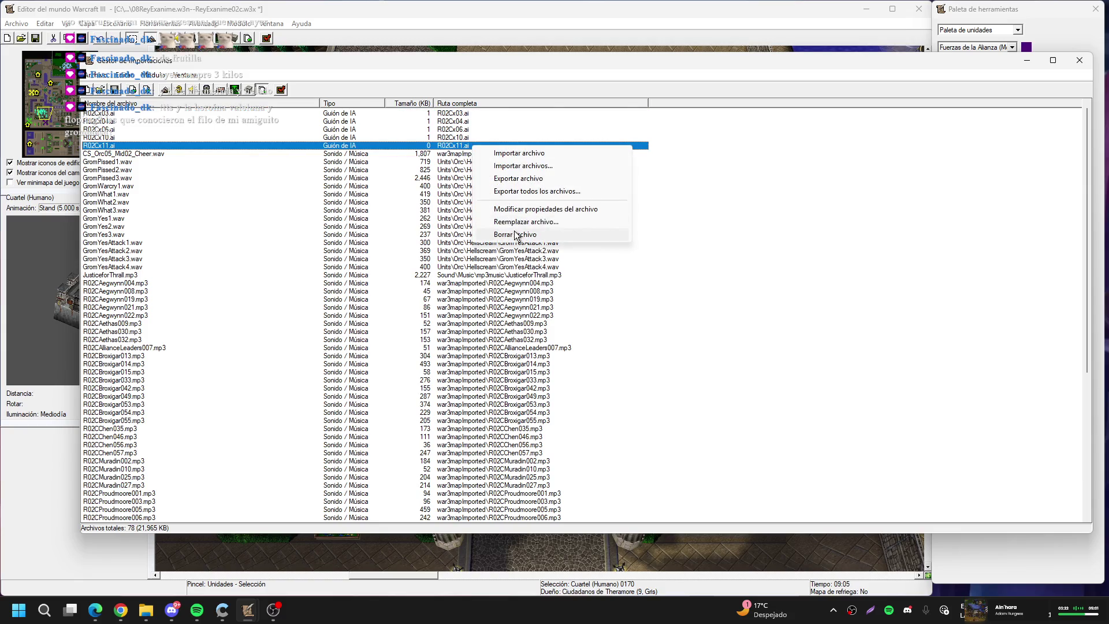
left_click(503, 222)
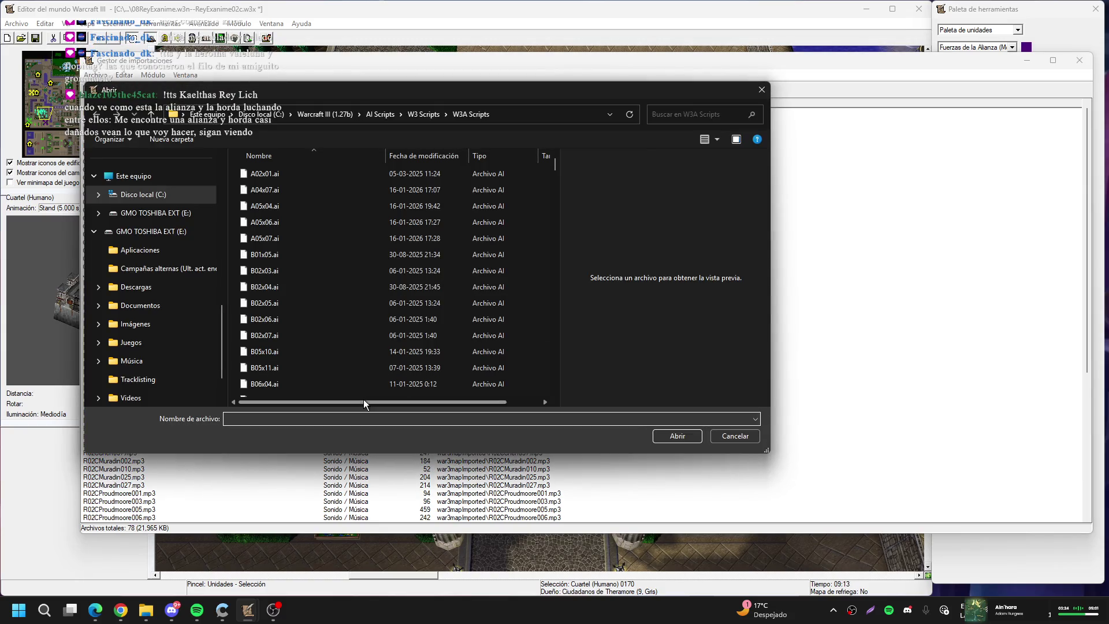
type("r02c")
key("Up")
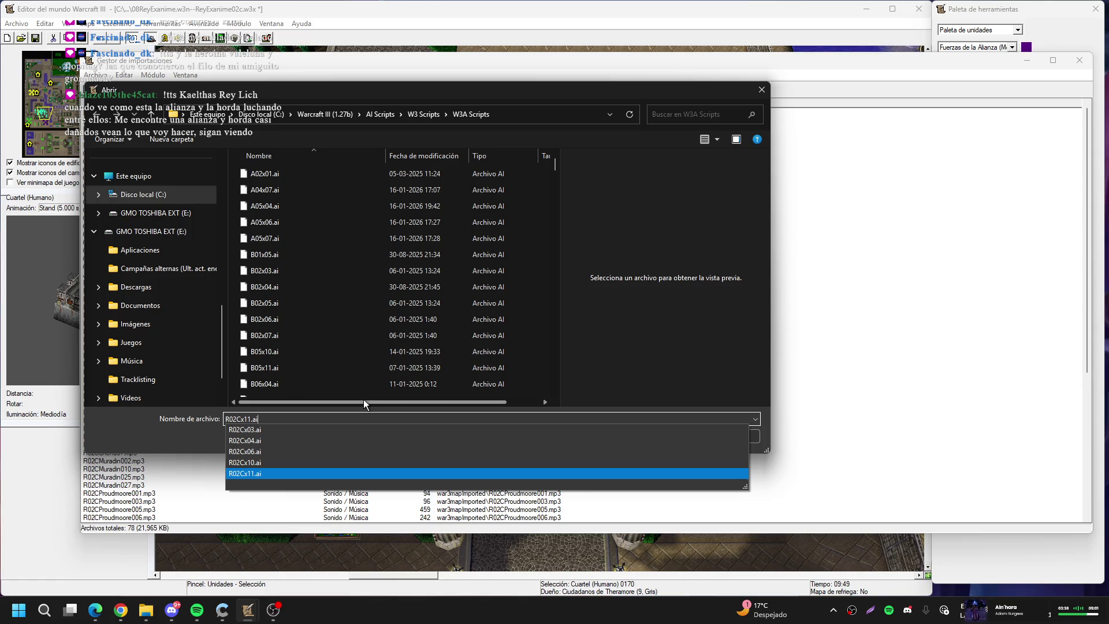
key("Return")
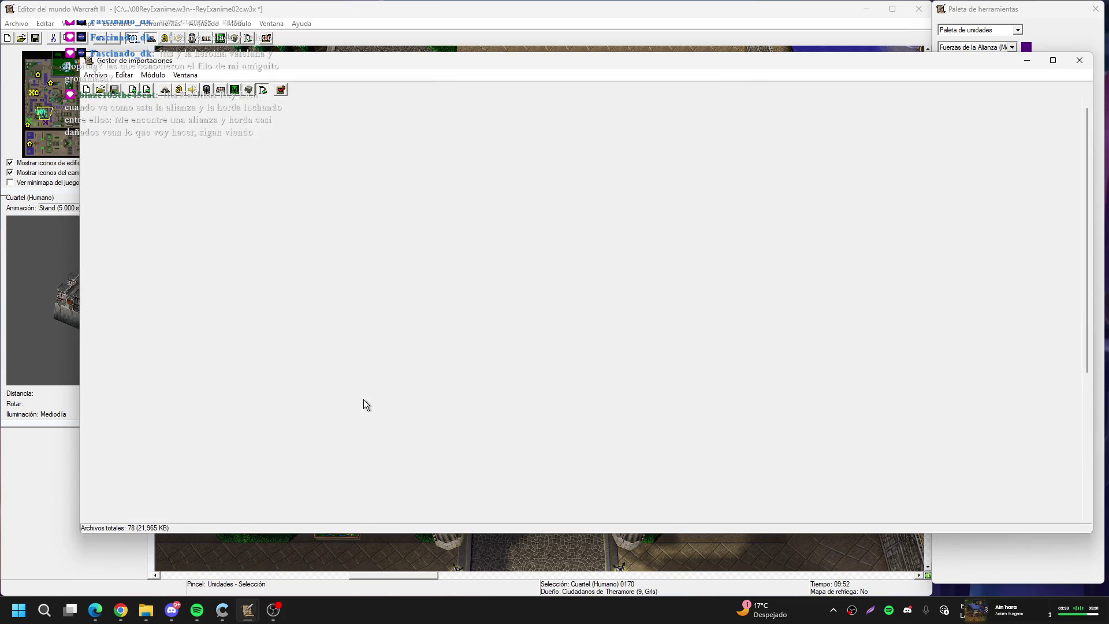
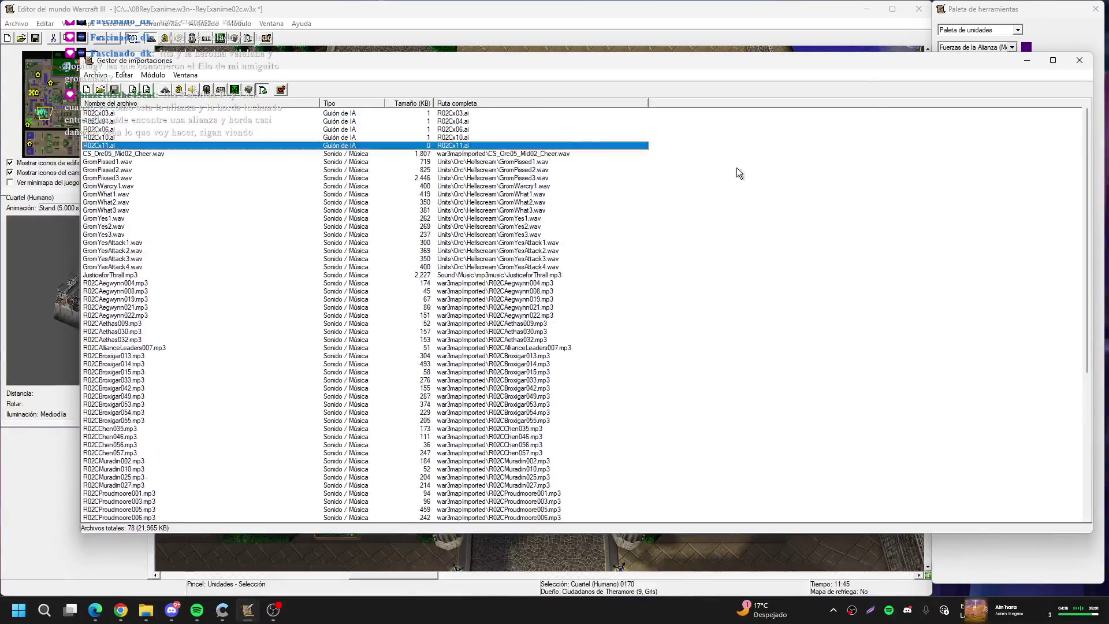
Close the Import Manager and pan the map view across the city
left_click(1071, 62)
scroll(563, 407, "up", 5)
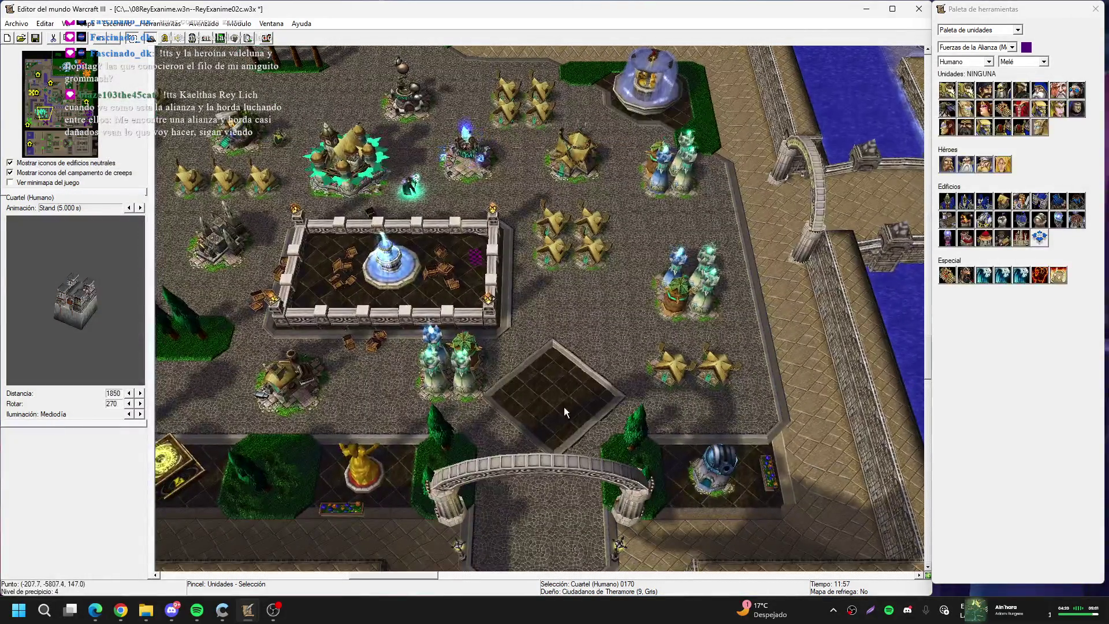
key("Right")
key("Right")
key("Right")
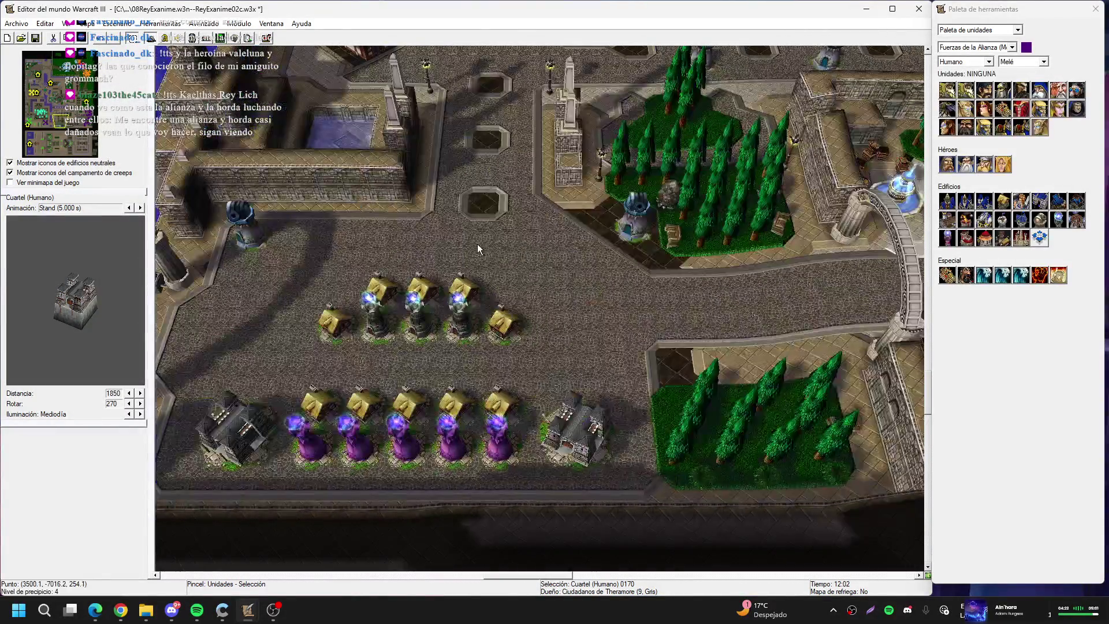
key("Right")
key("Right")
key("Right")
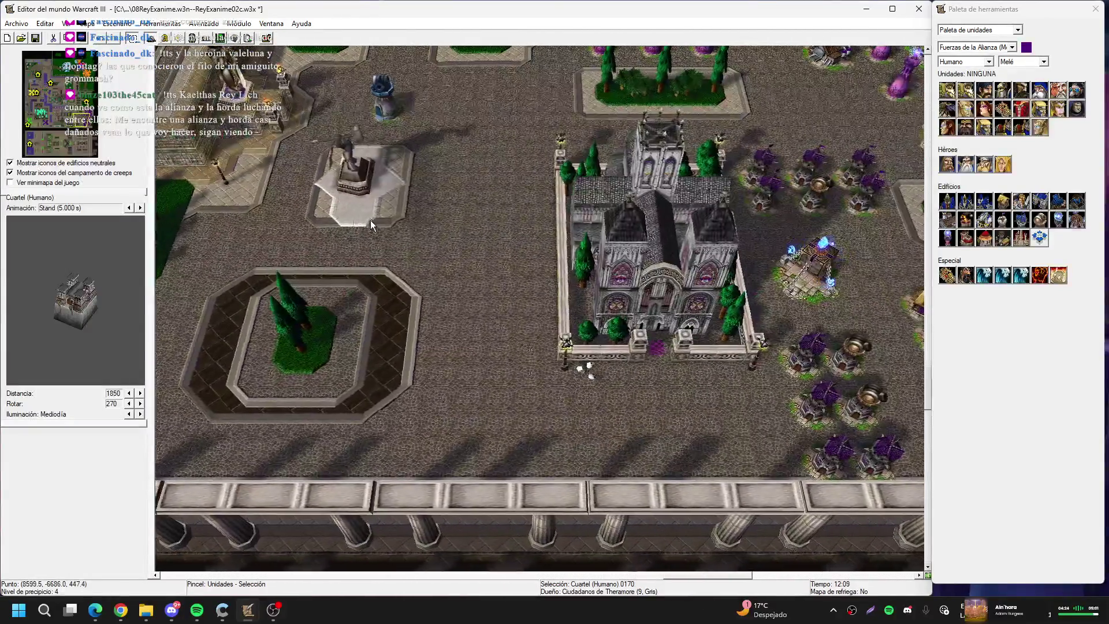
key("Right")
key("Right")
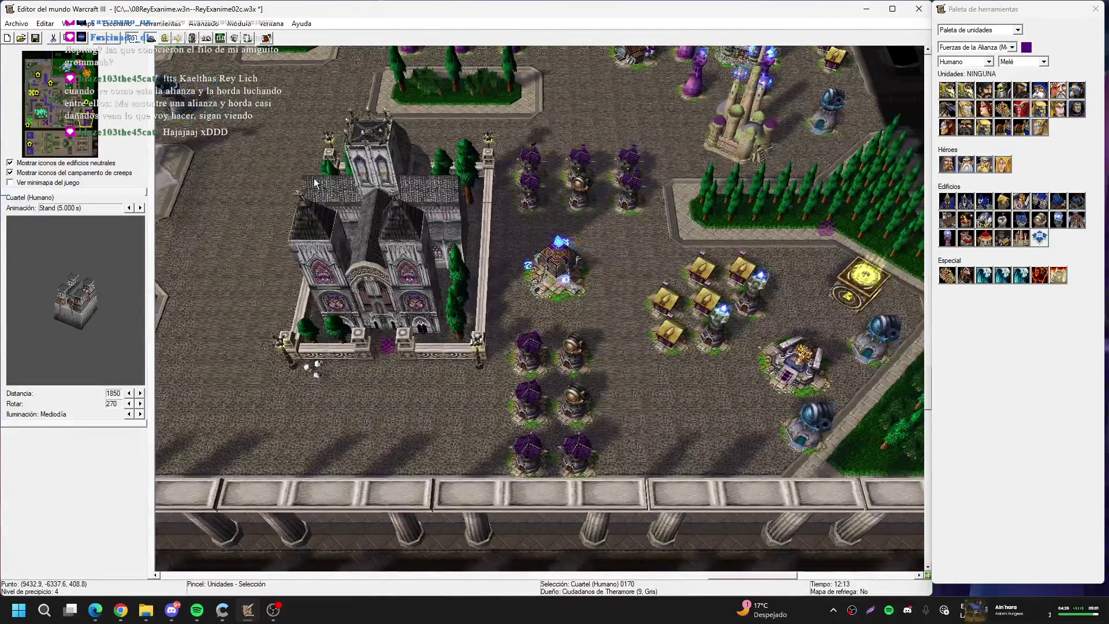
key("Left")
key("Left")
key("Left")
key("Left")
key("Left")
key("Left")
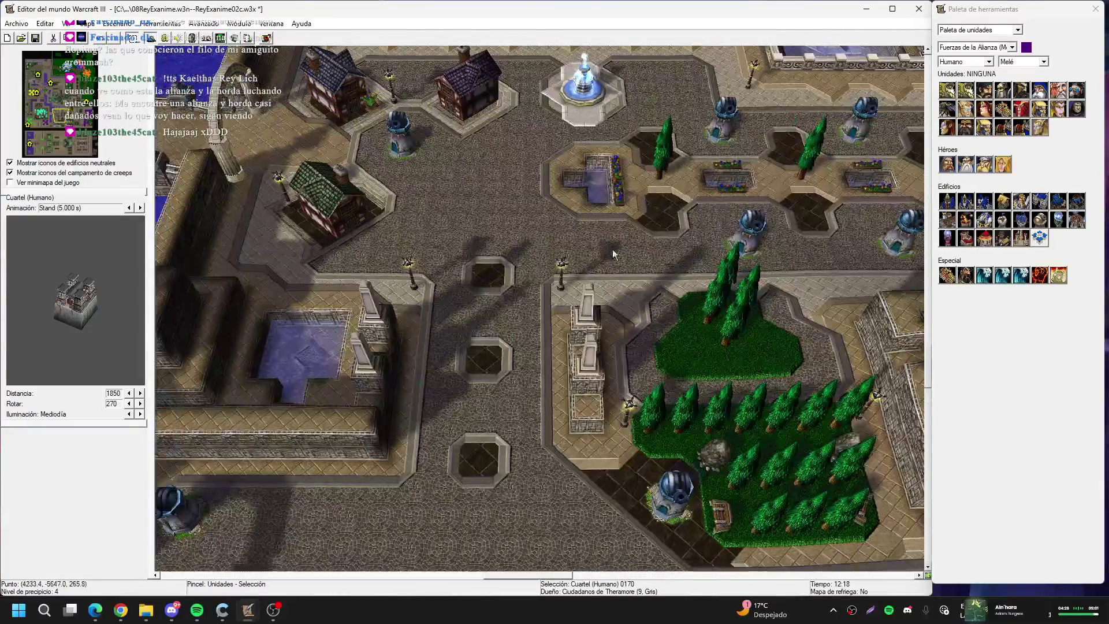
In the Trigger Editor, open the first Humans Play Unit Animation action of Set Building Animations
left_click(165, 38)
left_click(466, 271)
double_click(466, 273)
Point the first Humans animation action at Cuartel (Humano) 0313 picked on the map
left_click(540, 296)
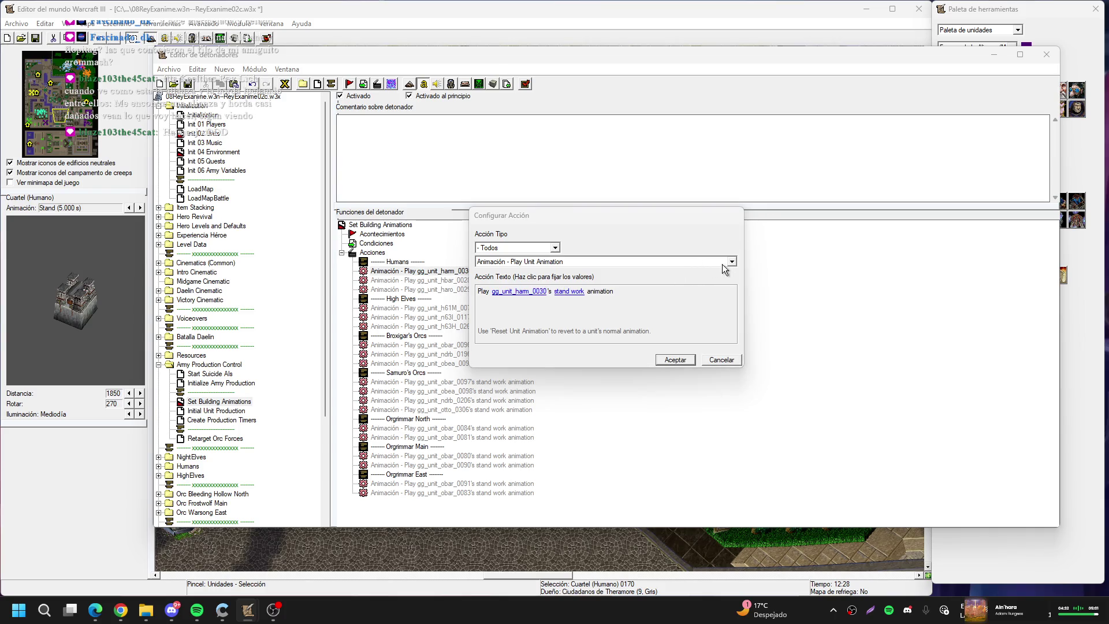
left_click(740, 269)
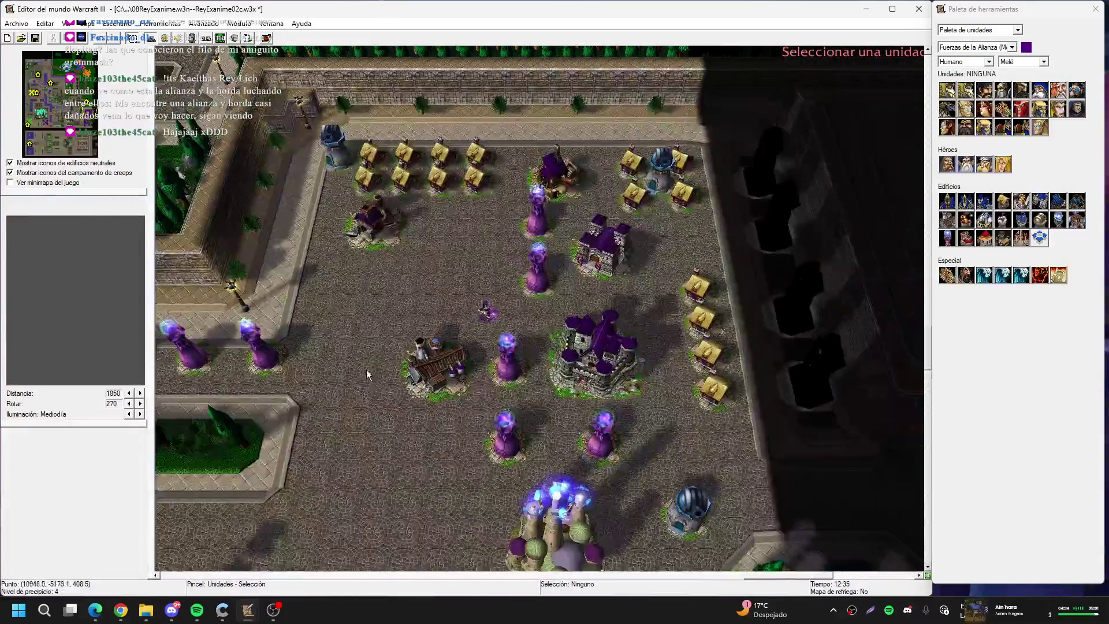
key("Down")
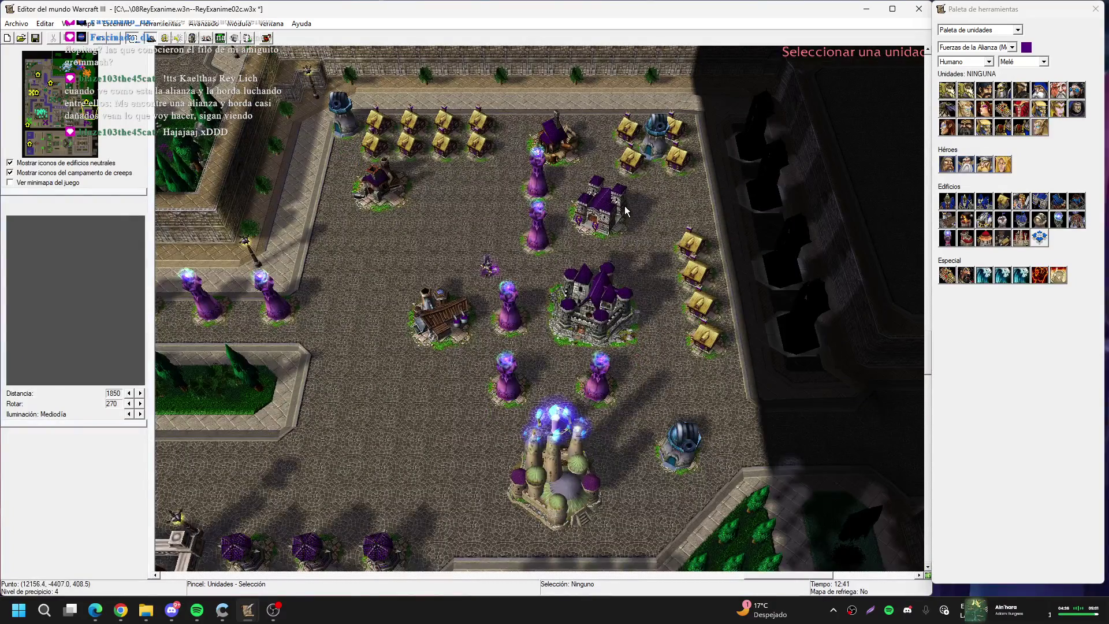
left_click(625, 210)
key("Return")
key("Return")
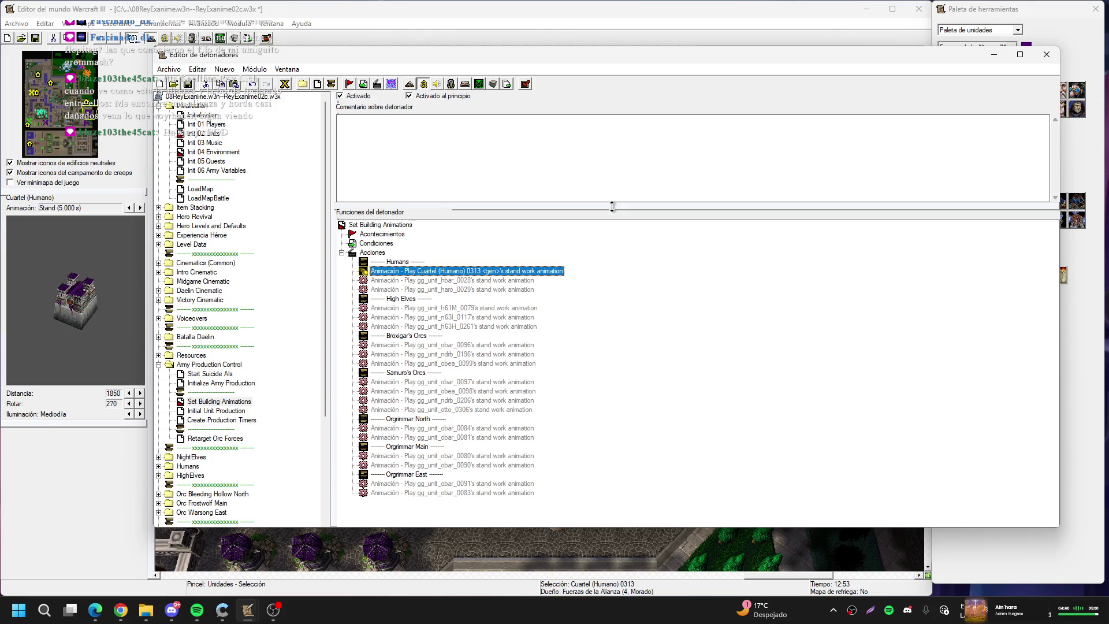
Retarget the next Humans animation action from gg_unit_hbar_0028 to the Taller 0317
key("Down")
key("Return")
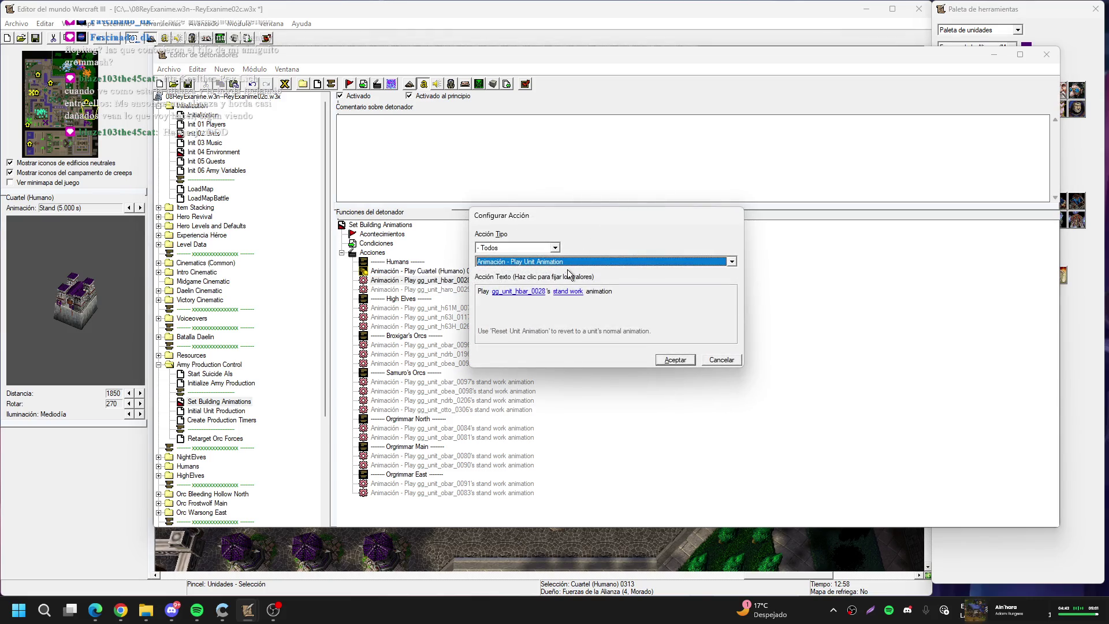
left_click(526, 292)
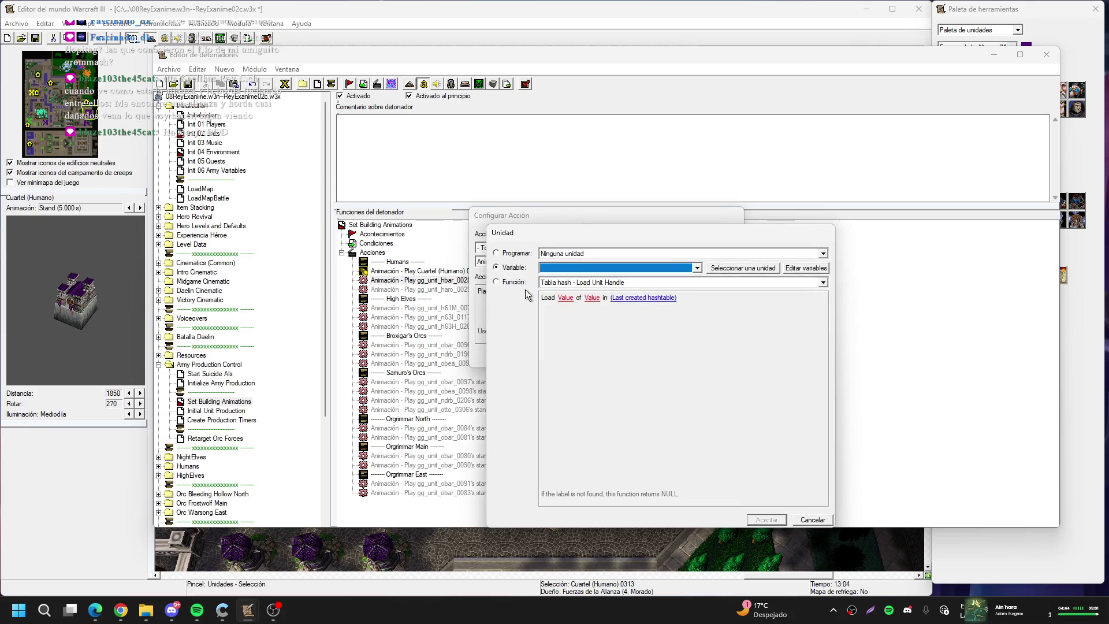
left_click(716, 266)
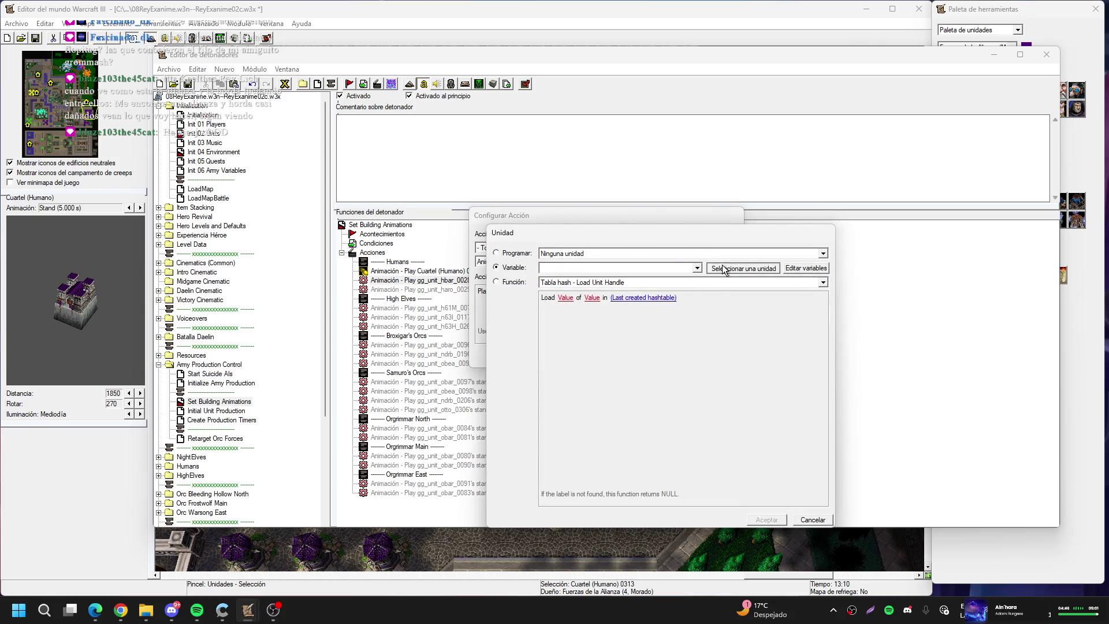
left_click(455, 322)
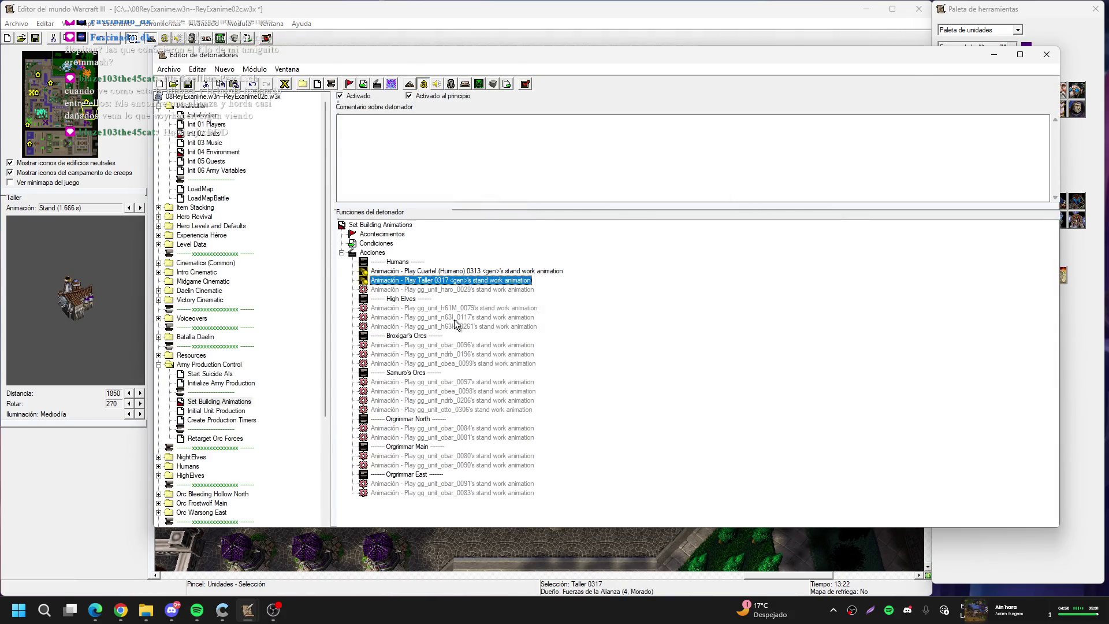
Retarget the gg_unit_haro_0029 animation action to Observatorio arcano 0315
double_click(460, 290)
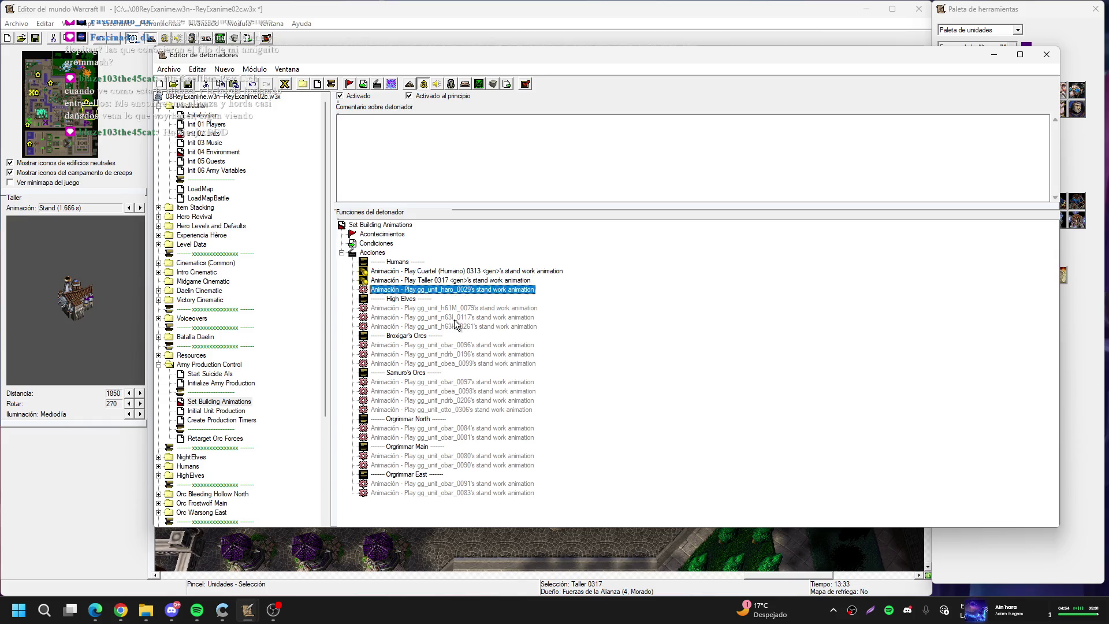
left_click(527, 292)
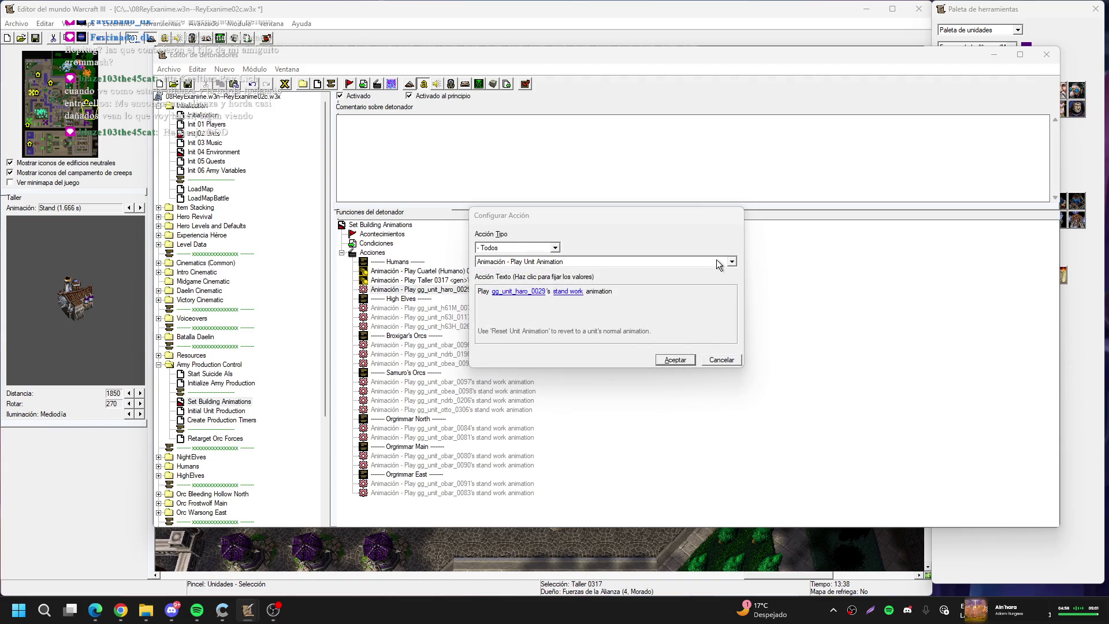
left_click(747, 269)
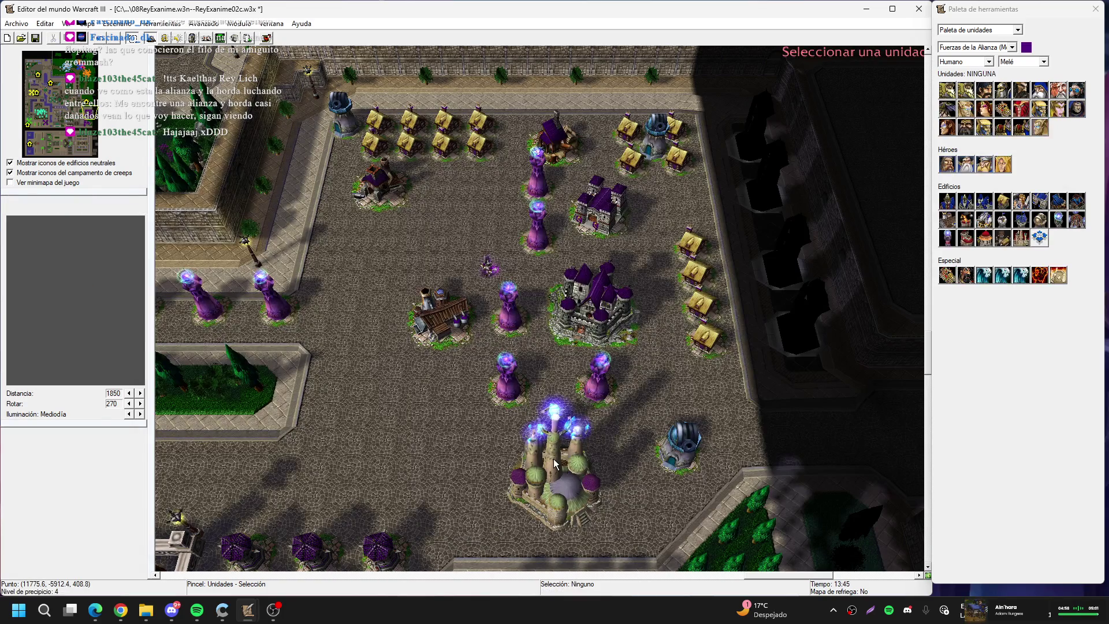
left_click(553, 459)
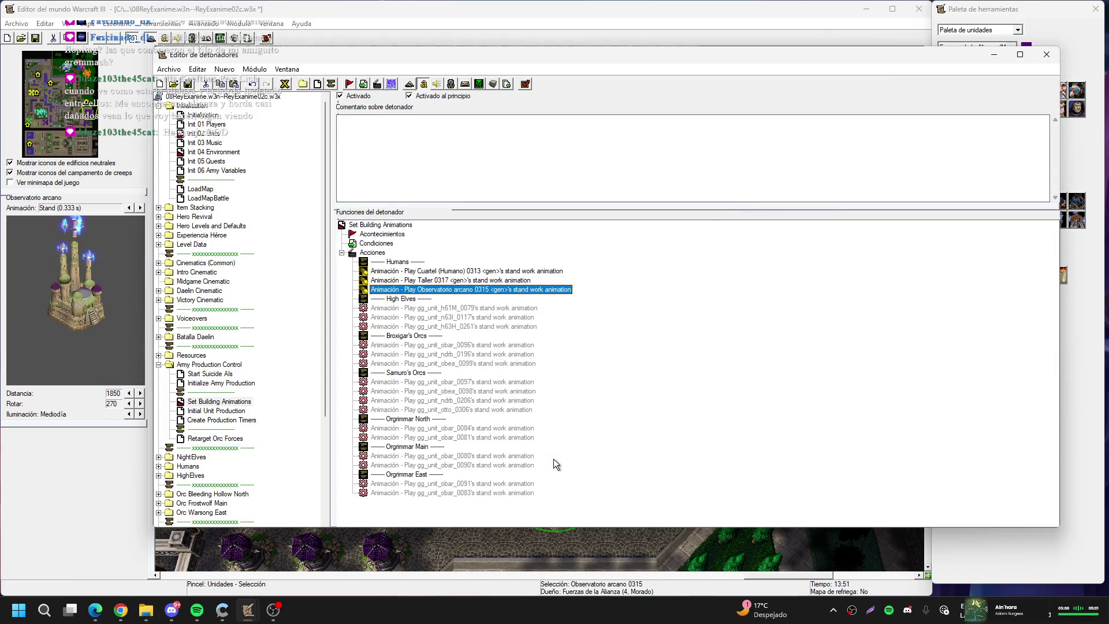
Open the High Elves h61M animation action and start picking its unit on the map
double_click(466, 311)
left_click(549, 297)
left_click(729, 270)
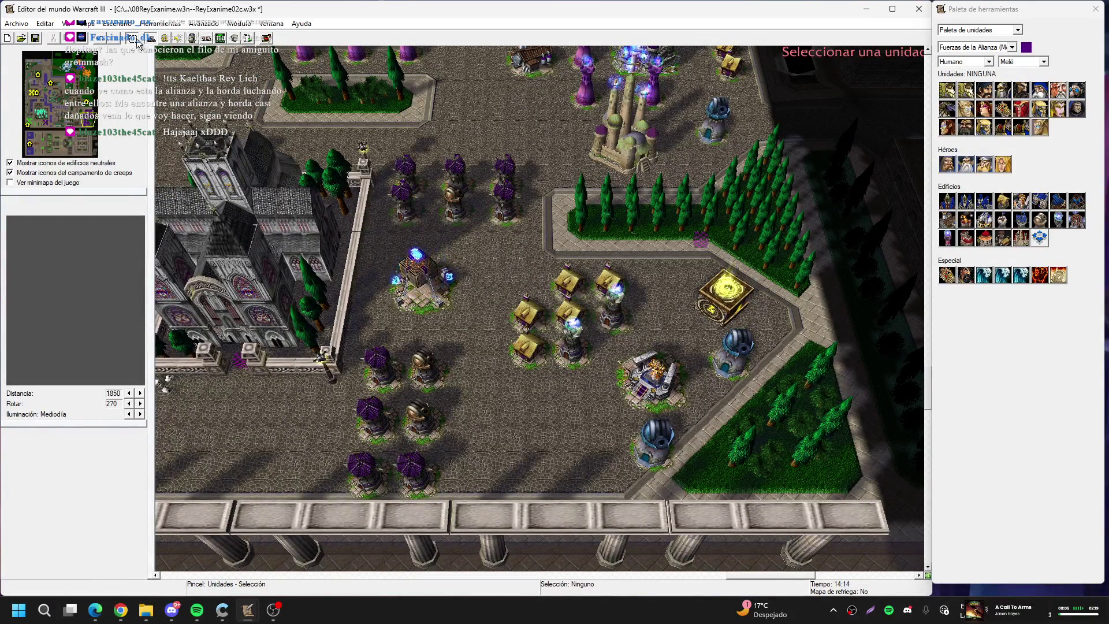
Assign Santuario arcano (Alto elfo) 0227 to the High Elves h61M animation action
left_click(44, 109)
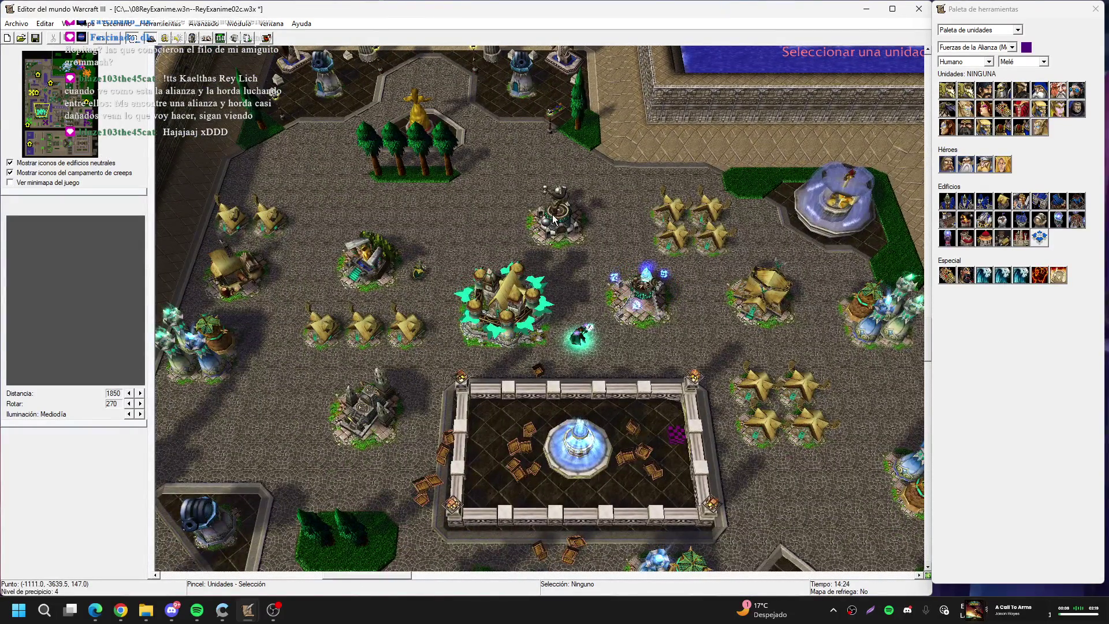
double_click(546, 218)
key("Escape")
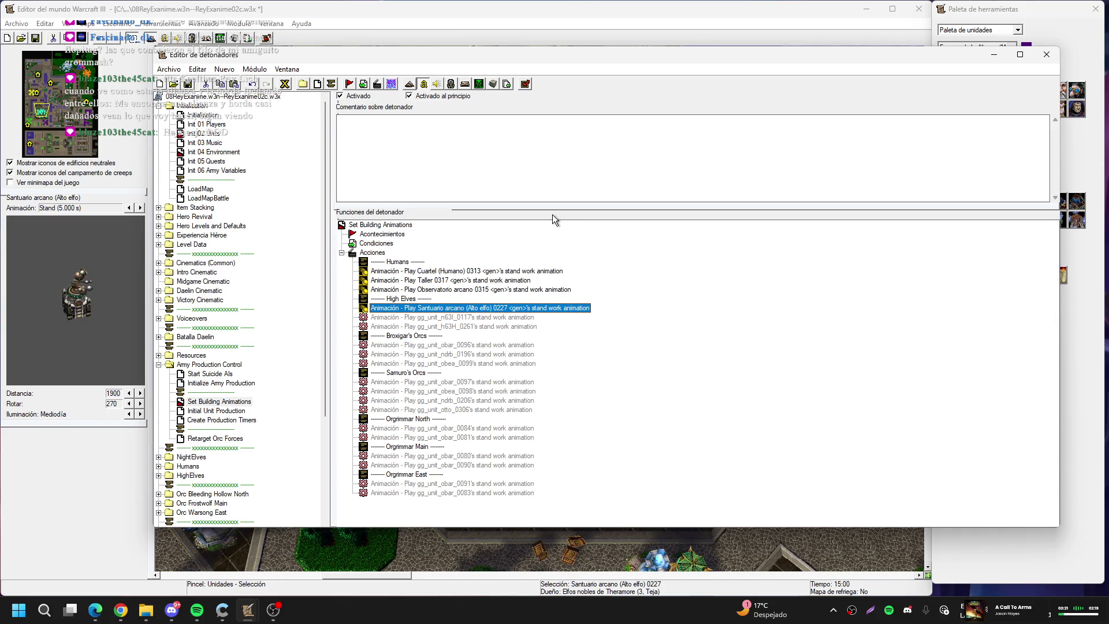
key("XF86MonBrightnessUp")
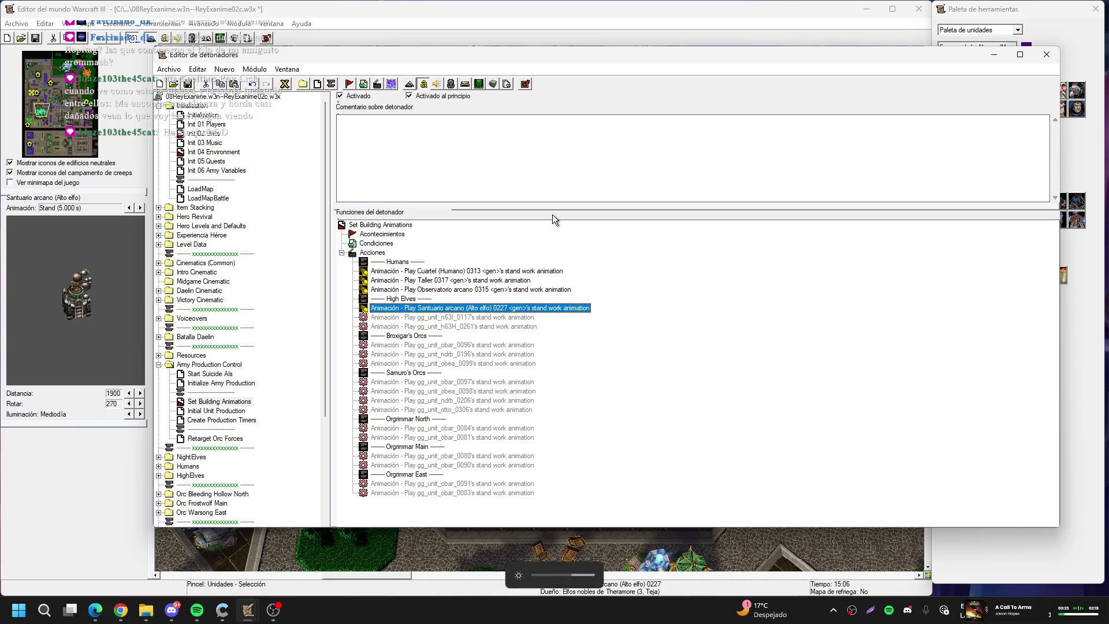
Retarget the gg_unit_n63I_0117 animation action to Cuartel (Quel'dorei) 0216
double_click(508, 318)
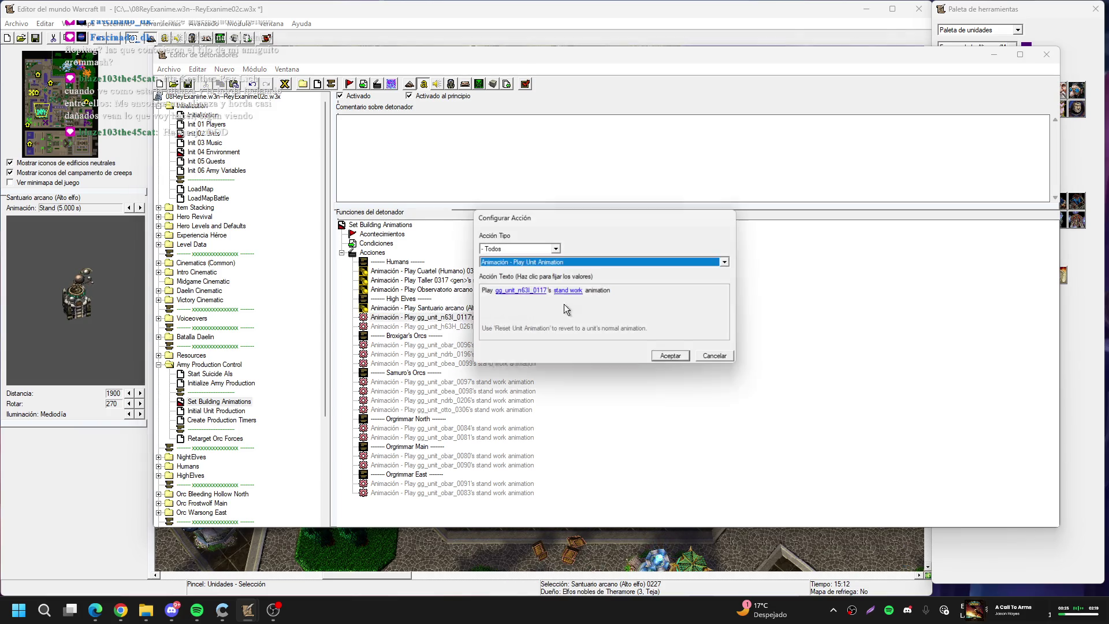
left_click(534, 293)
left_click(735, 268)
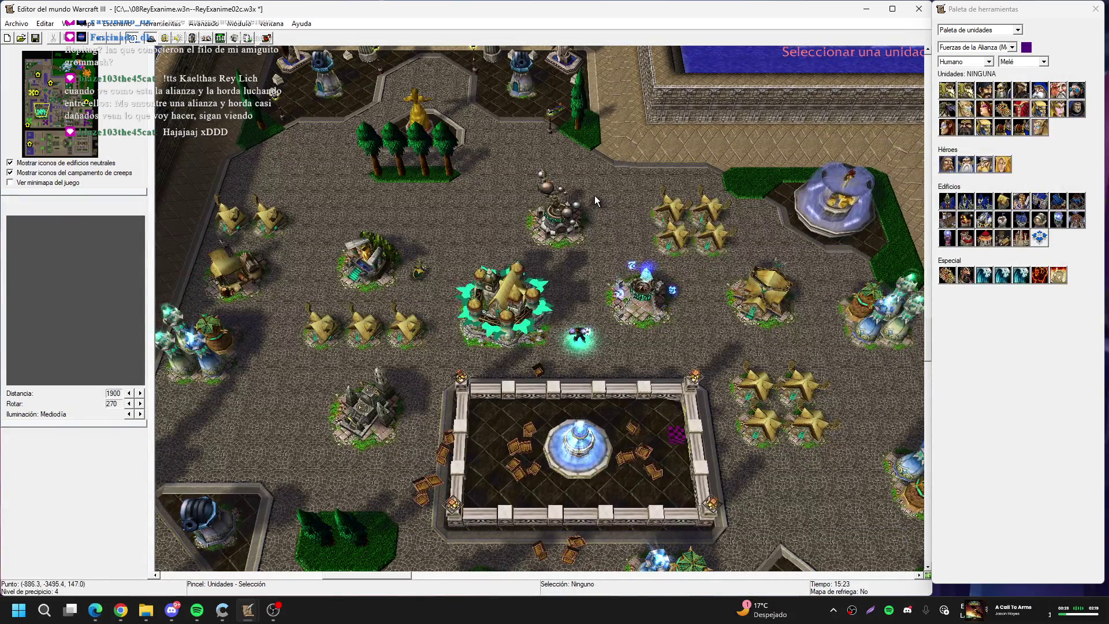
left_click(548, 230)
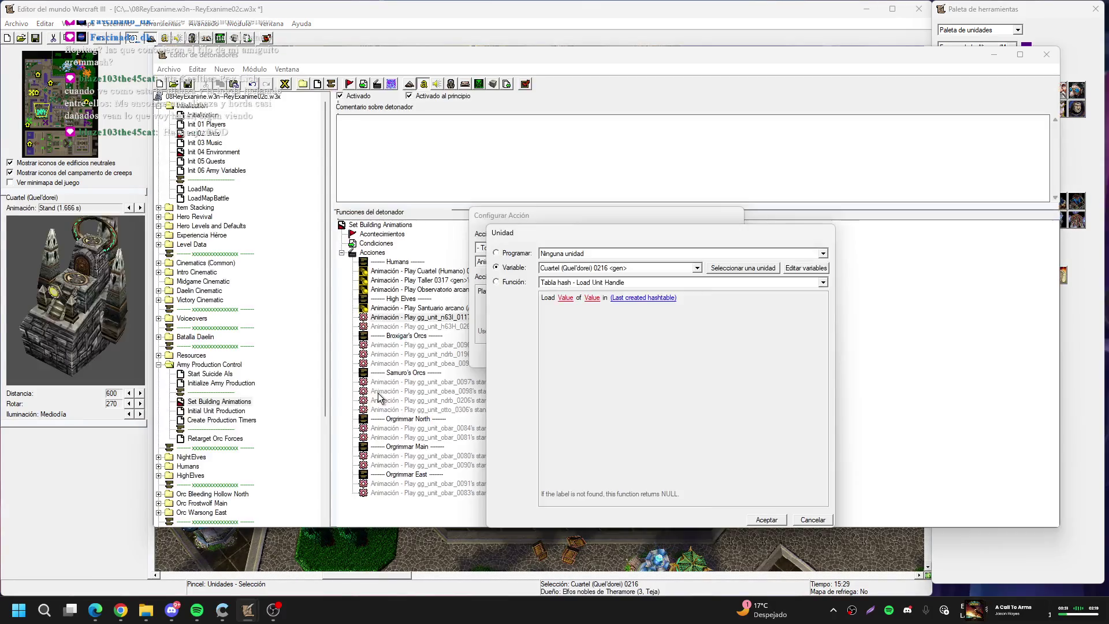
key("Return")
Retarget the gg_unit_h63H_0261 animation action to Taller (Quel'dorei) 0219
key("Down")
key("Return")
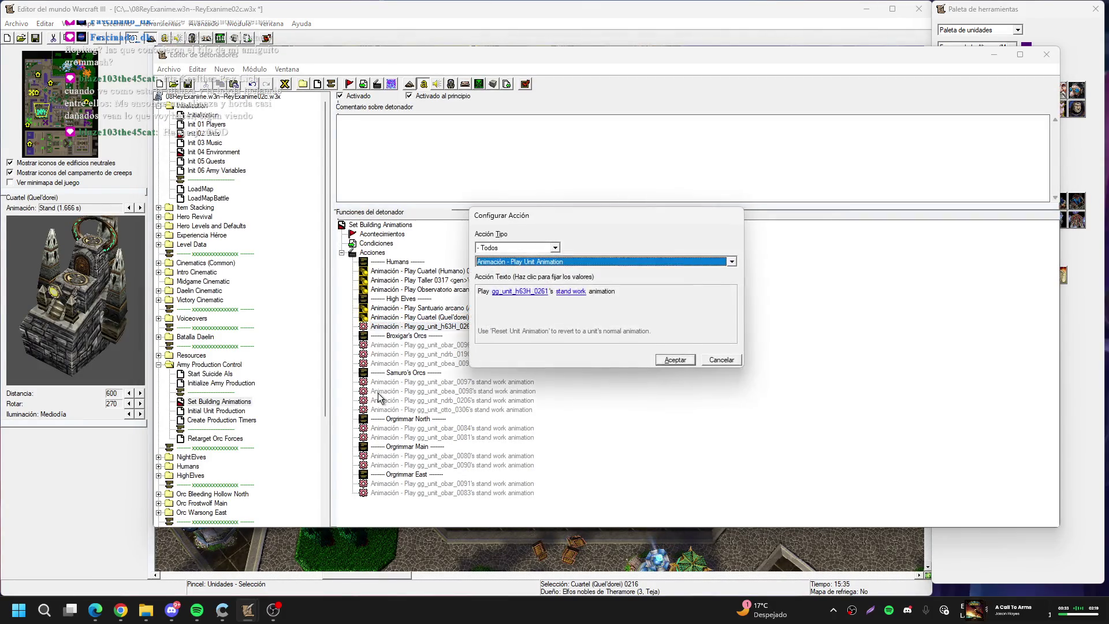
left_click(520, 291)
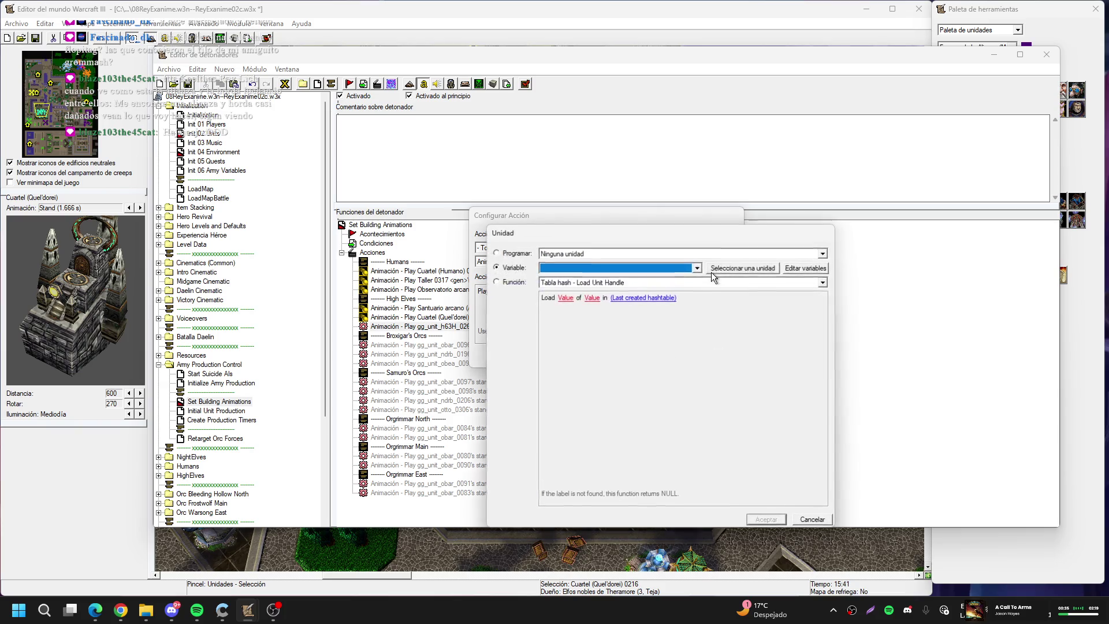
left_click(714, 272)
left_click(757, 292)
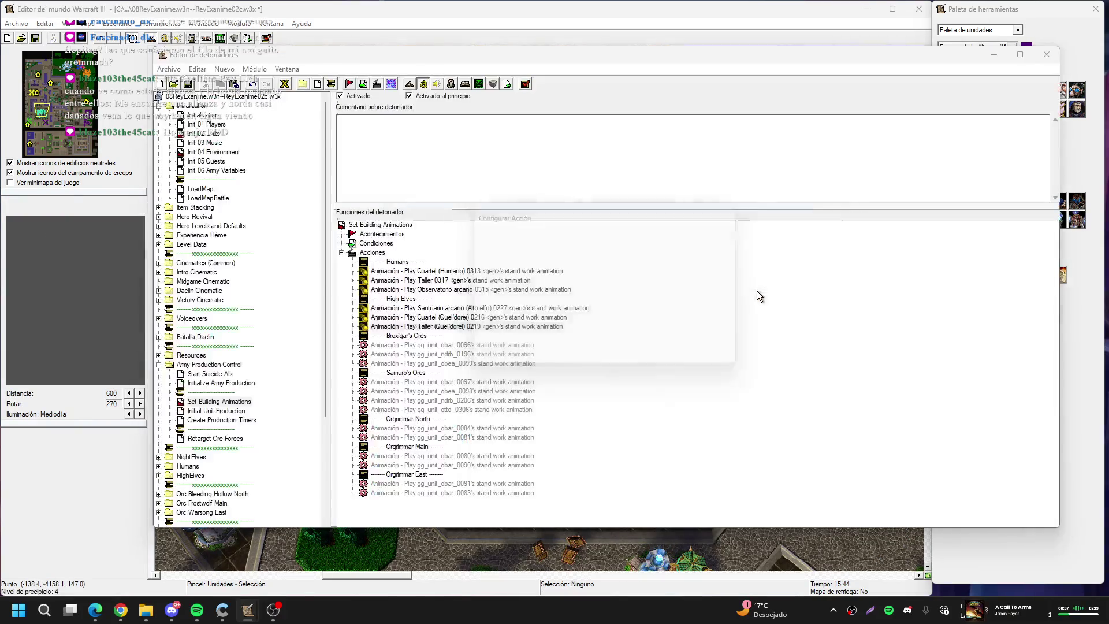
key("Return")
Open the Broxigar's Orcs gg_unit_obar_0096 animation action and start picking its unit on the map
key("Down")
key("Down")
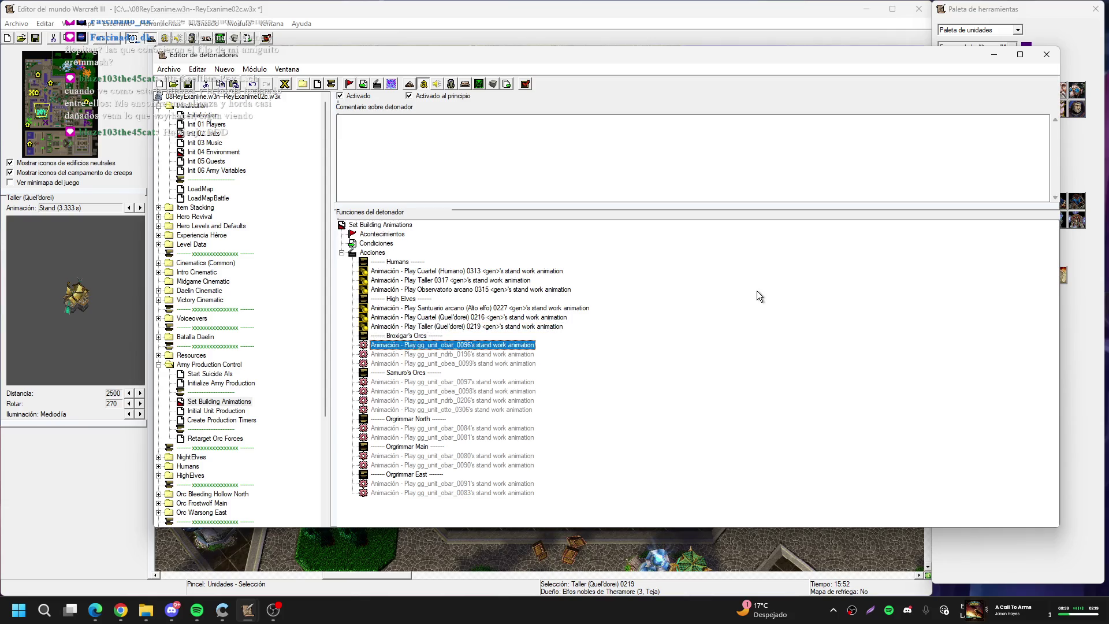
key("Return")
left_click(522, 291)
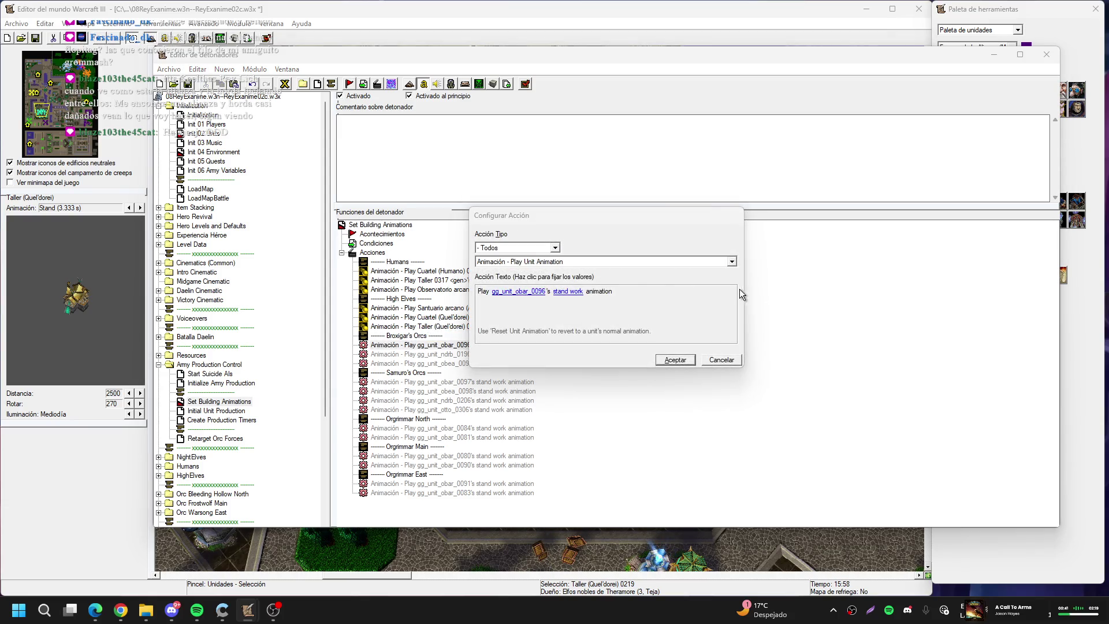
left_click(746, 198)
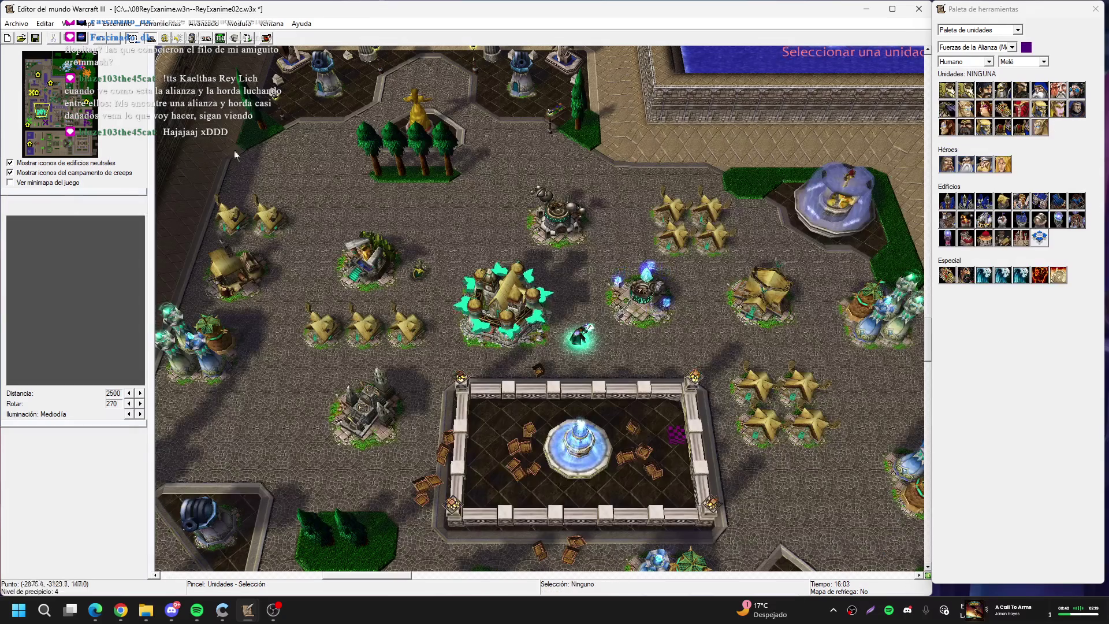
Assign Bestiario 0011 and the orc barracks to the first two Broxigar's Orcs animation actions
left_click(79, 70)
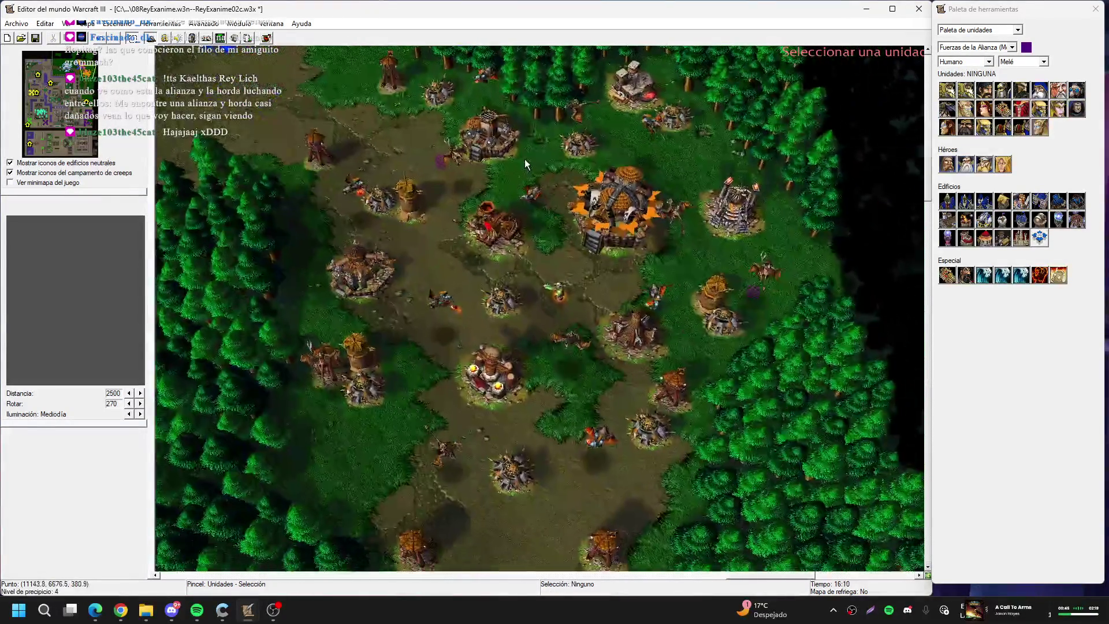
left_click(485, 123)
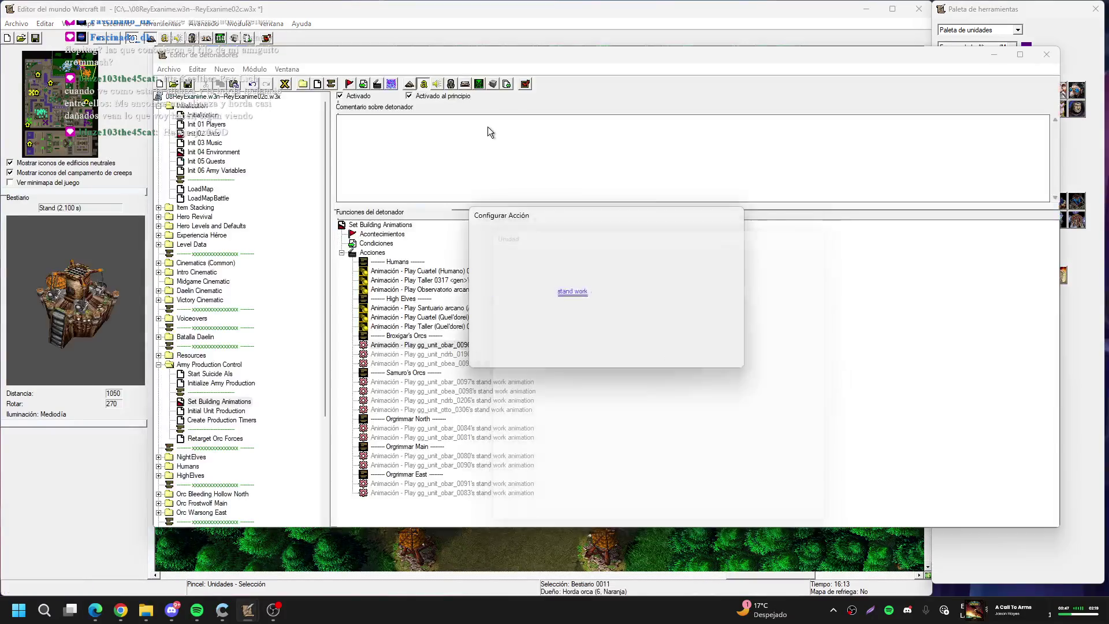
key("Down")
key("Return")
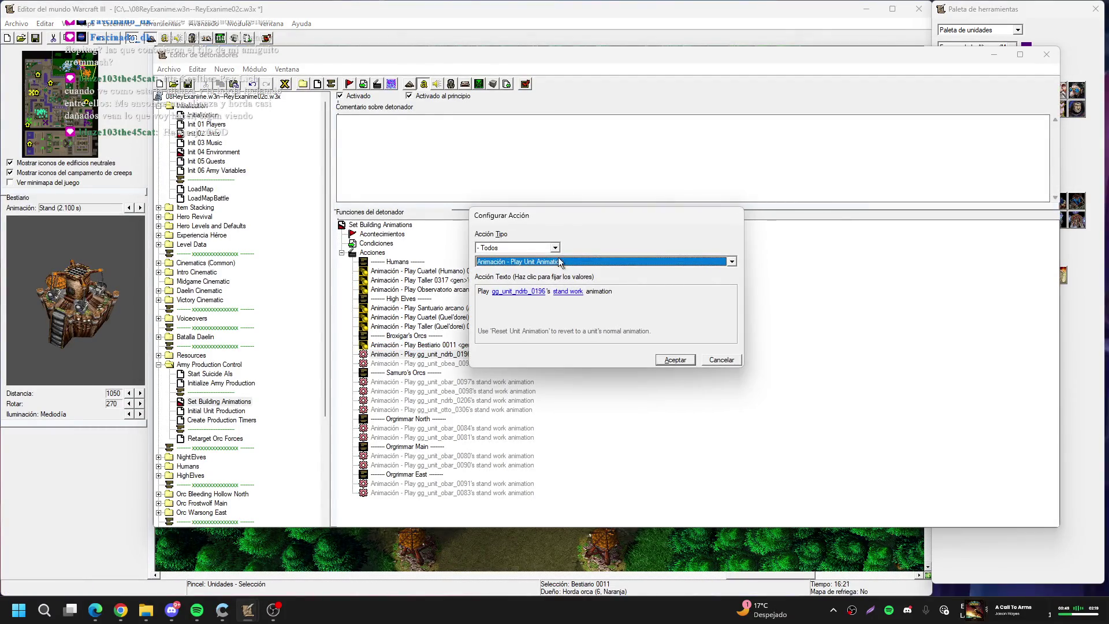
left_click(527, 292)
left_click(719, 269)
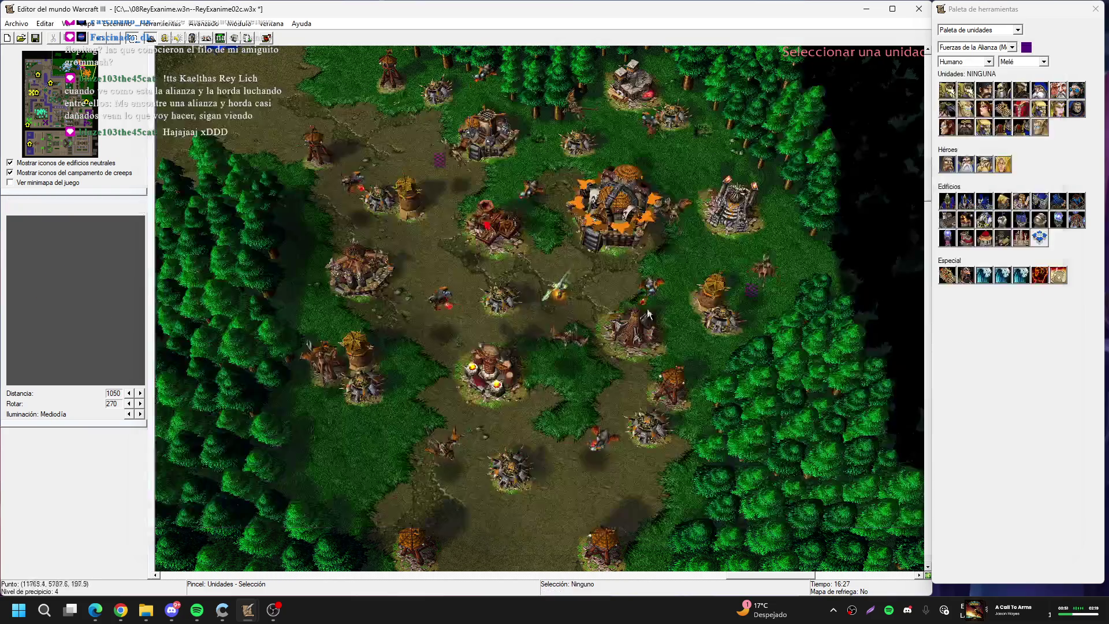
left_click(345, 263)
Point the next Broxigar's animation action at the Tótem Tauren
key("Down")
key("Return")
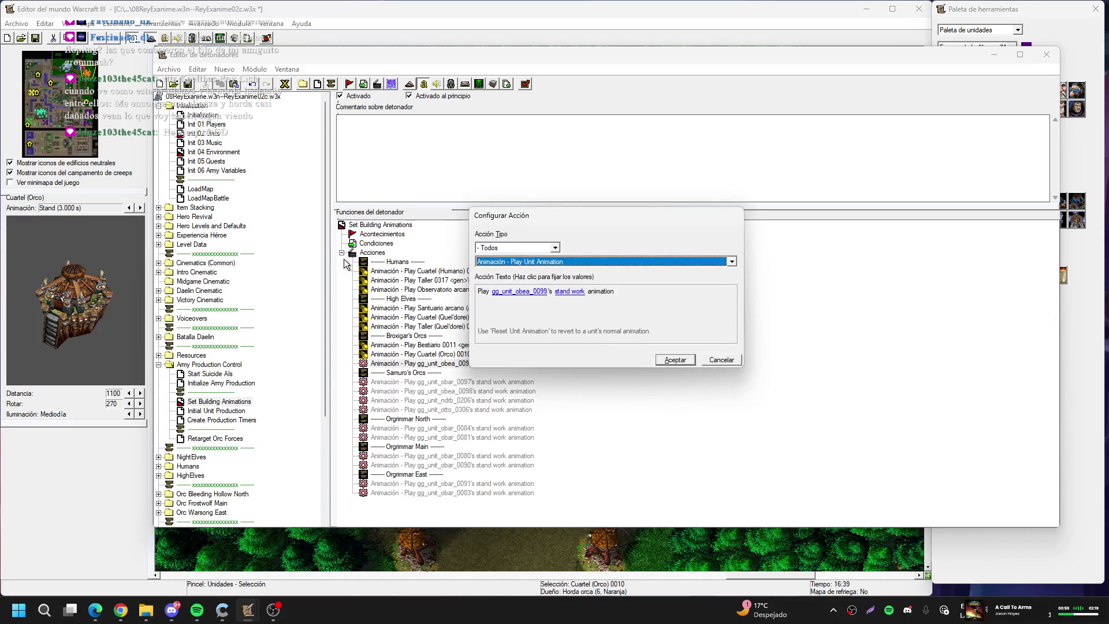
left_click(531, 292)
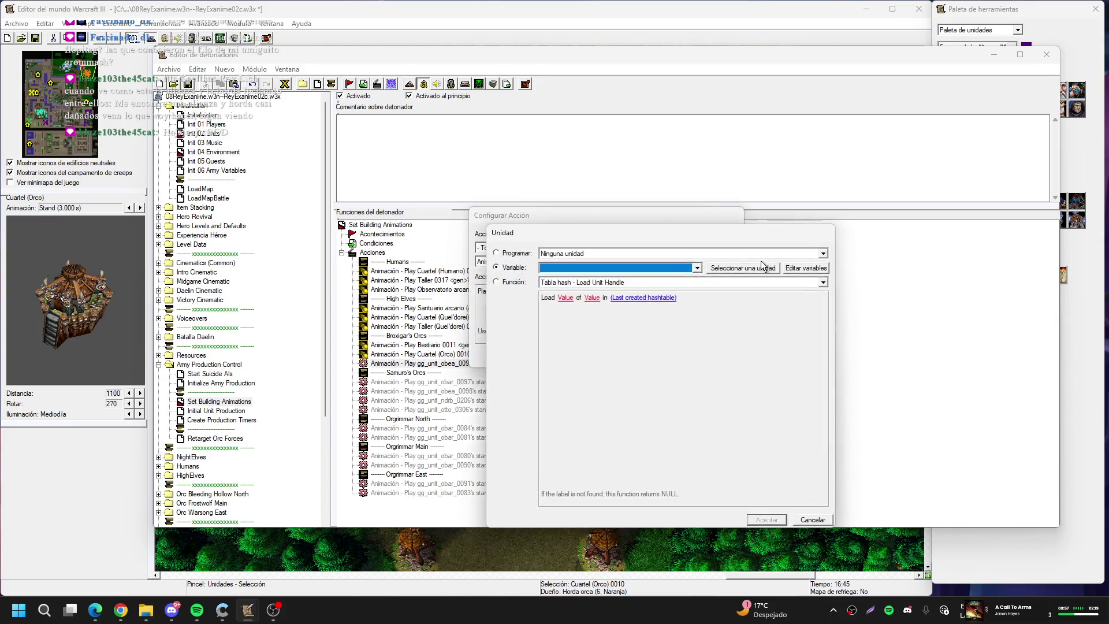
left_click(761, 267)
left_click(497, 373)
Point the last Broxigar's animation action at Pabellón del espíritu 0014
key("ctrl+c")
key("ctrl+v")
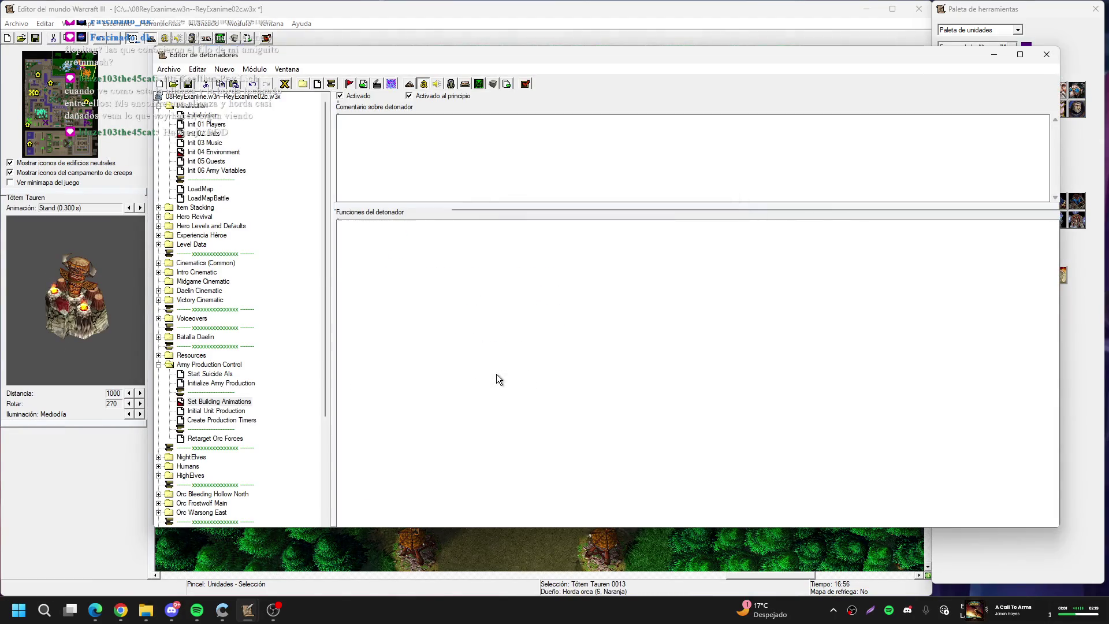
double_click(497, 373)
left_click(526, 291)
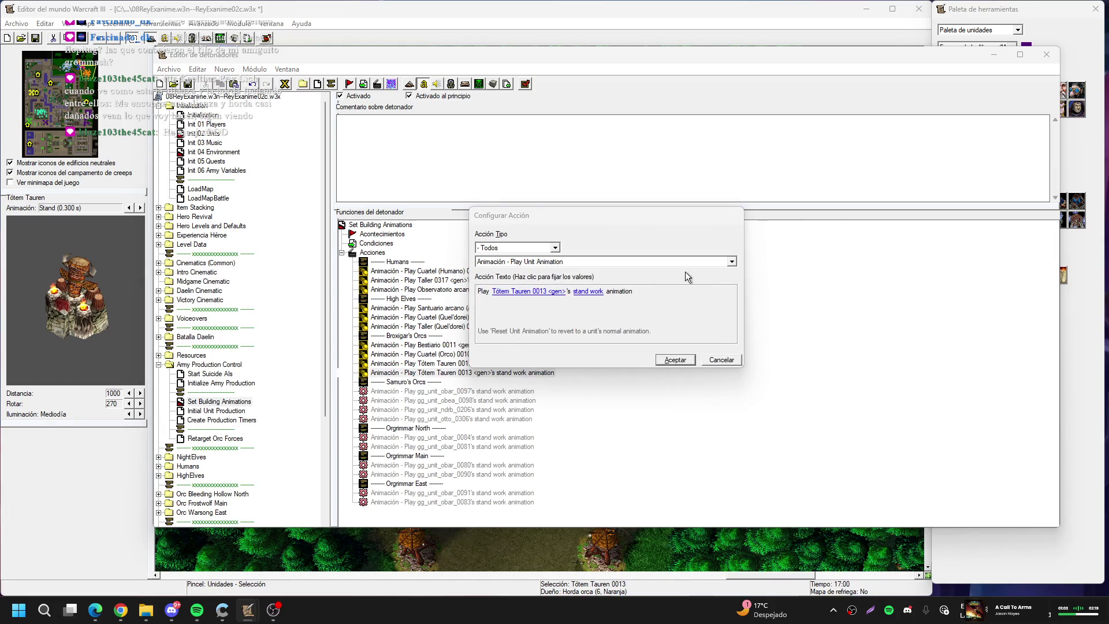
left_click(751, 267)
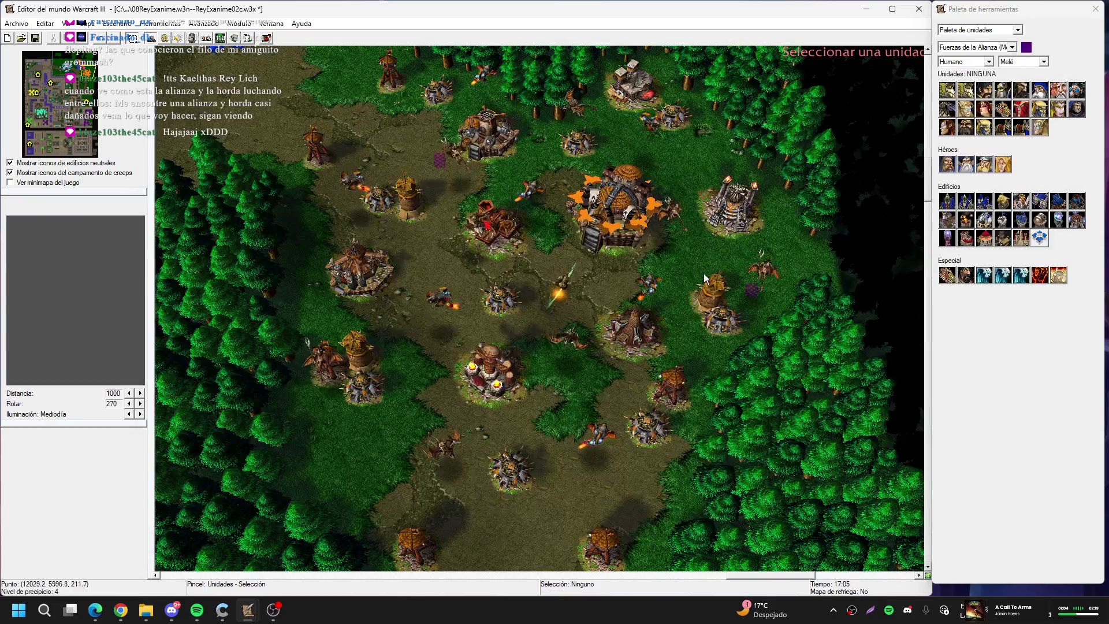
left_click(637, 335)
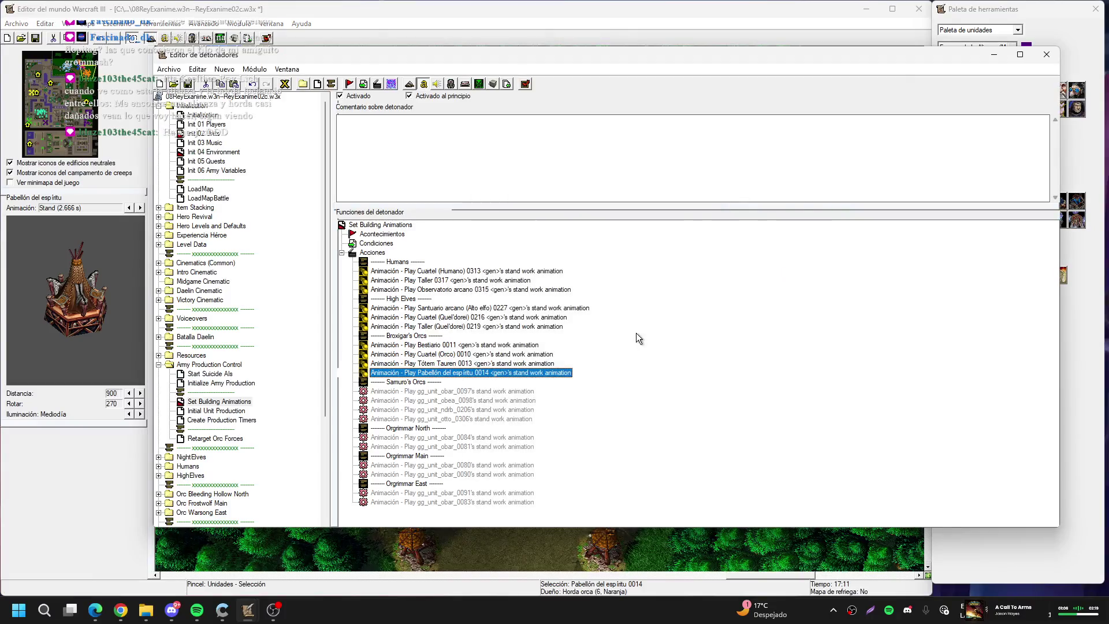
Point the first Samuro's Orcs animation action at Cuartel (Orco) 0126
double_click(453, 392)
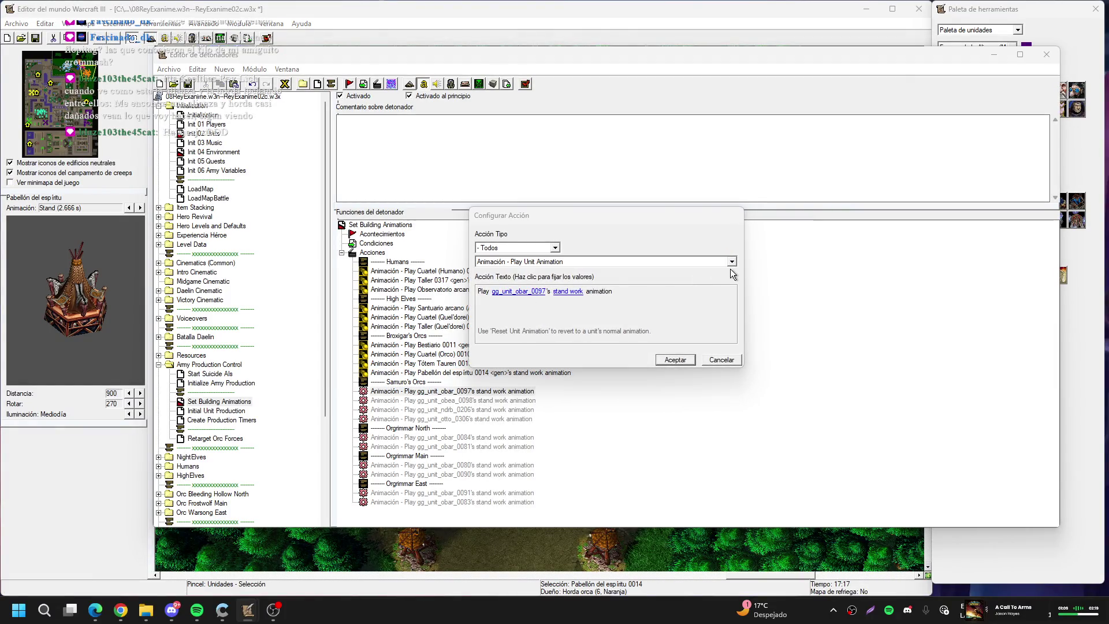
left_click(733, 268)
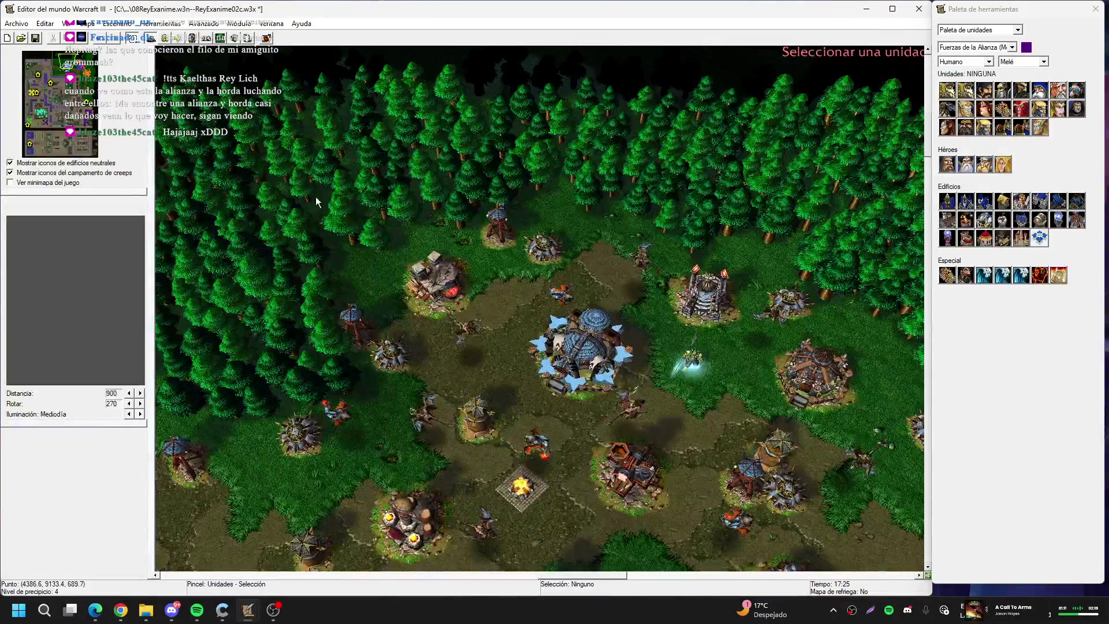
left_click_drag(504, 290, 393, 203)
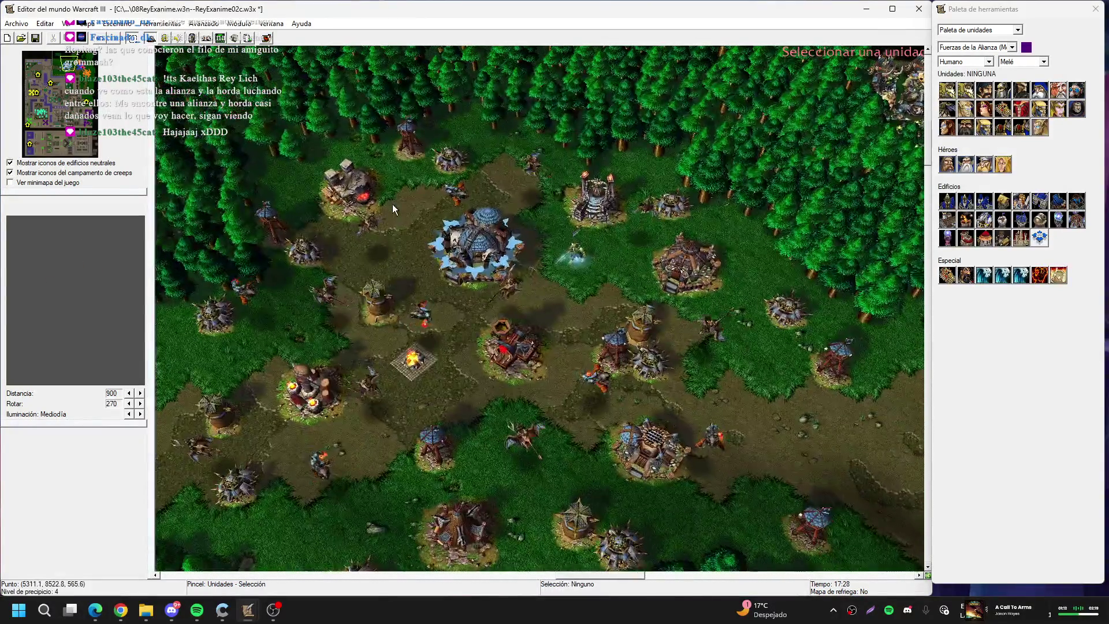
left_click(687, 265)
key("Return")
Point the next Samuro's animation action at Bestiario 0134
key("Down")
key("Return")
left_click(534, 295)
left_click(745, 267)
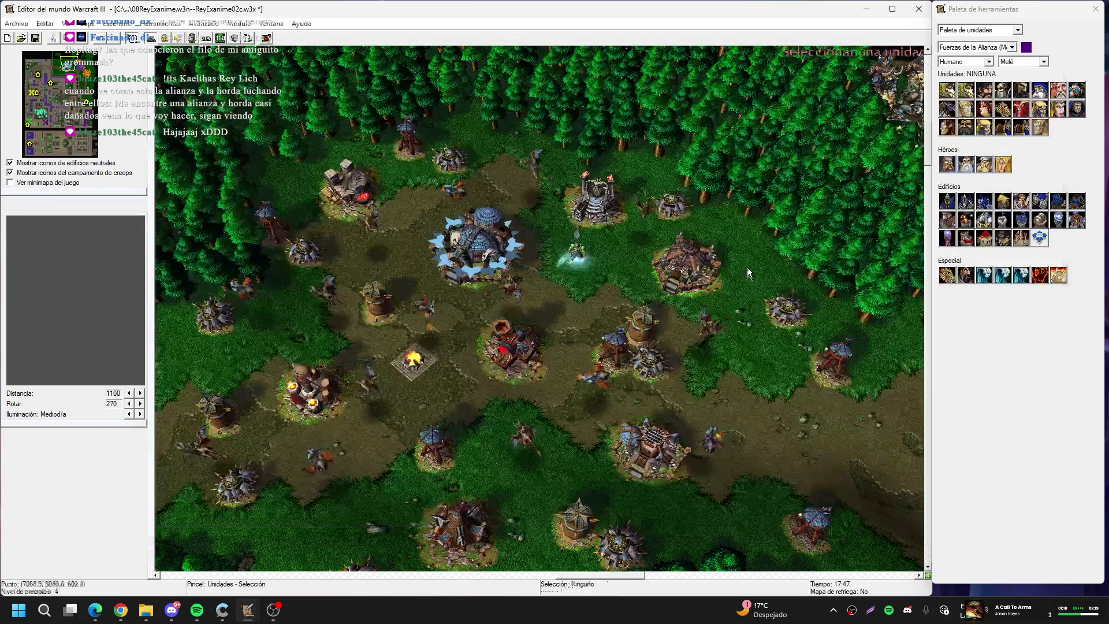
left_click(643, 446)
key("Return")
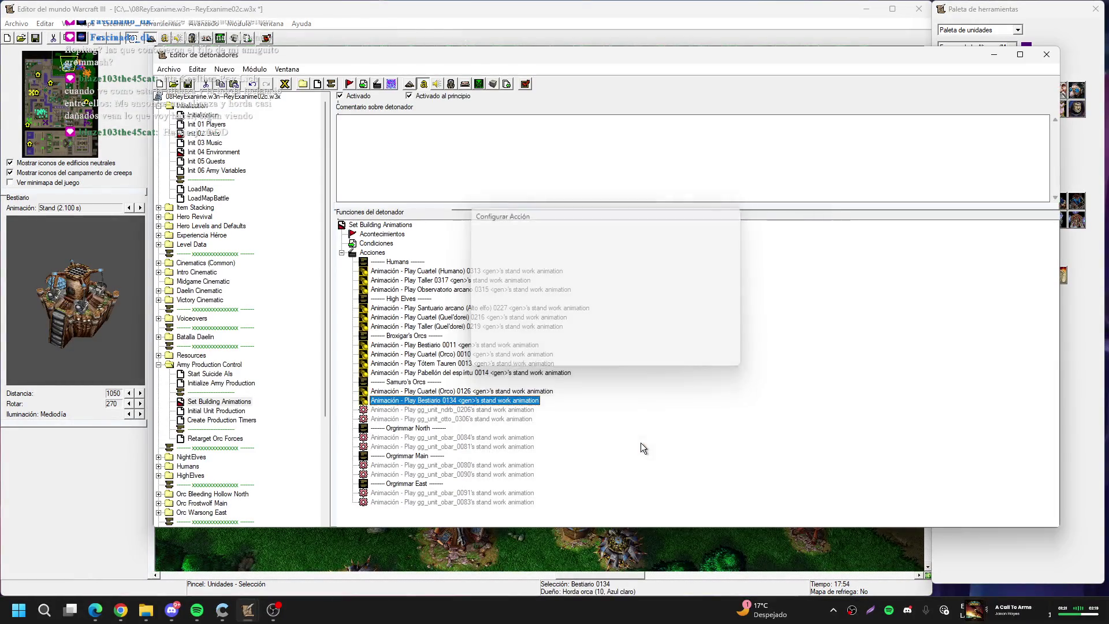
key("Return")
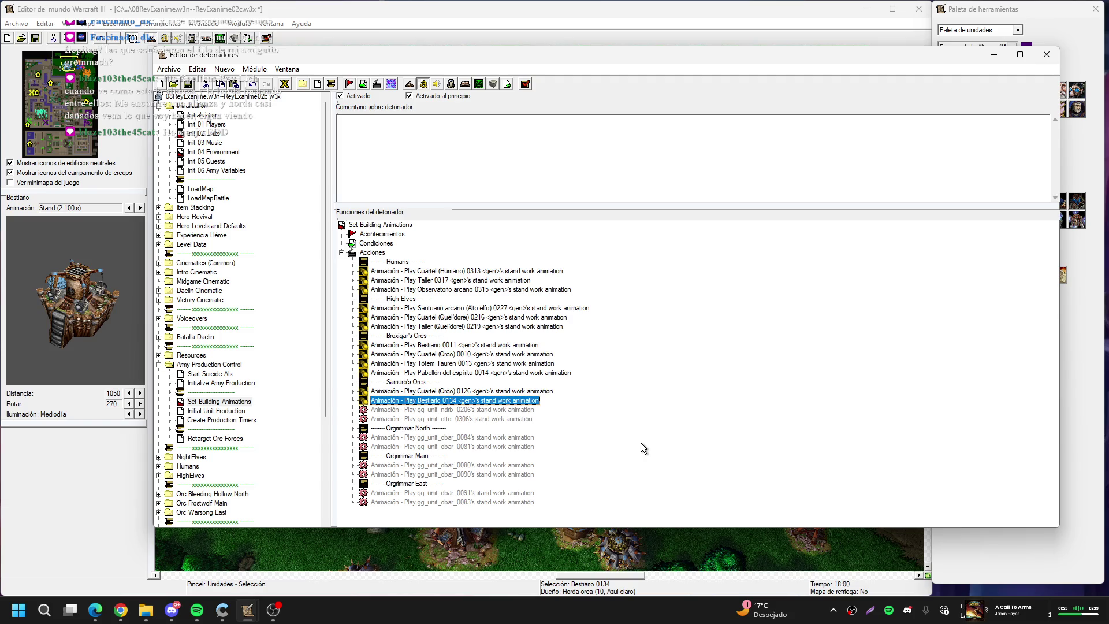
Point the next Samuro's animation action at Pabellón del espíritu 0130
key("Down")
key("Return")
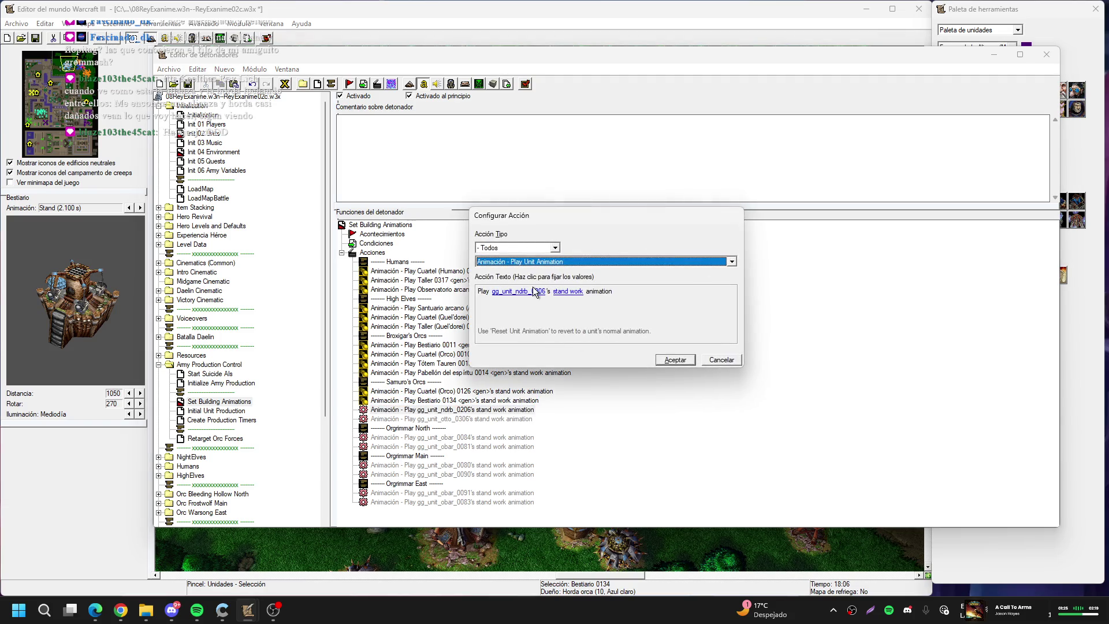
left_click(538, 292)
left_click(748, 268)
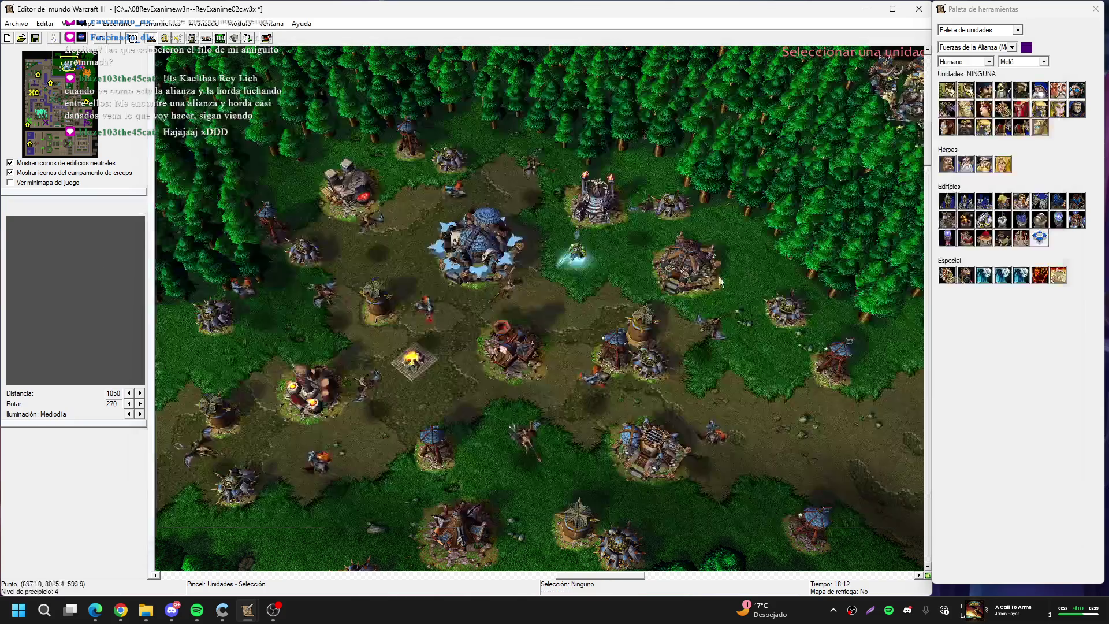
key("Down")
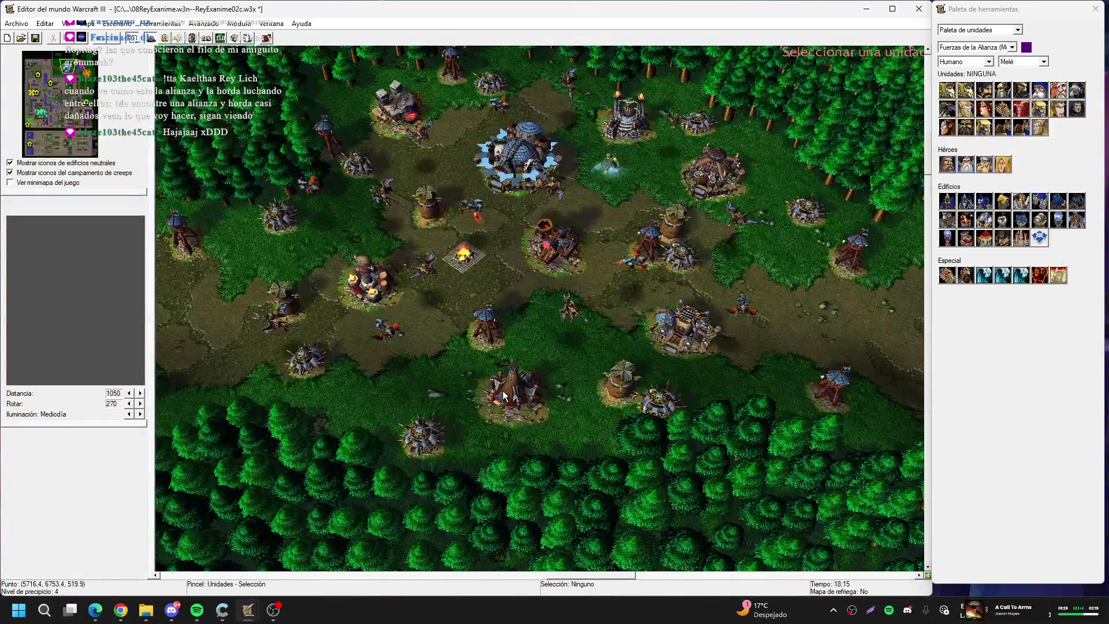
left_click(503, 396)
Point the last Samuro's animation action at Tótem Tauren 0129
key("Down")
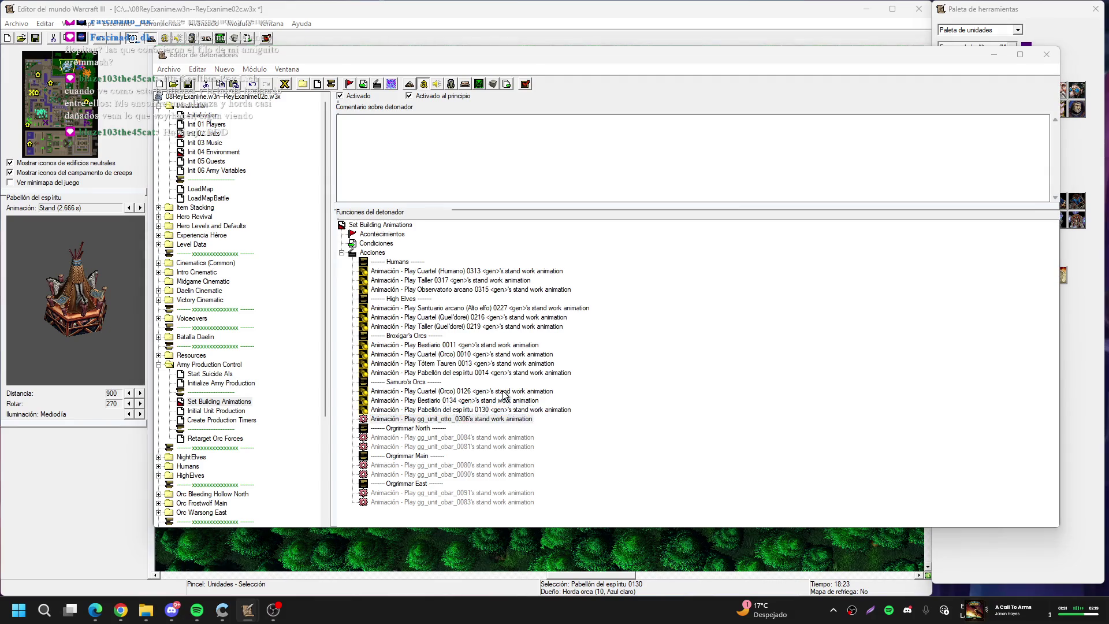
key("Return")
left_click(515, 292)
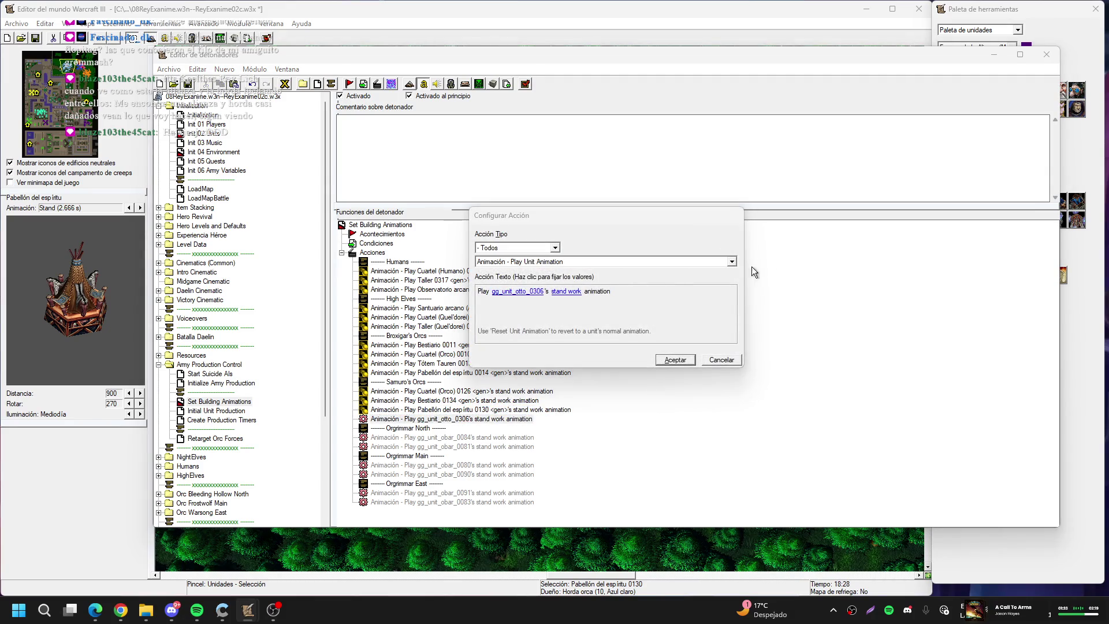
left_click(732, 264)
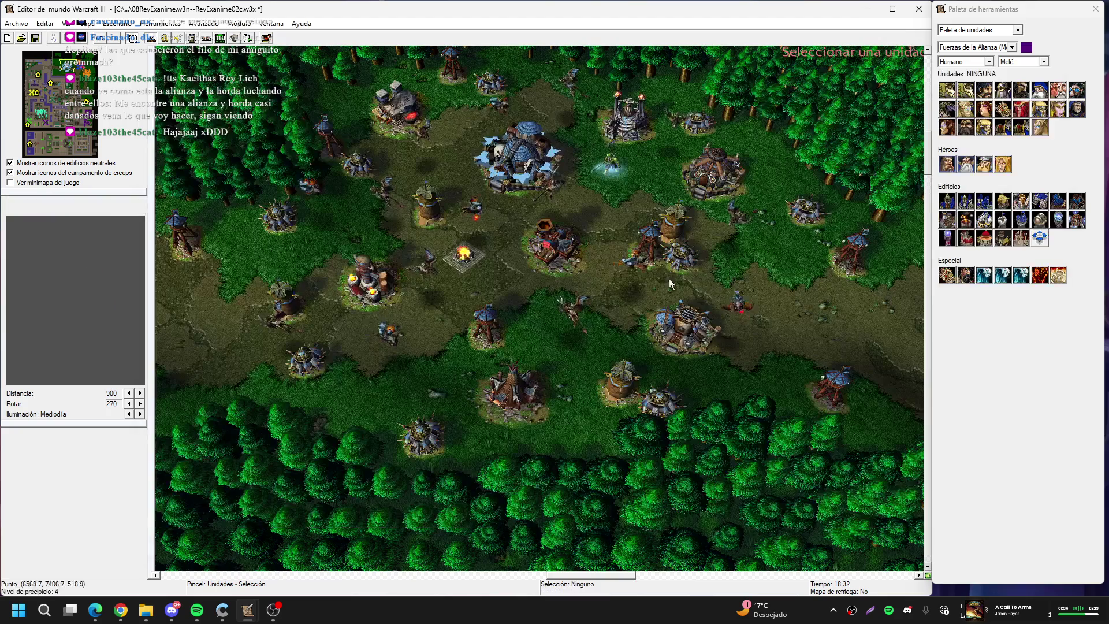
left_click(366, 287)
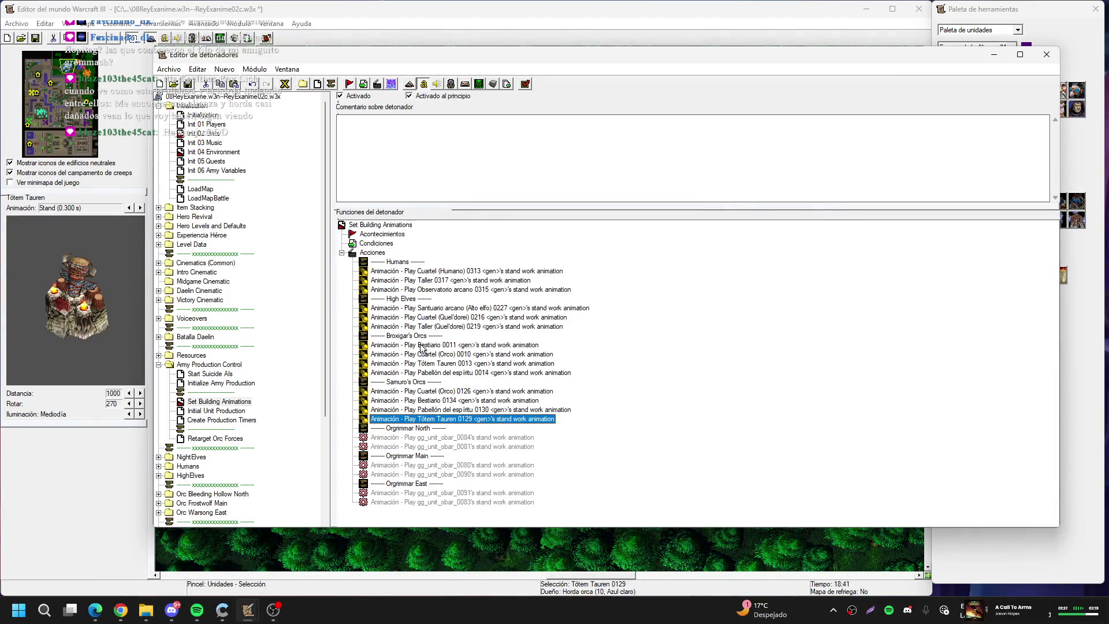
double_click(421, 430)
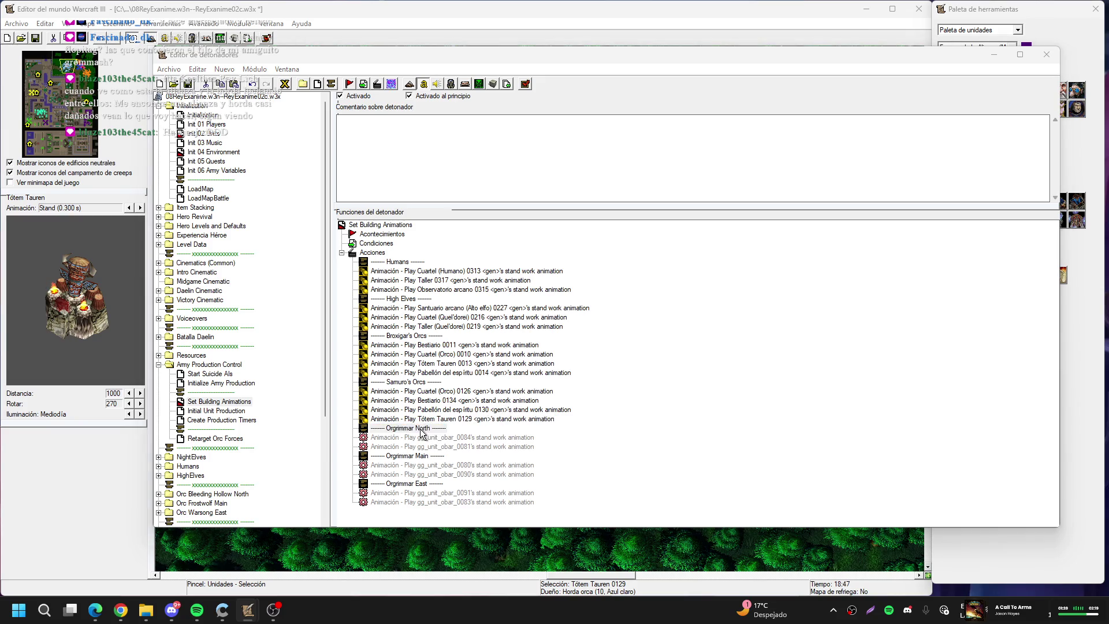
Rename the Orgrimmar North comment to Theramore North
left_click(505, 293)
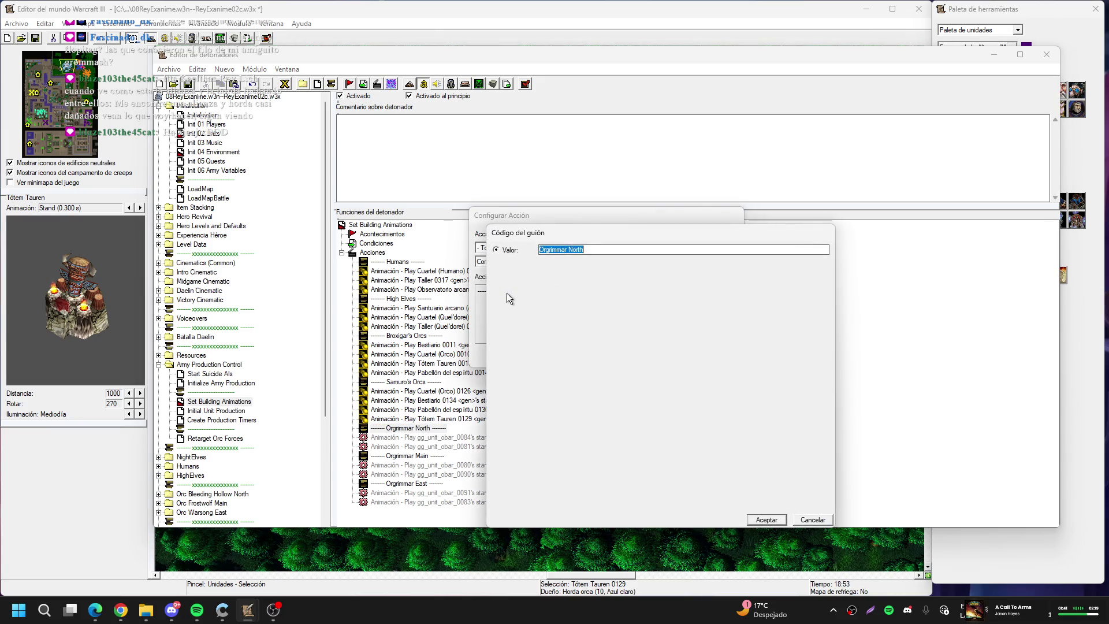
type("Theramore")
key("Return")
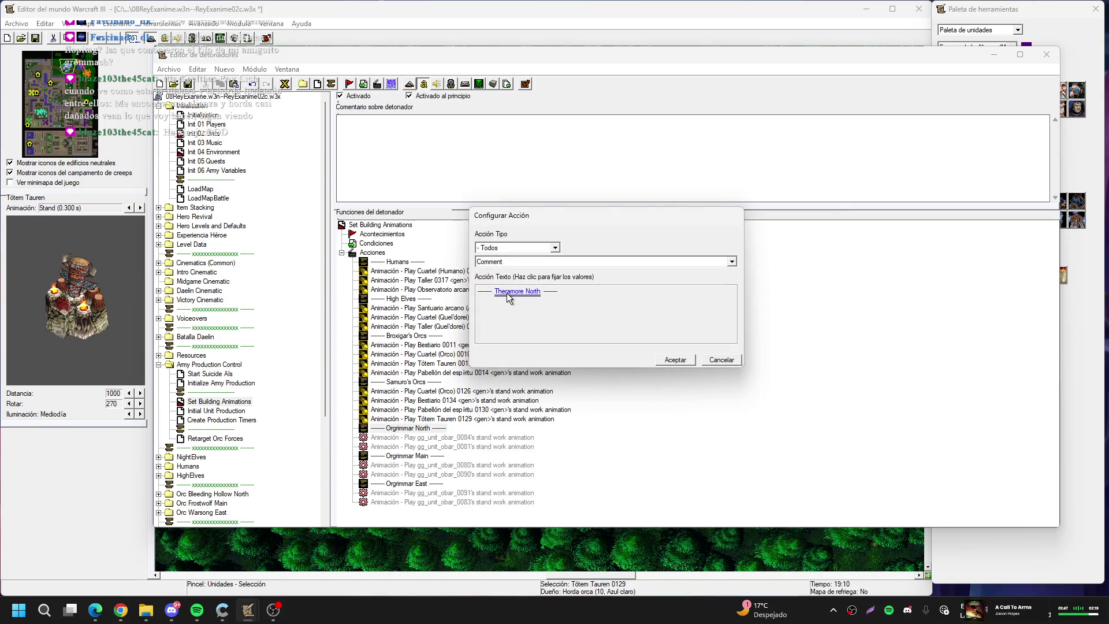
key("Return")
Point the first Theramore North animation action at Cuartel (Humano) 0026
double_click(507, 293)
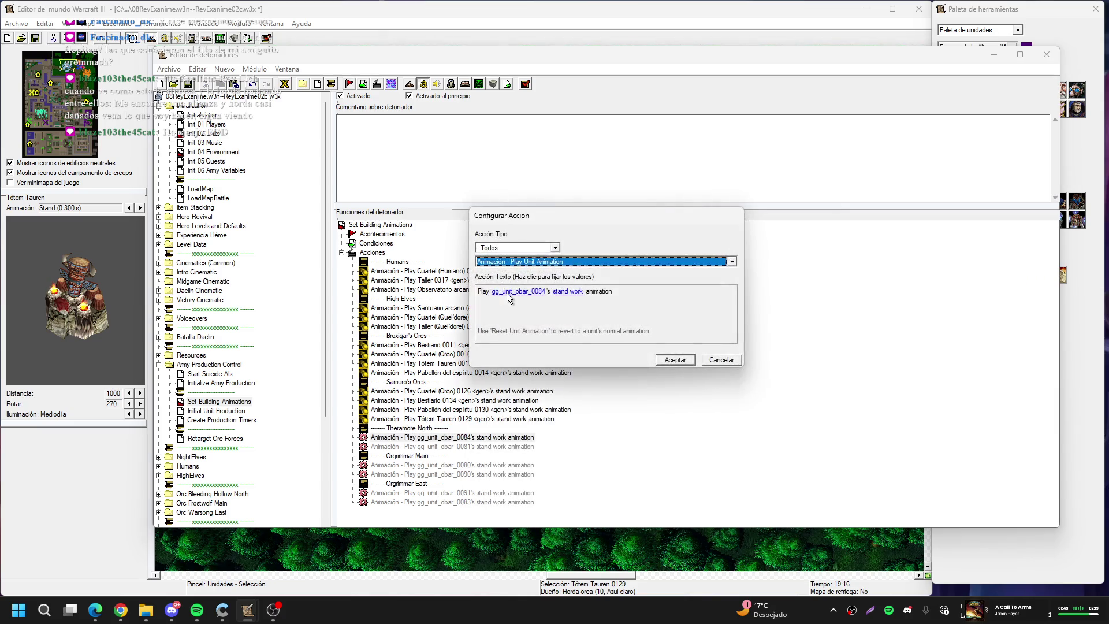
left_click(520, 292)
left_click(743, 268)
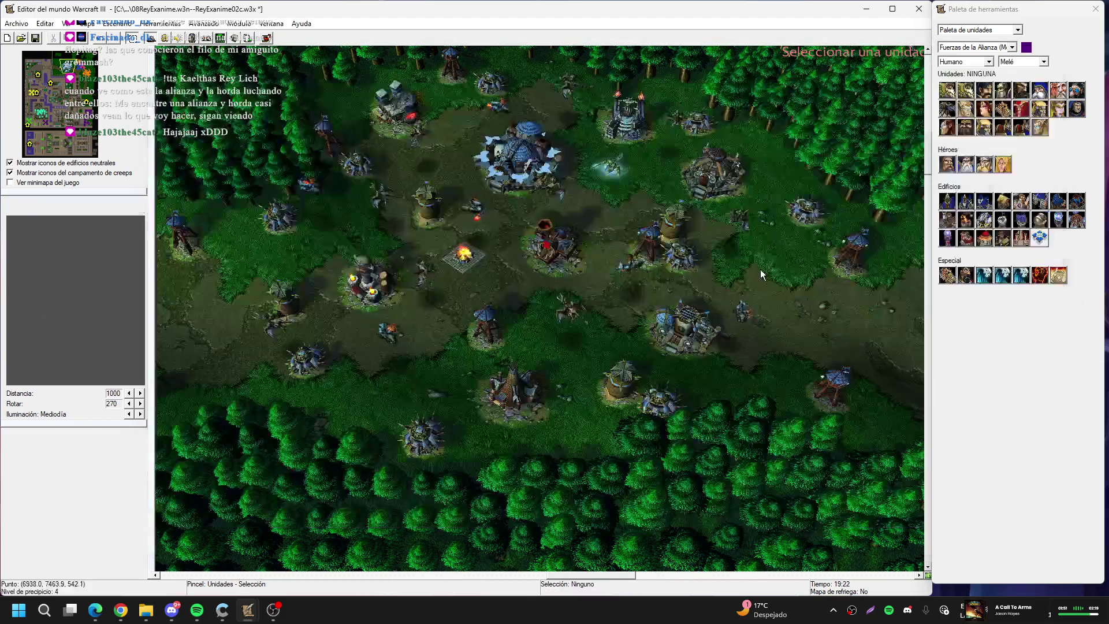
left_click(42, 77)
key("Up")
key("Up")
key("Up")
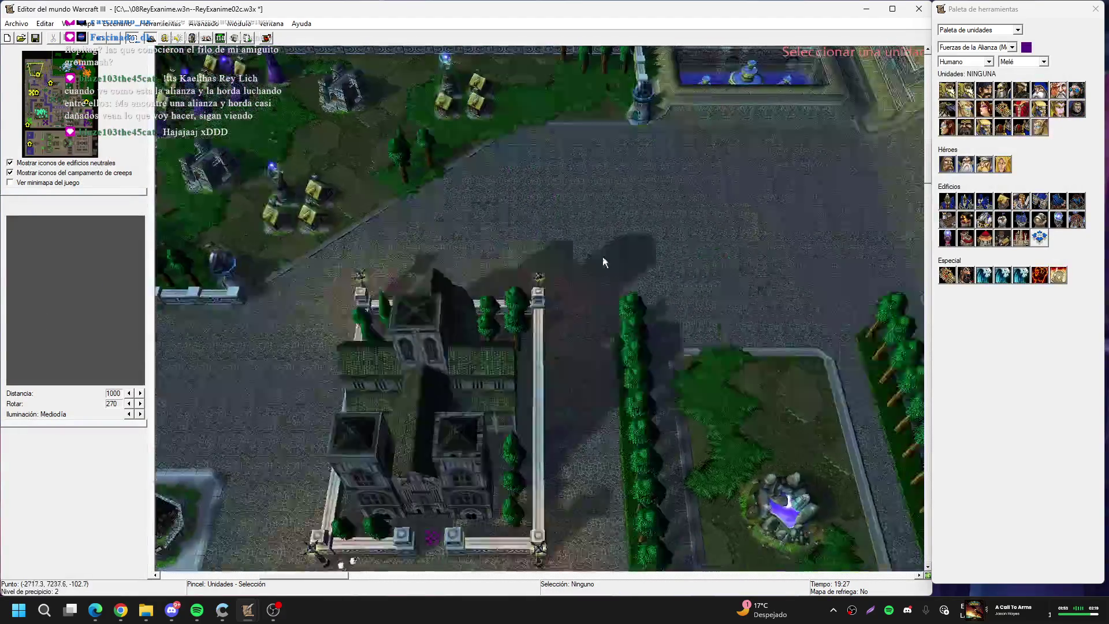
left_click(552, 200)
key("Return")
key("Return")
Point the next Theramore North animation action at Cuartel (Humano) 0025
key("Return")
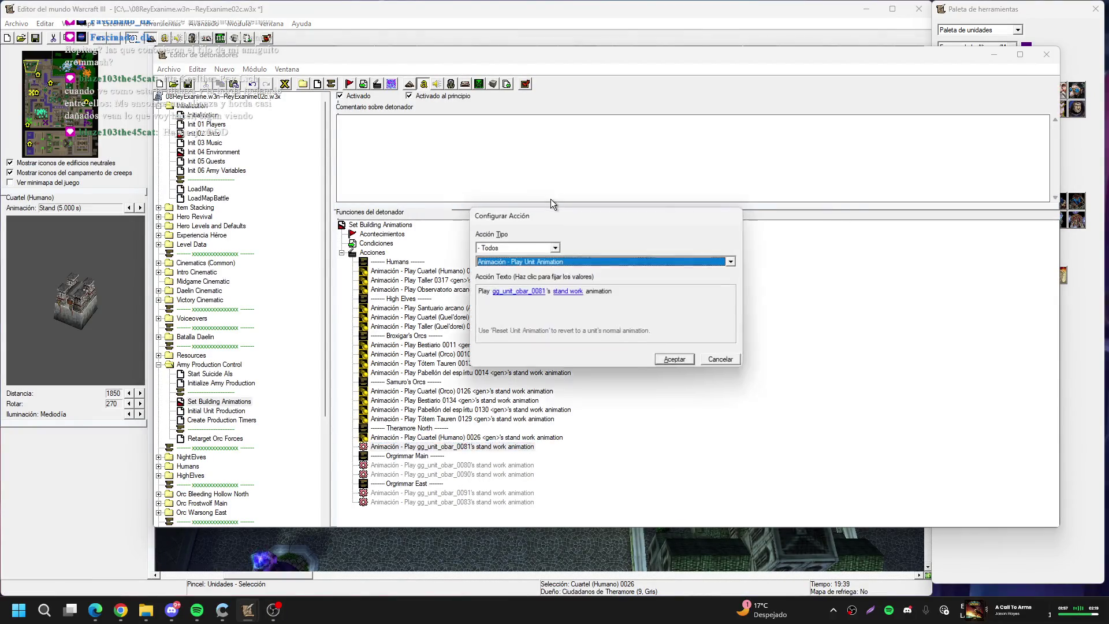
key("Return")
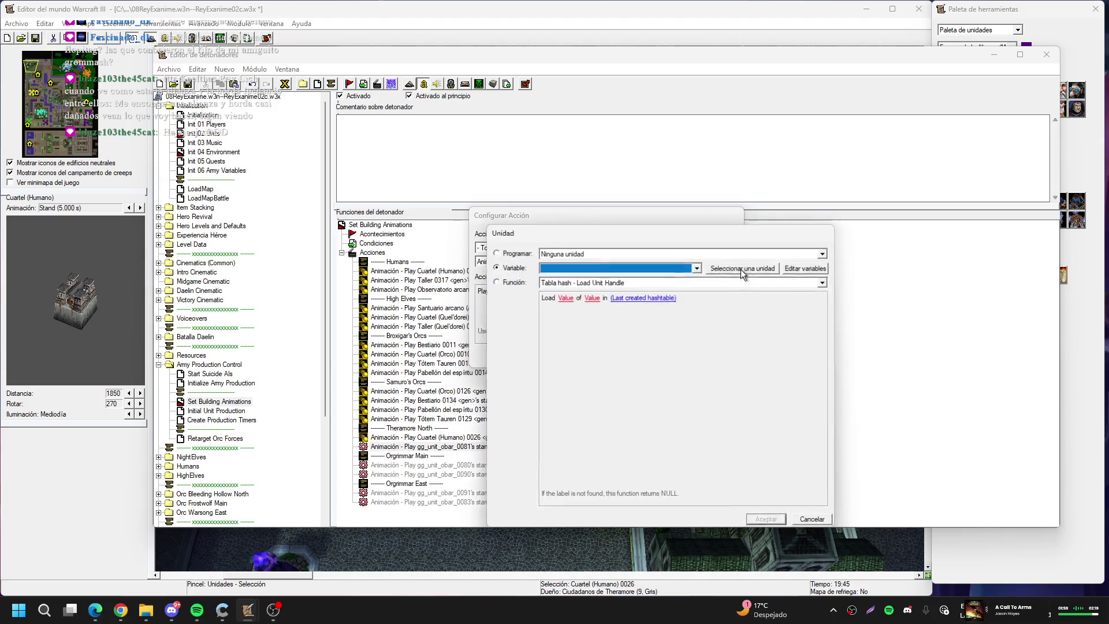
left_click(741, 269)
left_click(415, 281)
key("Return")
key("Return")
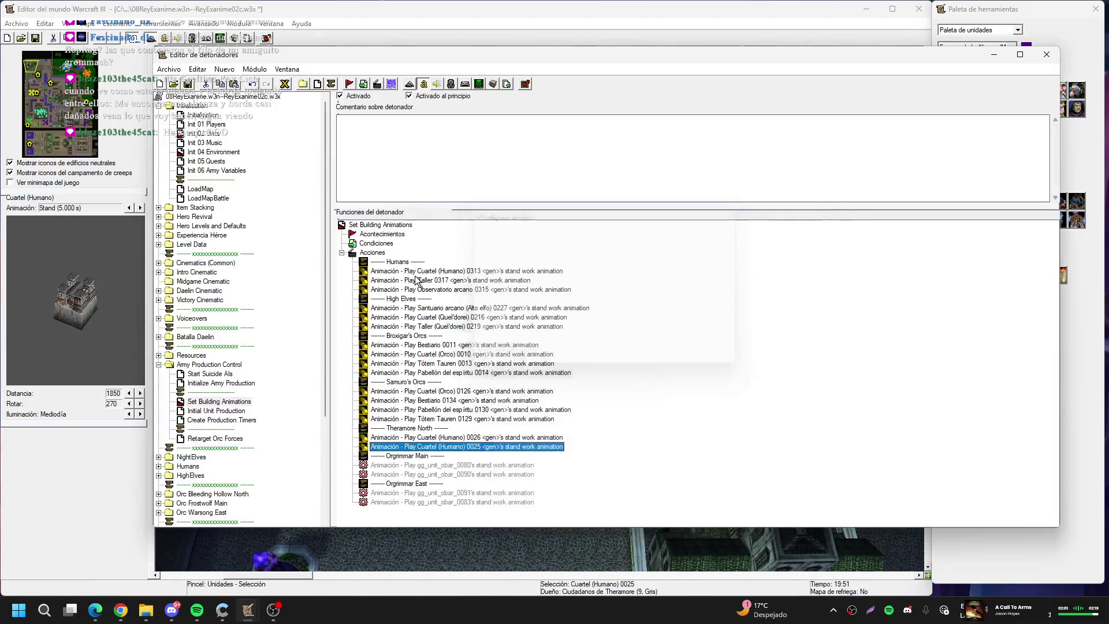
key("Down")
key("Down")
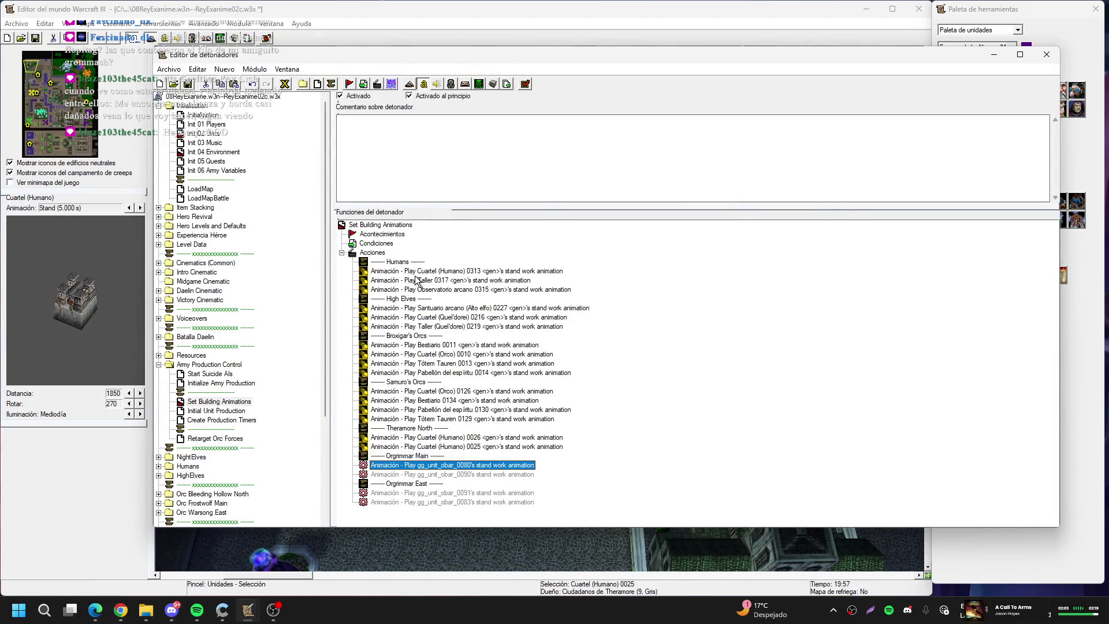
Rename the Orgrimmar Main comment to Theramore Main
key("Up")
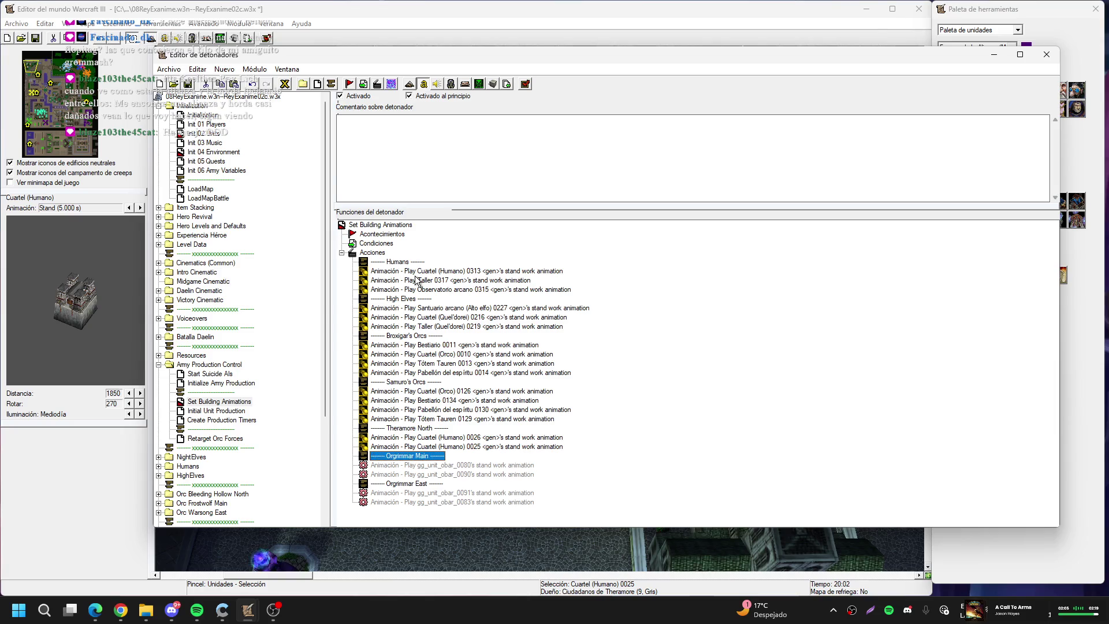
key("Return")
left_click(501, 292)
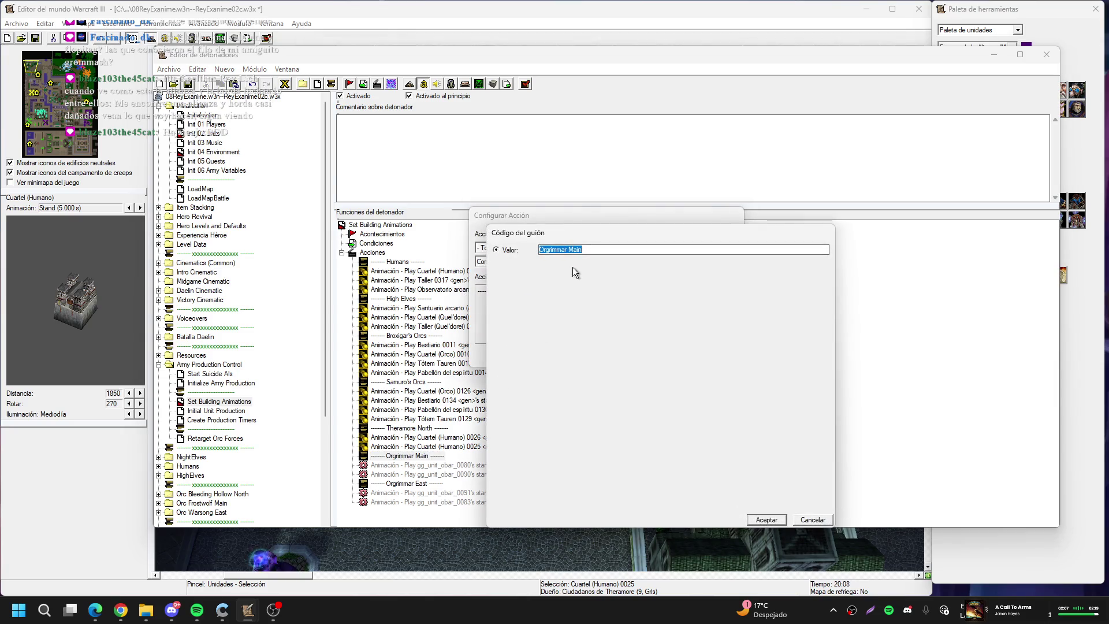
type("Ther")
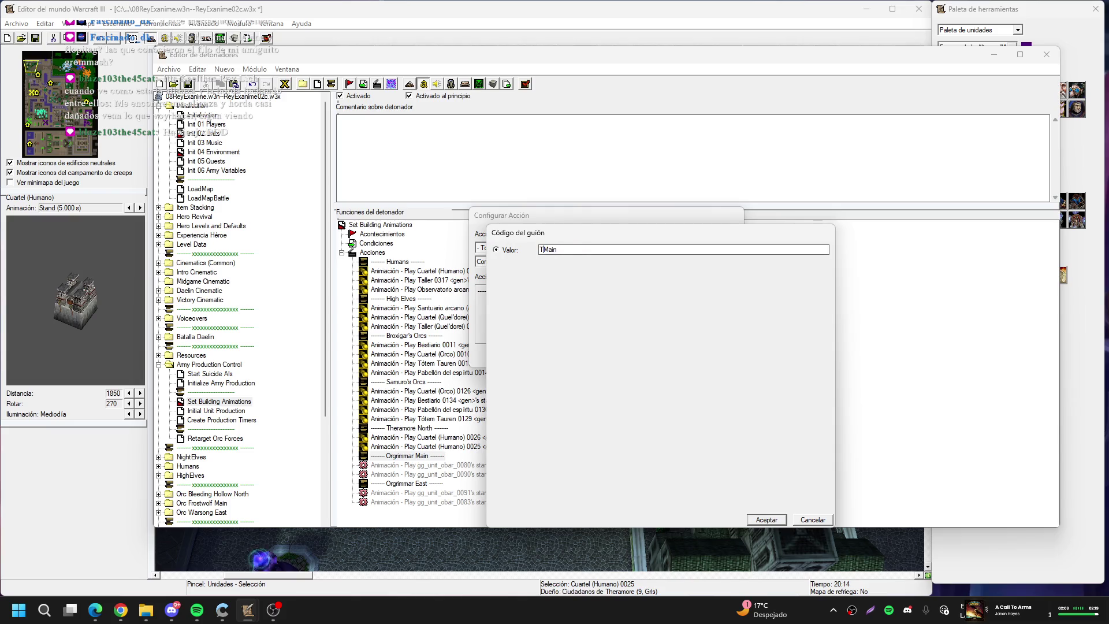
key("Return")
key("Return")
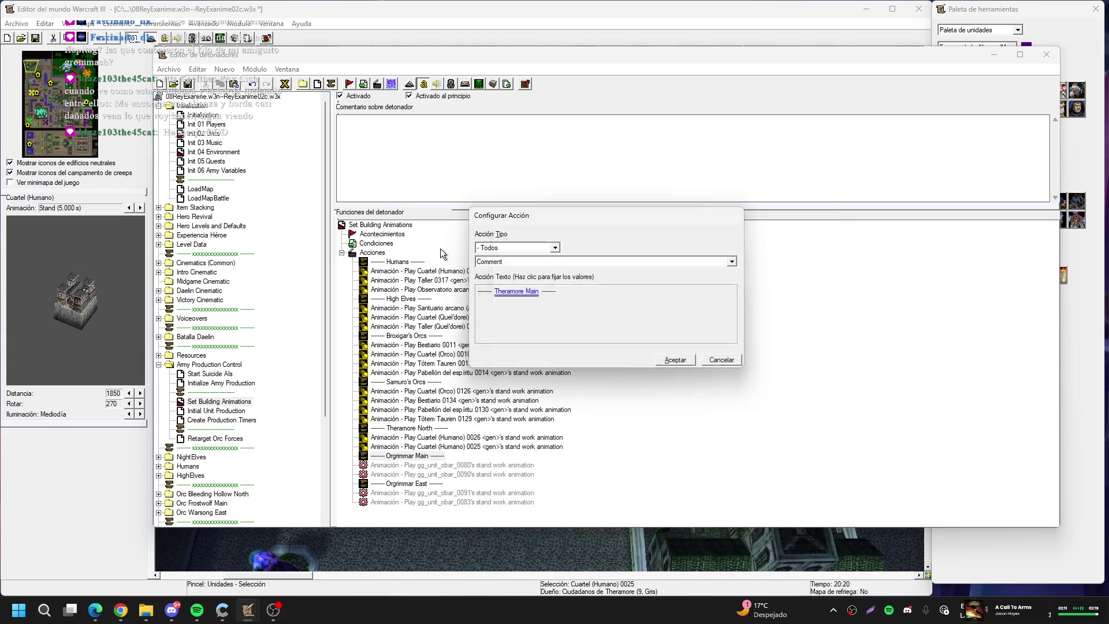
Rename the Orgrimmar East comment to Theramore East
key("Down")
key("Down")
key("Down")
key("Return")
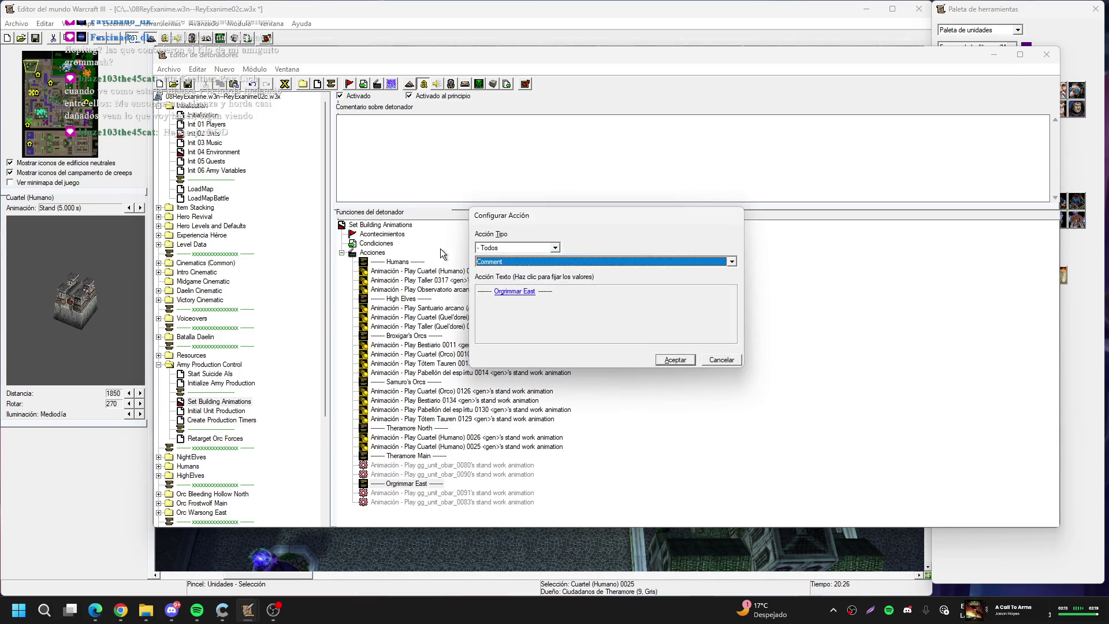
left_click(509, 292)
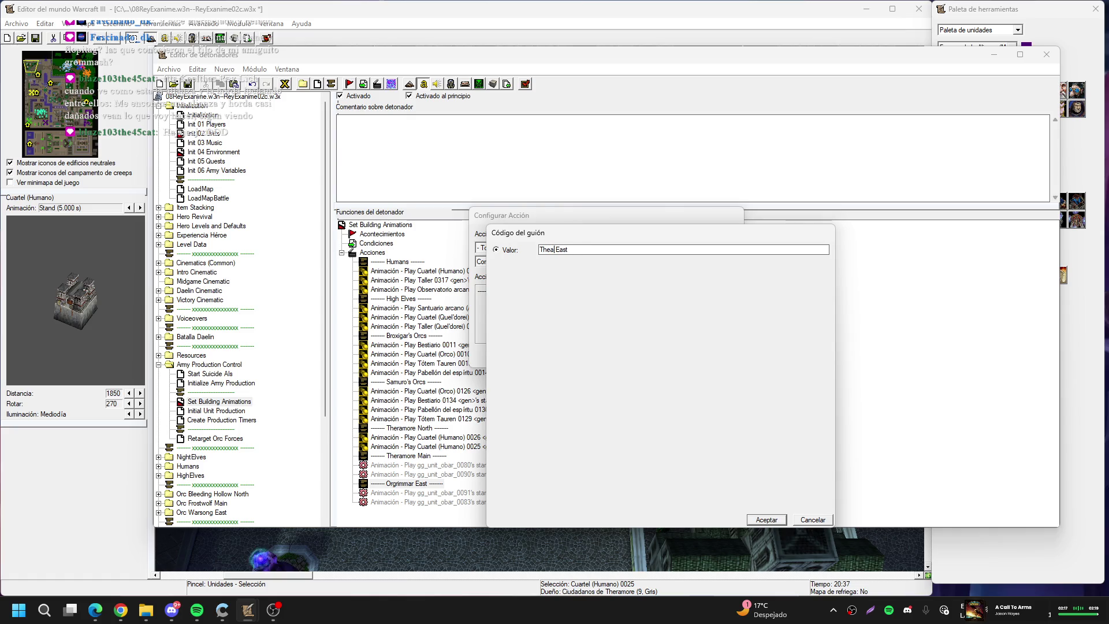
key("Return")
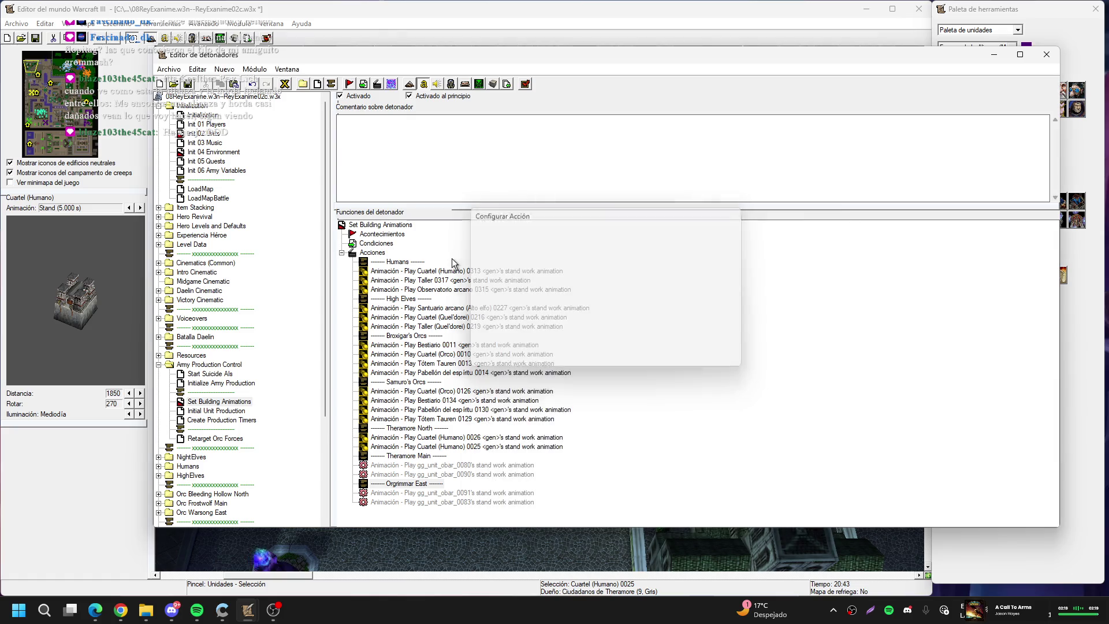
key("Return")
Open the gg_unit_obar_0080 animation action and start picking its unit on the map
key("Up")
key("Up")
key("Return")
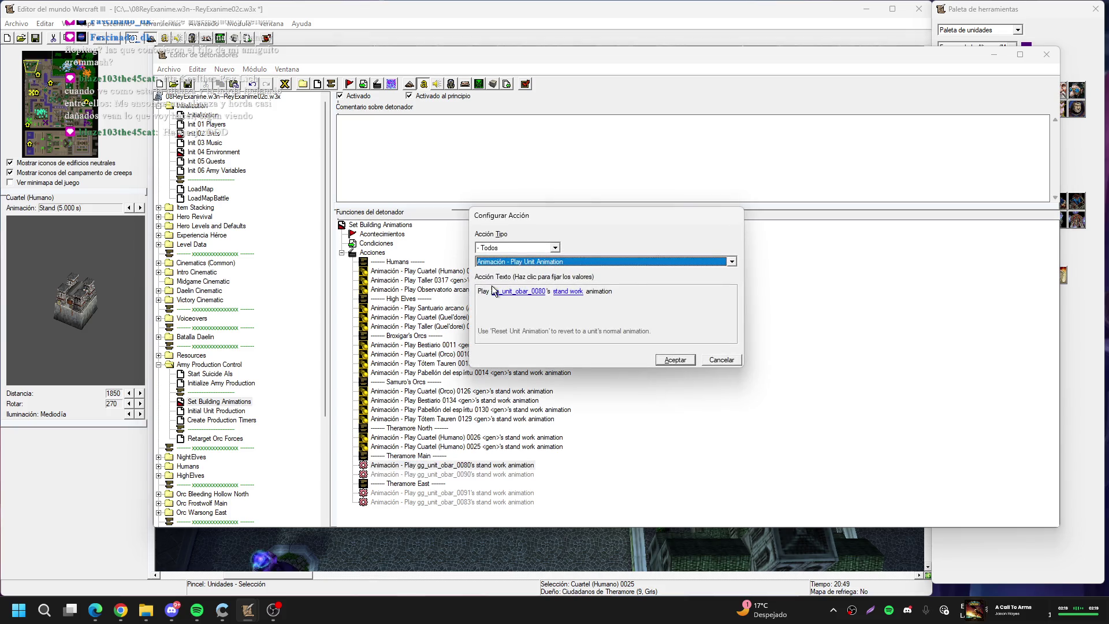
left_click(496, 291)
left_click(732, 269)
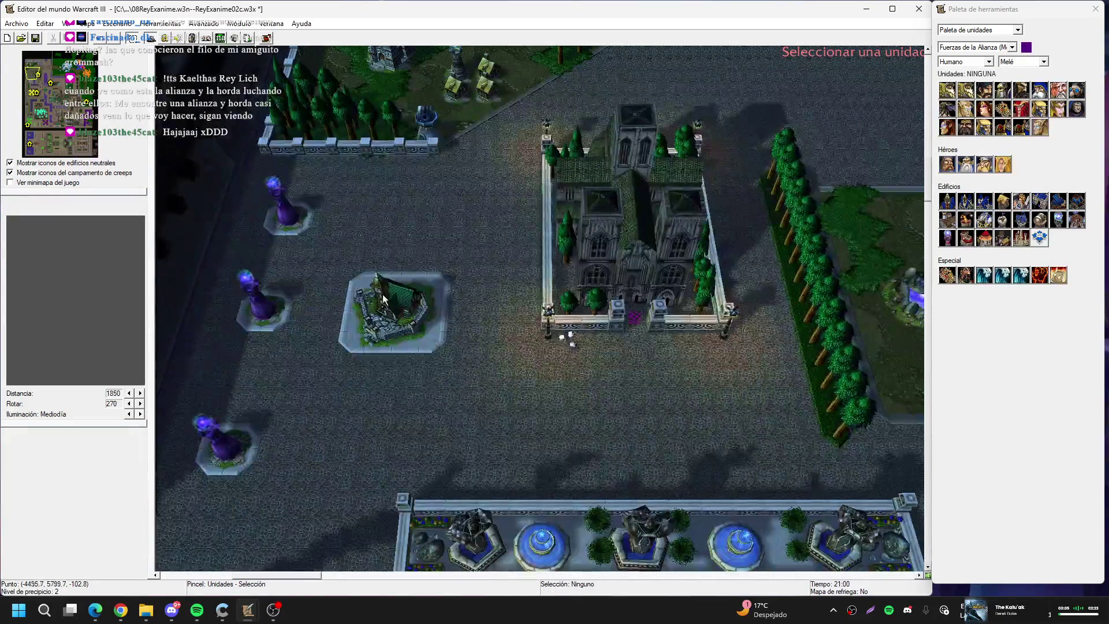
Assign Theramore barracks 0169 in the walled courtyard to the obar_0080 animation
key("Down")
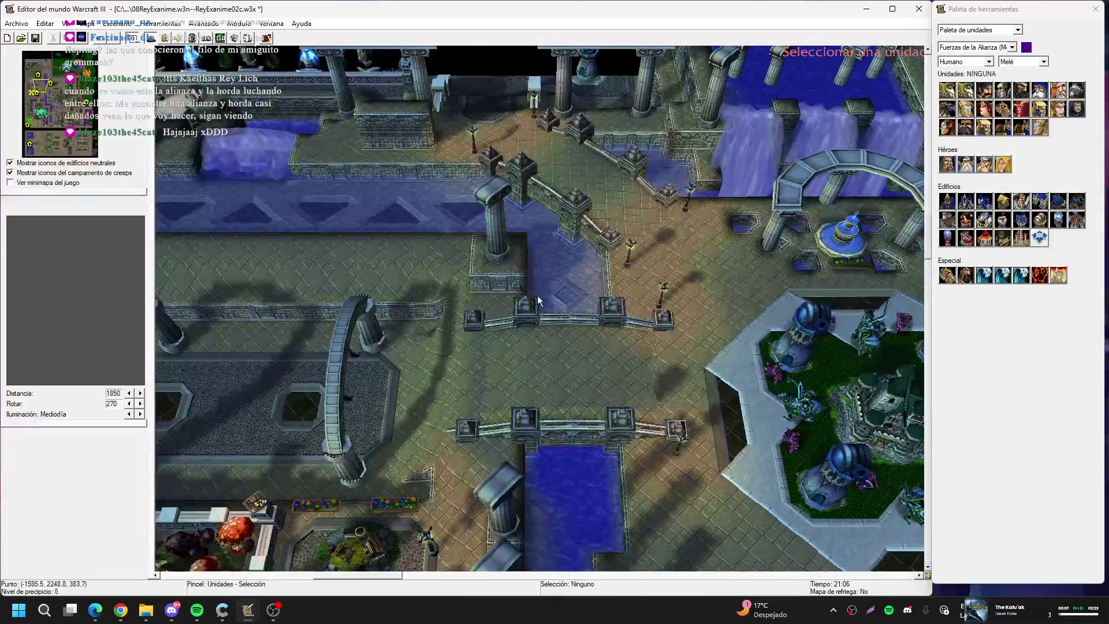
key("Down")
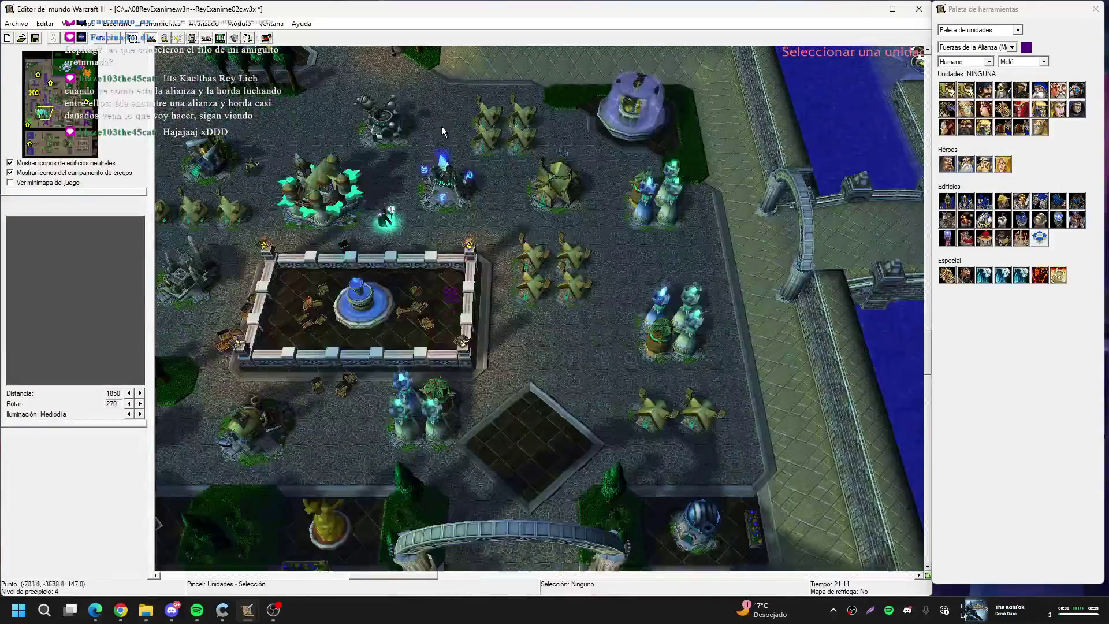
key("Right")
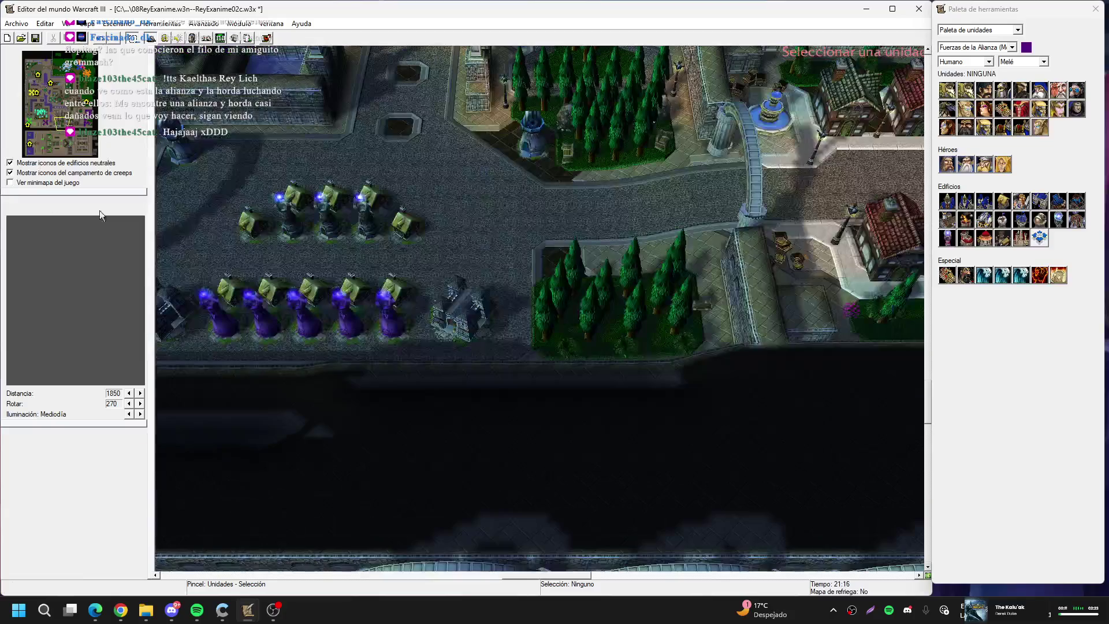
key("Up")
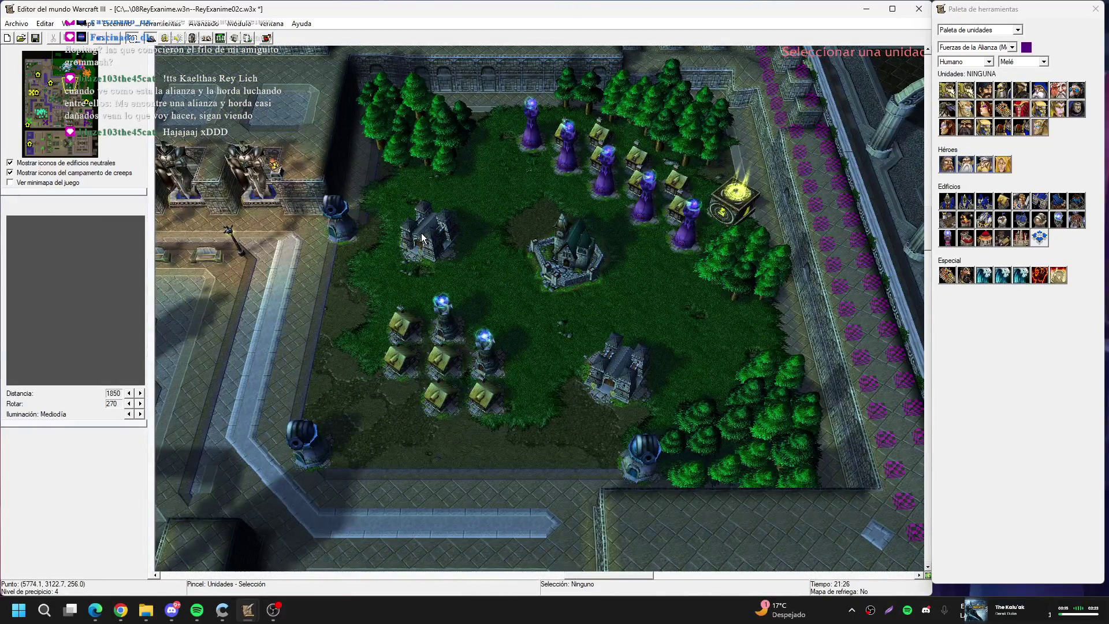
left_click(421, 234)
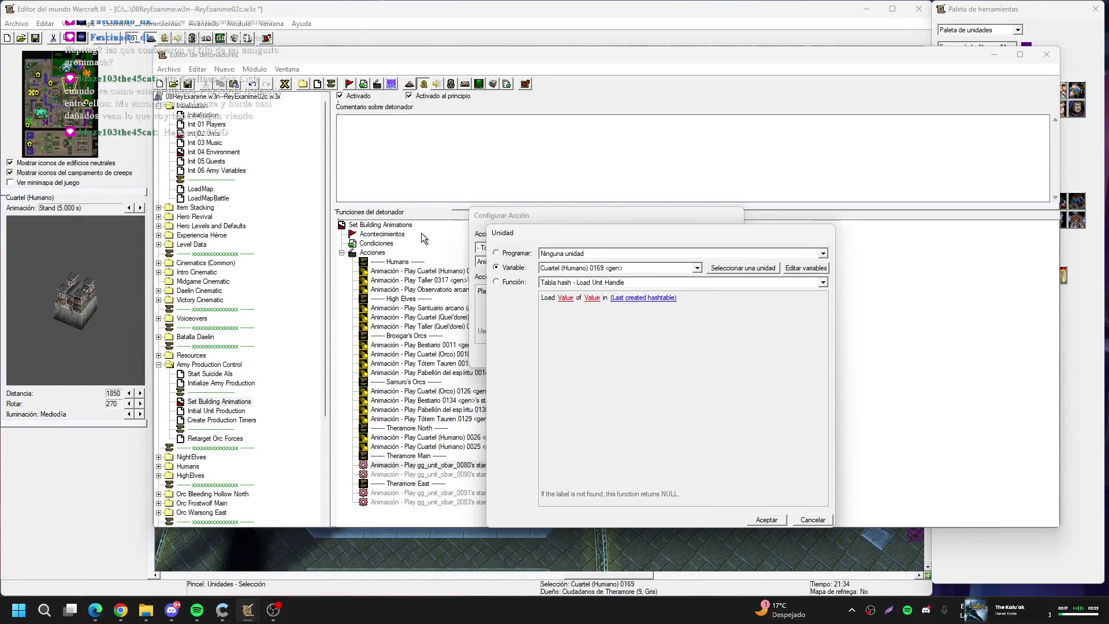
key("Return")
key("Return")
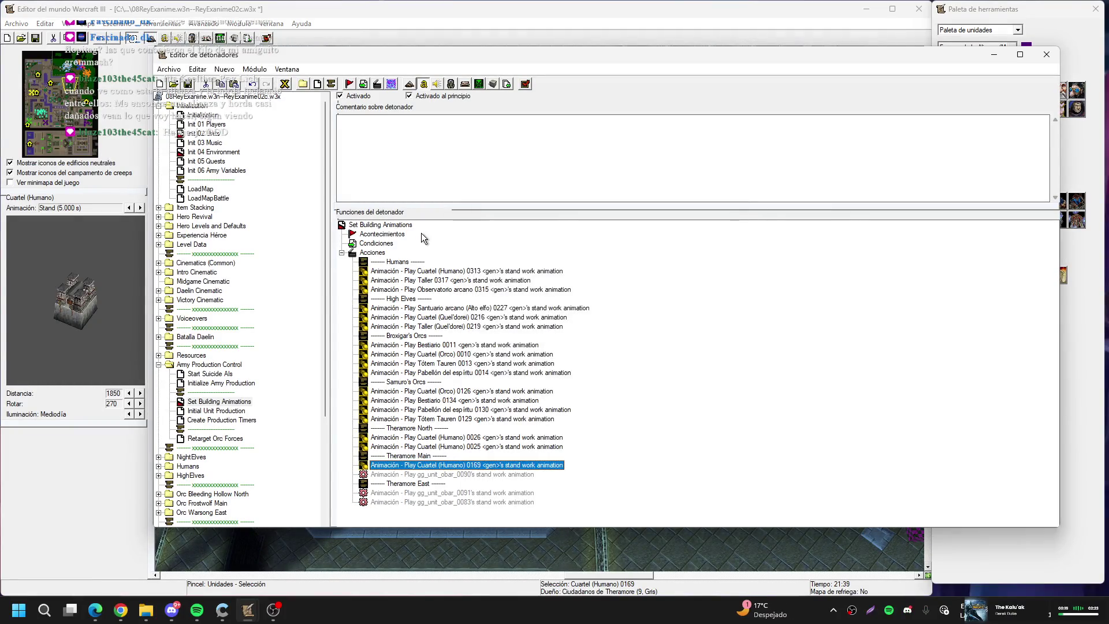
key("Return")
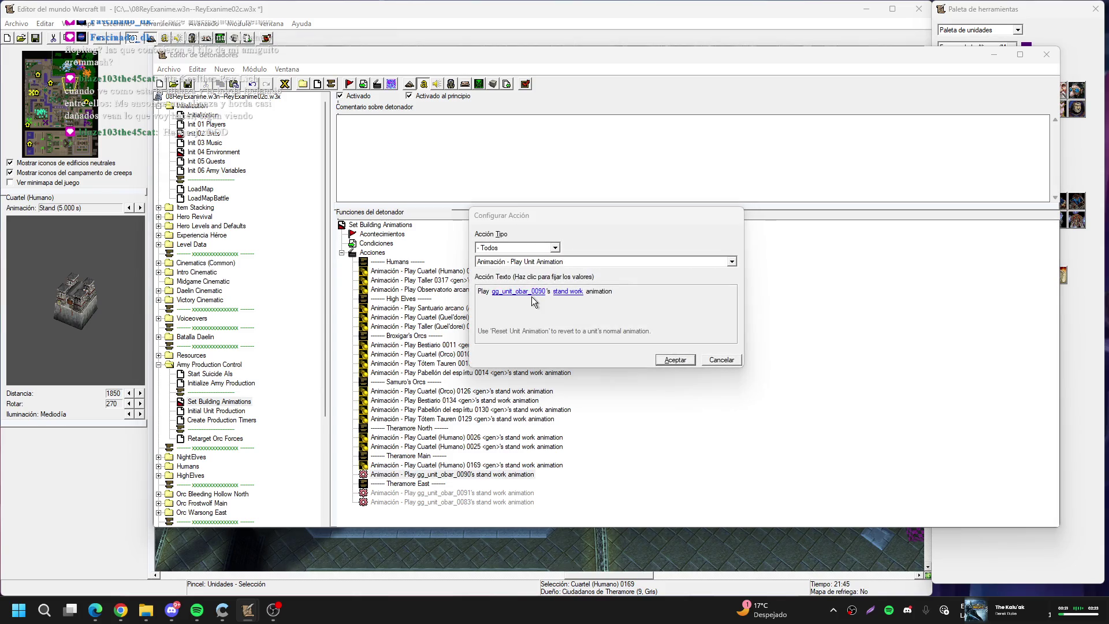
Assign courtyard barracks 0170 to the obar_0090 animation
left_click(518, 291)
left_click(679, 265)
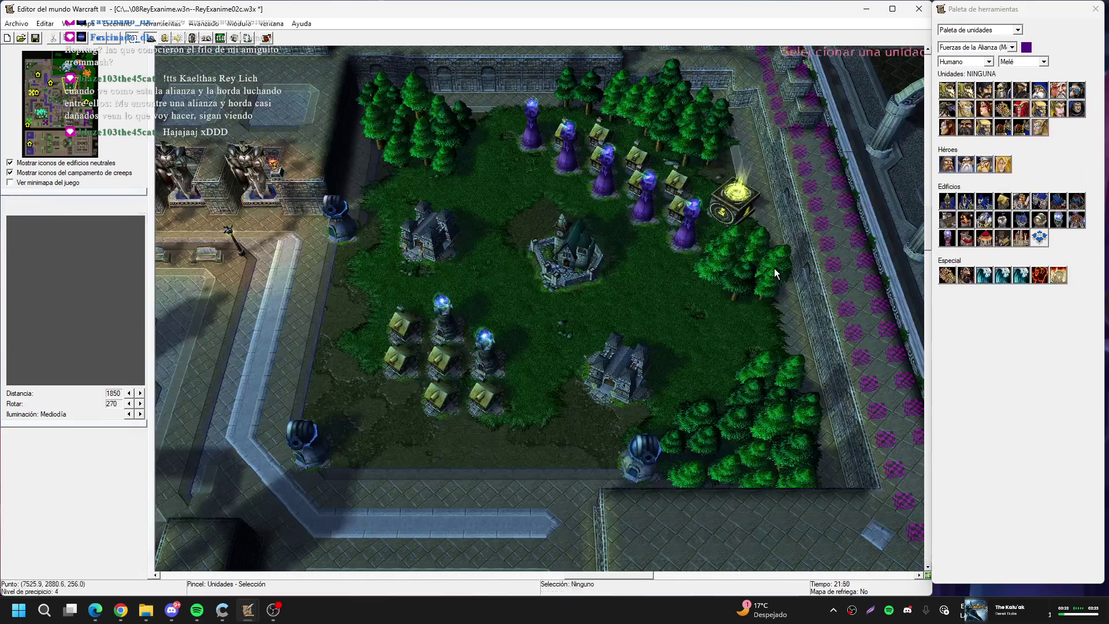
left_click(615, 364)
key("Return")
key("Return")
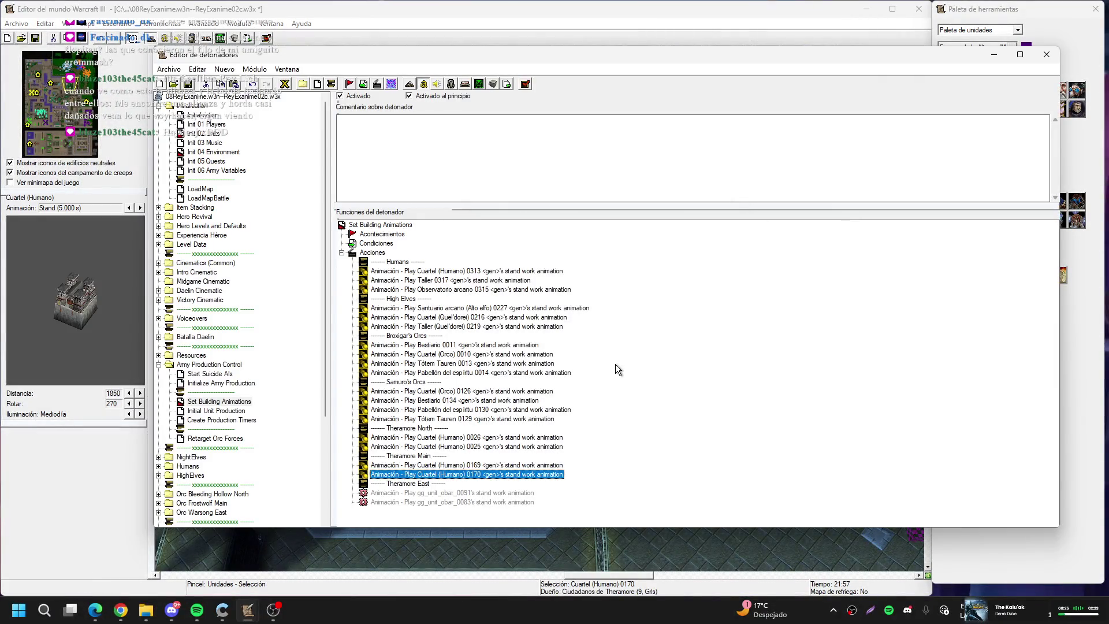
Point the obar_0091 and obar_0083 animations at barracks 0018 and 0084 on the tower street
key("Down")
key("Return")
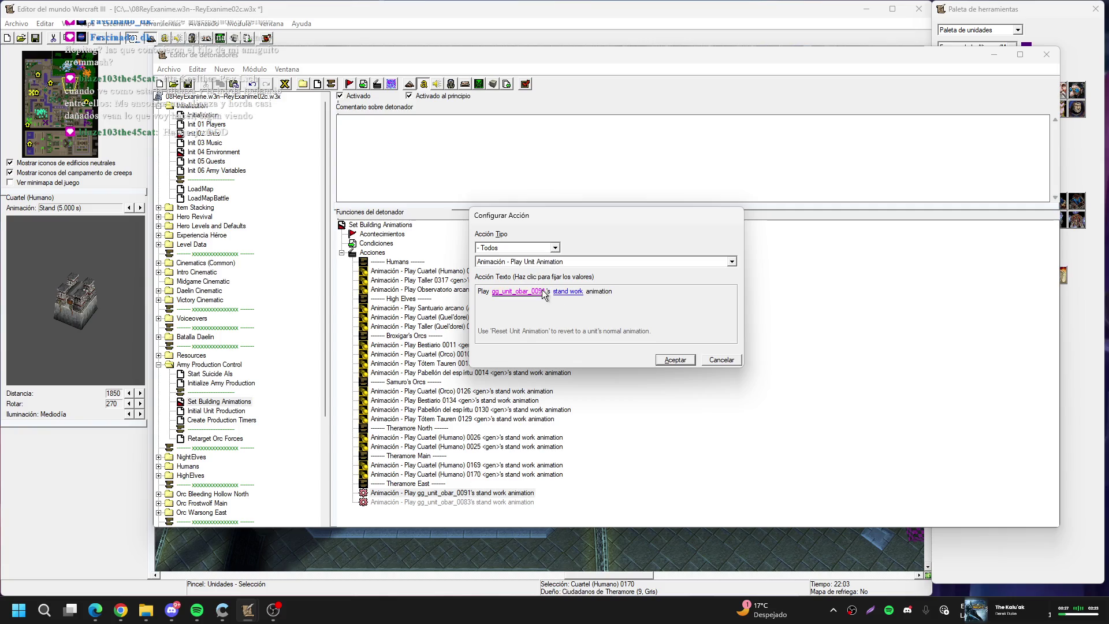
key("Return")
left_click(760, 262)
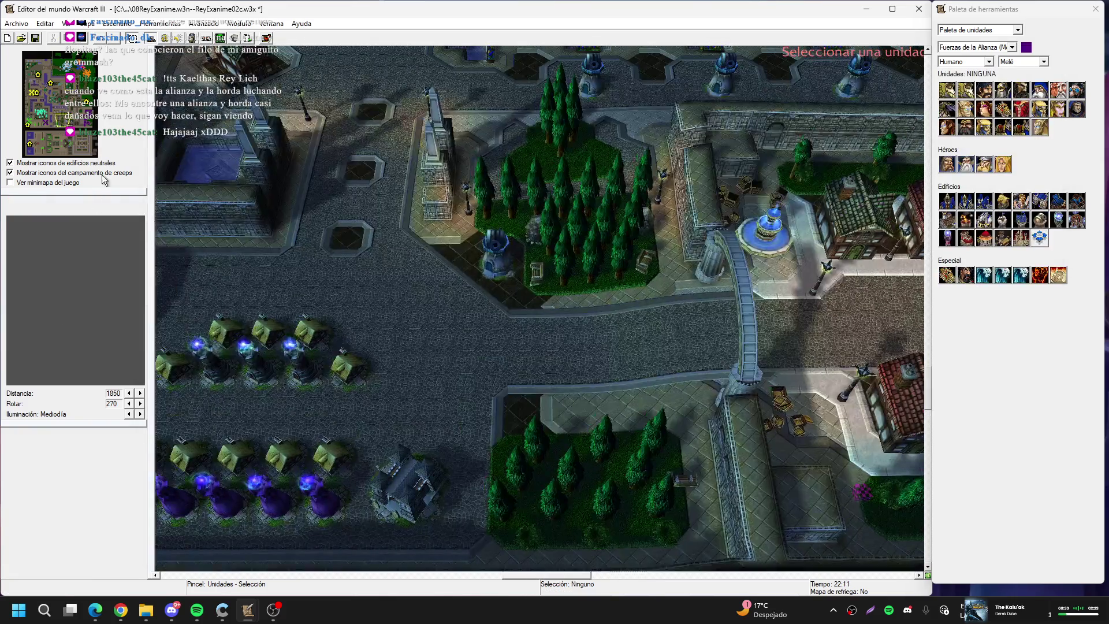
left_click(60, 122)
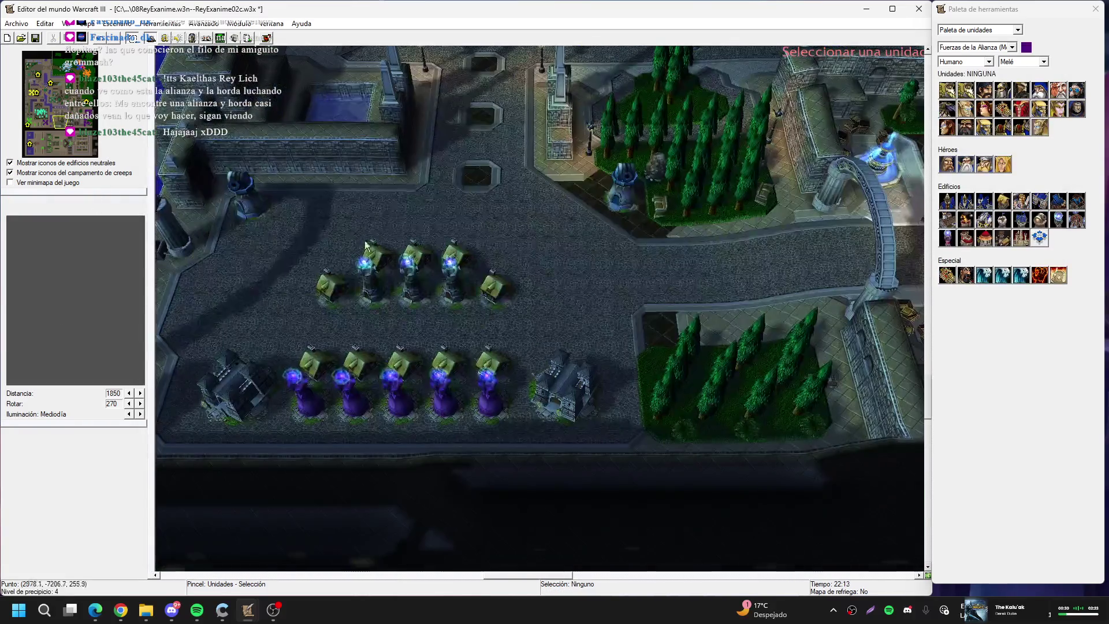
left_click(220, 394)
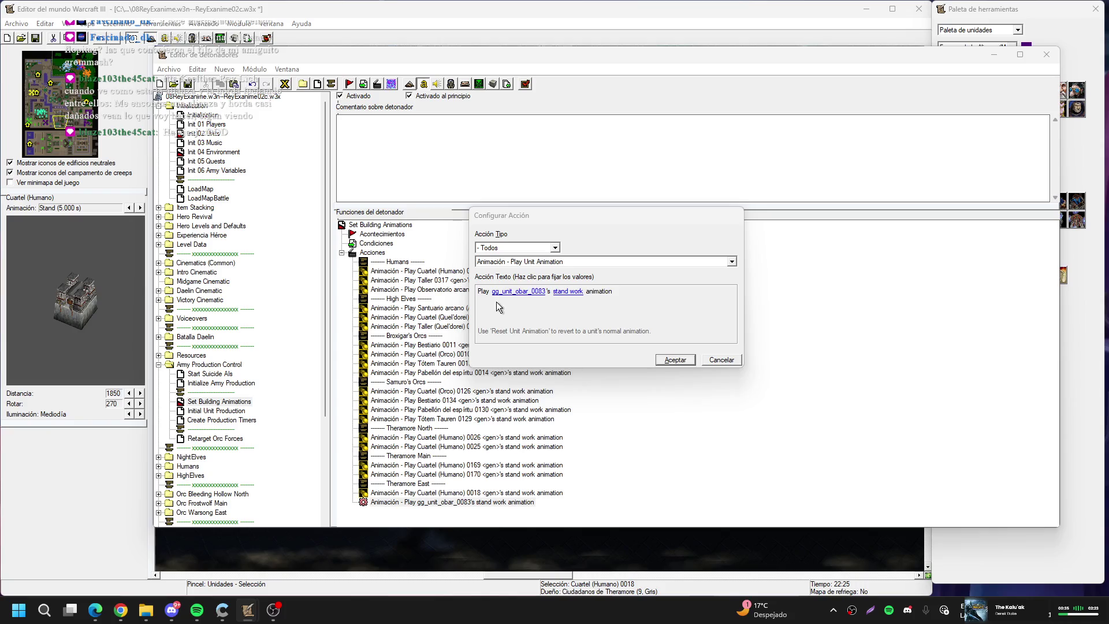
left_click(740, 267)
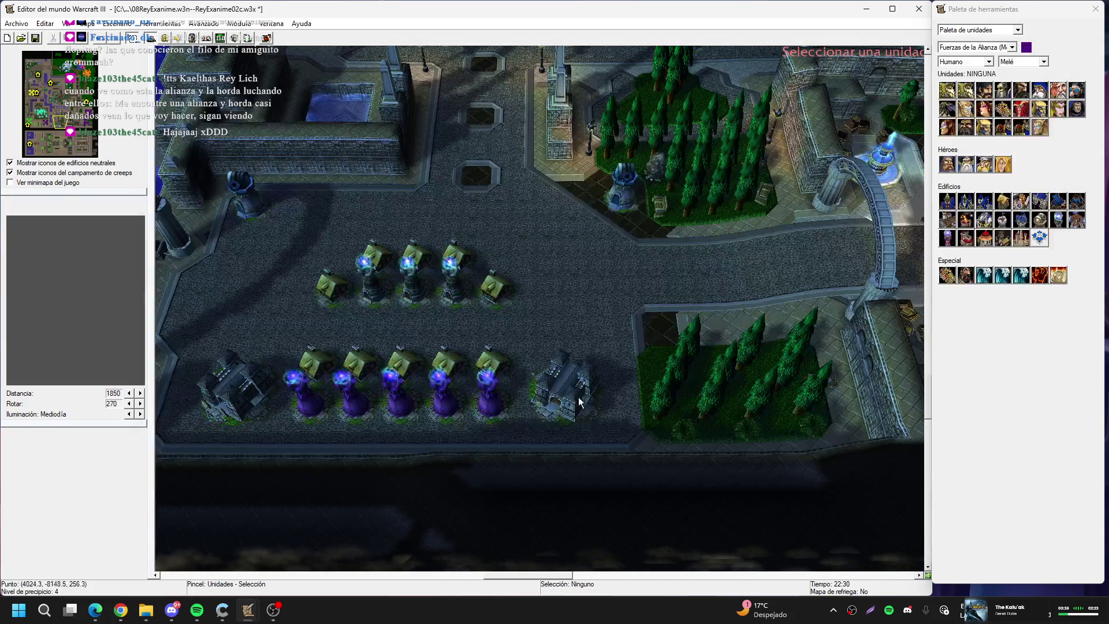
left_click(550, 382)
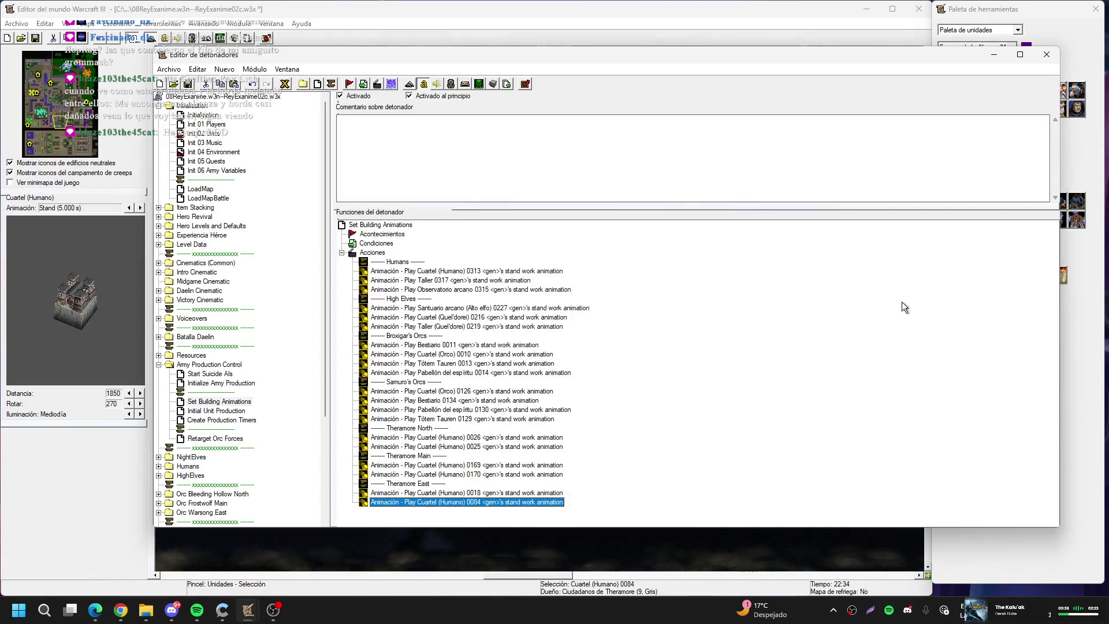
Duplicate the Theramore East comment at the end of the trigger
left_click(416, 484)
key("ctrl+c")
key("ctrl+v")
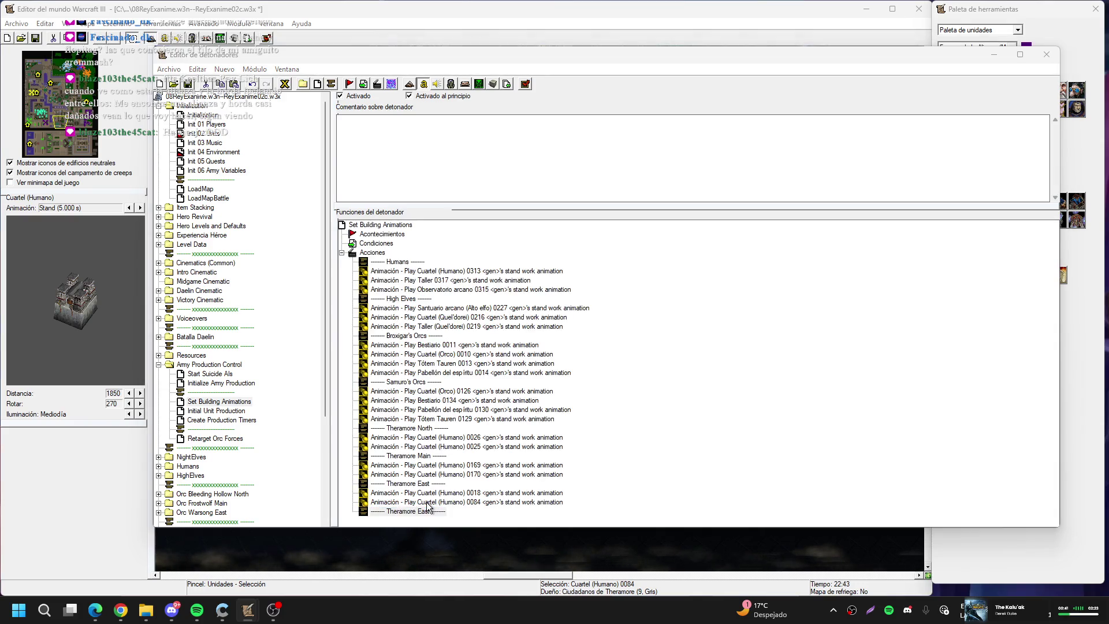
key("Return")
Rename the copied comment to Militias' Structures
left_click(508, 292)
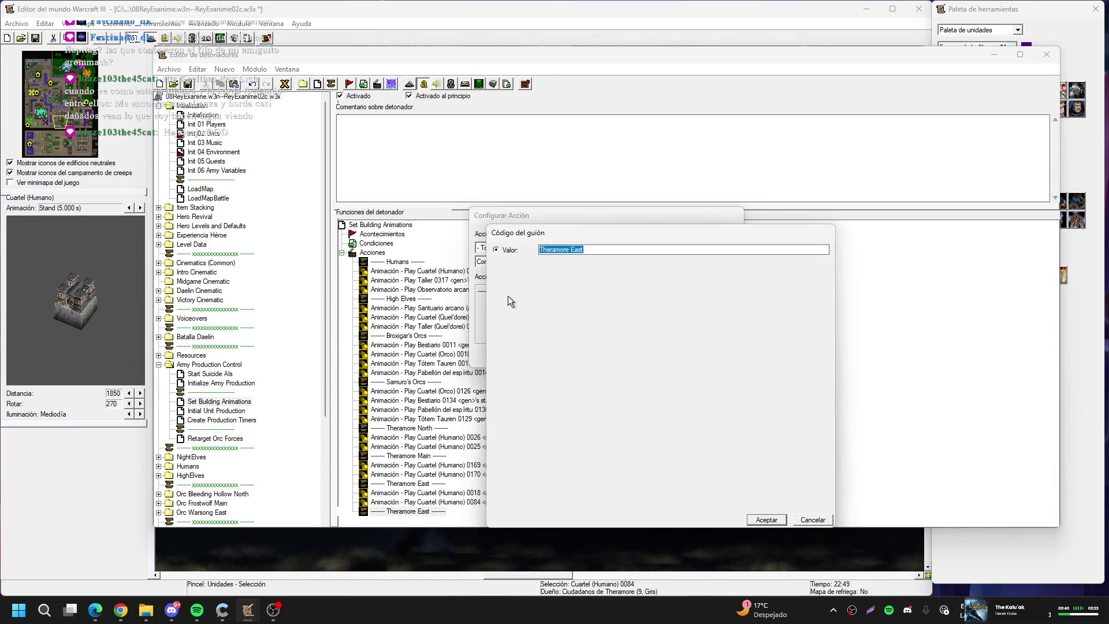
type("Militias' Stru")
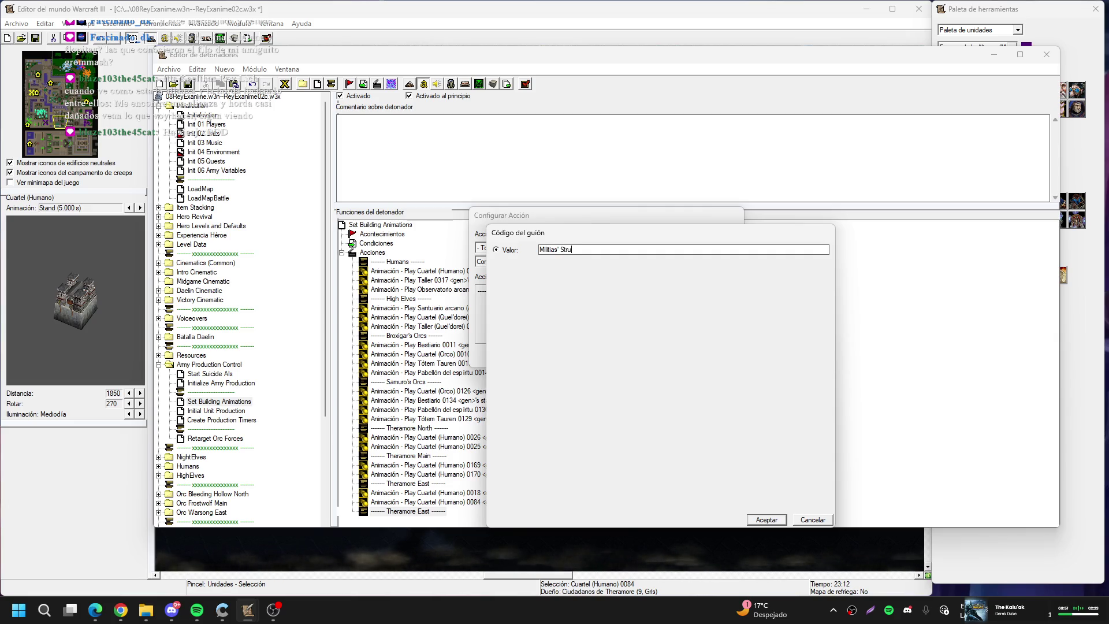
type("re")
key("Return")
key("Return")
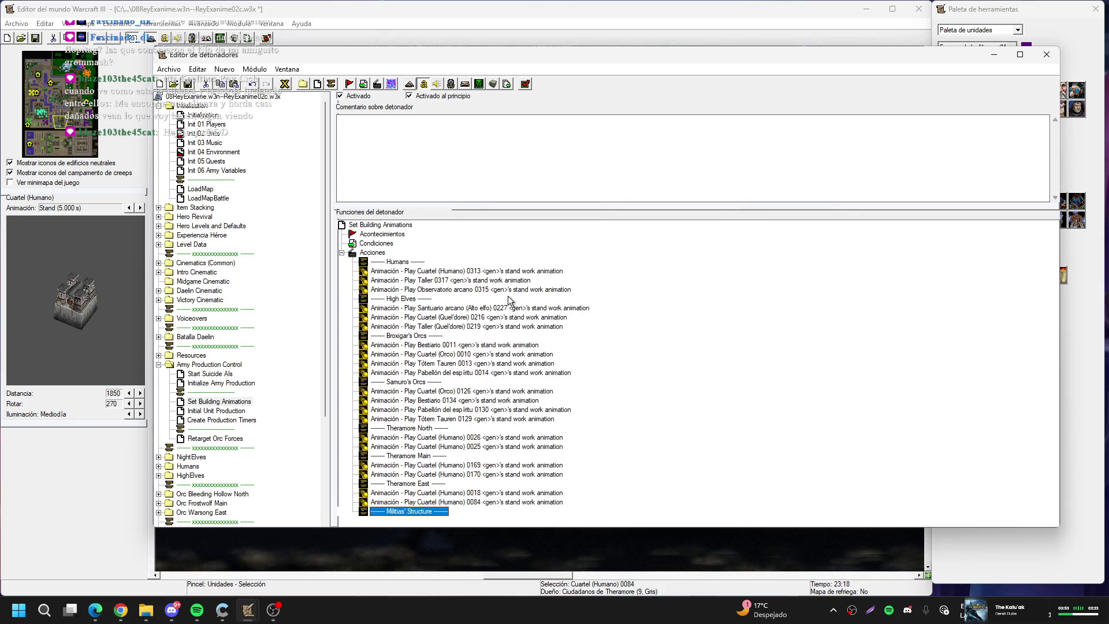
key("Return")
key("Tab")
key("Return")
type("s")
key("Return")
key("Return")
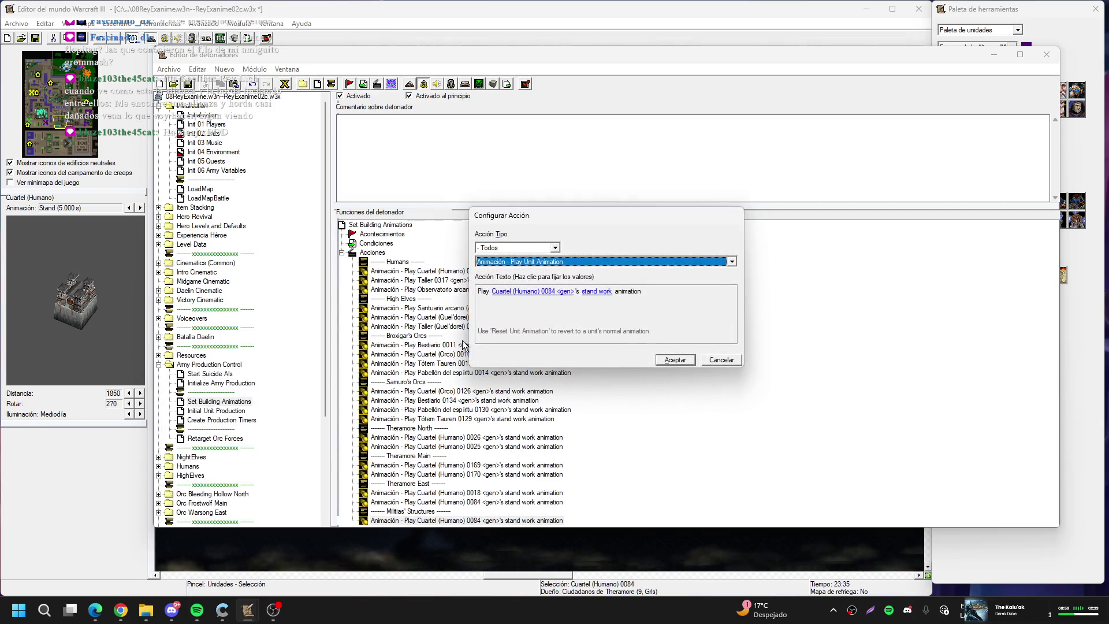
Point the stand work animation actions at Ayuntamiento 0131 and Castillo 0162, picked on the map
left_click(517, 292)
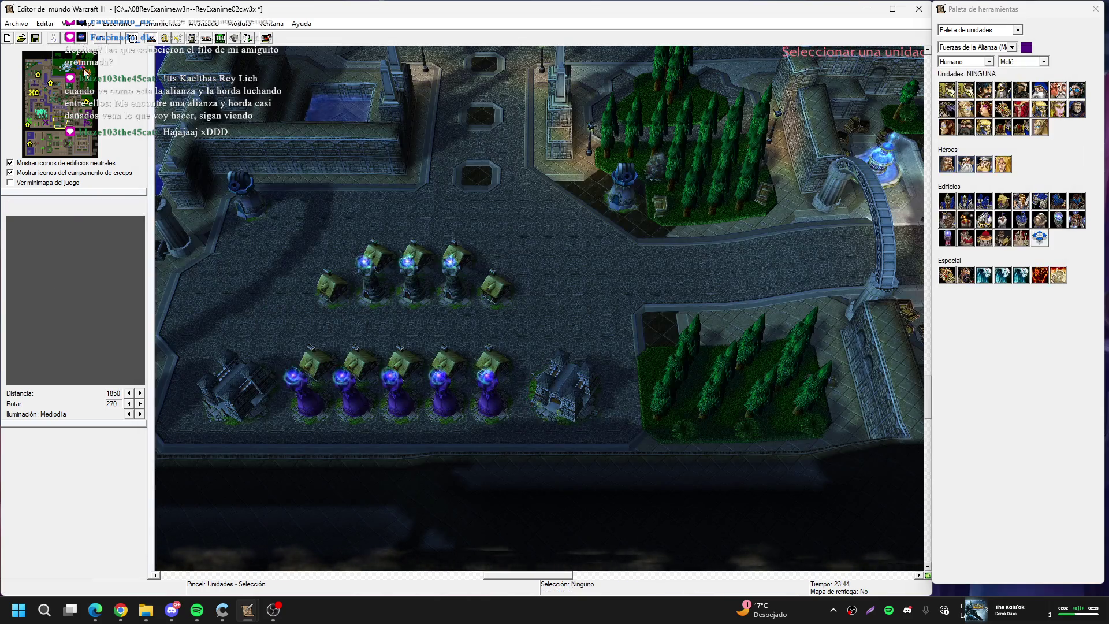
left_click(38, 85)
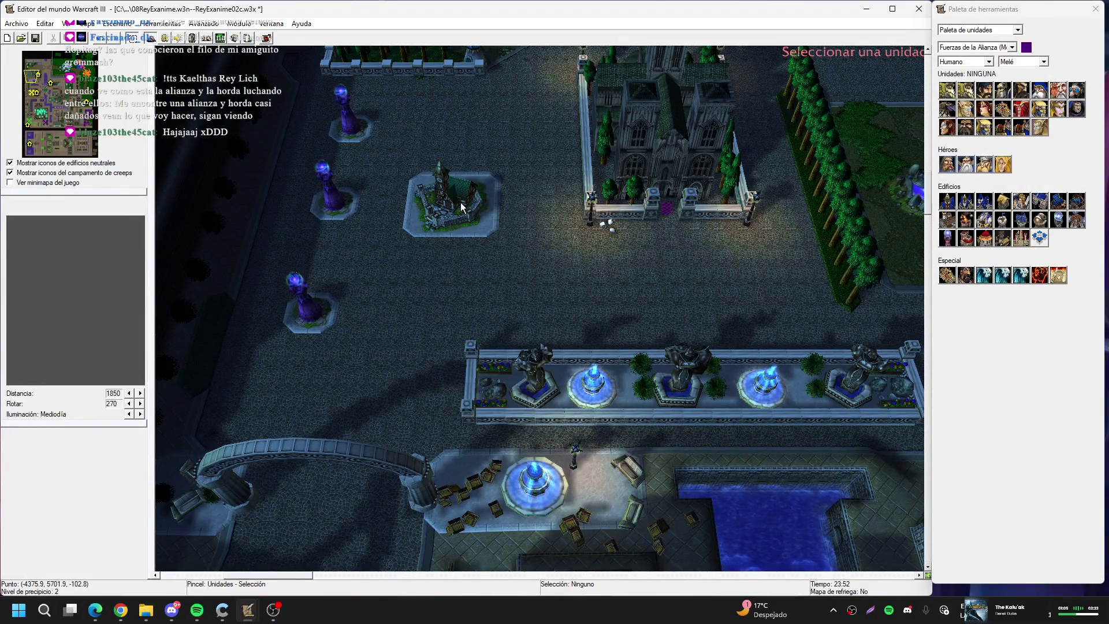
left_click(461, 204)
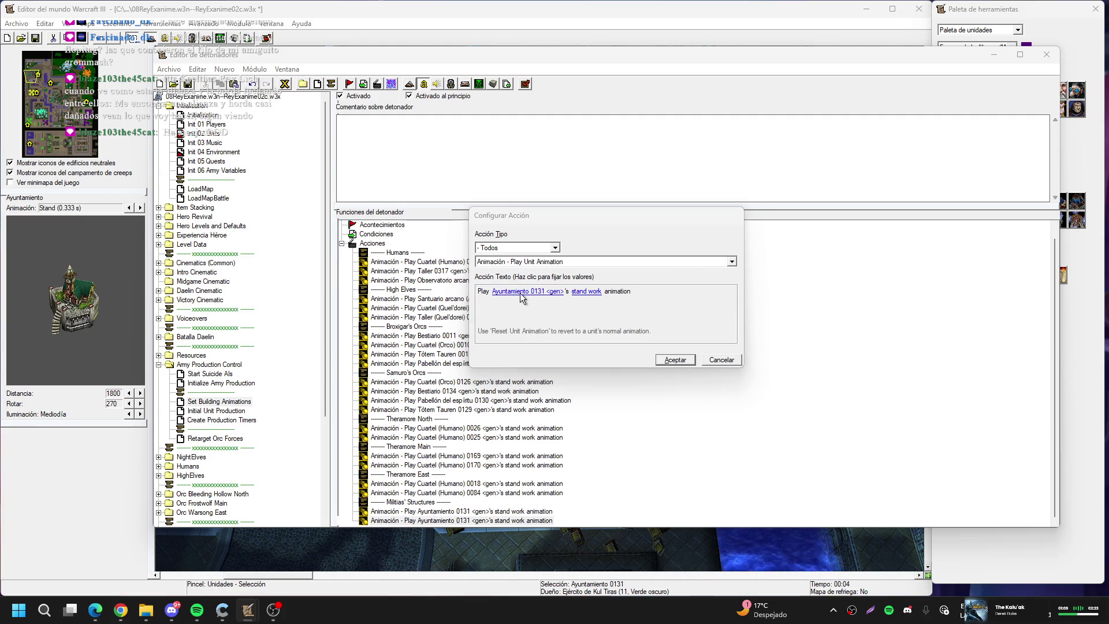
left_click(520, 294)
left_click(717, 337)
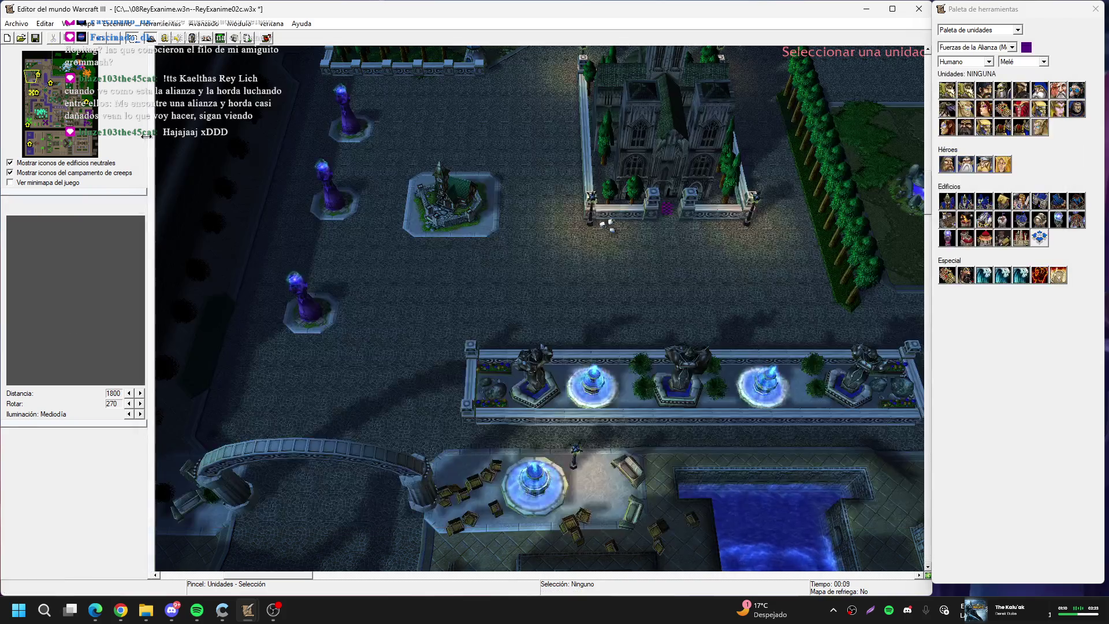
left_click(57, 100)
key("Up")
key("Left")
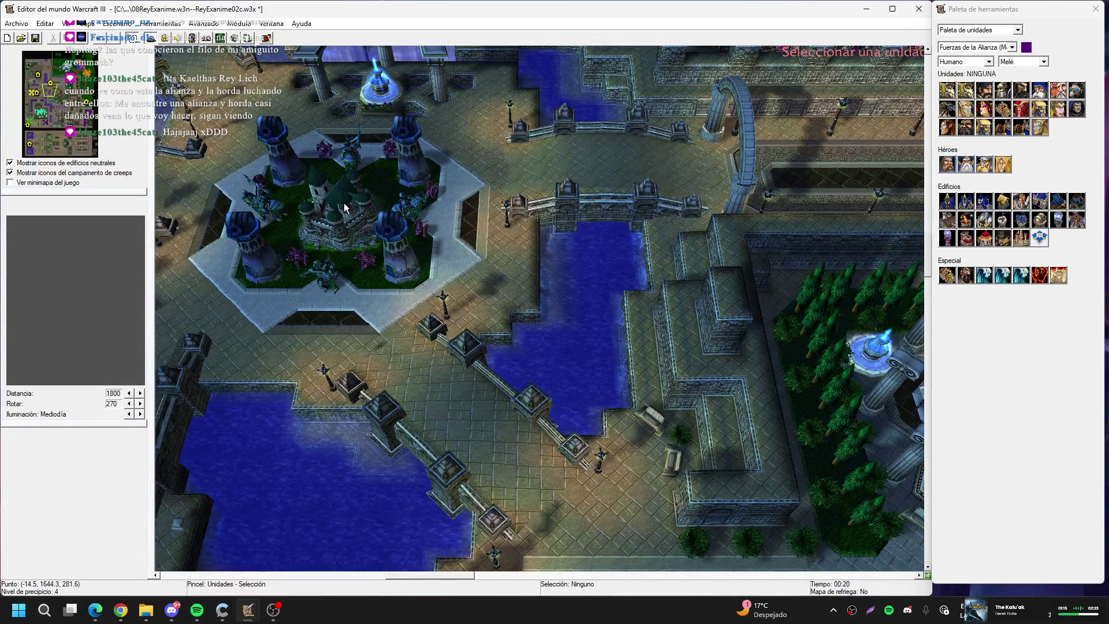
left_click(344, 203)
key("Return")
Duplicate the castle animation action and retarget the copy to Baluarte 0178
key("ctrl+c")
key("ctrl+v")
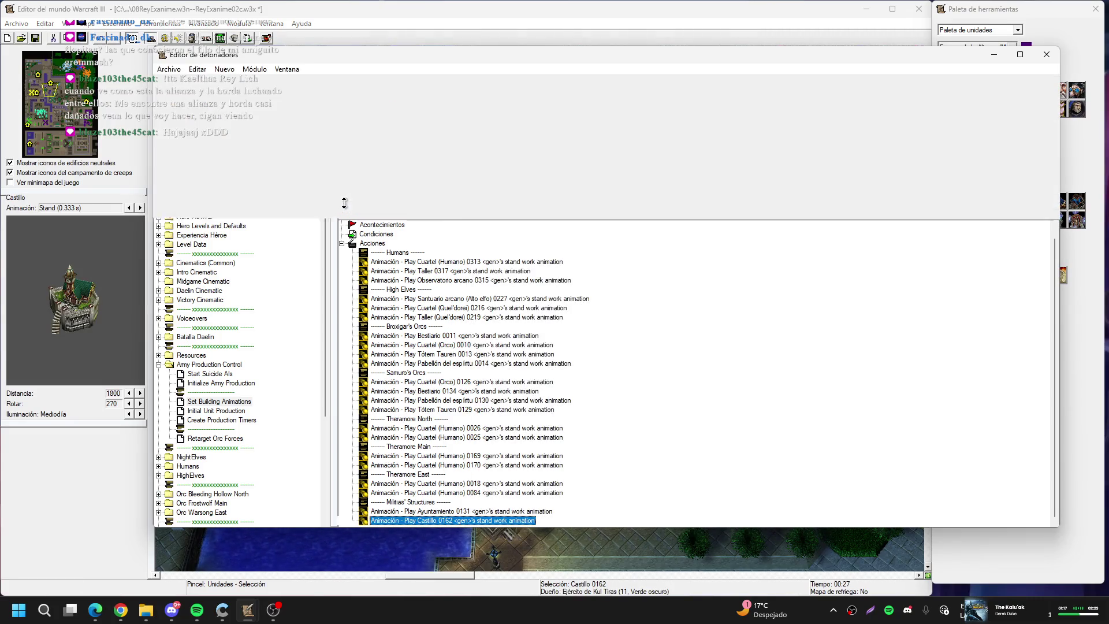
key("Return")
left_click(512, 291)
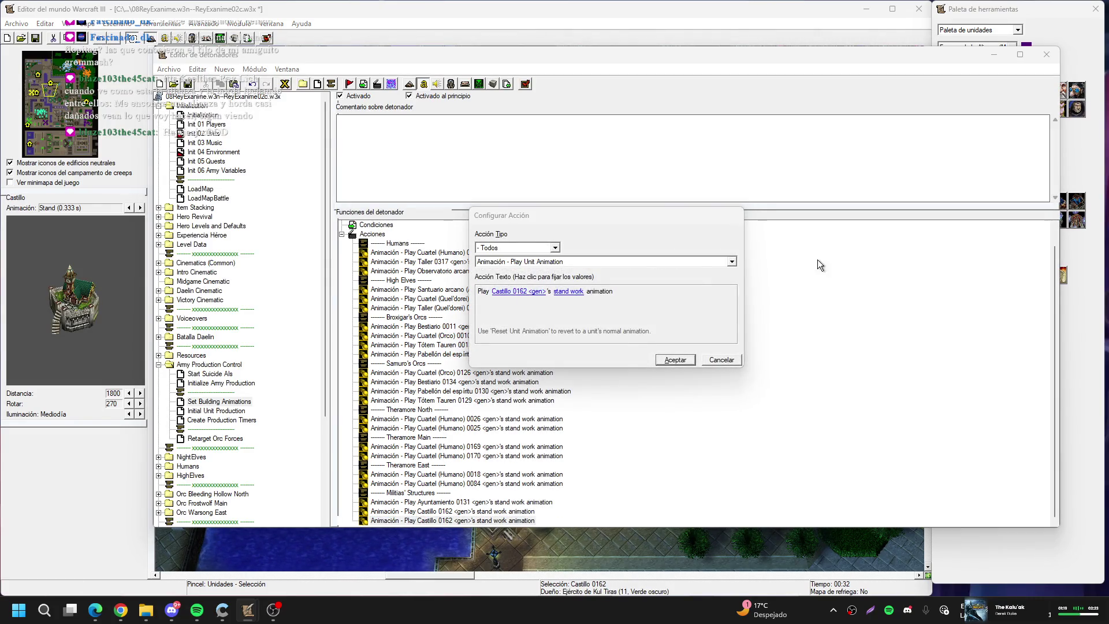
left_click(722, 265)
left_click(57, 93)
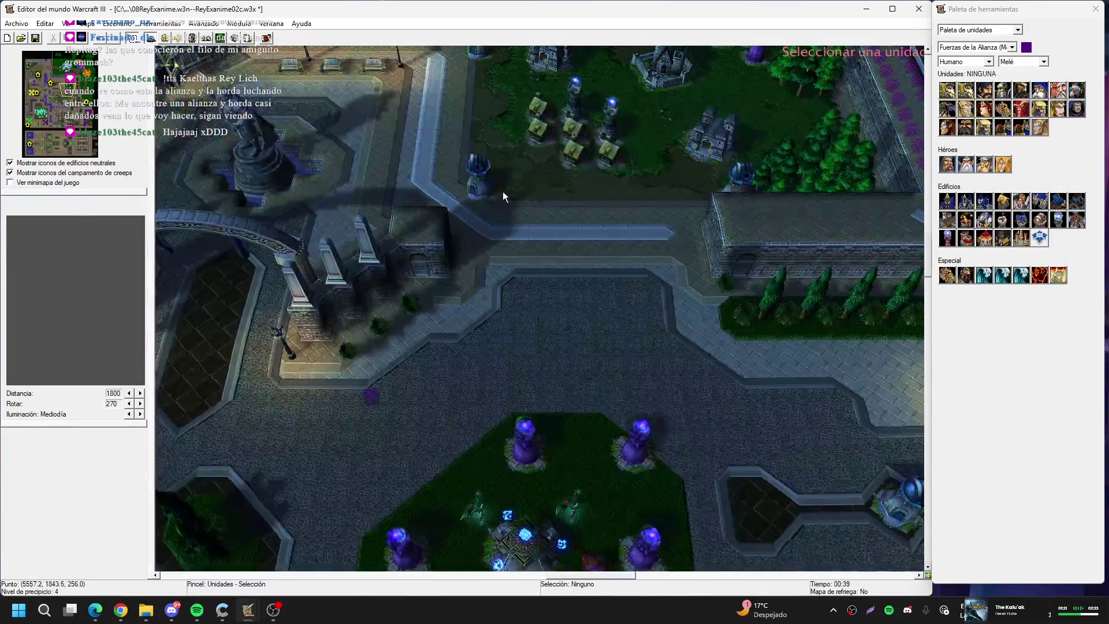
left_click(68, 80)
left_click(604, 356)
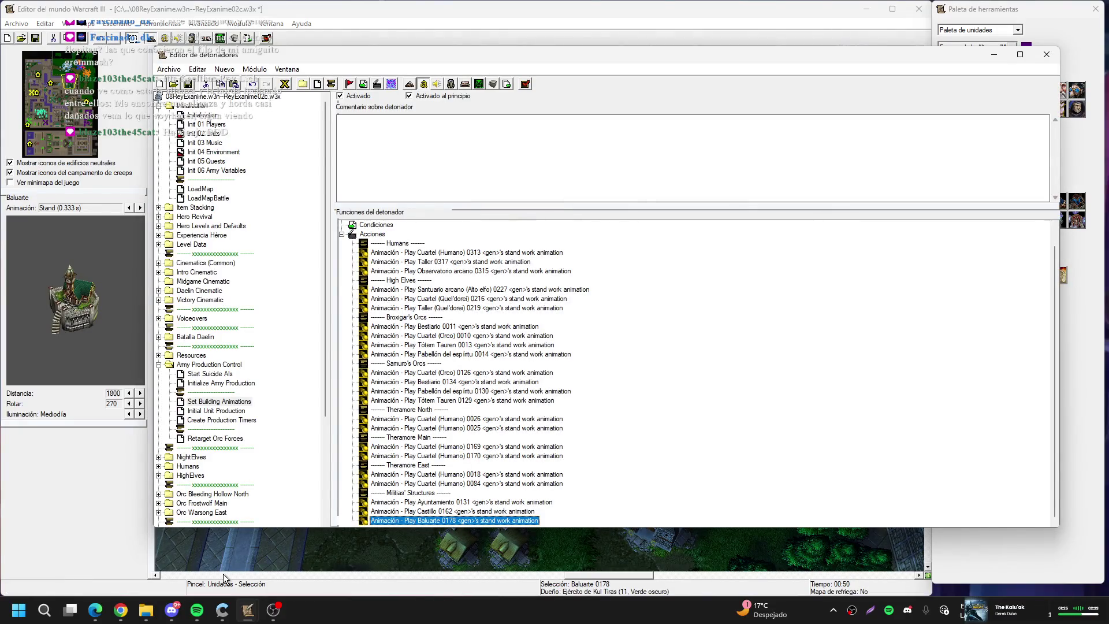
left_click(307, 453)
scroll(294, 445, "down", 1)
Change the Orgrimmar comment in Initial Unit Production's actions to Theramore
scroll(292, 442, "down", 4)
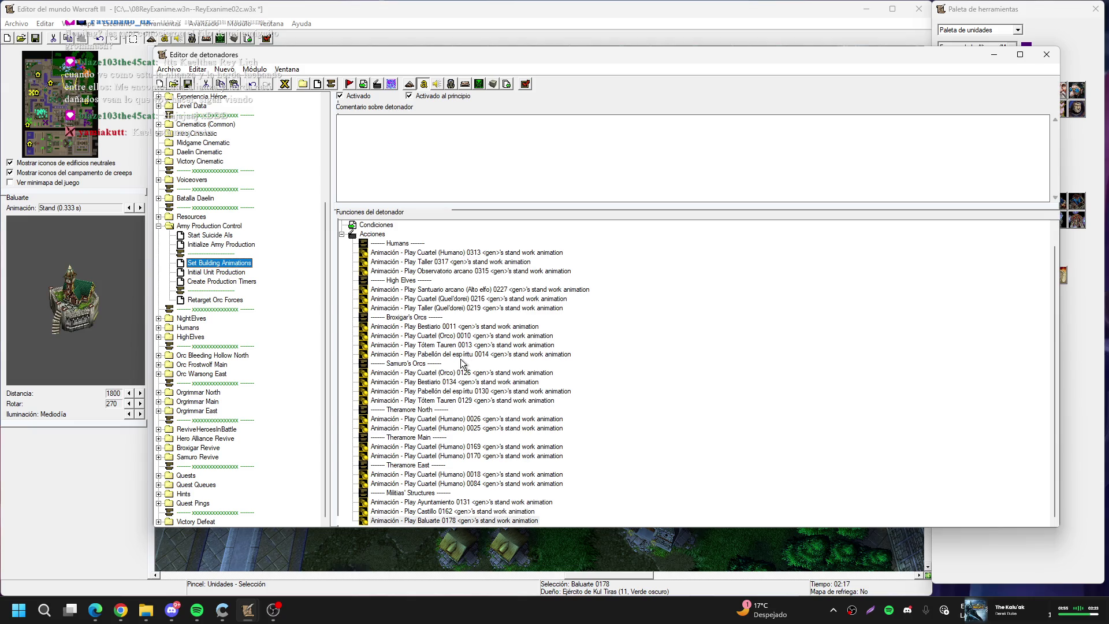
left_click(233, 275)
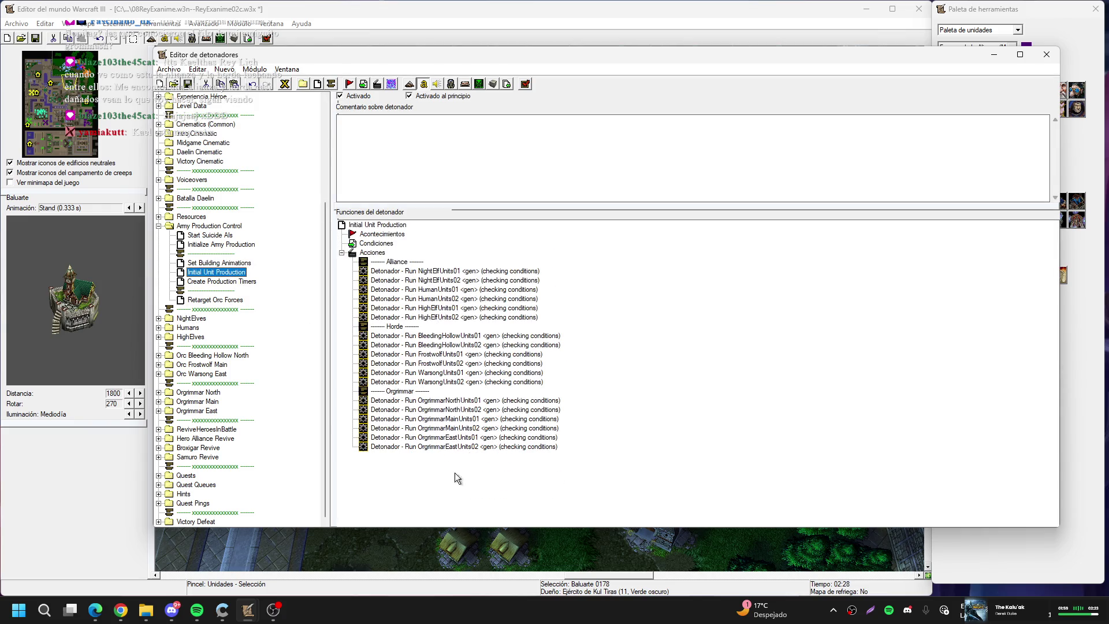
left_click(412, 395)
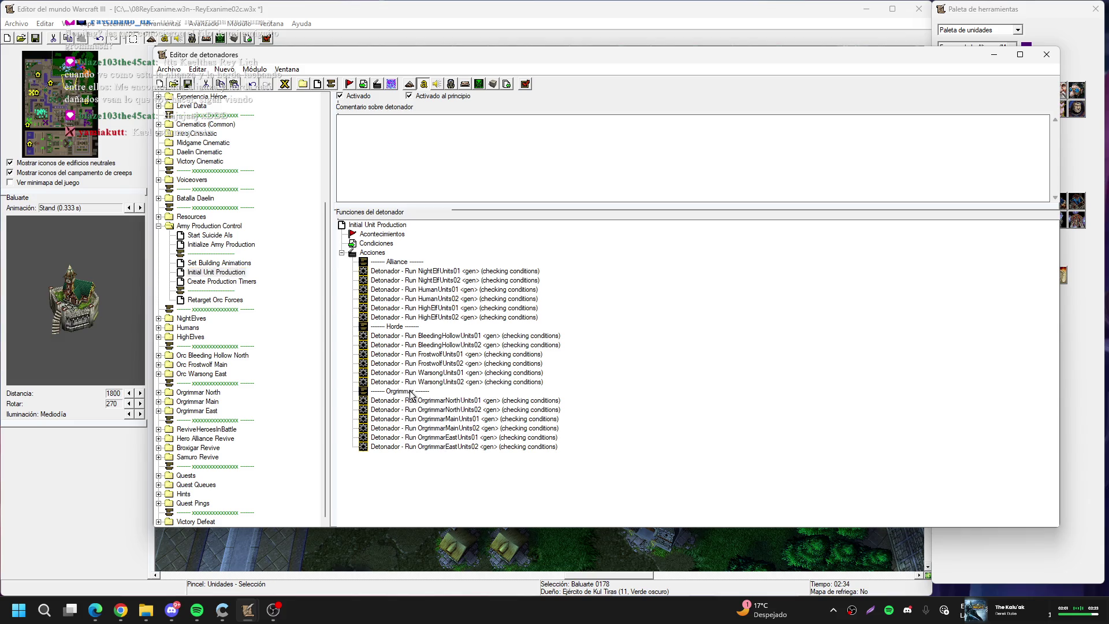
double_click(412, 394)
left_click(514, 290)
type("T")
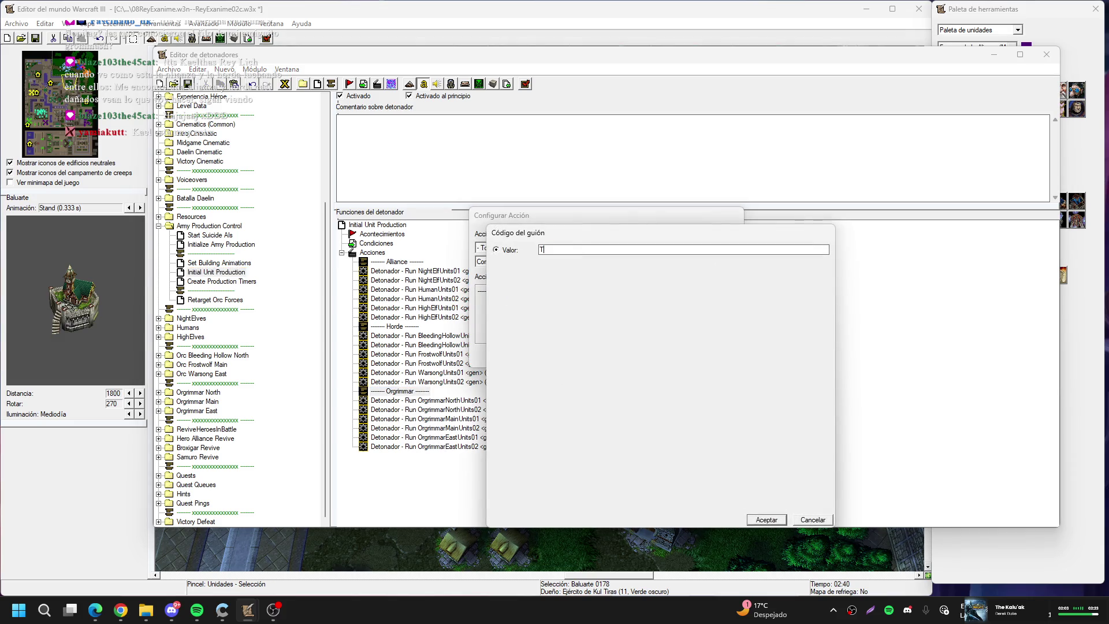
type("heramore")
key("Return")
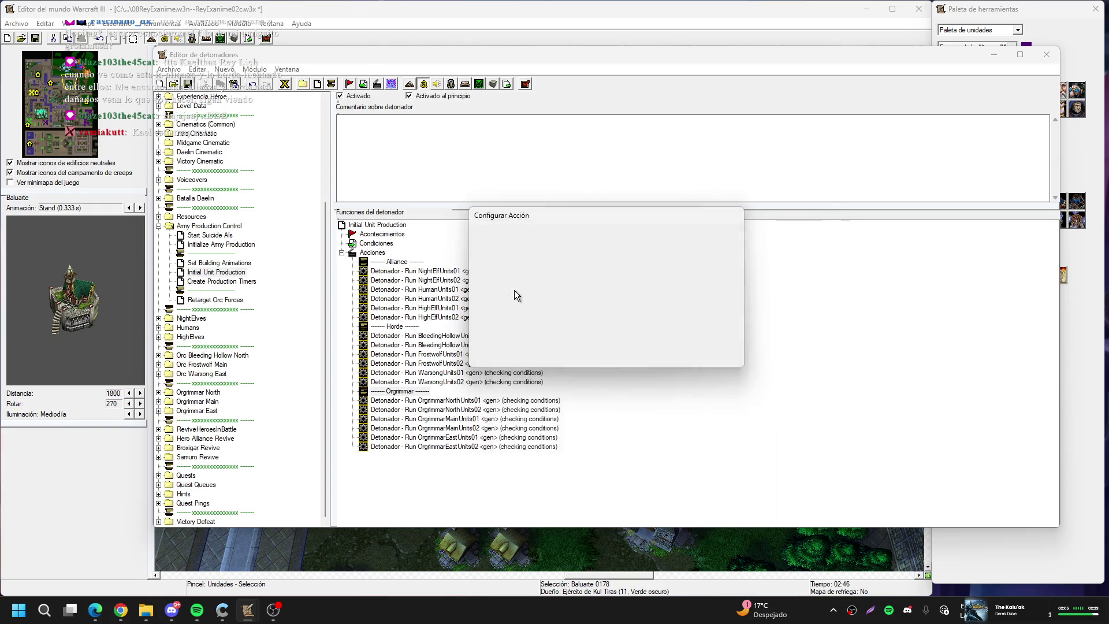
key("Return")
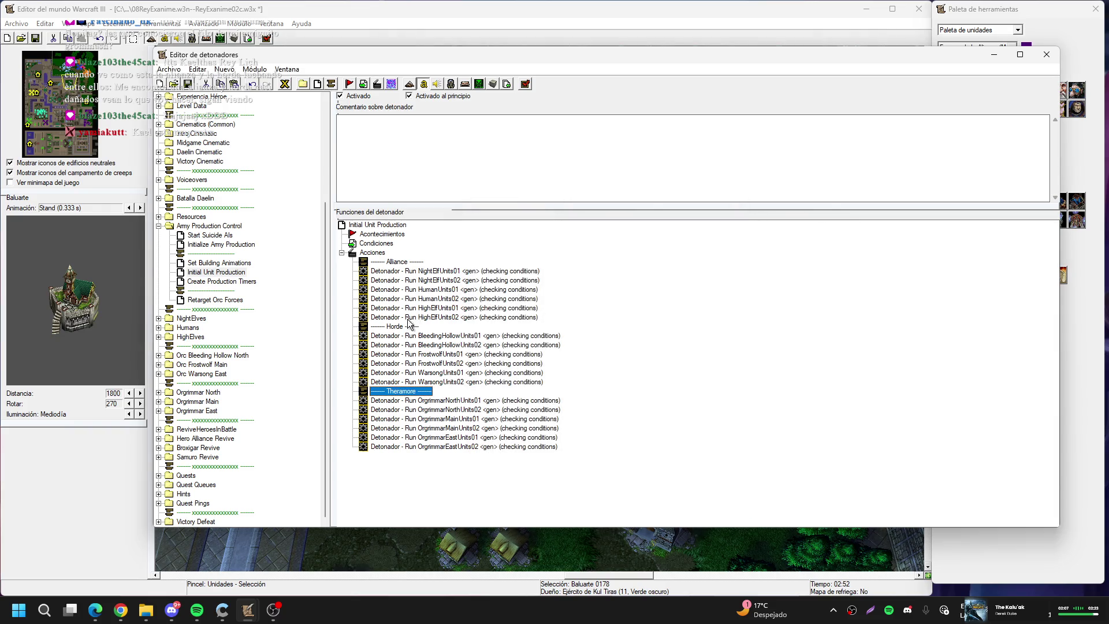
left_click(159, 318)
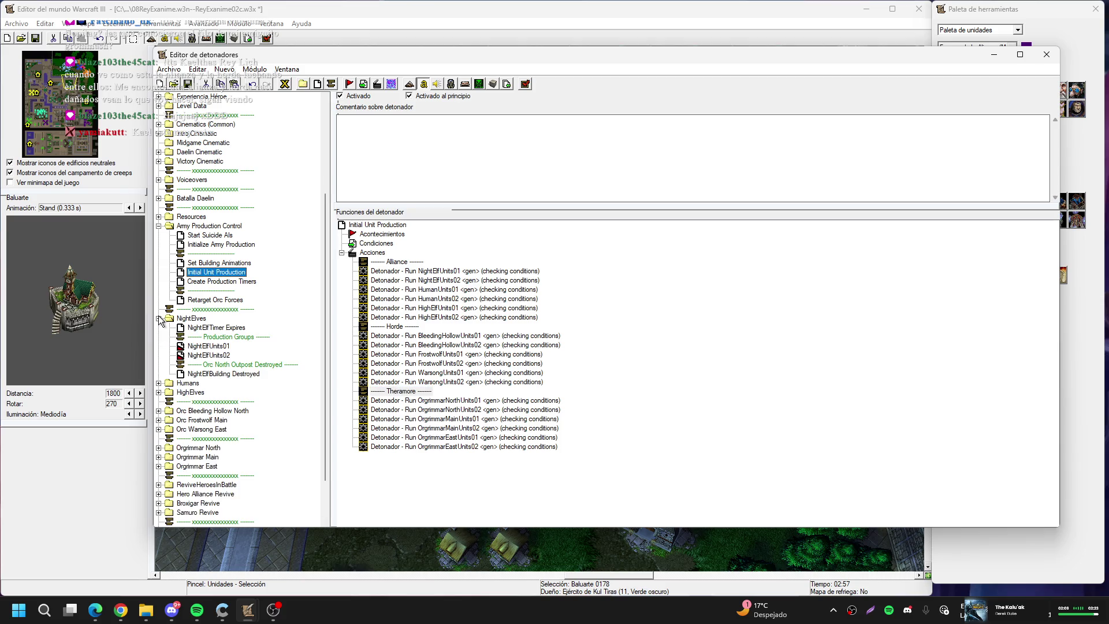
left_click(159, 319)
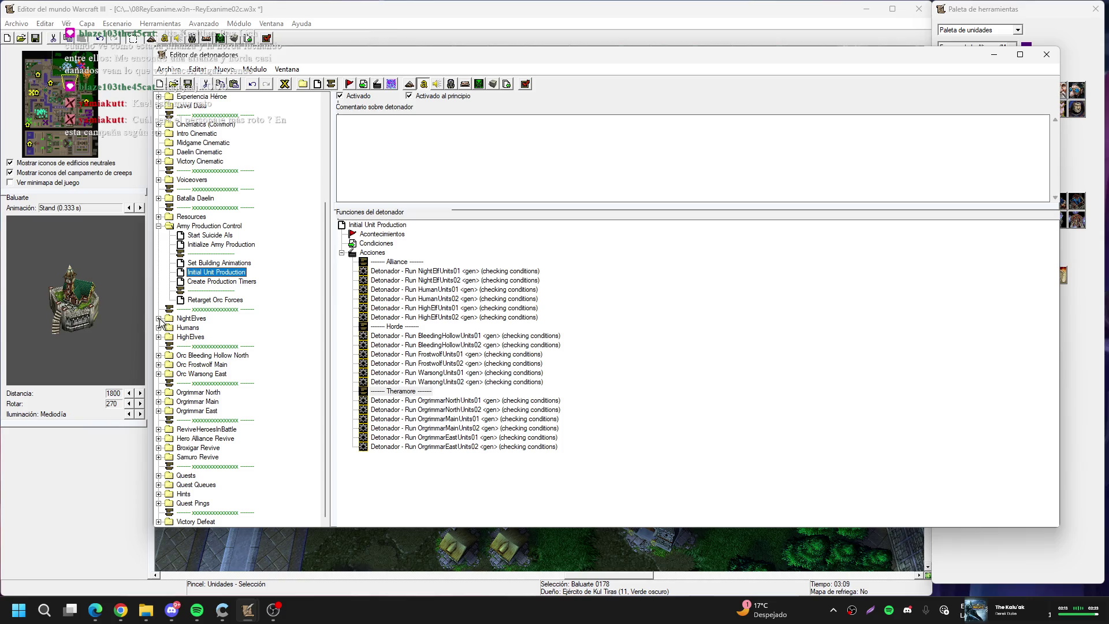
Expand the NightElves folder and review the NightElfTimer Expires and NightElfUnits02 triggers
left_click(158, 319)
left_click(174, 320)
left_click(160, 319)
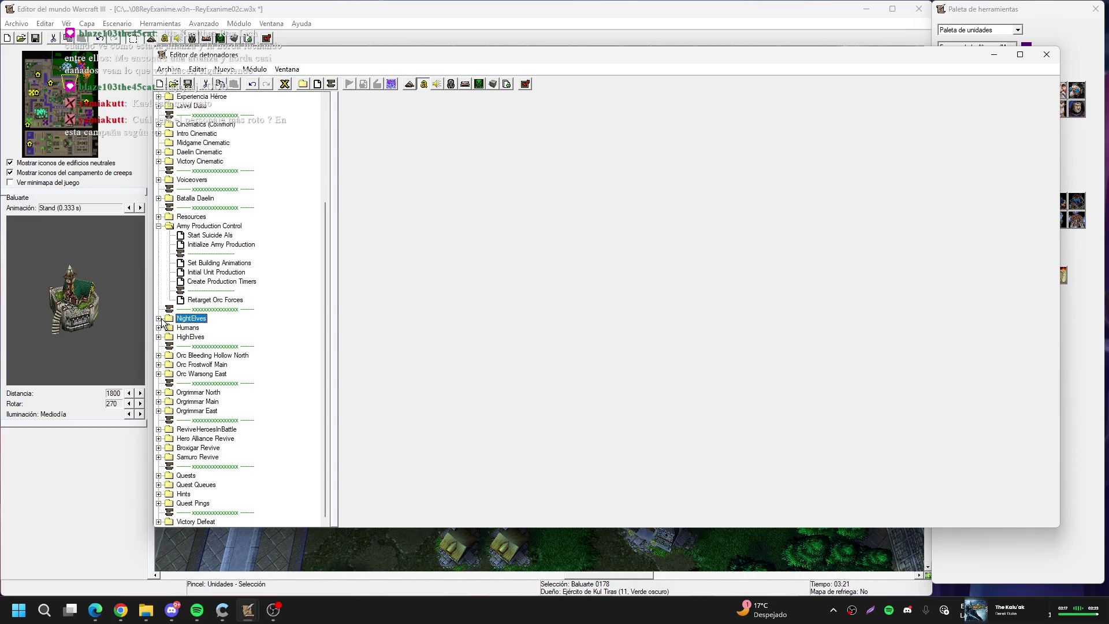
left_click(159, 319)
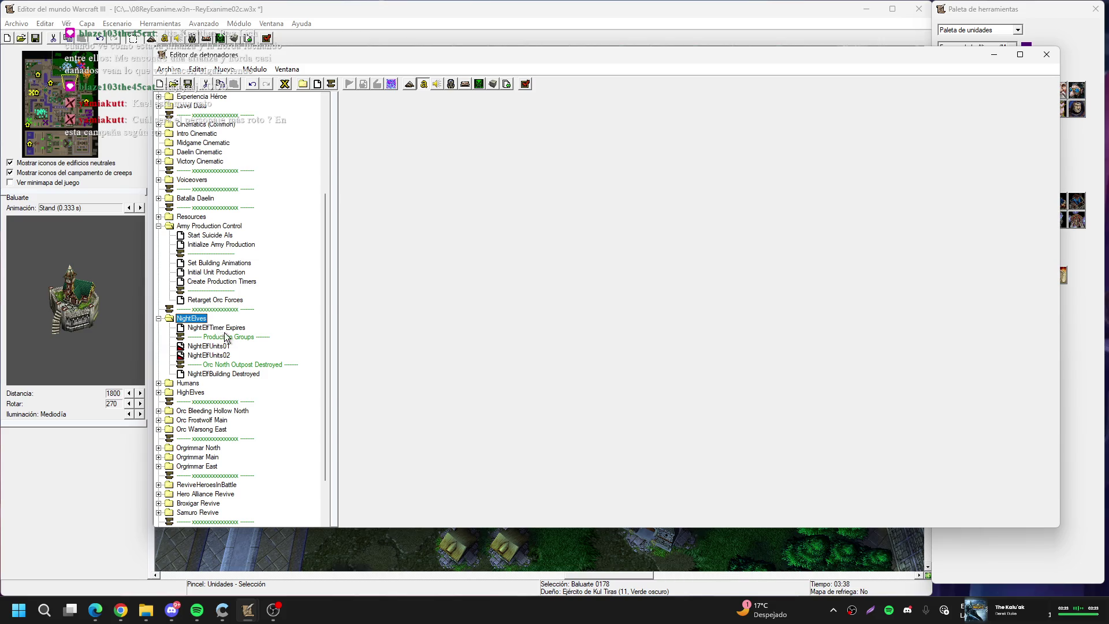
left_click(229, 329)
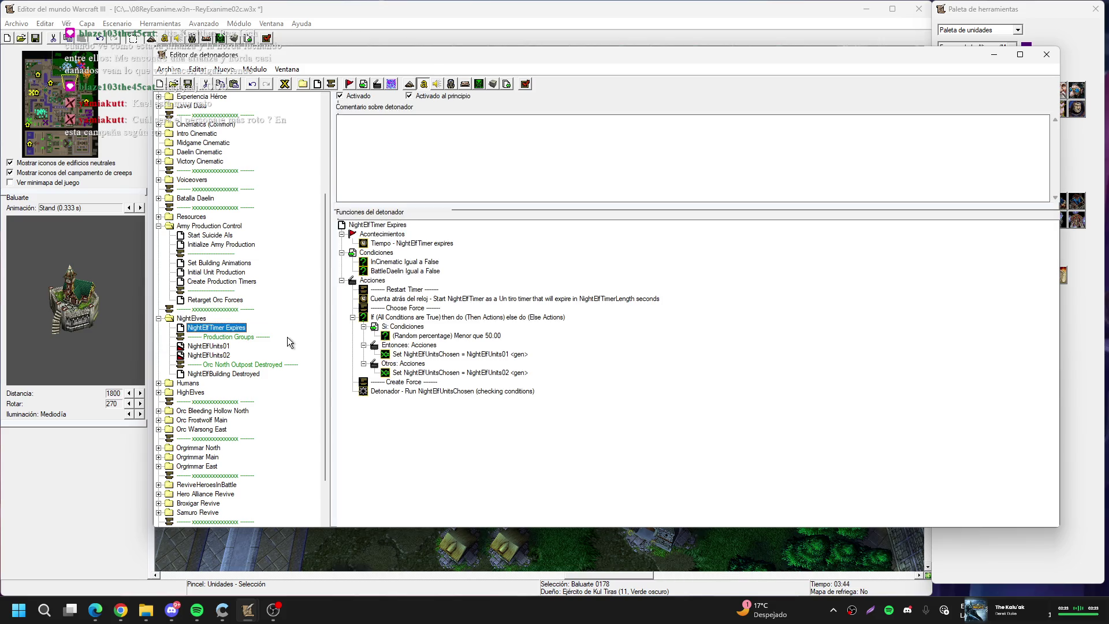
left_click(232, 354)
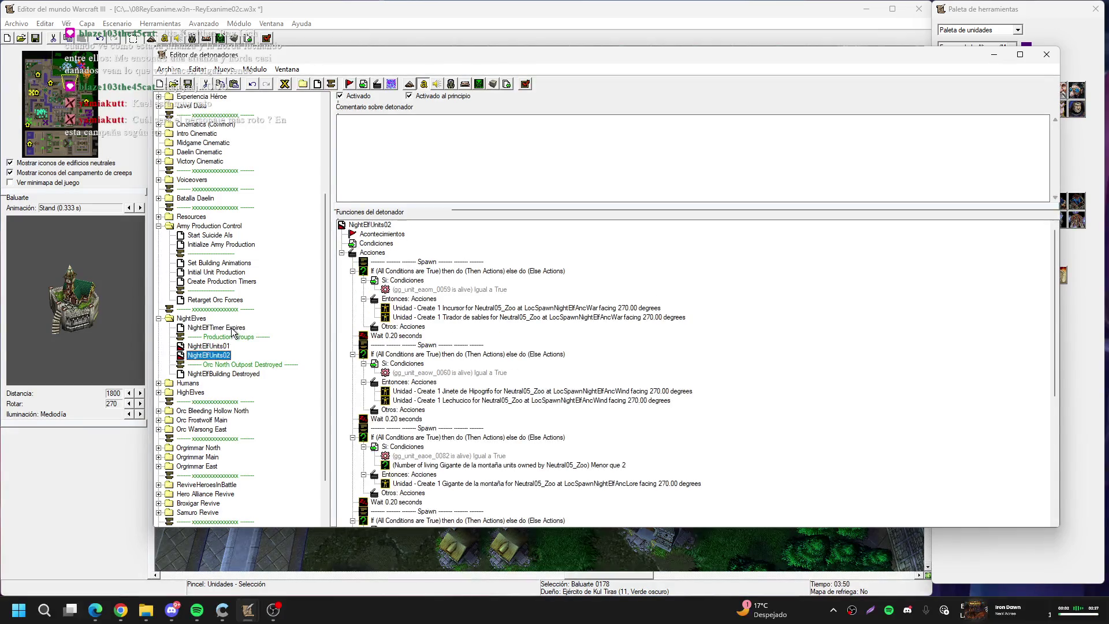
left_click(232, 328)
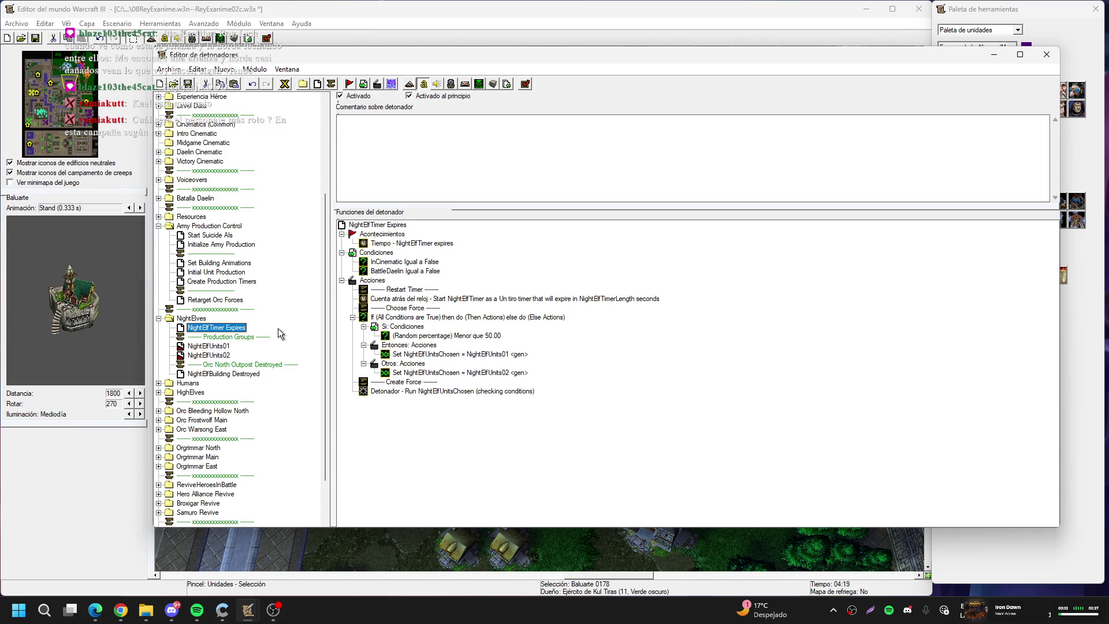
scroll(279, 328, "down", 2)
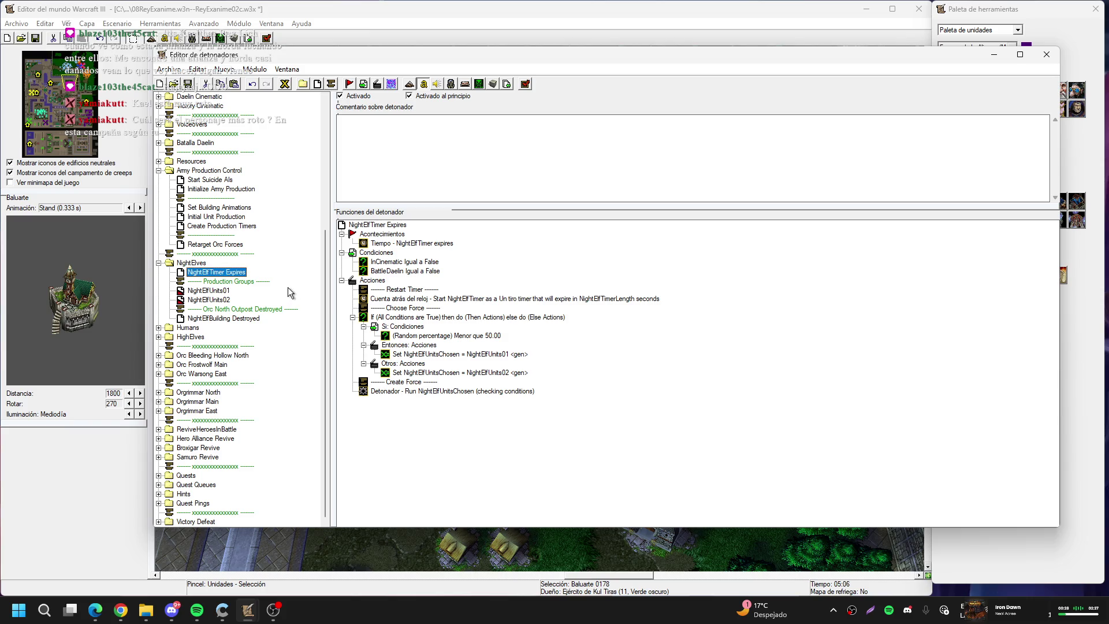
Compare NightElfUnits01 and NightElfUnits02 with NightElfTimer Expires, then select the NightElves folder
left_click(209, 291)
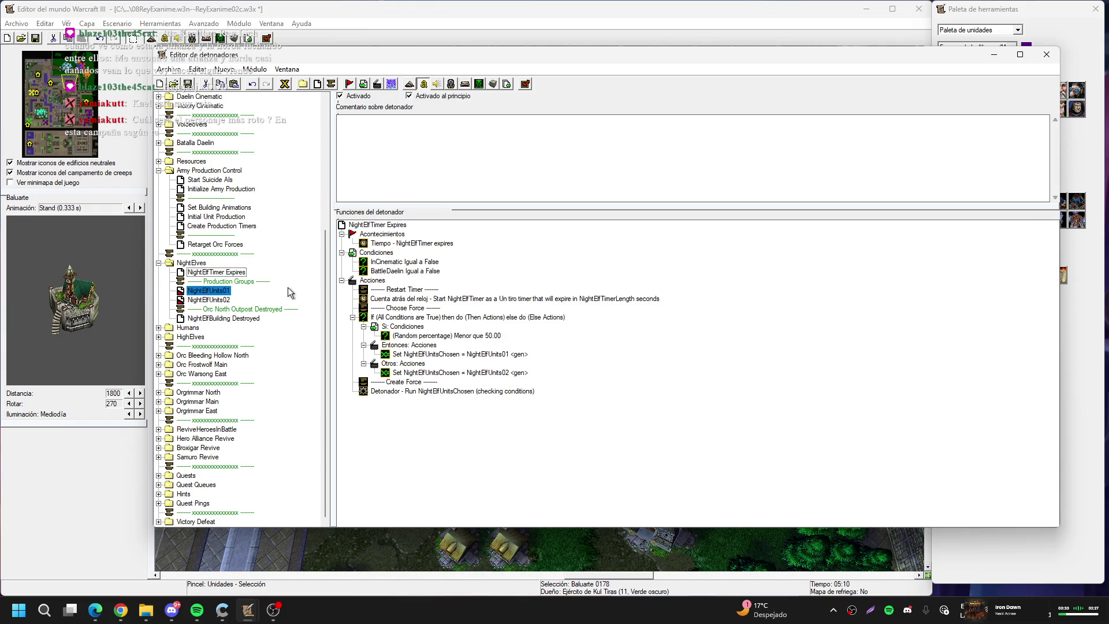
left_click(214, 299)
left_click(217, 272)
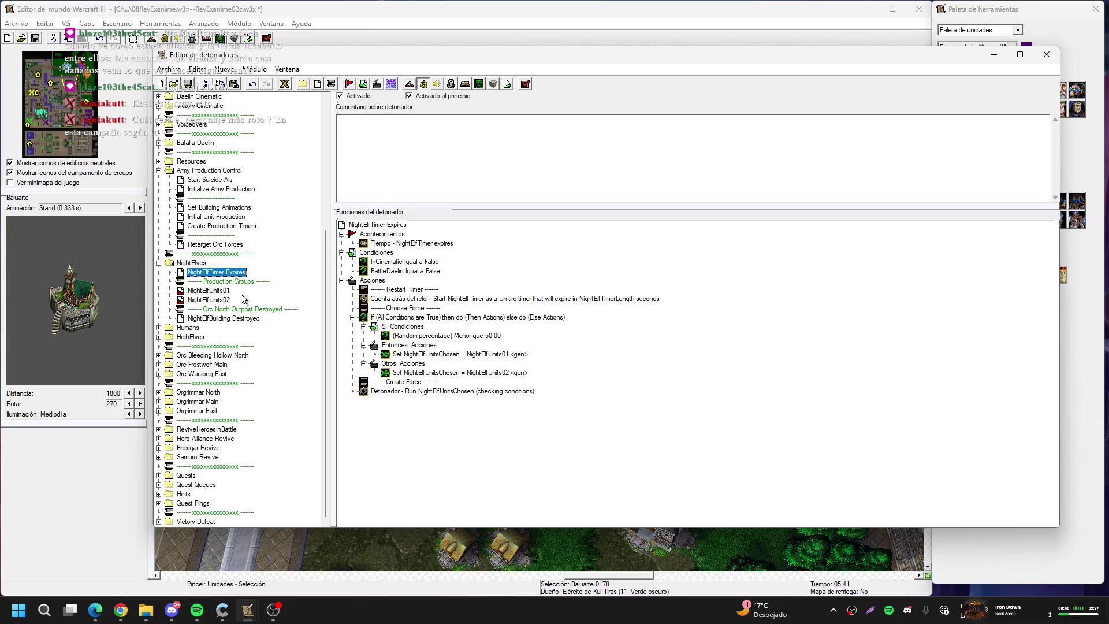
key("Down")
key("Up")
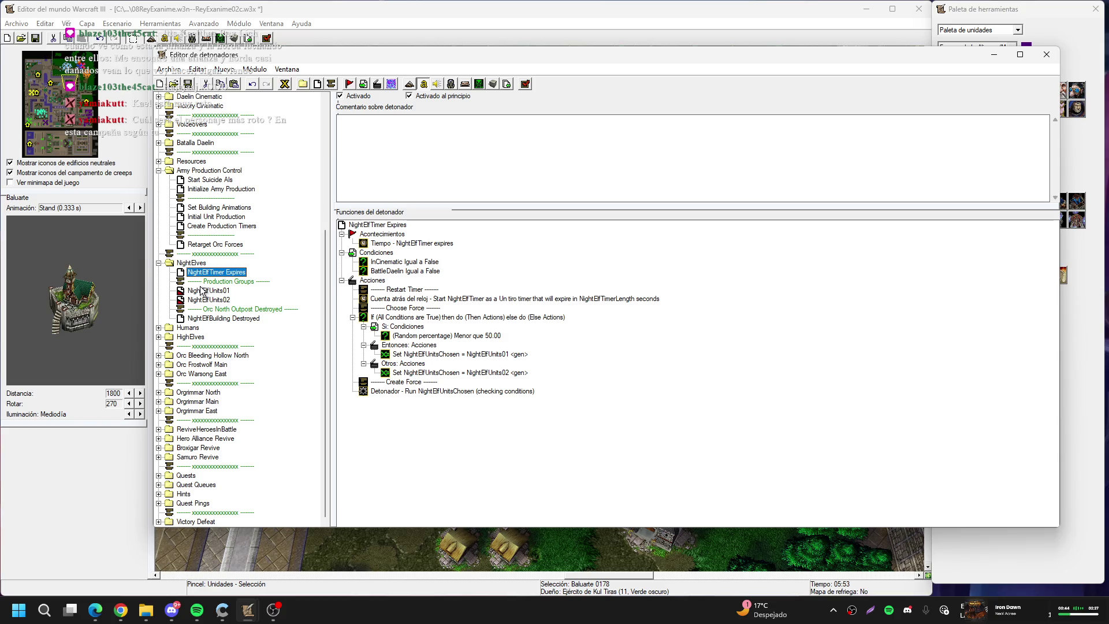
left_click(218, 290)
left_click(228, 273)
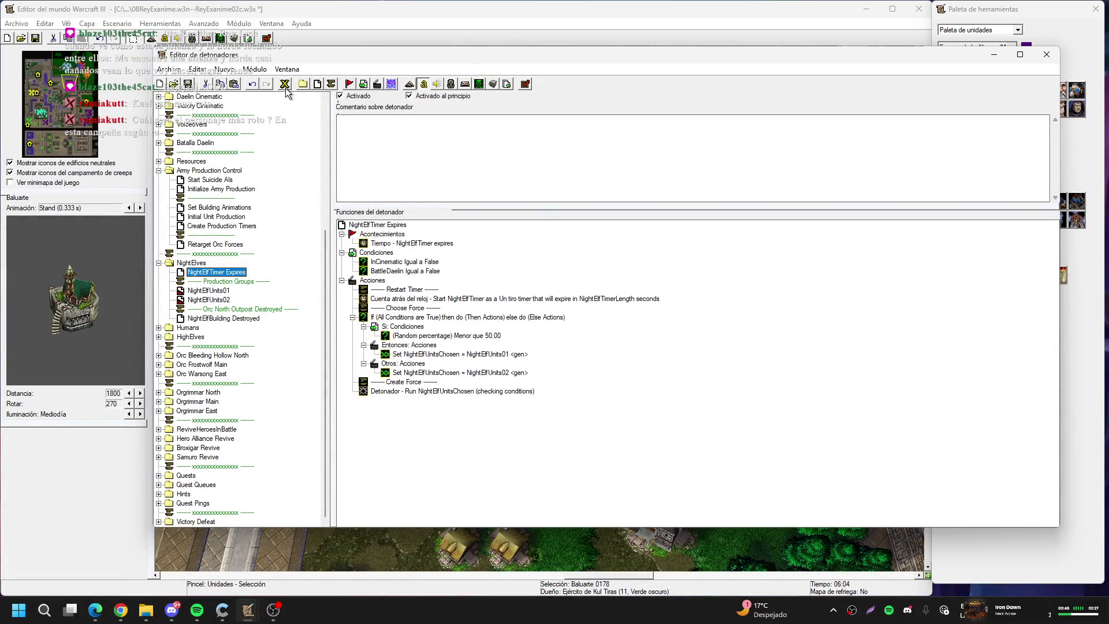
left_click(195, 263)
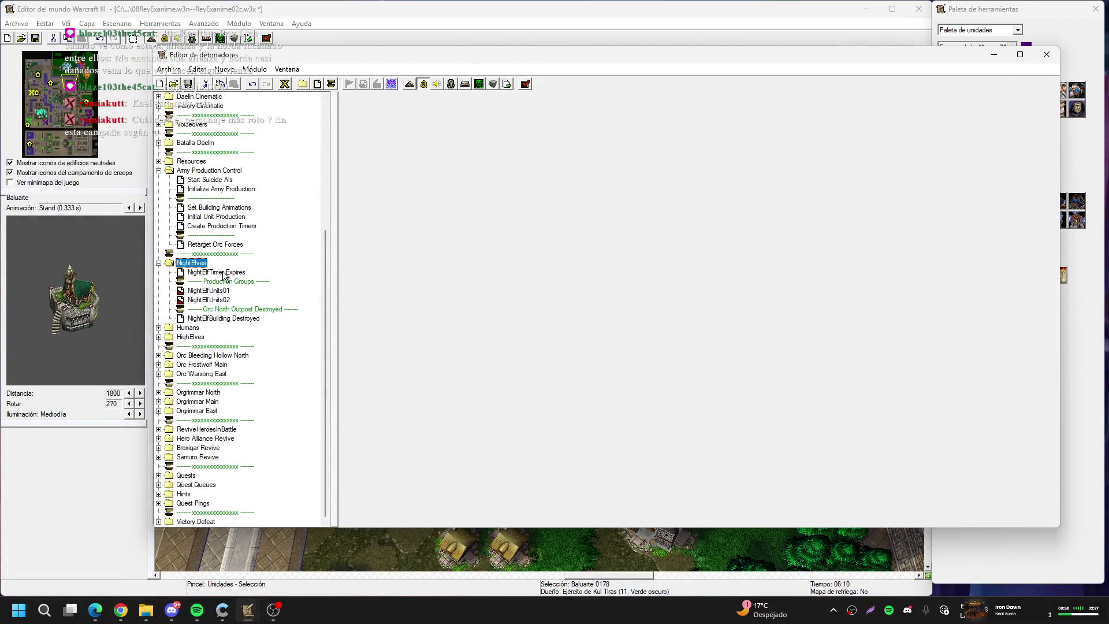
Delete the NightElves folder, confirming and dismissing the disabled-functions warning
key("Delete")
key("Return")
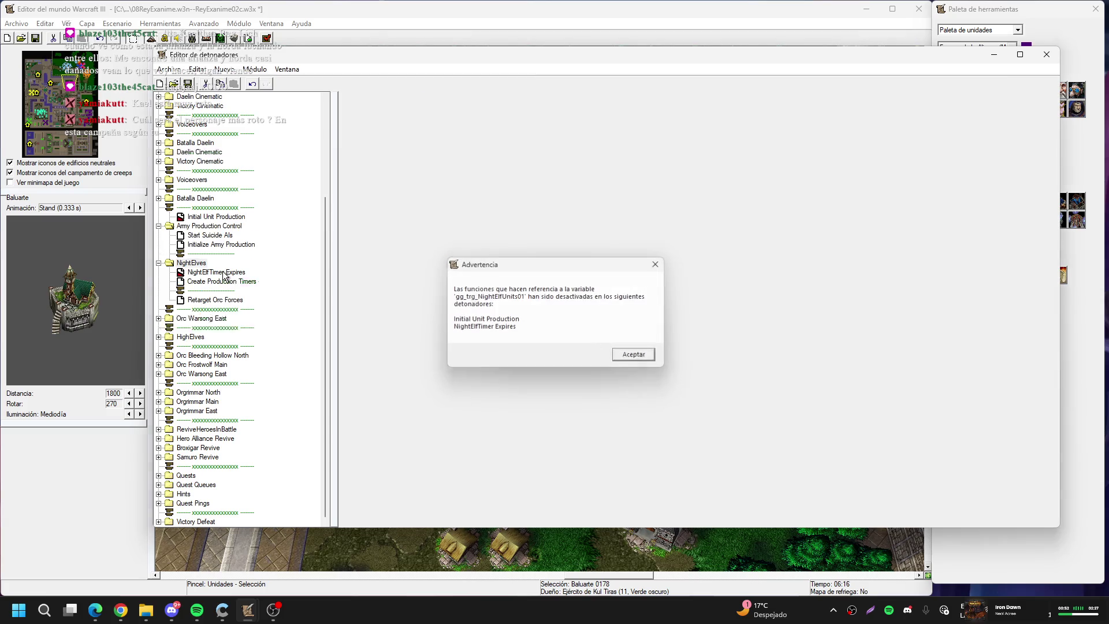
key("Return")
In Initial Unit Production, delete the two disabled Run Trigger actions, then undo it
left_click(225, 282)
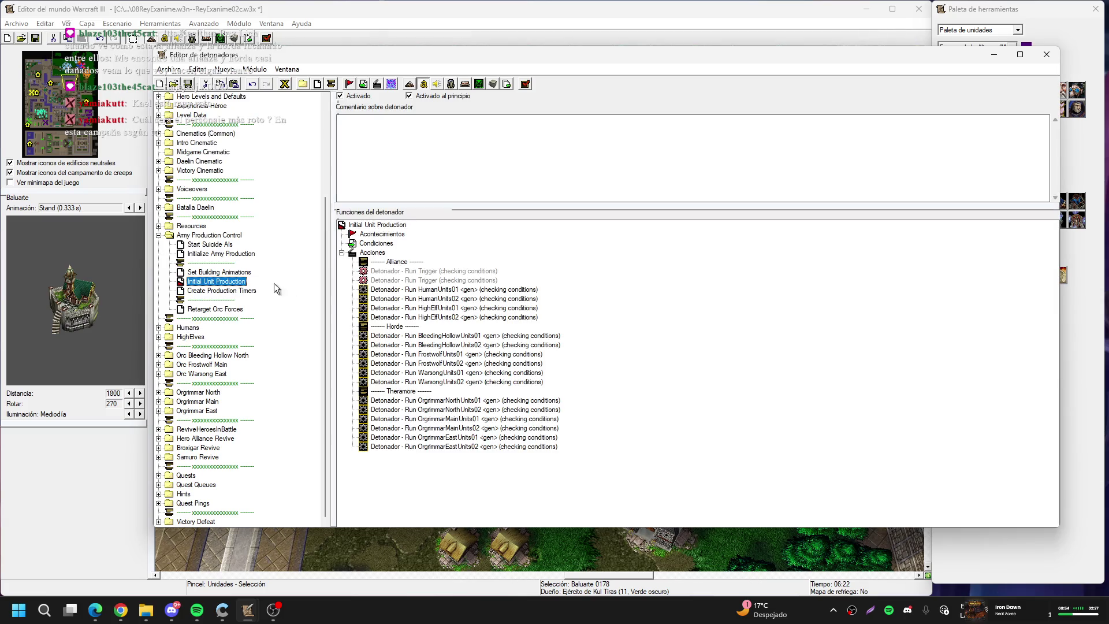
left_click(423, 265)
left_click(435, 271)
key("Delete")
key("Delete")
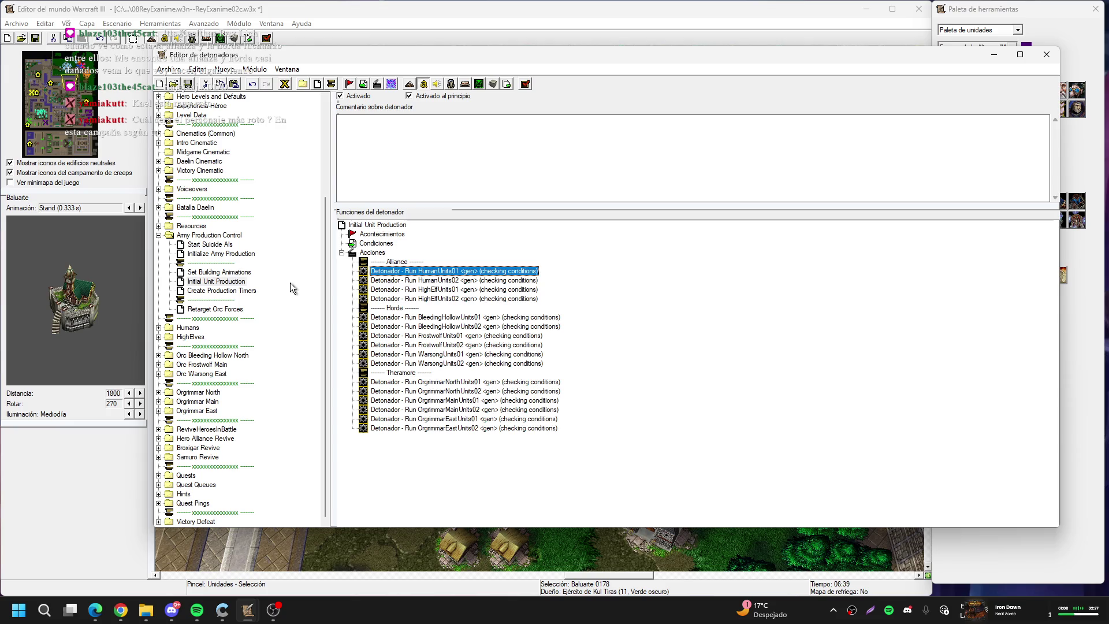
key("ctrl+z")
key("ctrl+z")
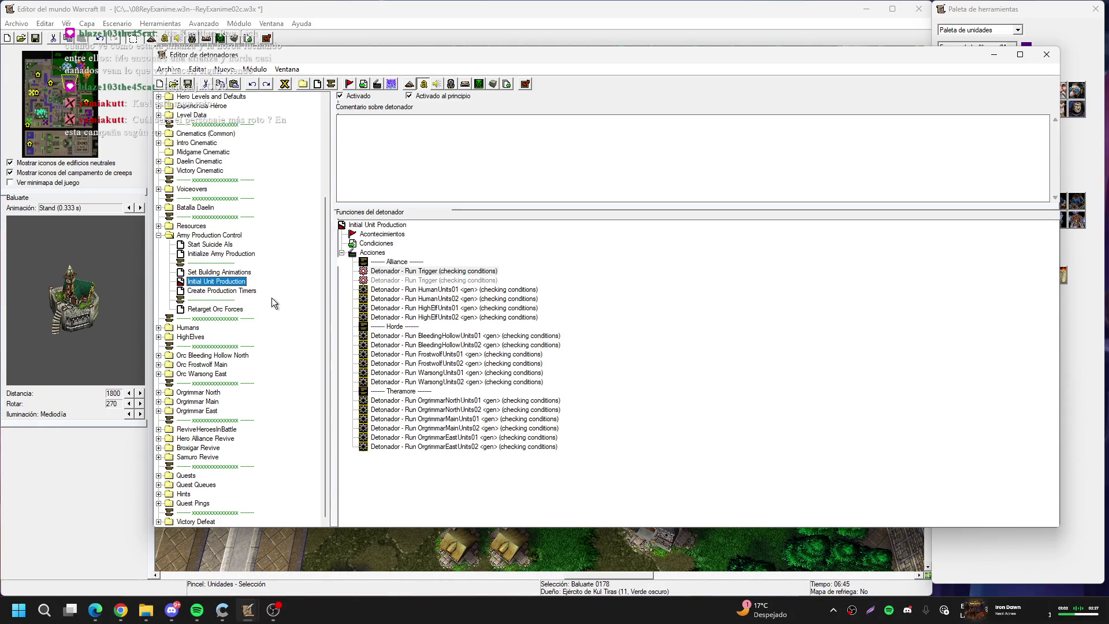
Restore the category and rename it Militias, and its timer trigger MilitiasTimer Expires
key("ctrl+z")
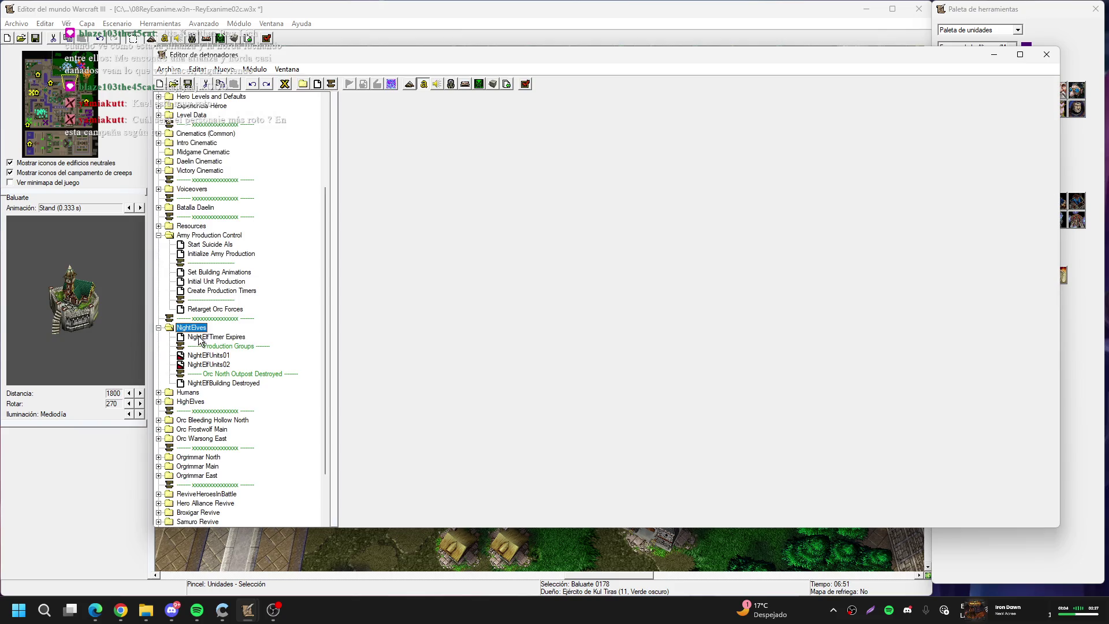
left_click(198, 329)
type("Militias")
key("Return")
left_click(211, 336)
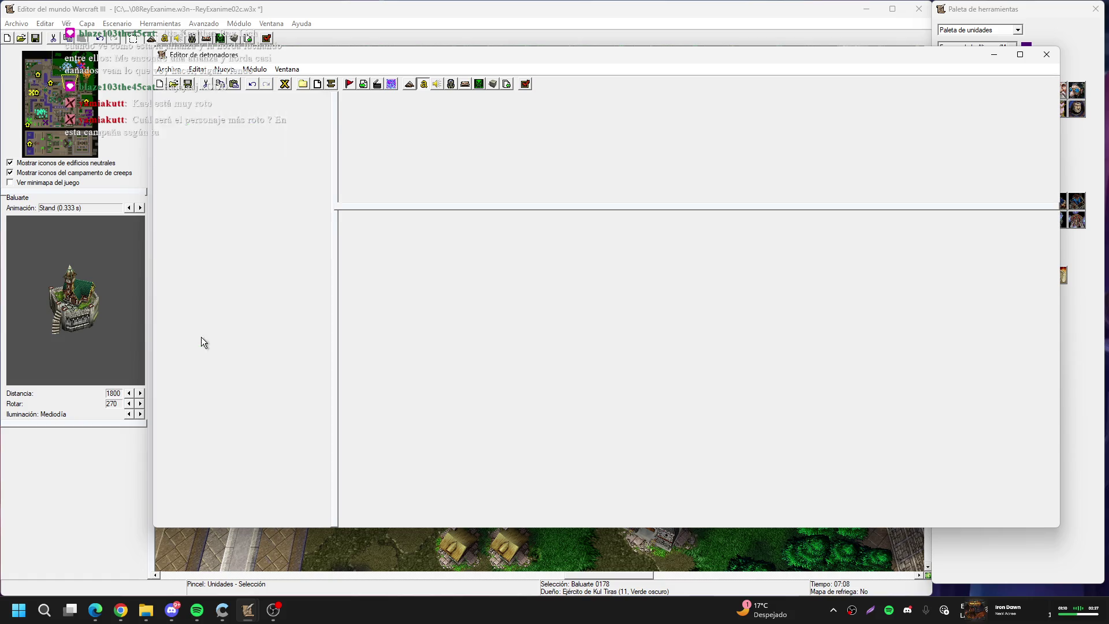
left_click(210, 337)
left_click_drag(210, 337, 186, 338)
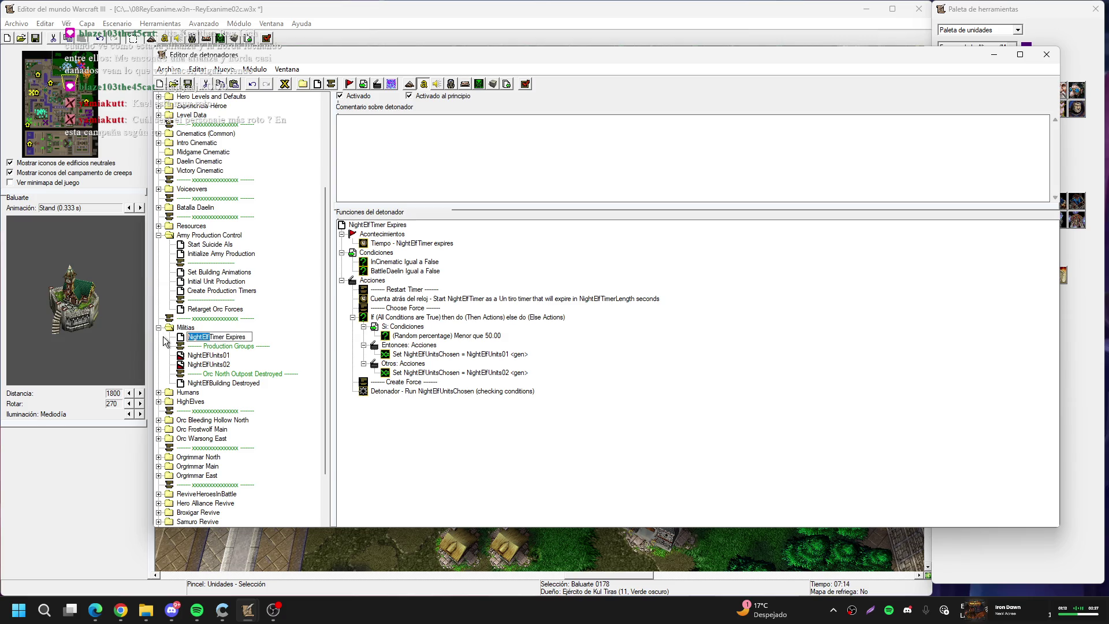
type("Militias")
key("Return")
Rename the unit triggers to MilitiasUnits01 and MilitiasUnits02
left_click(201, 357)
left_click(213, 356)
left_click_drag(209, 355, 139, 348)
type("Militias")
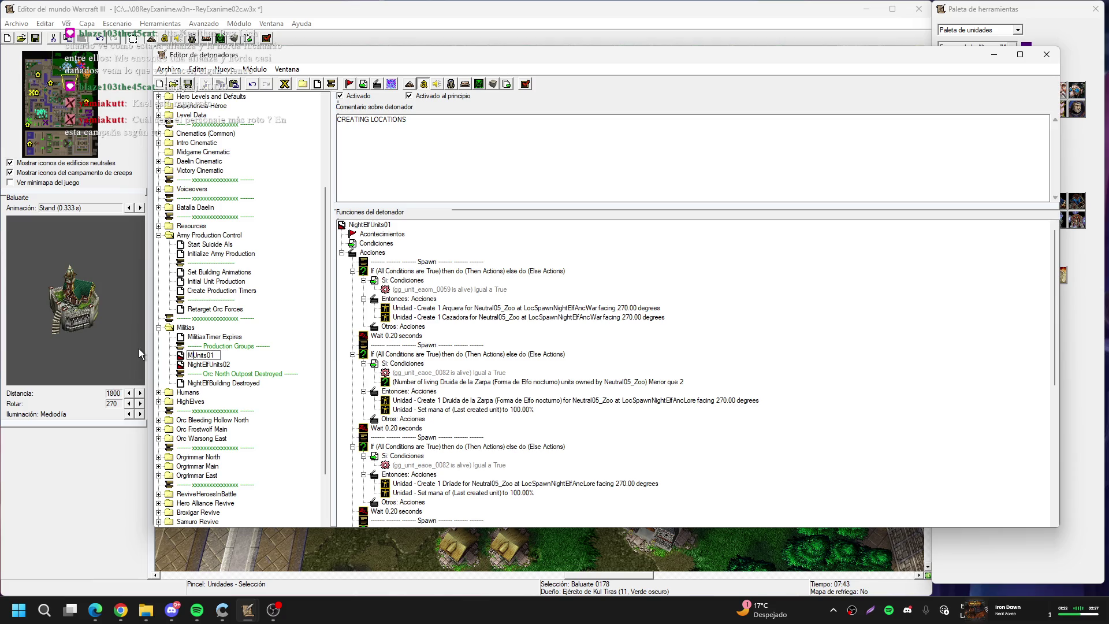
key("Return")
key("Down")
key("F2")
left_click_drag(203, 364, 144, 364)
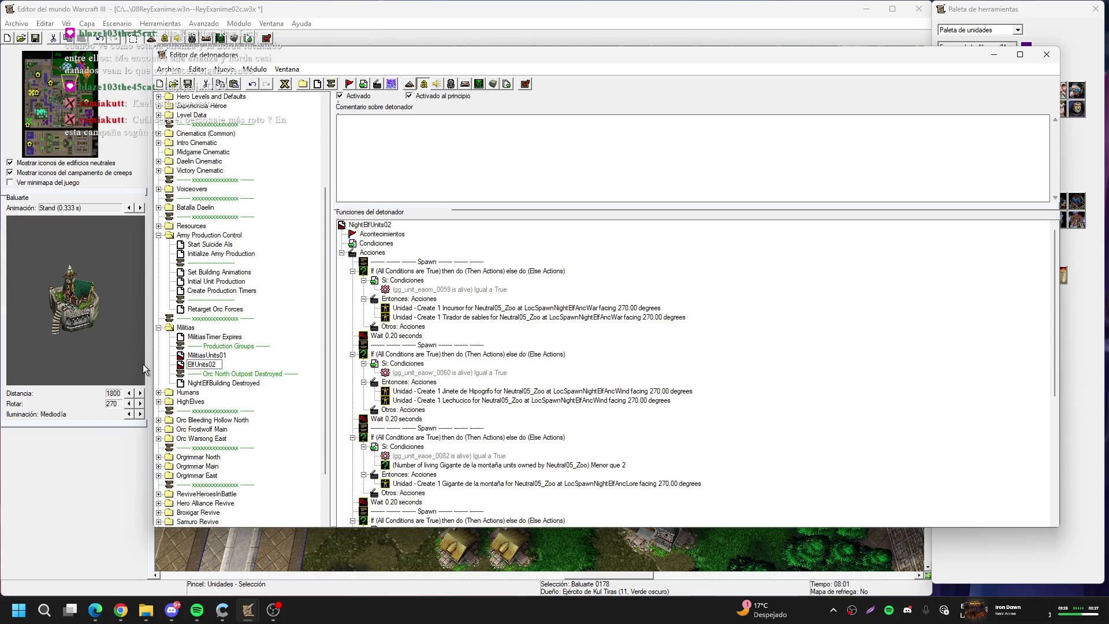
key("Delete")
key("Delete")
key("Delete")
type("Mil")
type("itias")
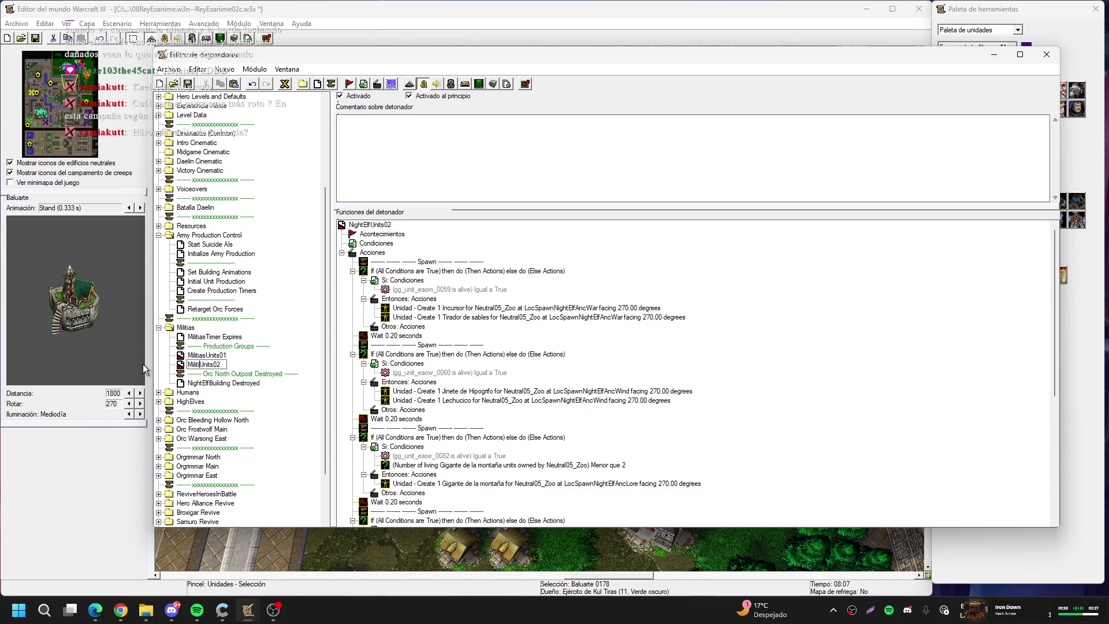
key("Return")
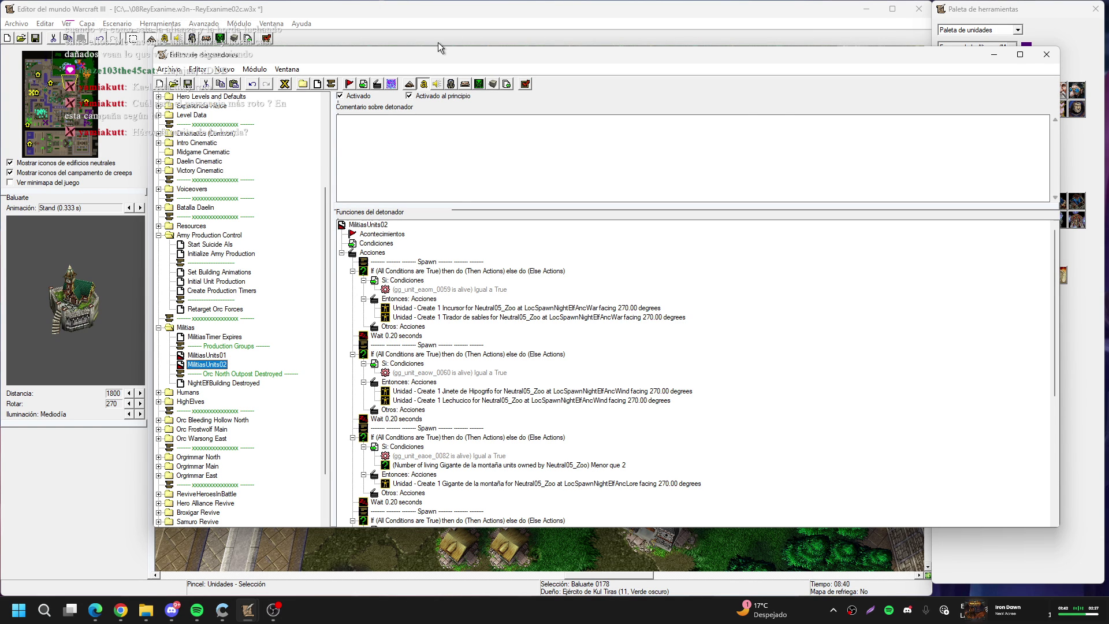
Move the map view further north and clear the unit selection
scroll(240, 310, "down", 1)
left_click(458, 3)
scroll(375, 117, "up", 2)
left_click(523, 260)
left_click(511, 307)
scroll(532, 294, "up", 2)
Reopen the Trigger Editor with F4 and edit MilitiasUnits01's first Unit Is Alive condition
key("F4")
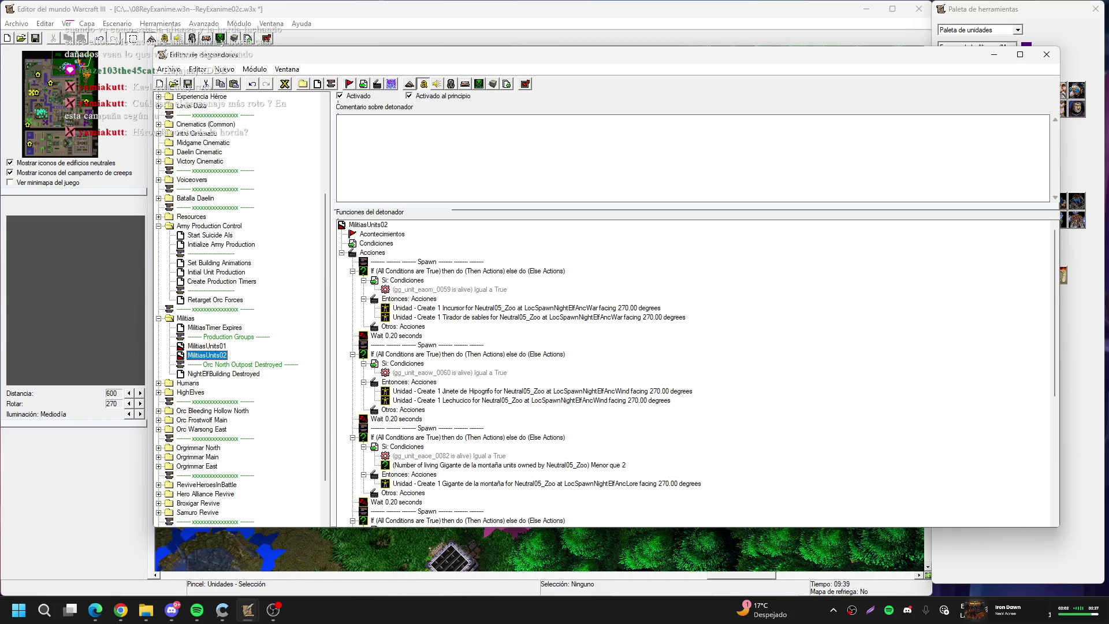
key("alt+Tab")
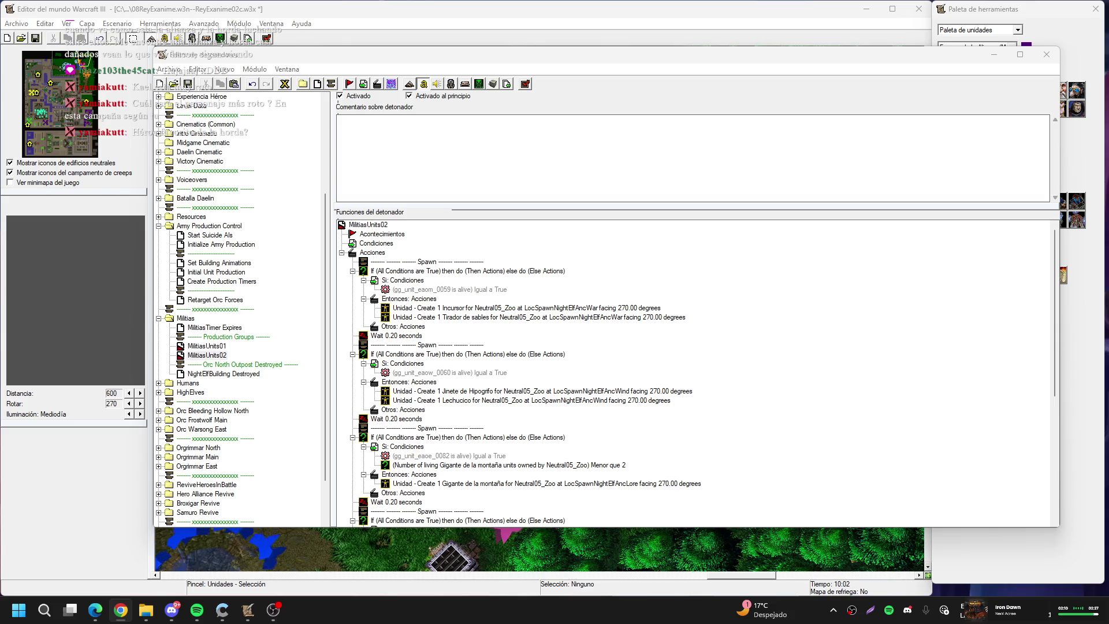
key("alt+Tab")
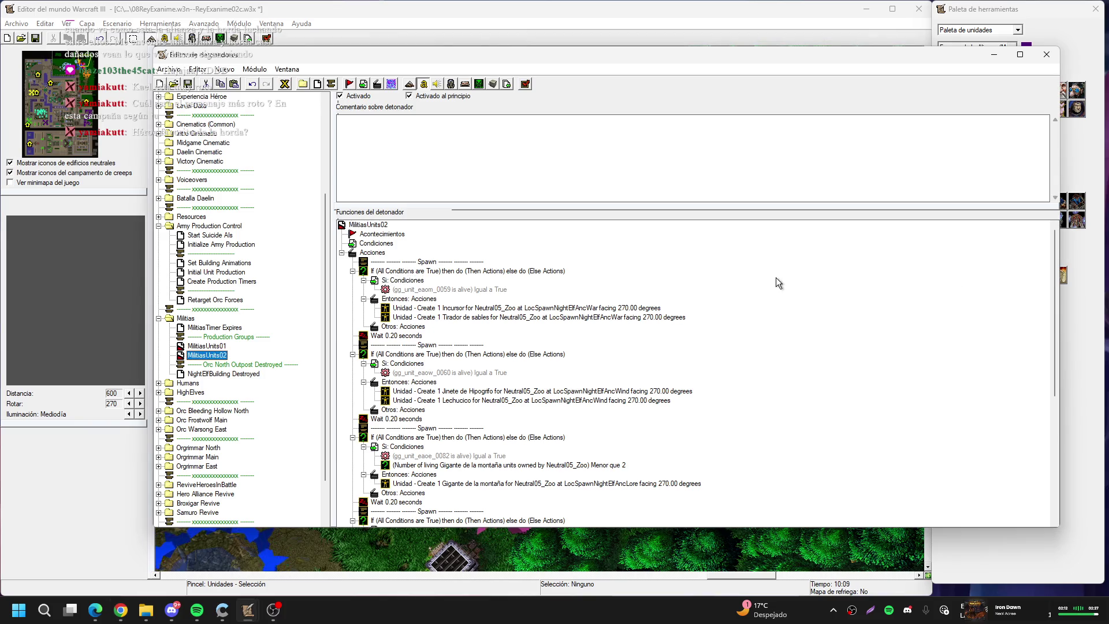
left_click(221, 346)
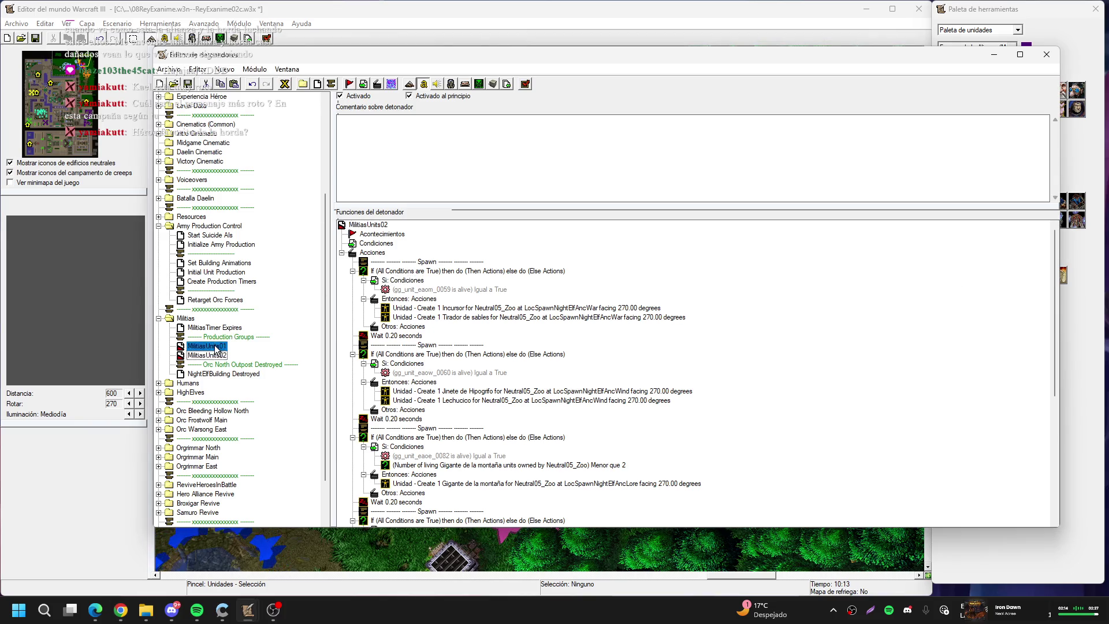
double_click(462, 289)
left_click(537, 292)
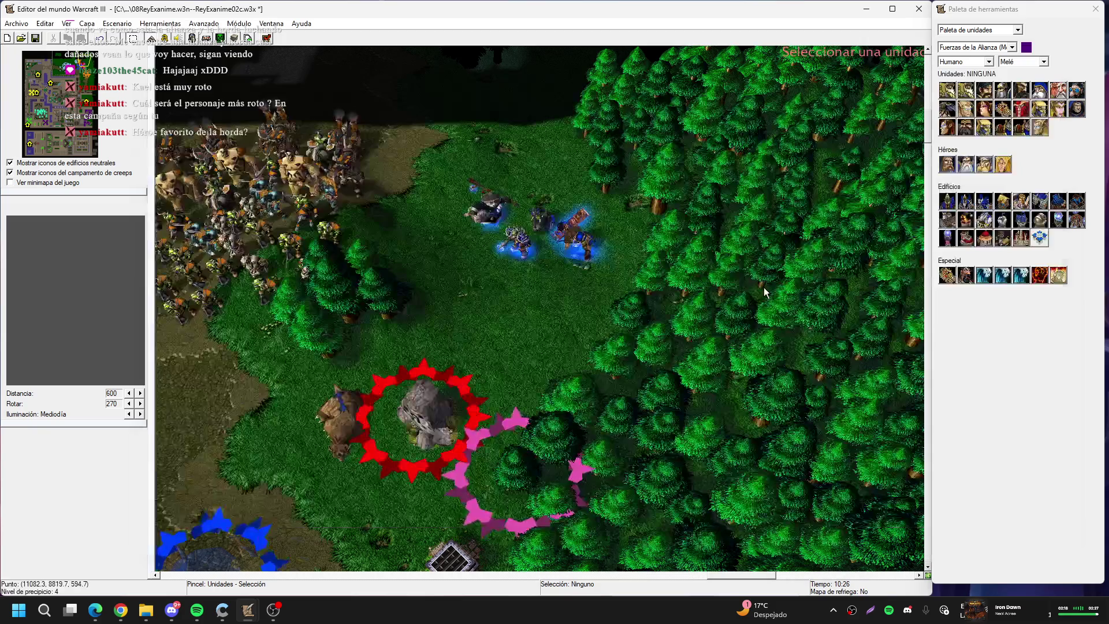
Set the first spawn condition's unit to town hall Ayuntamiento 0131 picked on the map
left_click_drag(36, 74, 33, 89)
left_click(33, 77)
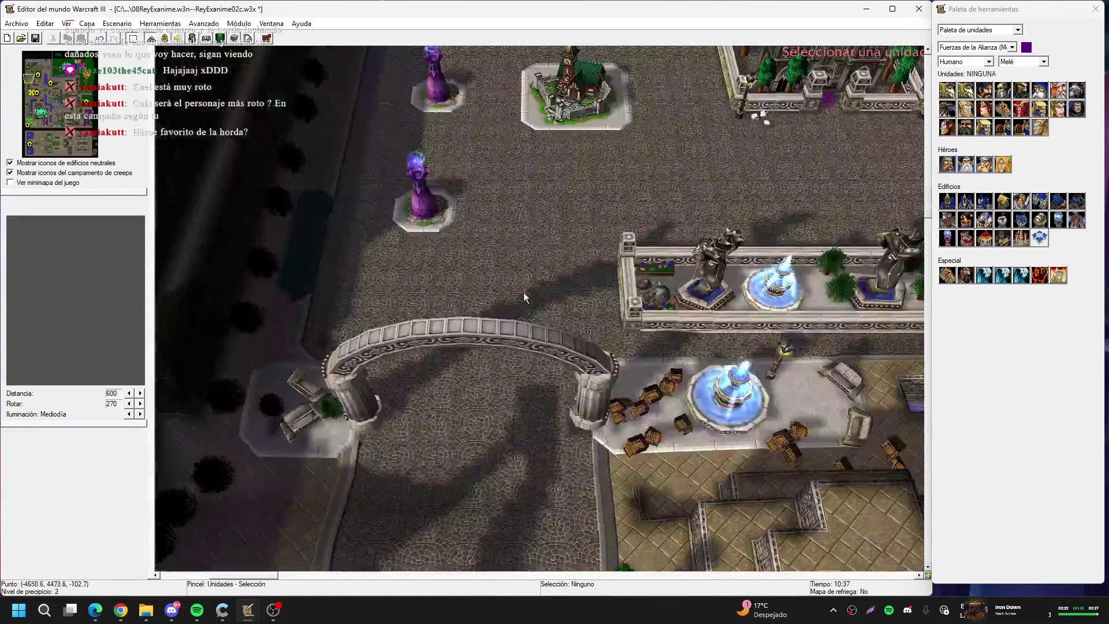
left_click(485, 230)
key("Return")
key("Return")
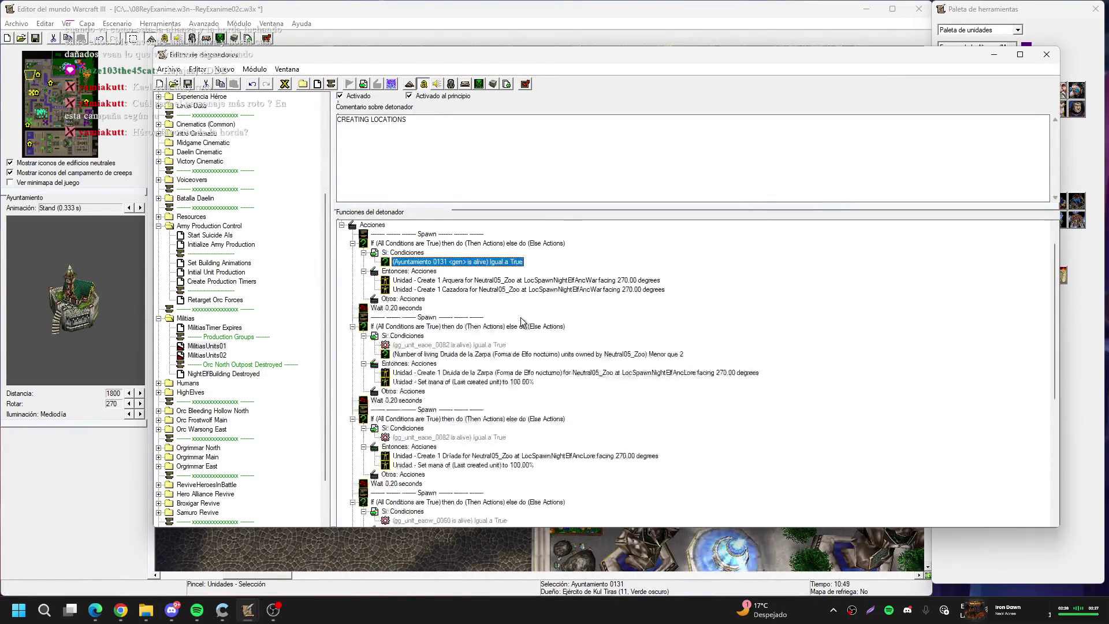
Delete the Create 1 Arquera spawn action from MilitiasUnits01
scroll(521, 318, "down", 2)
scroll(521, 317, "down", 4)
scroll(522, 318, "down", 1)
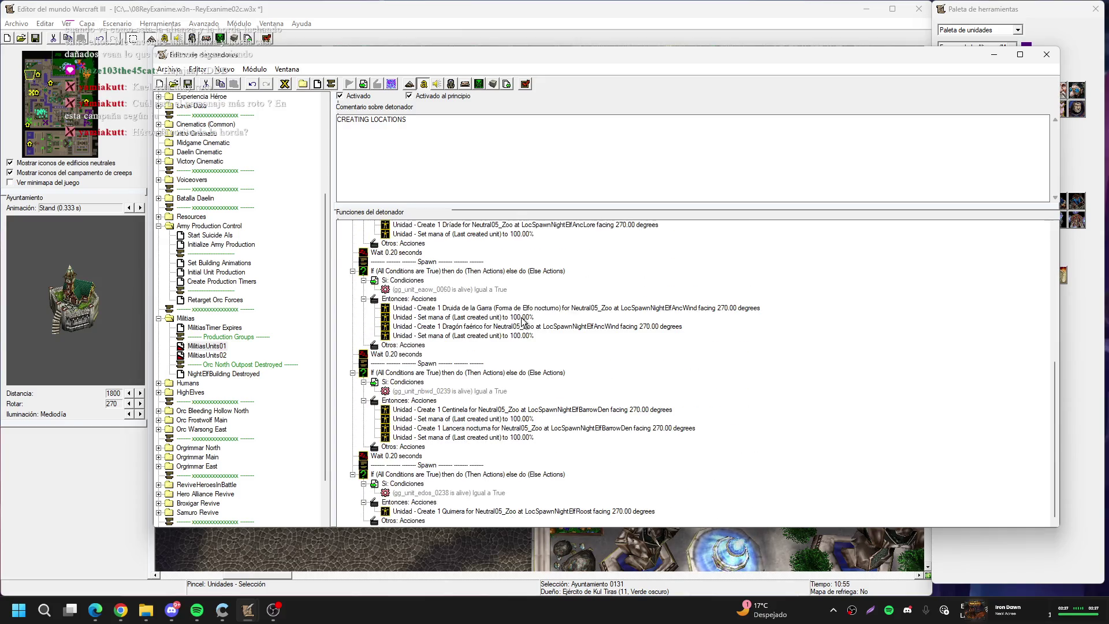
scroll(521, 321, "up", 6)
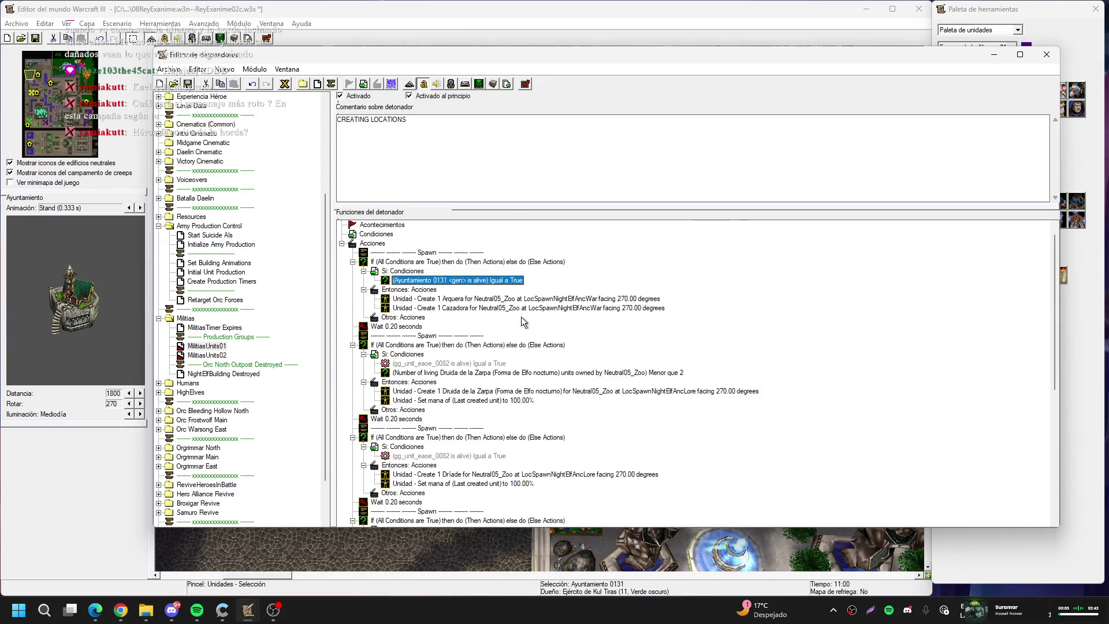
left_click(490, 310)
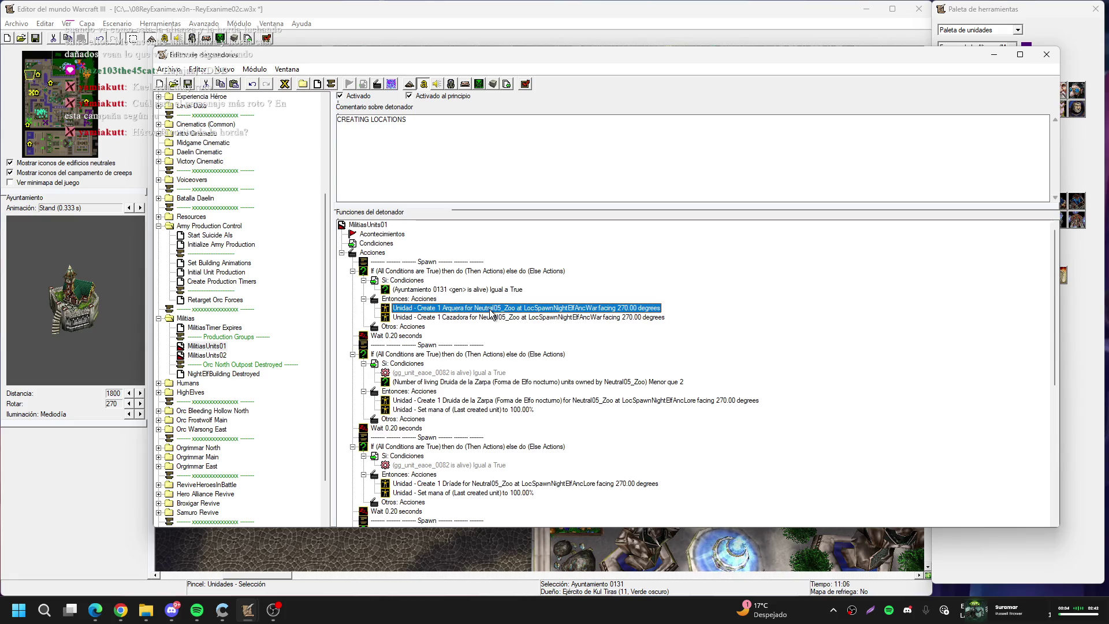
key("Delete")
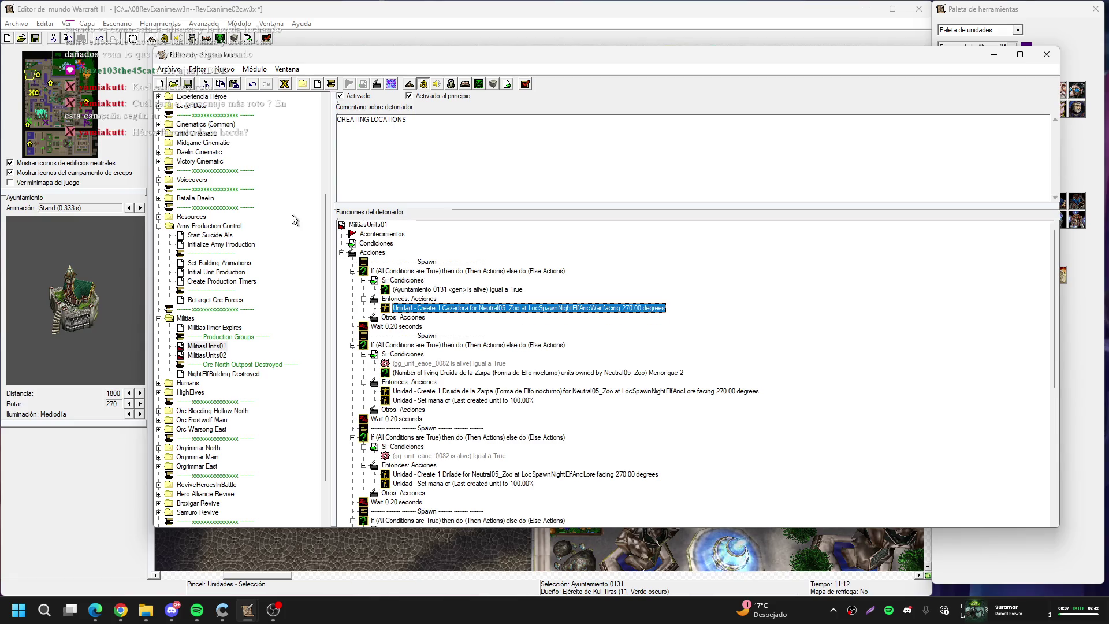
scroll(292, 219, "up", 5)
left_click(208, 134)
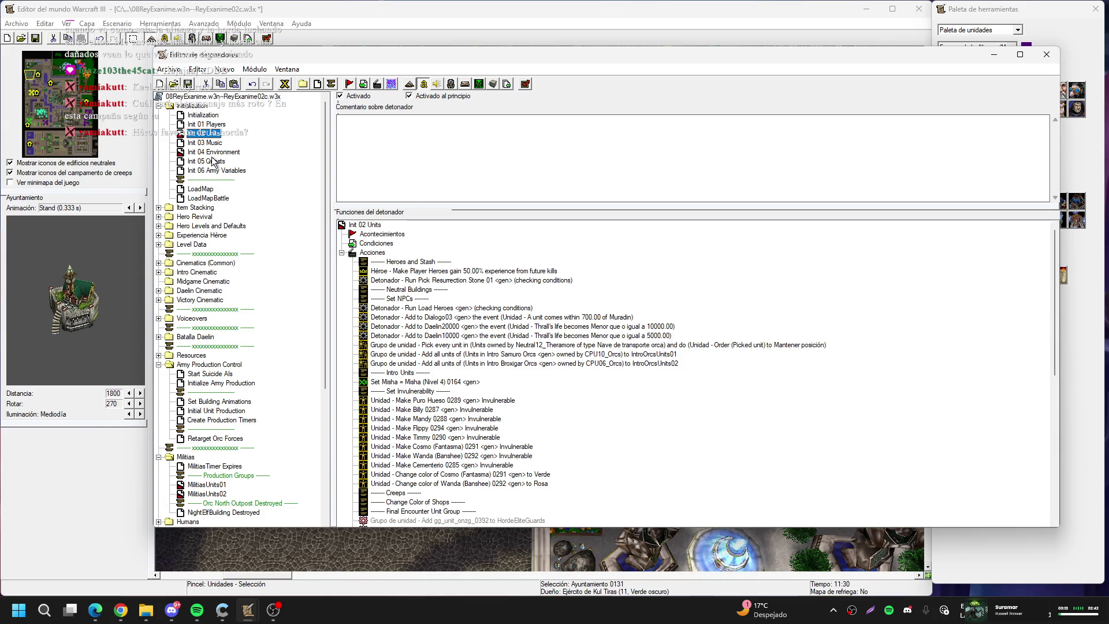
In Init 04 Environment, edit LocSpawnNightElfAncWar's Center of region to choose one on the map
left_click(215, 153)
scroll(626, 329, "down", 5)
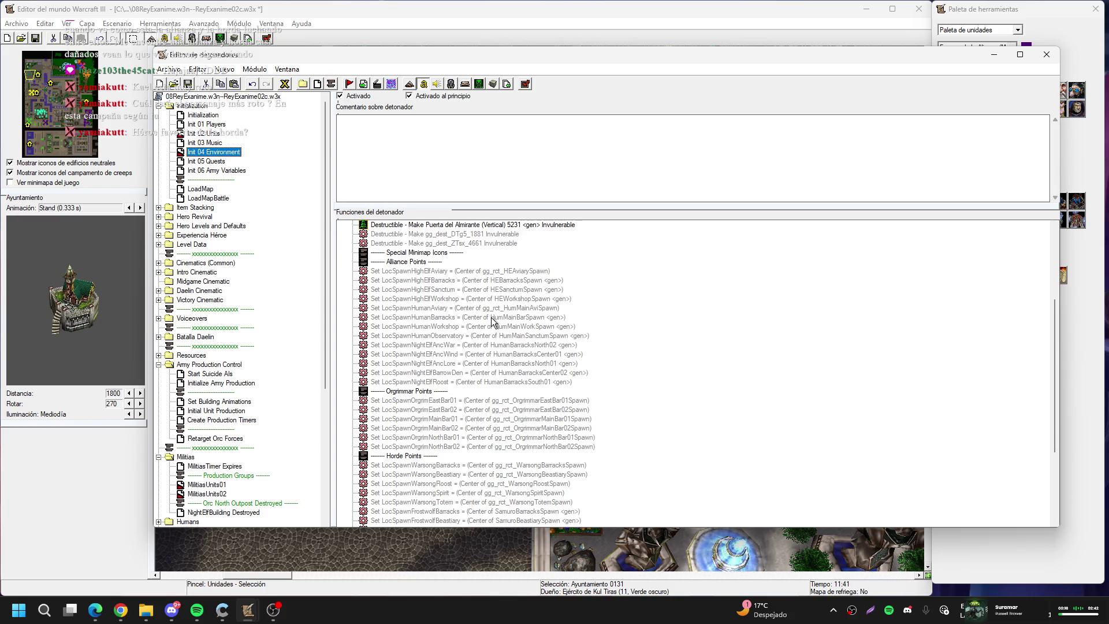
scroll(491, 317, "up", 1)
scroll(486, 320, "down", 1)
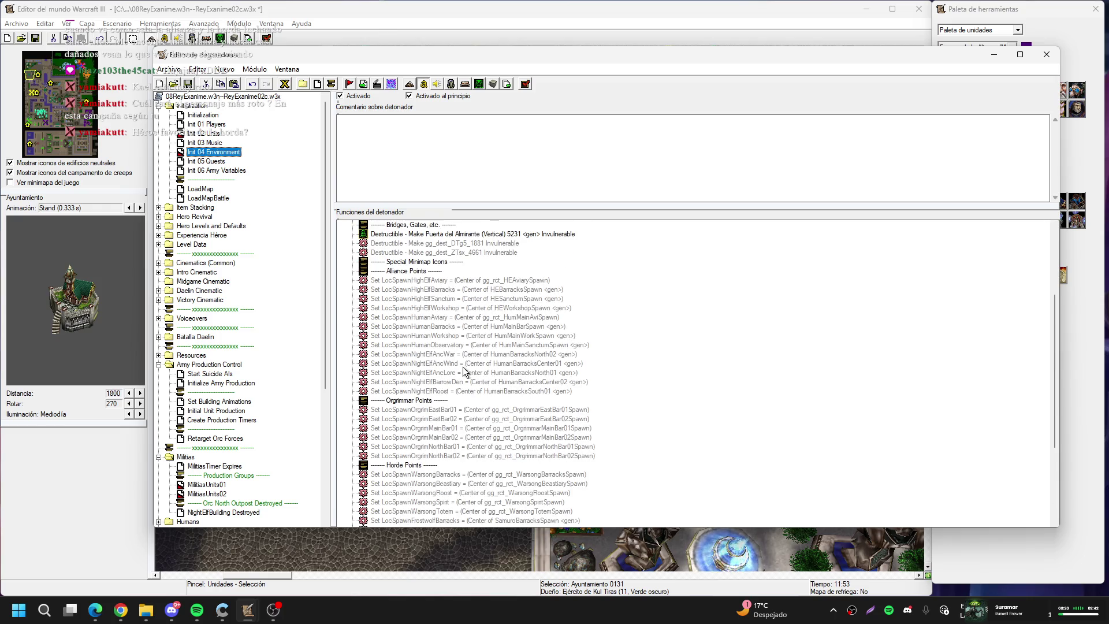
double_click(492, 355)
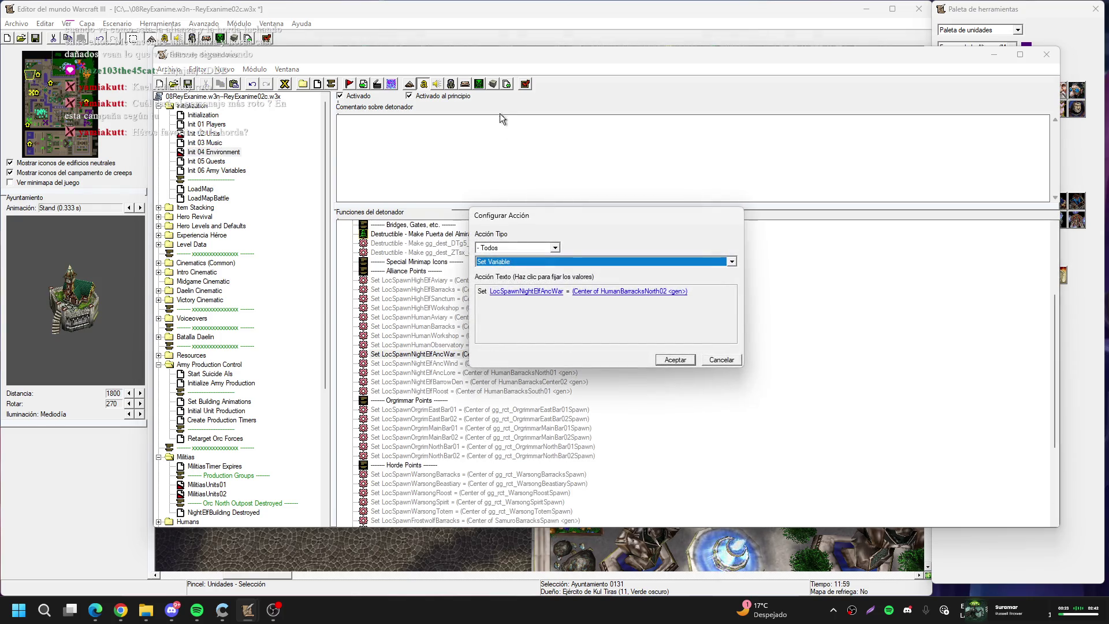
left_click(612, 291)
left_click(684, 285)
left_click(753, 285)
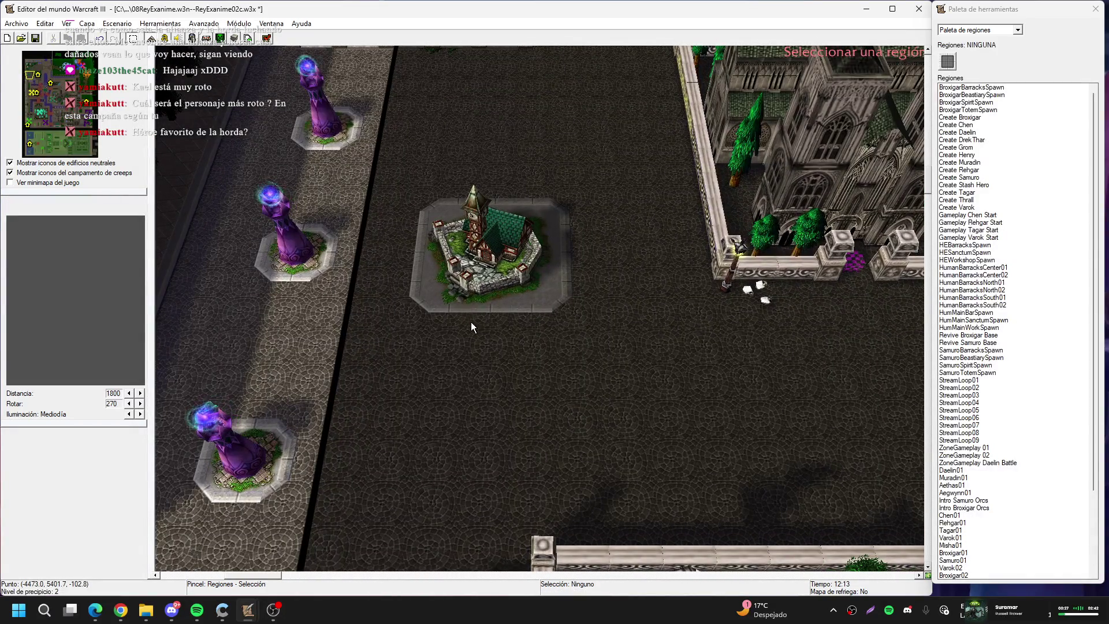
Draw a new region below the town hall and assign its centre to LocSpawnNightElfAncWar
mouse_move(470, 321)
left_mouse_down()
mouse_move(536, 297)
mouse_move(633, 228)
mouse_move(633, 172)
mouse_move(531, 306)
mouse_move(748, 278)
mouse_move(699, 271)
mouse_move(681, 244)
mouse_move(470, 255)
mouse_move(468, 335)
left_mouse_up()
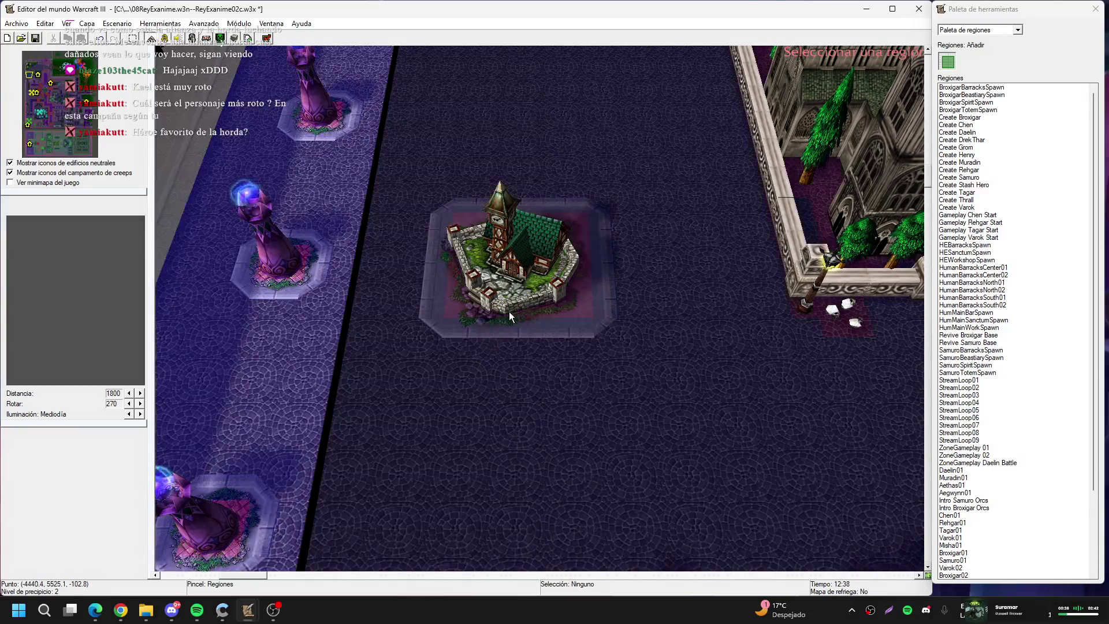
mouse_move(462, 323)
left_mouse_down()
mouse_move(605, 369)
mouse_move(594, 373)
left_mouse_up()
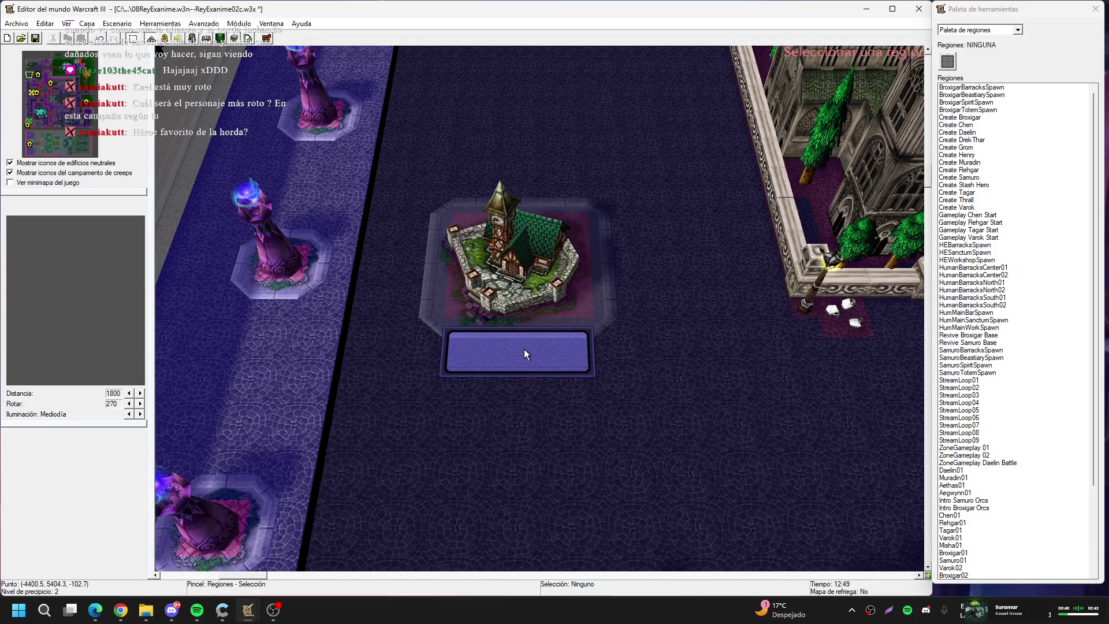
left_click(524, 349)
key("Return")
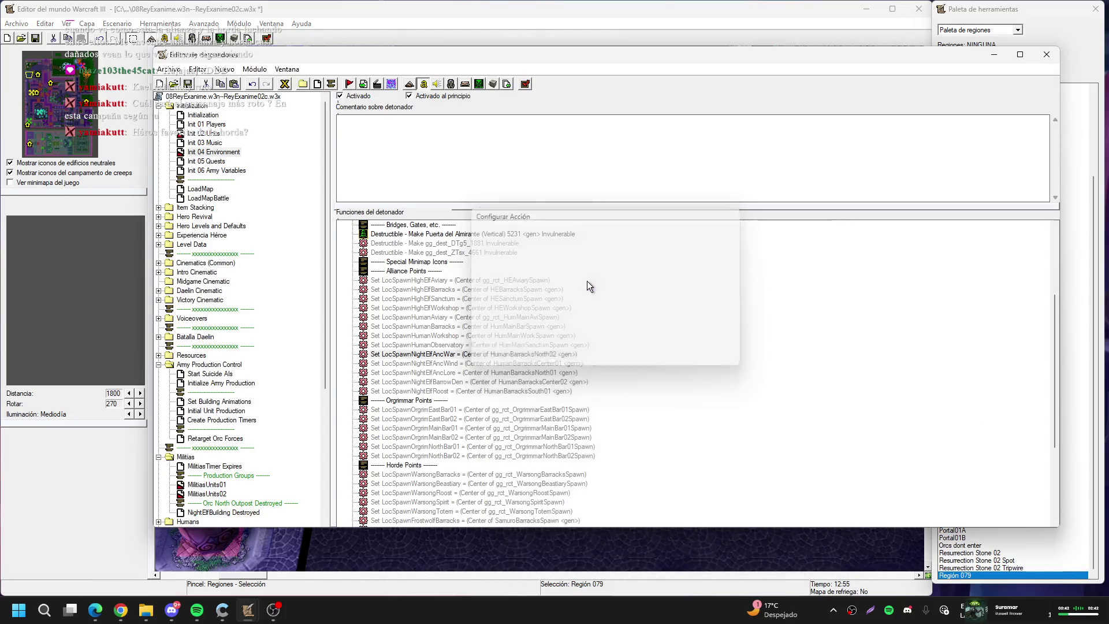
Shorten the new Región 079 from its bottom edge on the map
key("F3")
left_click_drag(507, 365, 518, 332)
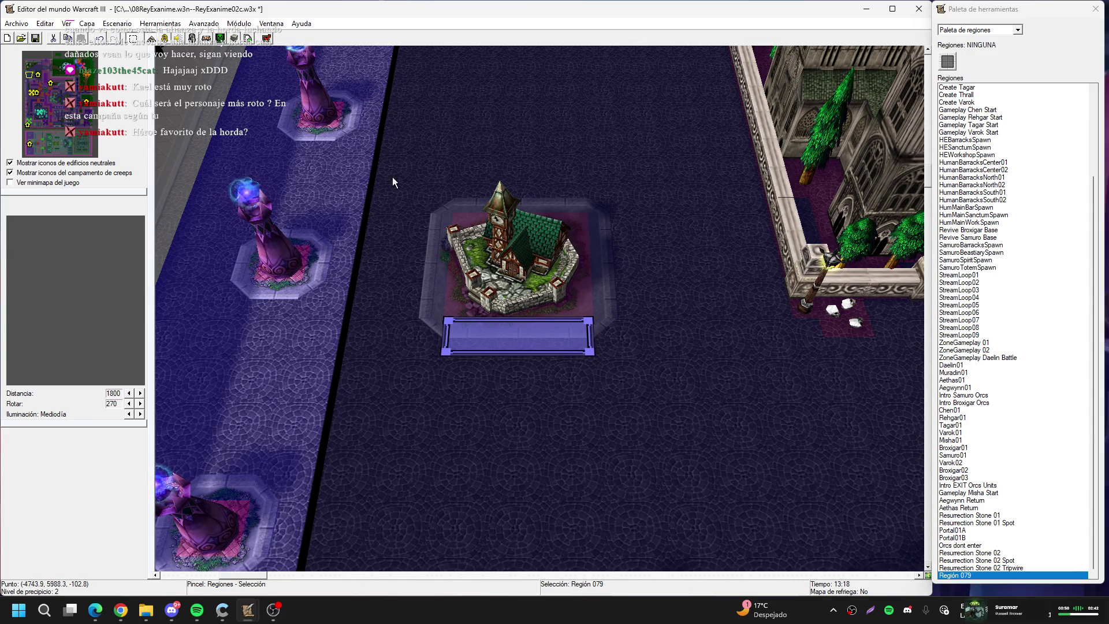
left_click(165, 38)
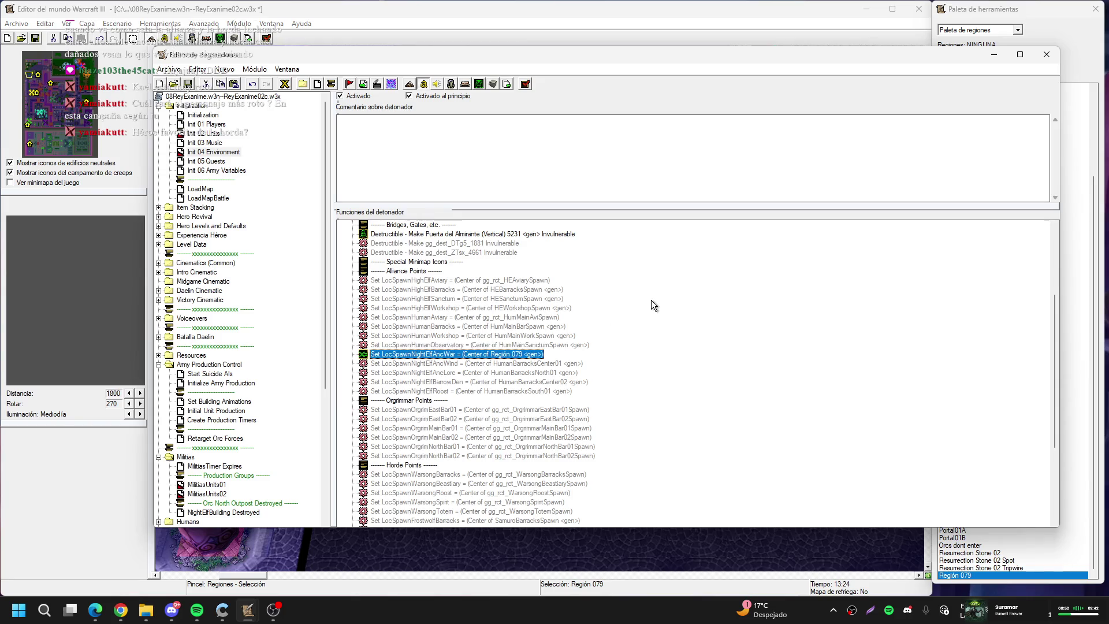
left_click(619, 25)
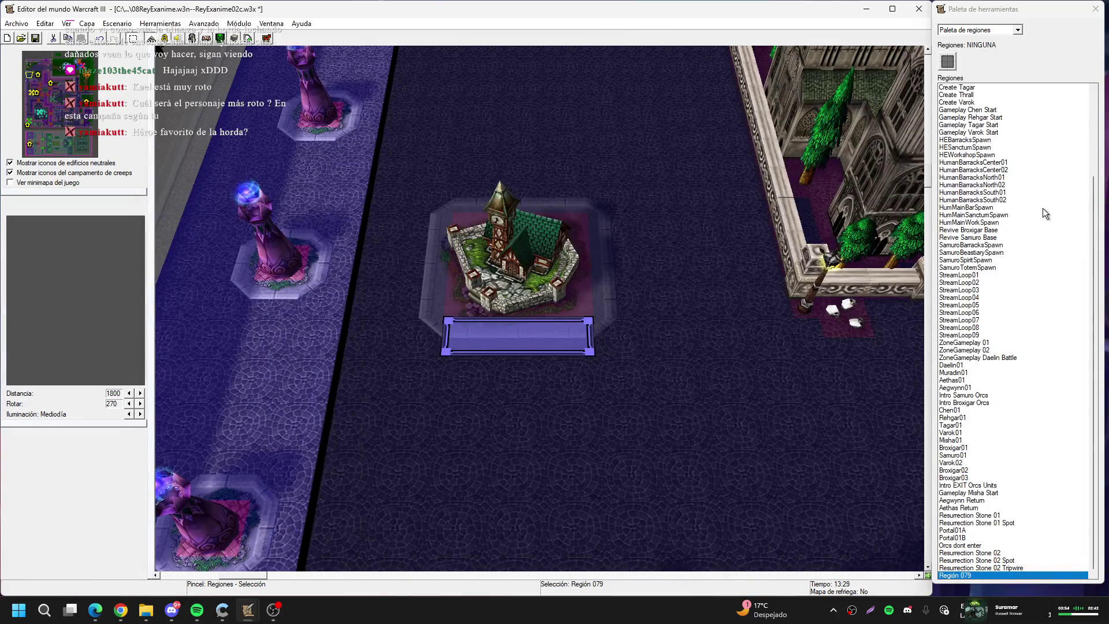
Show the HumanBarracksSouth01, HumanBarracksSouth02, HumMainBarSpawn and HumMainWorkSpawn regions on the map
left_click(1005, 193)
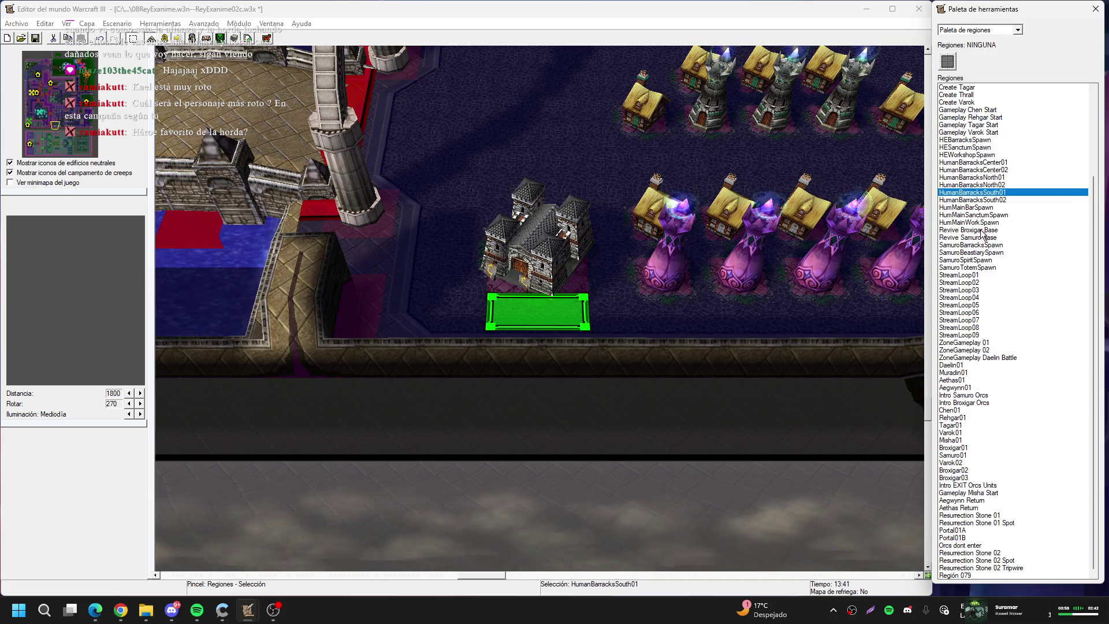
left_click(980, 201)
left_click(981, 208)
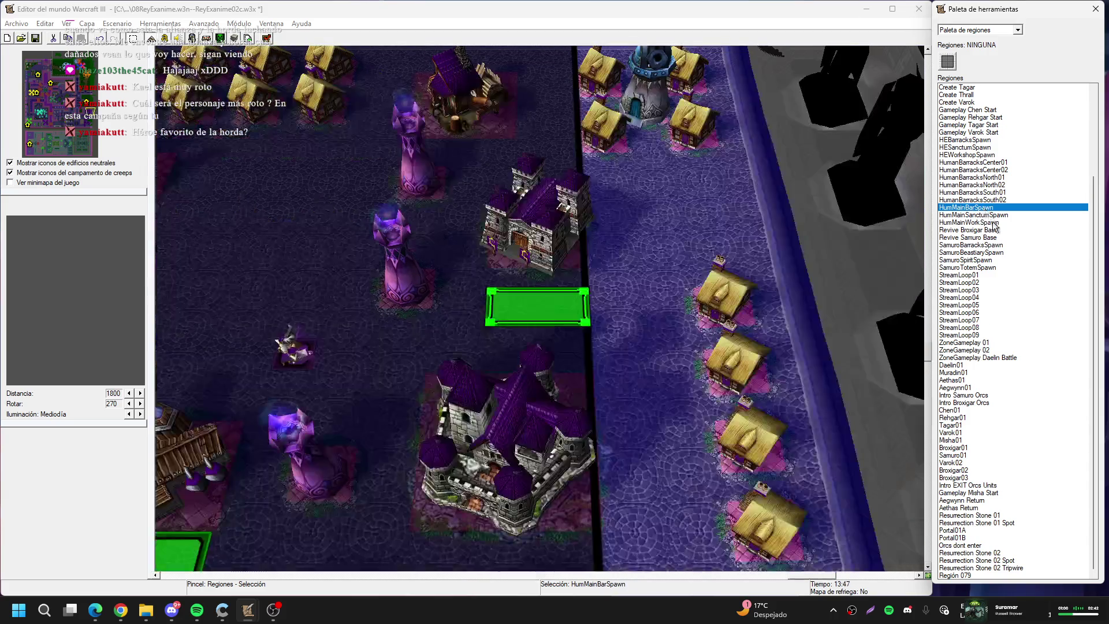
left_click(991, 223)
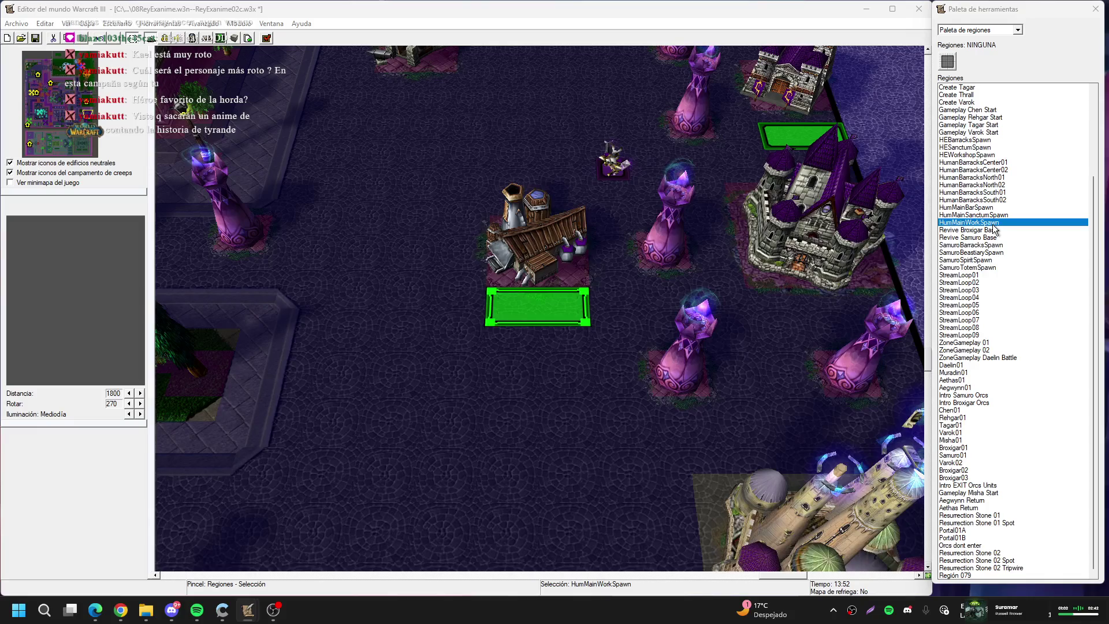
Check HumMainWorkSpawn's properties unchanged, then select Región 079 in front of the town hall
double_click(992, 223)
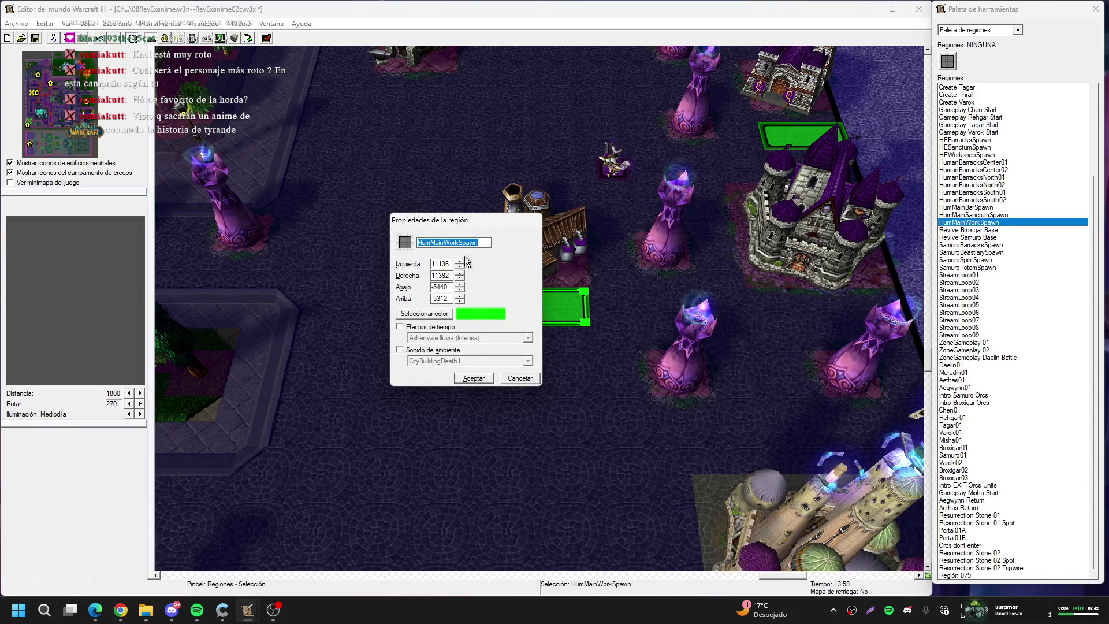
key("Return")
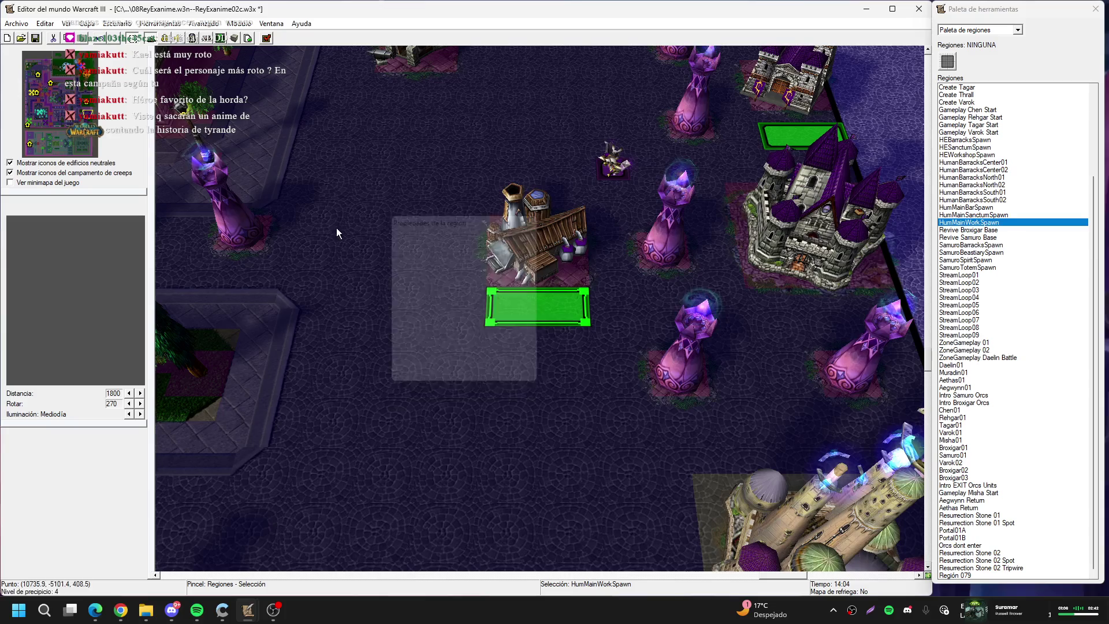
left_click(38, 87)
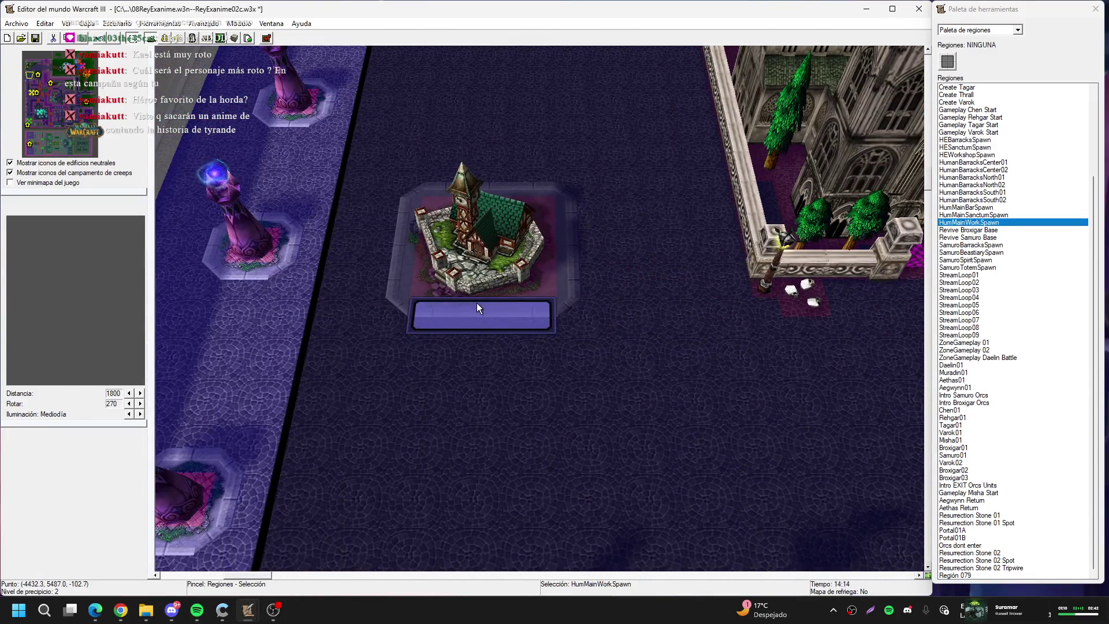
left_click(476, 303)
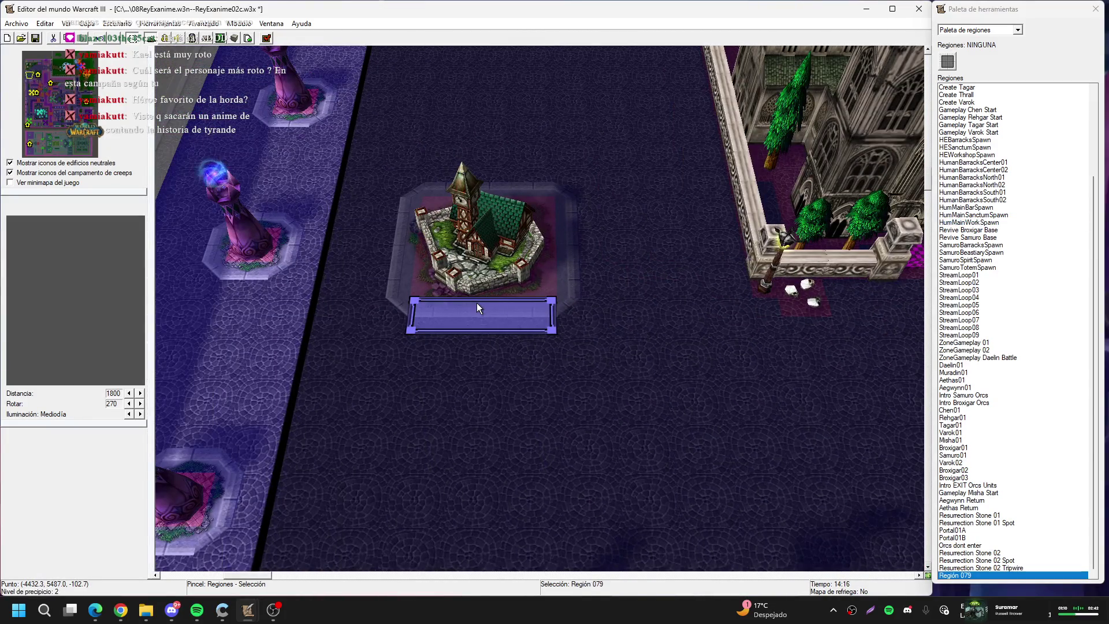
Rename Región 079 to HumMainTownHall01Spawn
double_click(476, 303)
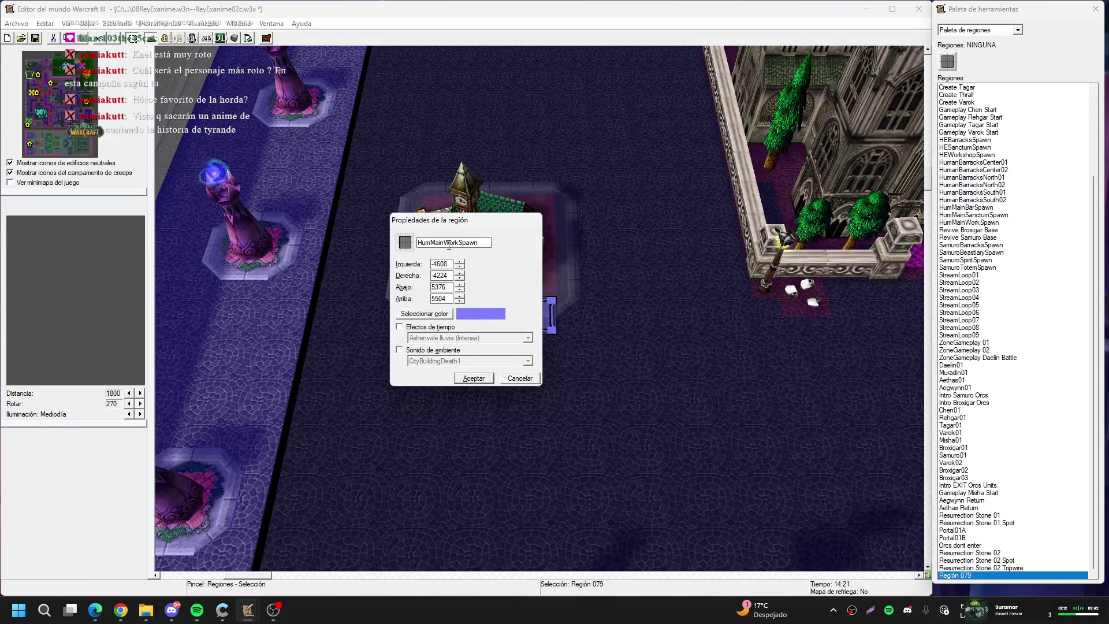
left_click_drag(420, 244, 438, 245)
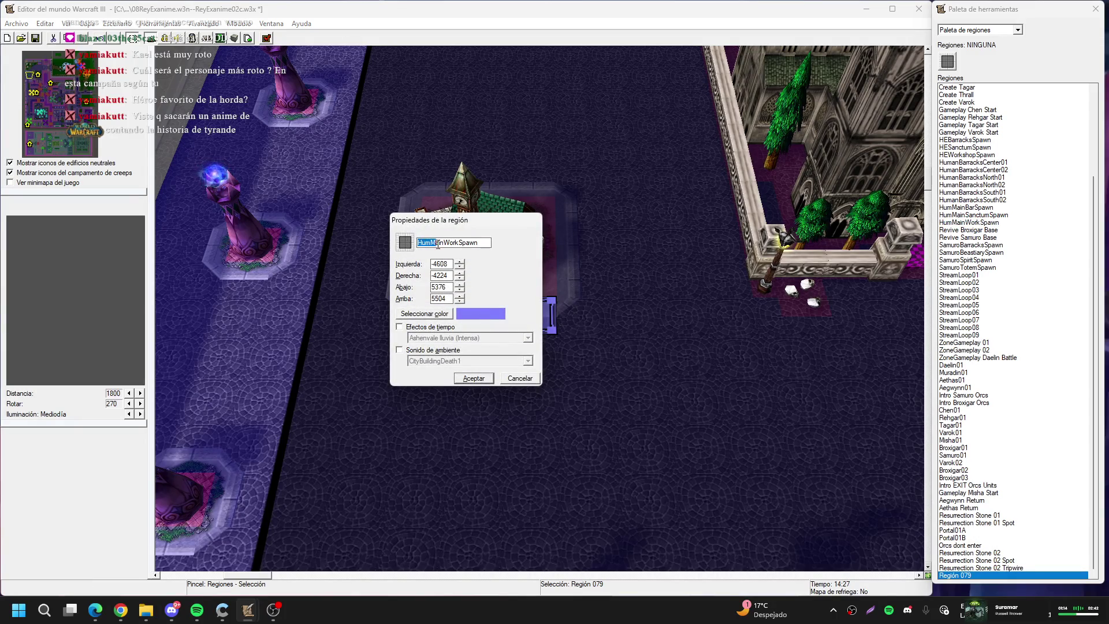
left_click(428, 244)
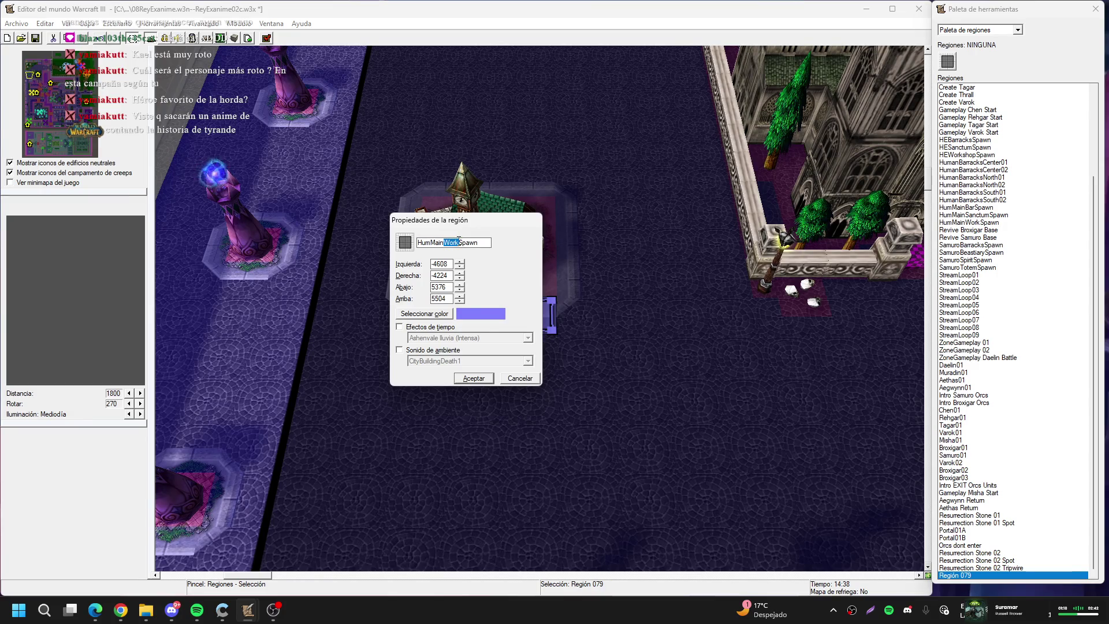
type("TownHall01")
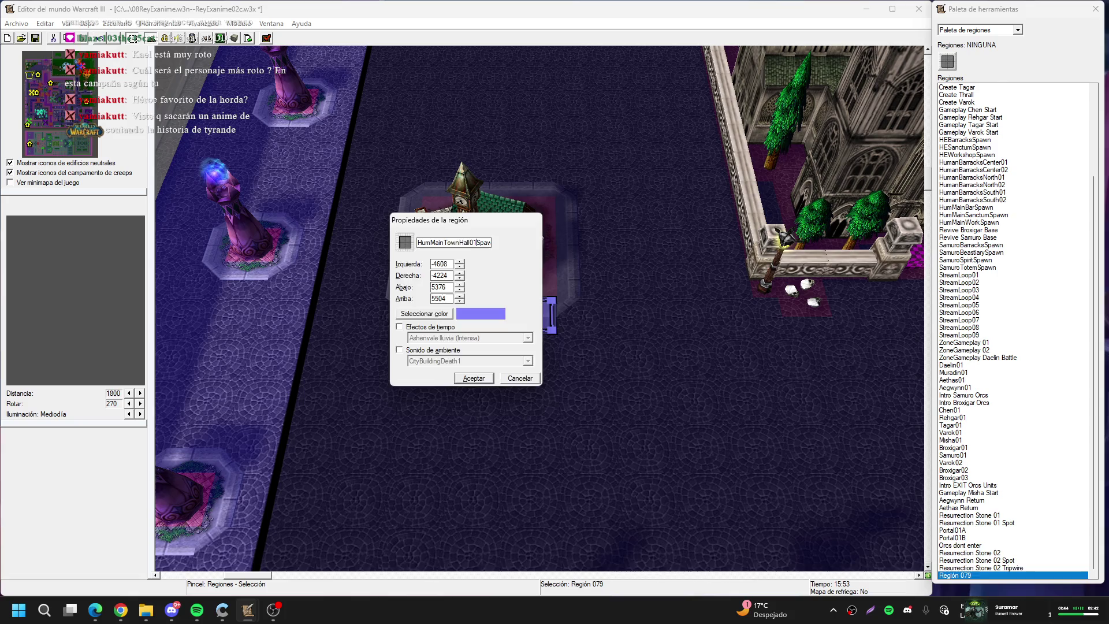
key("Return")
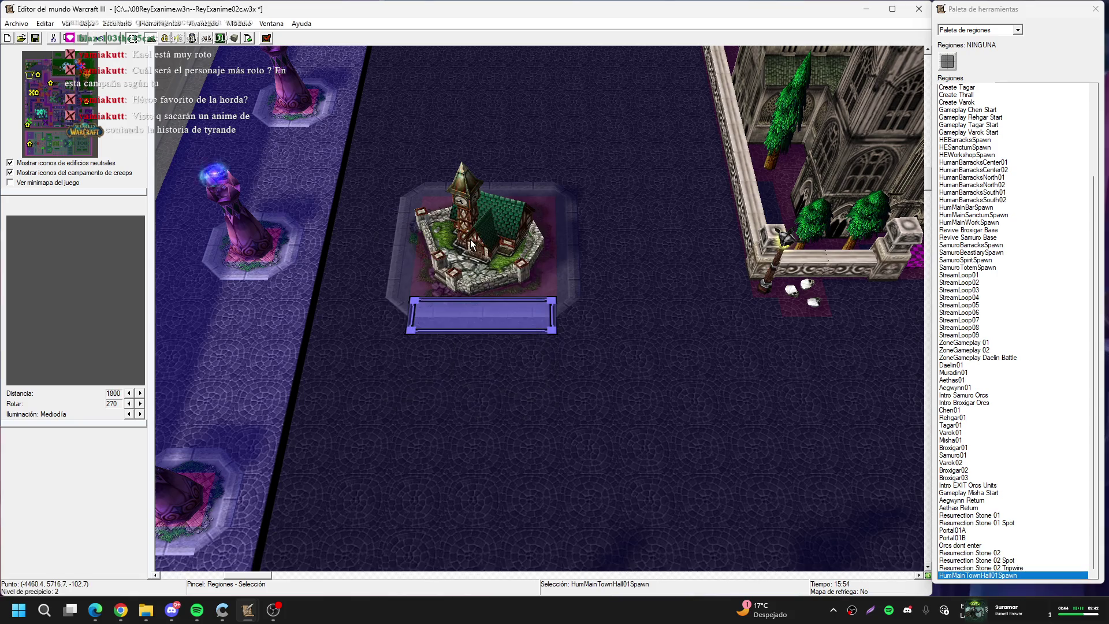
Set the HumMainTownHall01Spawn region's colour to Verde oscuro (dark green)
key("Return")
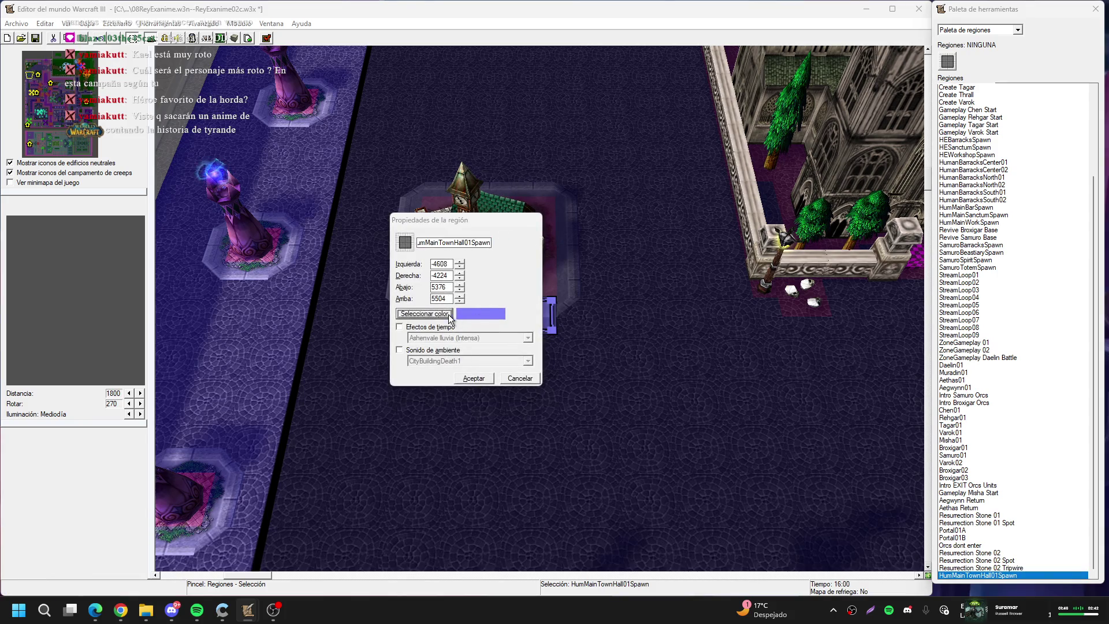
left_click(449, 315)
left_click(460, 336)
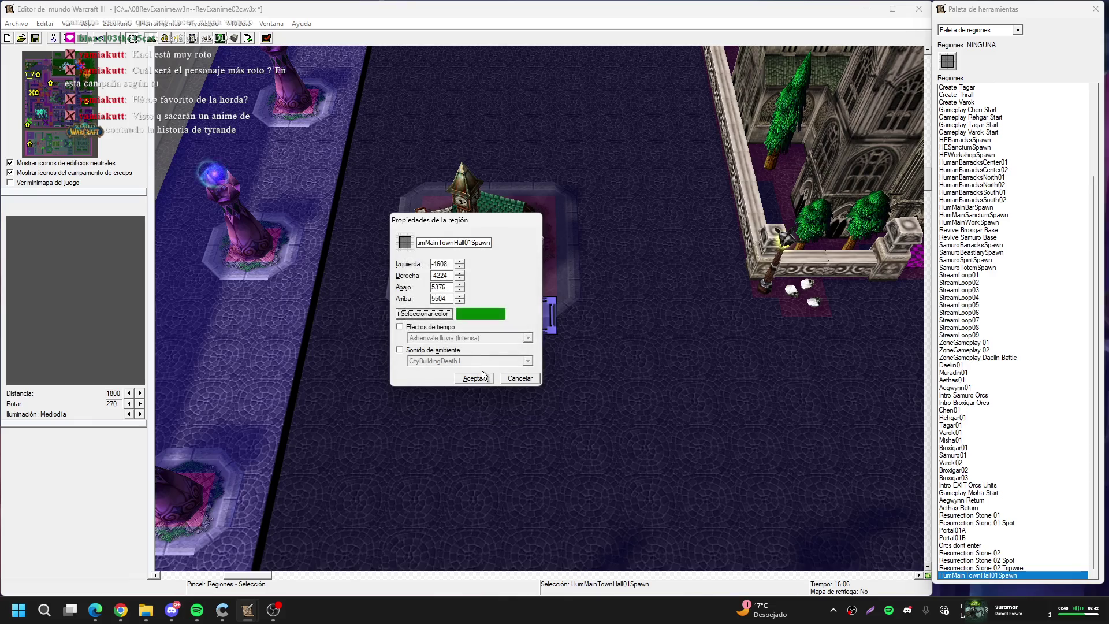
left_click(482, 376)
key("Down")
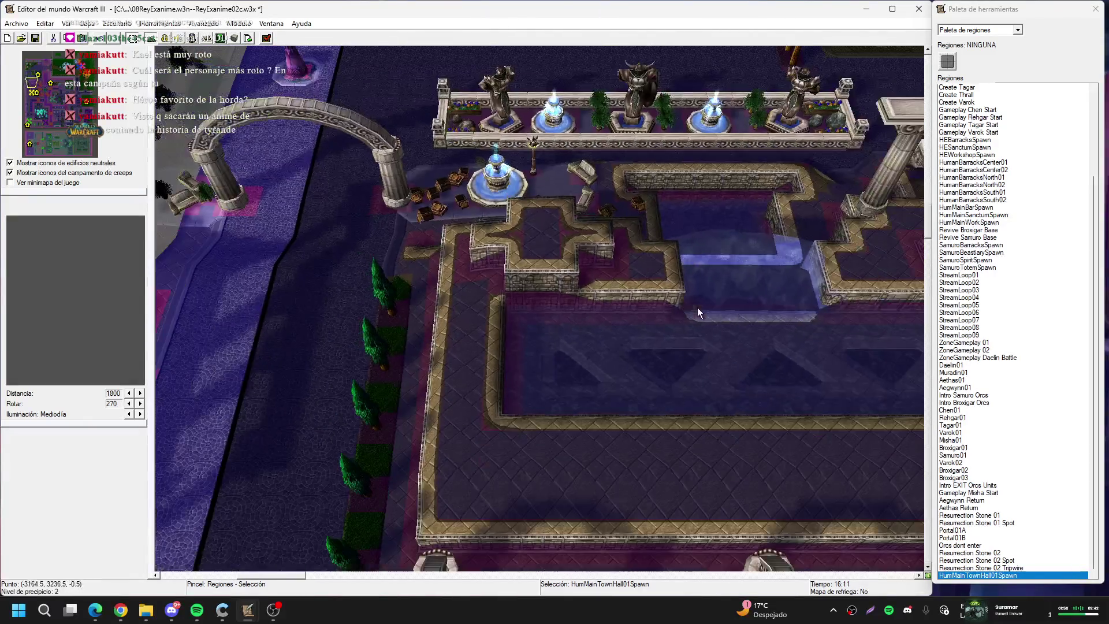
Paste a copy of the spawn region in front of the castle, named HumMainTownHall02Spawn
key("Up")
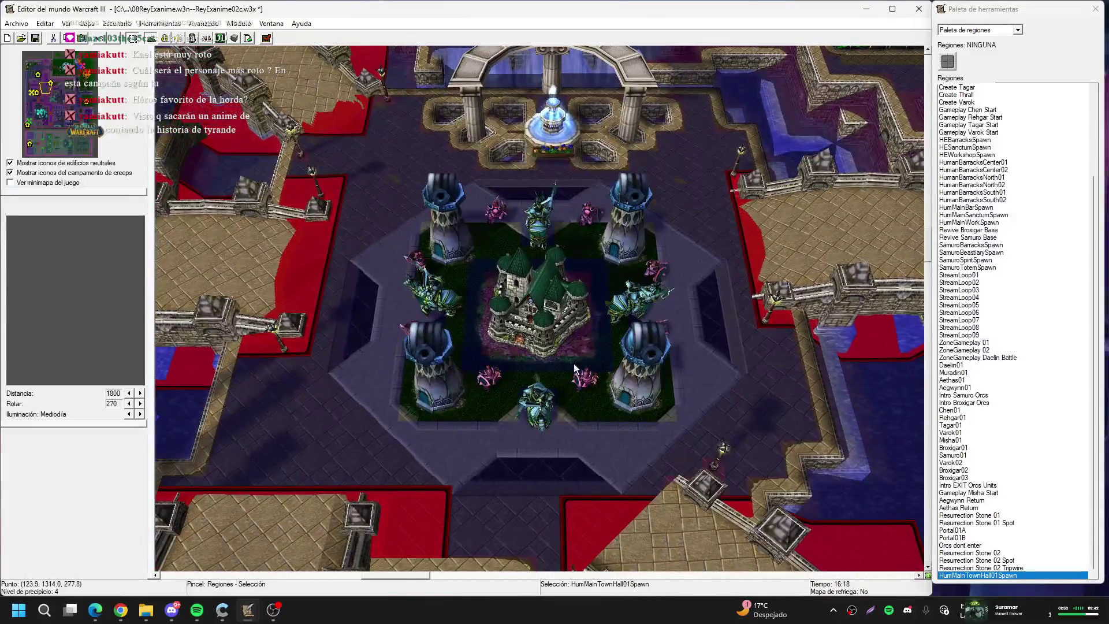
key("ctrl+v")
left_click(538, 369)
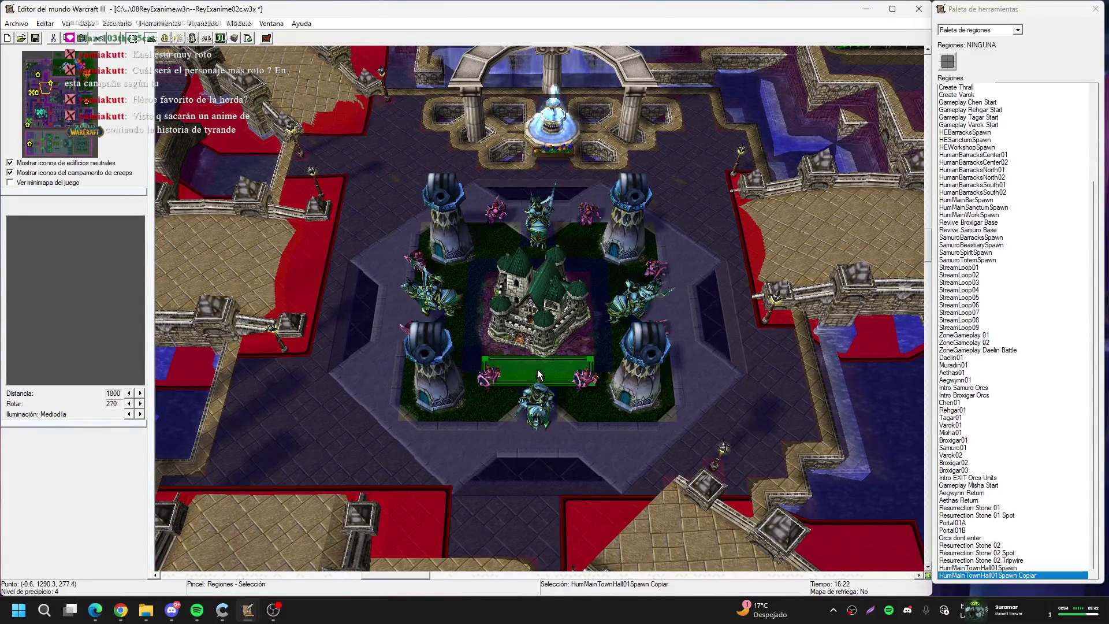
double_click(537, 369)
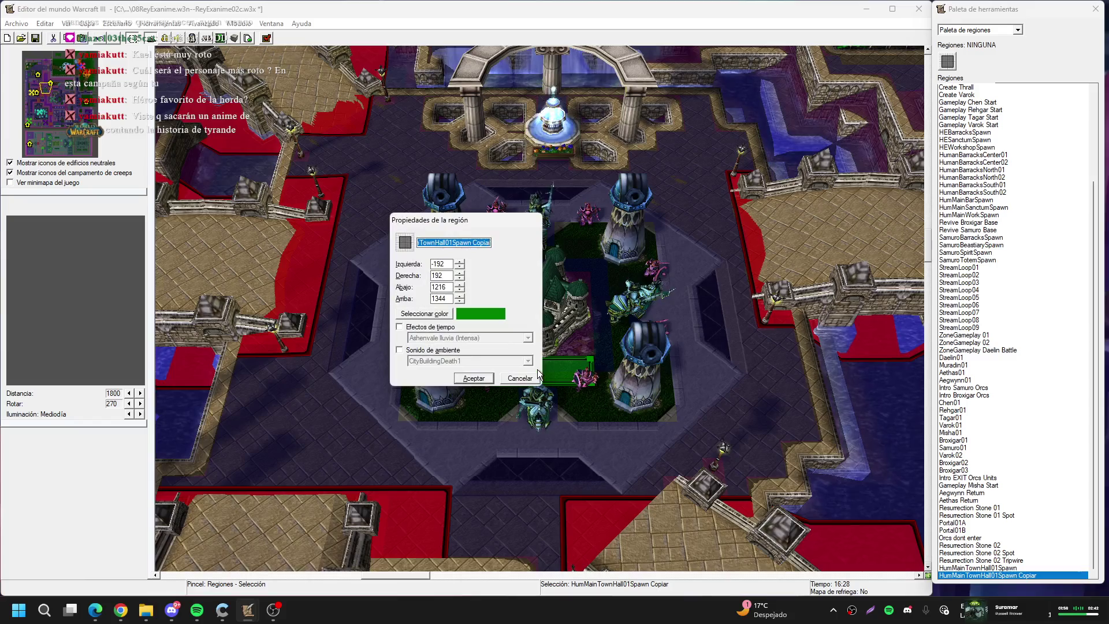
left_click(453, 242)
key("BackSpace")
type("2")
key("End")
key("BackSpace")
key("BackSpace")
key("BackSpace")
key("Return")
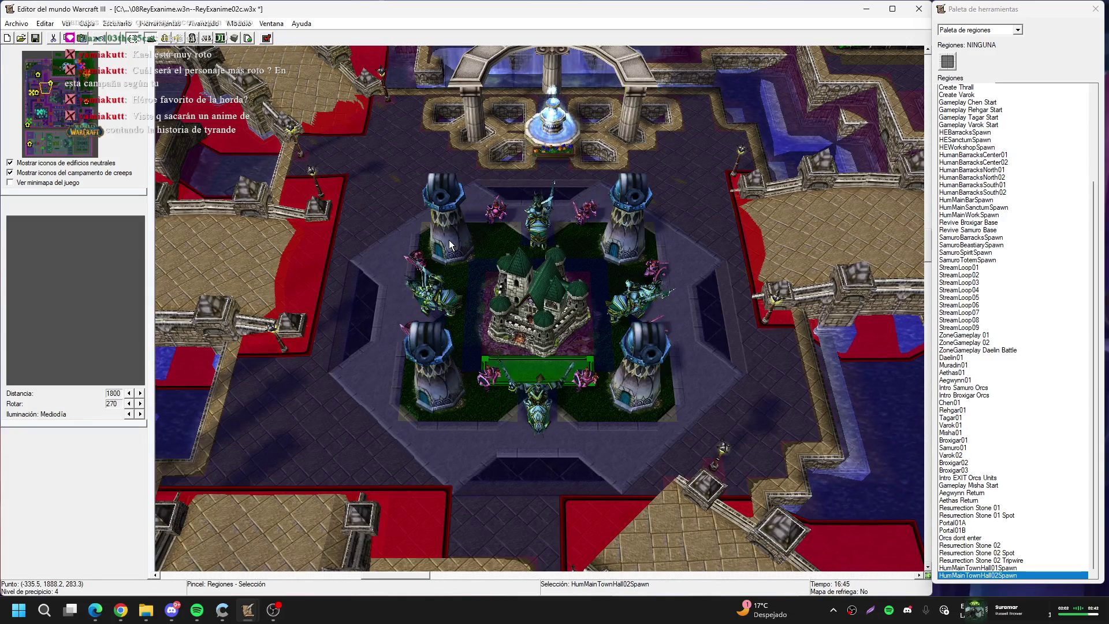
Switch to unit editing and select the guard and two soldiers before the castle
scroll(491, 367, "up", 3)
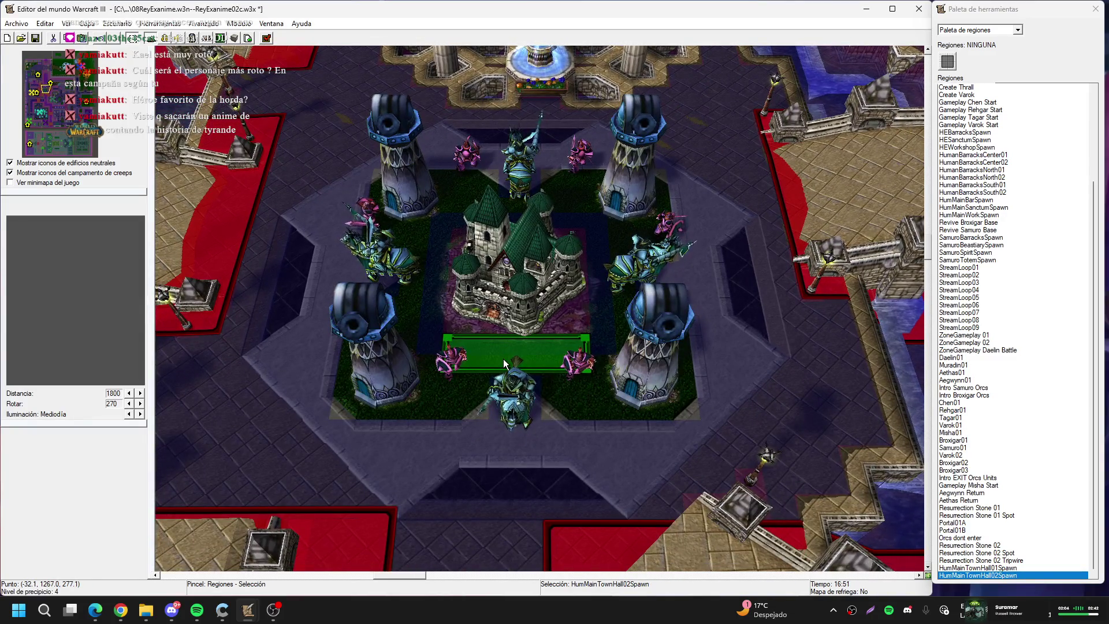
key("u")
left_click_drag(611, 432, 436, 350)
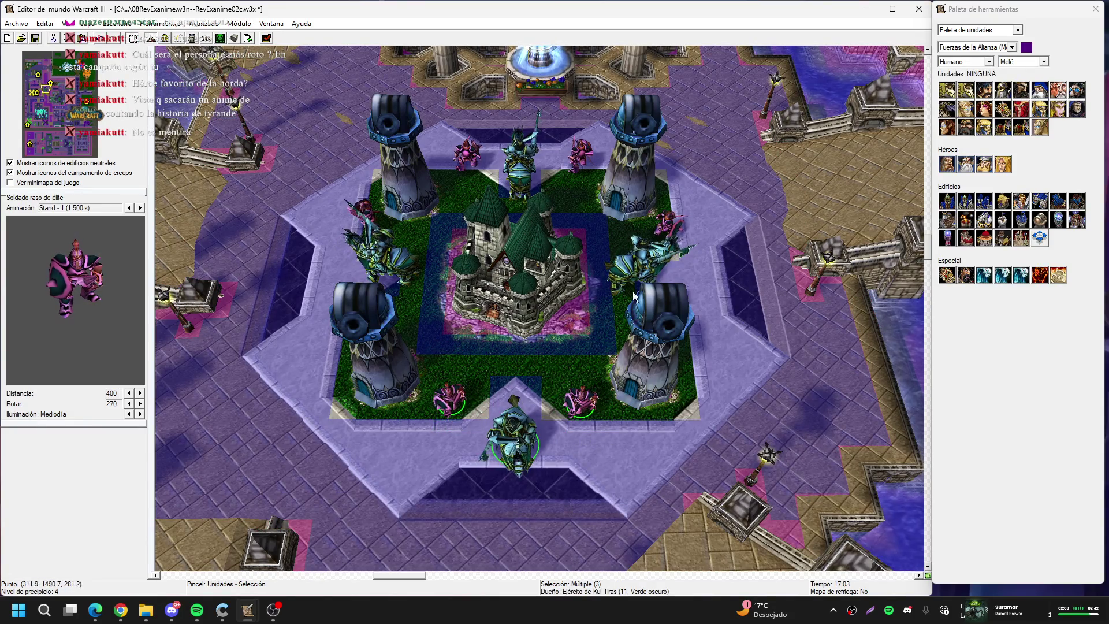
Move the three units on the castle's right side out onto the paved ledge
key("Up")
key("Right")
left_click_drag(595, 456, 444, 325)
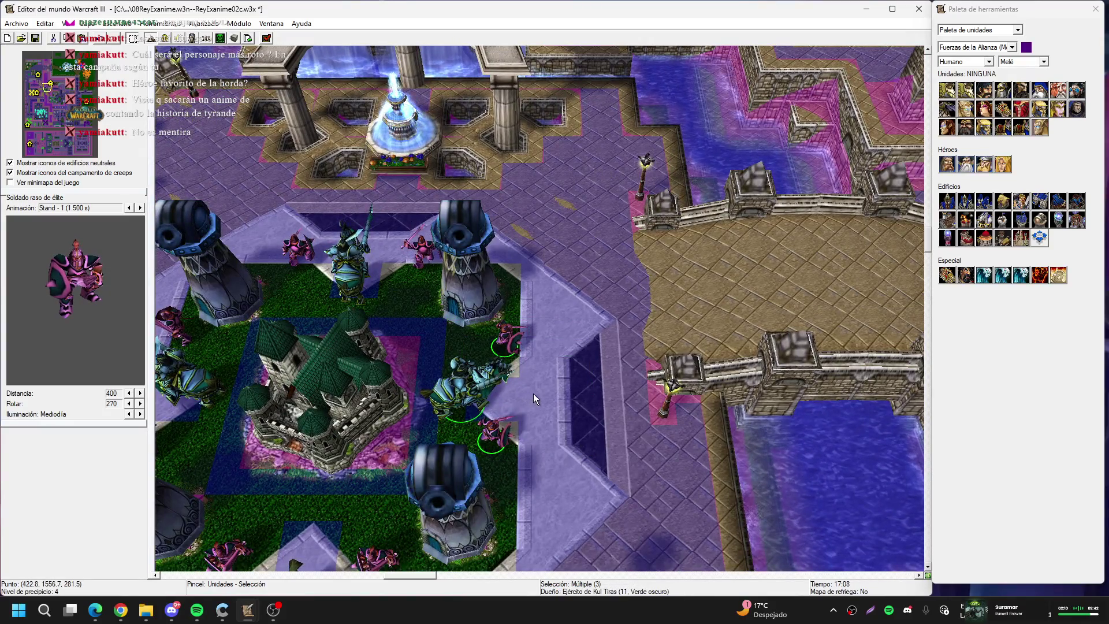
left_click_drag(459, 415, 531, 402)
Shift the knight and two soldiers behind the castle further out
key("Up")
key("Left")
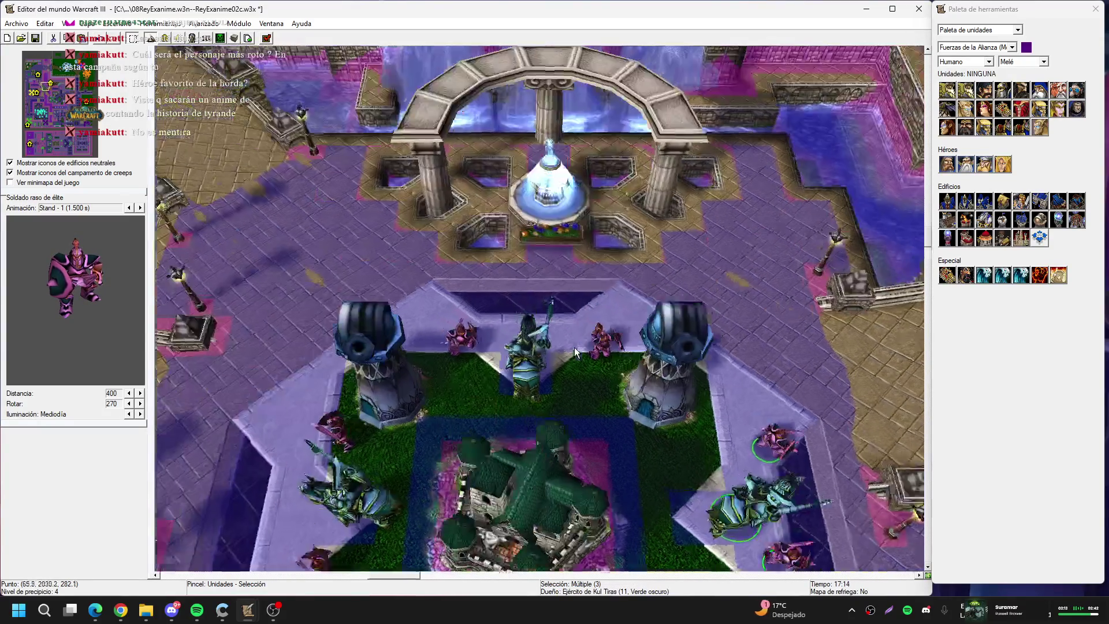
mouse_move(455, 285)
left_mouse_down()
mouse_move(520, 351)
mouse_move(630, 401)
left_mouse_up()
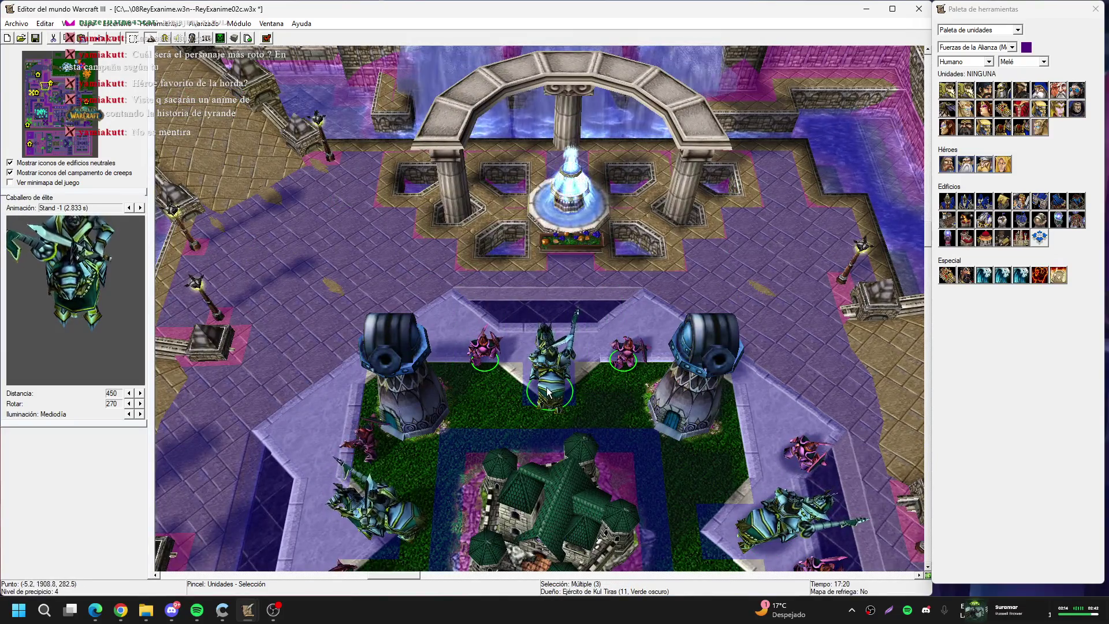
left_click_drag(550, 397, 550, 372)
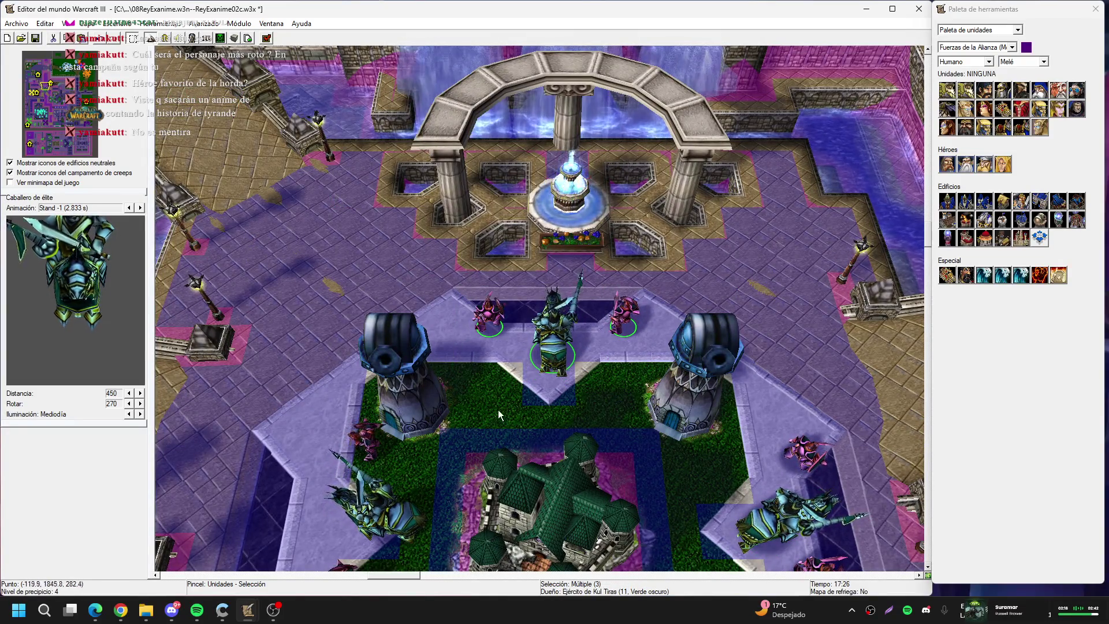
key("Down")
key("Left")
left_click(456, 286)
Push the units on the castle's left side out onto the ledge
key("ctrl+z")
scroll(416, 290, "up", 2)
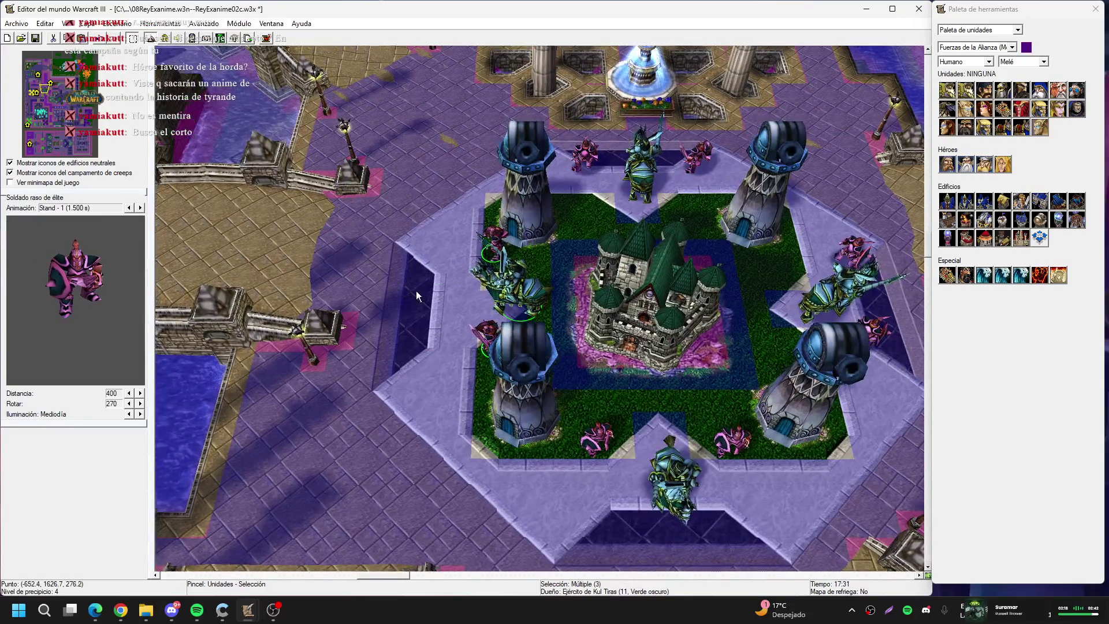
key("Up")
key("Left")
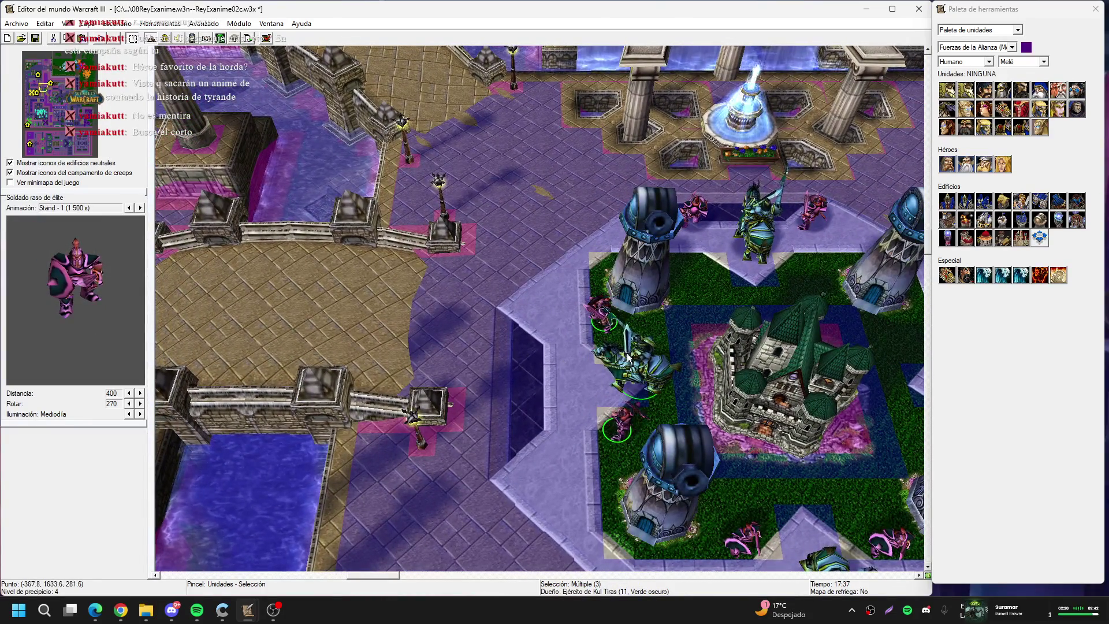
key("ctrl+z")
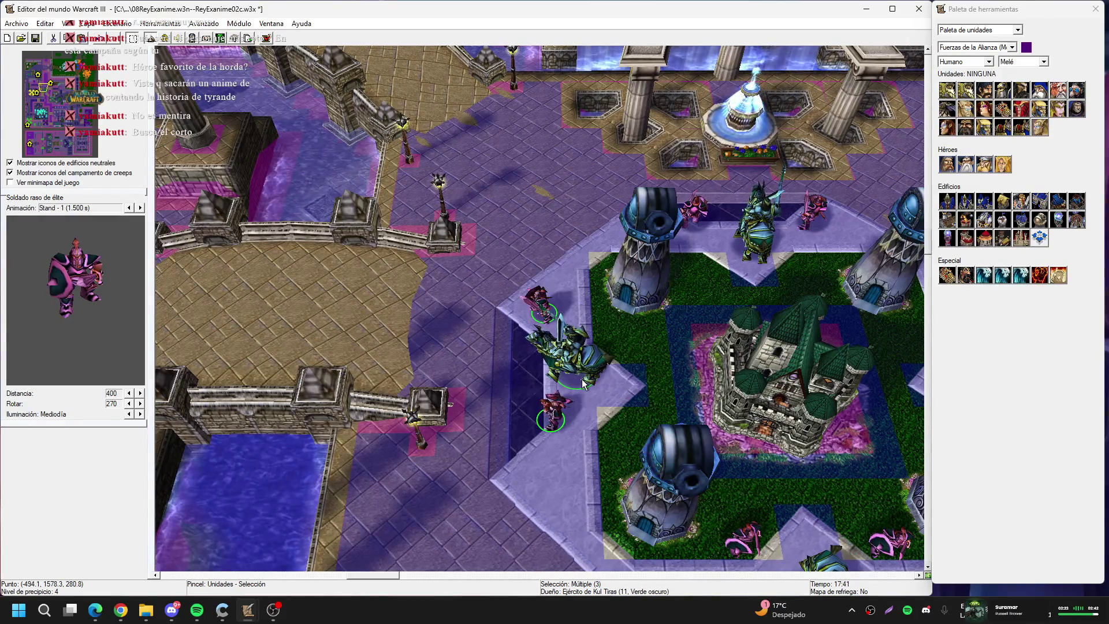
Survey the bridges over the water, then recentre the view on the castle
key("Down")
key("Right")
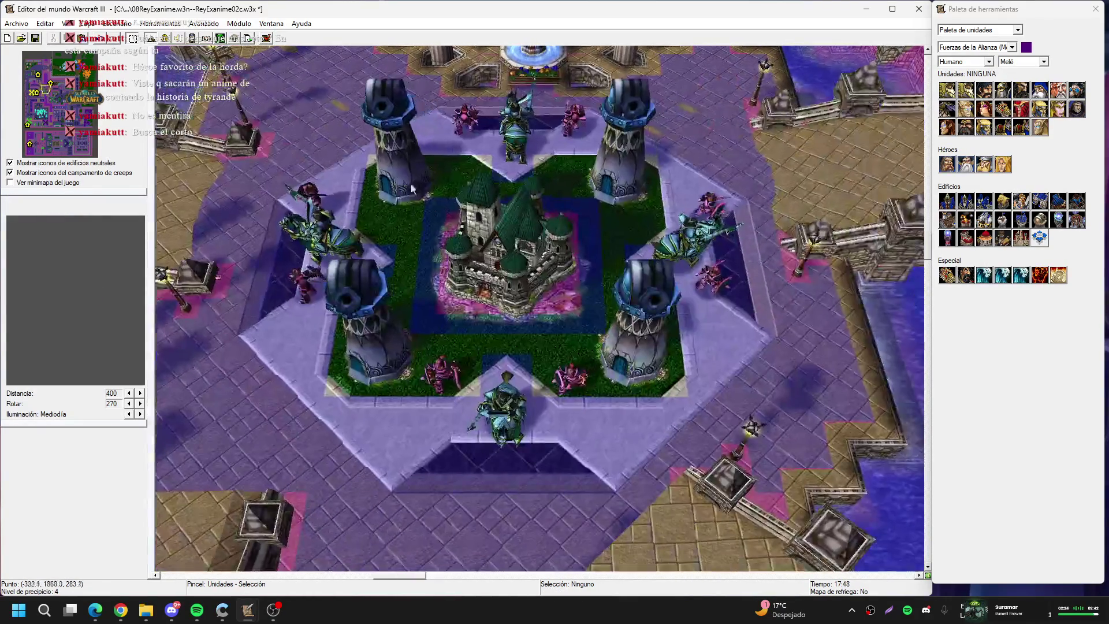
key("Down")
key("Right")
key("Right")
key("Up")
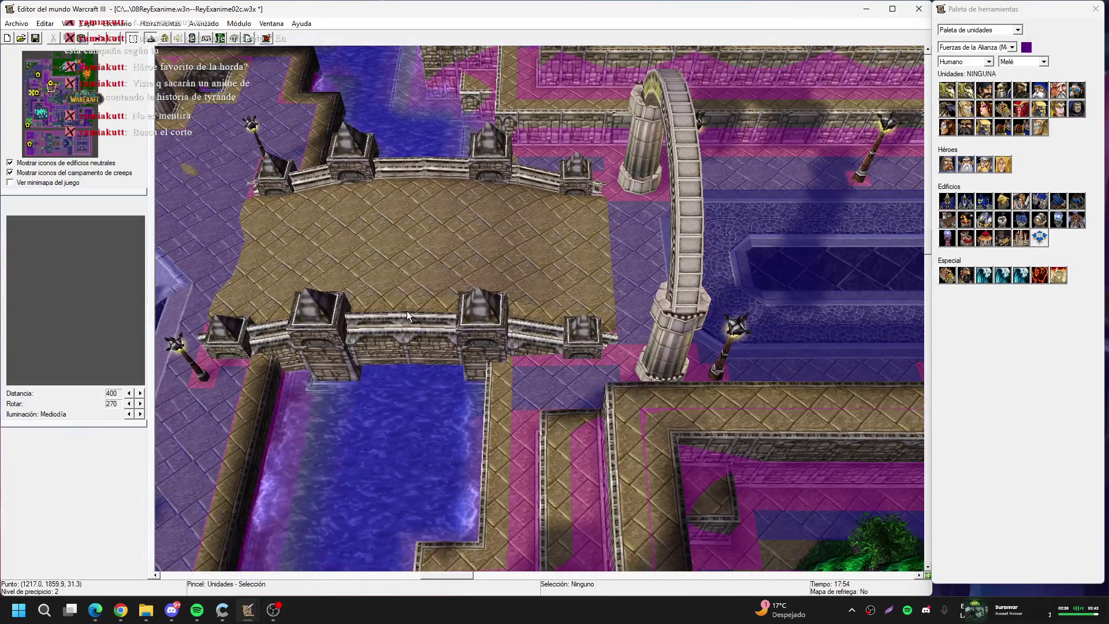
key("Up")
key("Left")
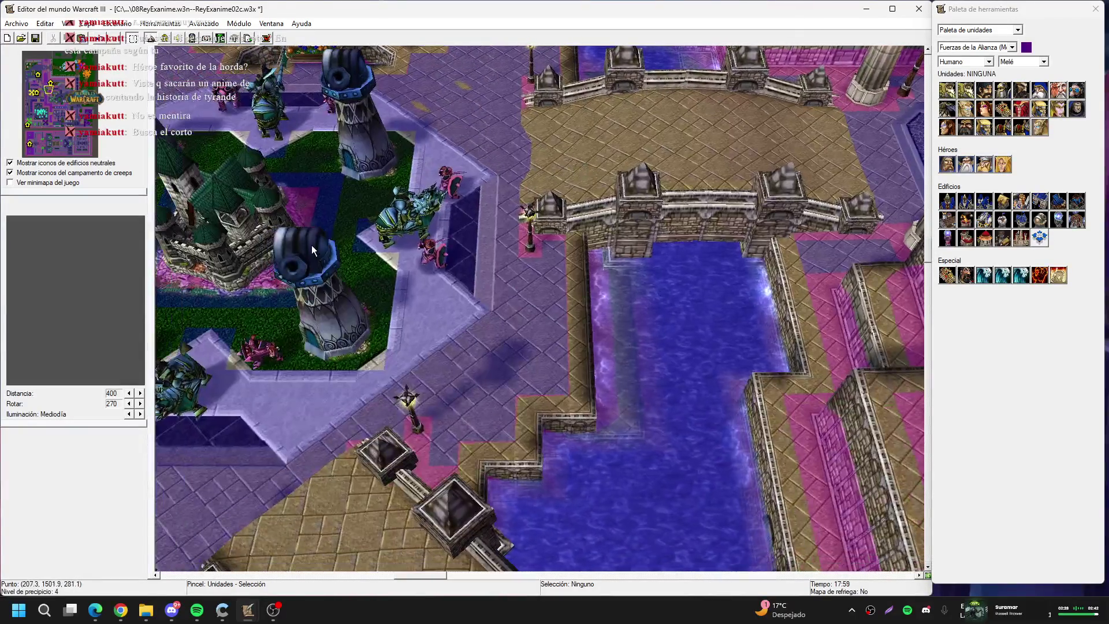
key("Up")
key("Left")
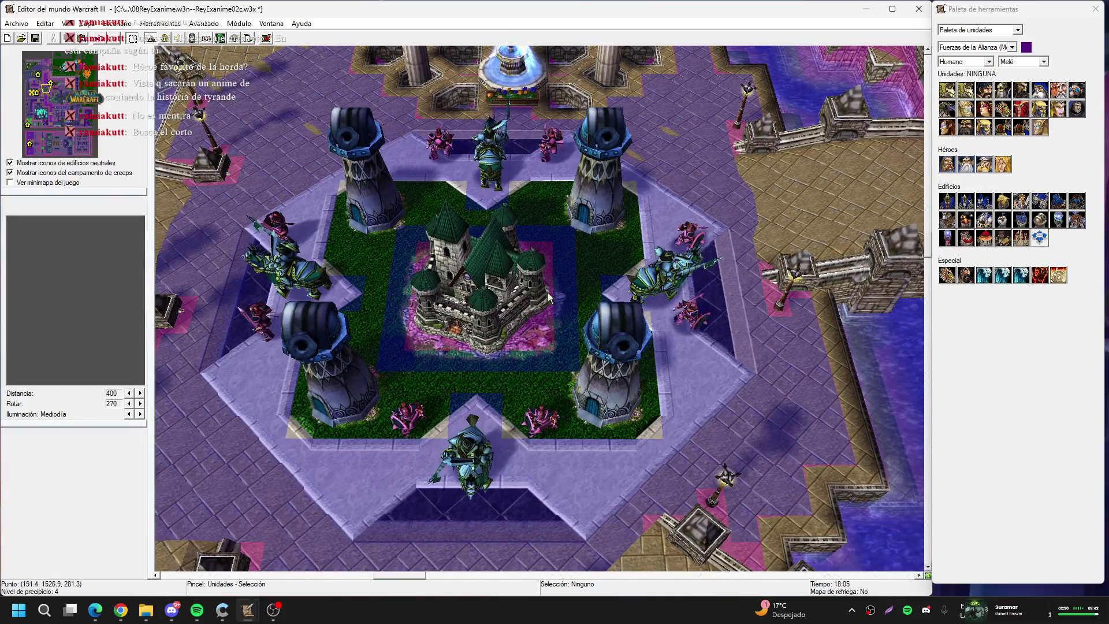
key("Up")
key("Left")
Select the lower-left Torre de las Tormentas and bring up the Trigger Editor with F4
left_click(423, 434)
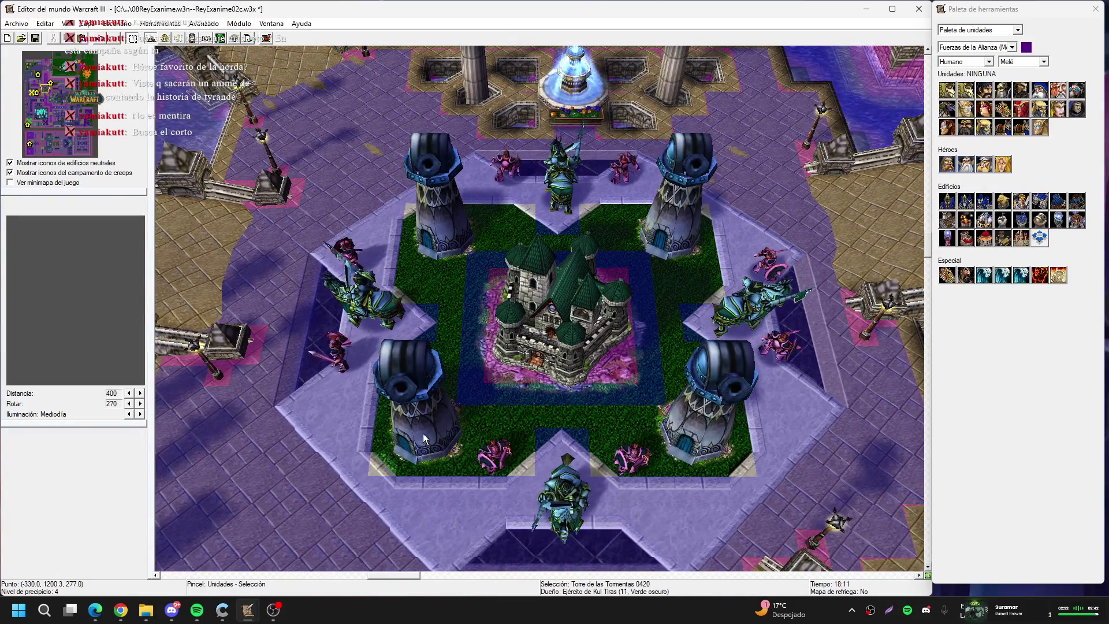
key("Down")
key("Right")
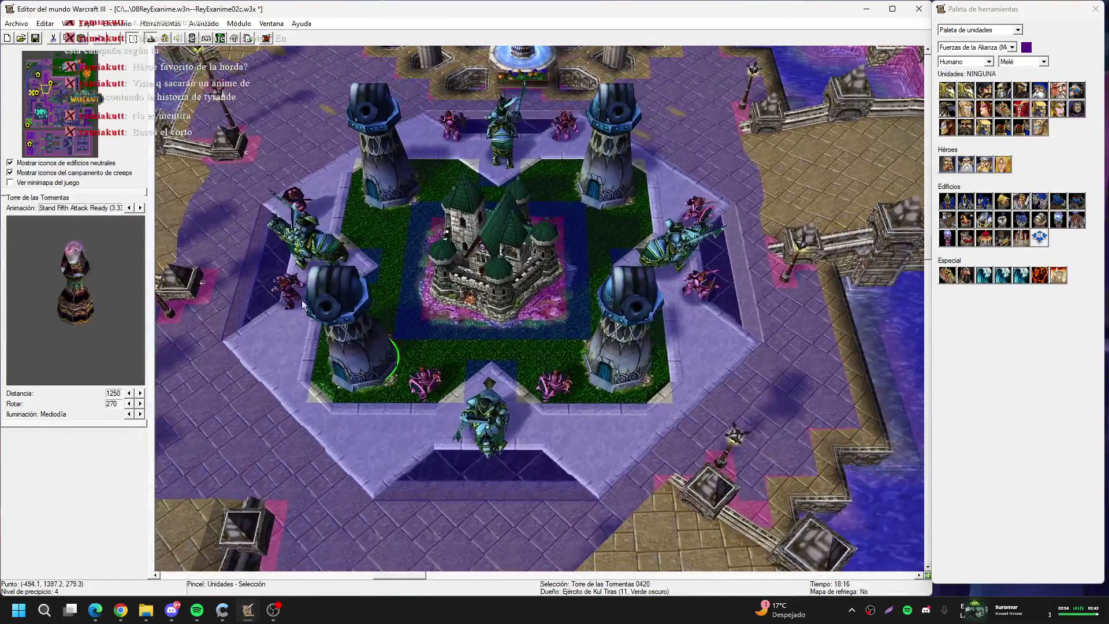
key("F4")
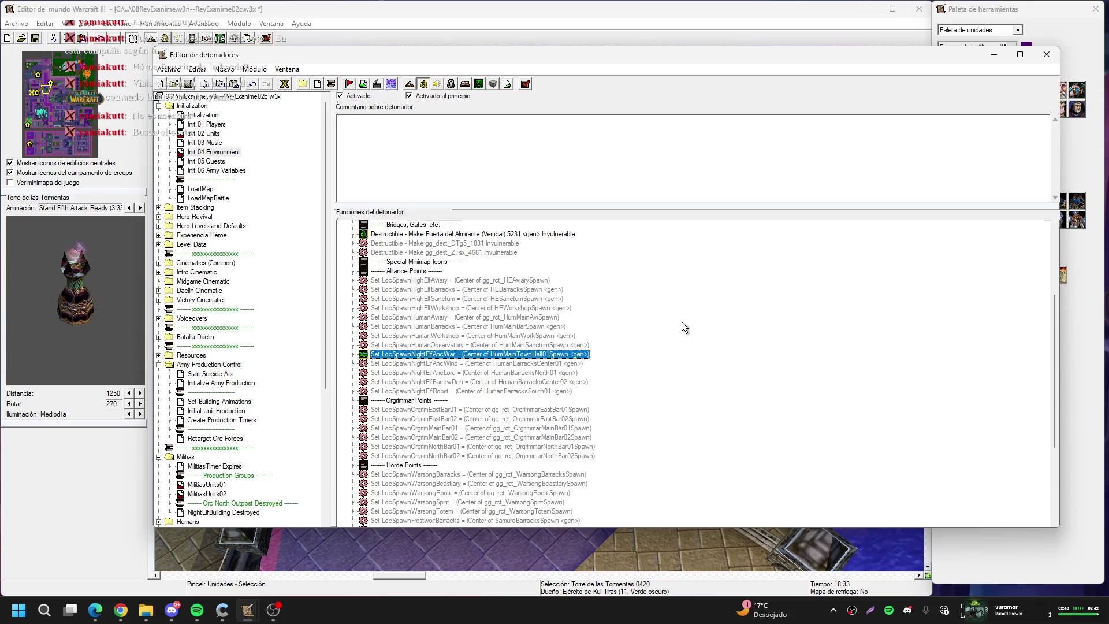
Rename point variable LocSpawnNightElfAncWar to LocSpawnTownHall01, then go to MilitiasUnits01
scroll(608, 344, "up", 1)
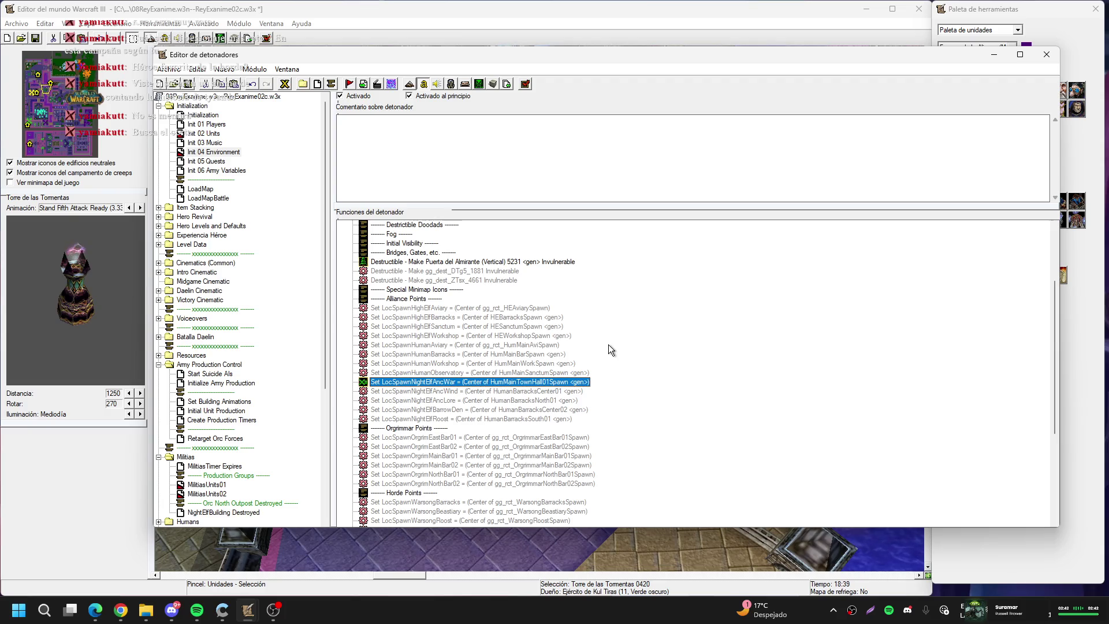
scroll(608, 344, "down", 1)
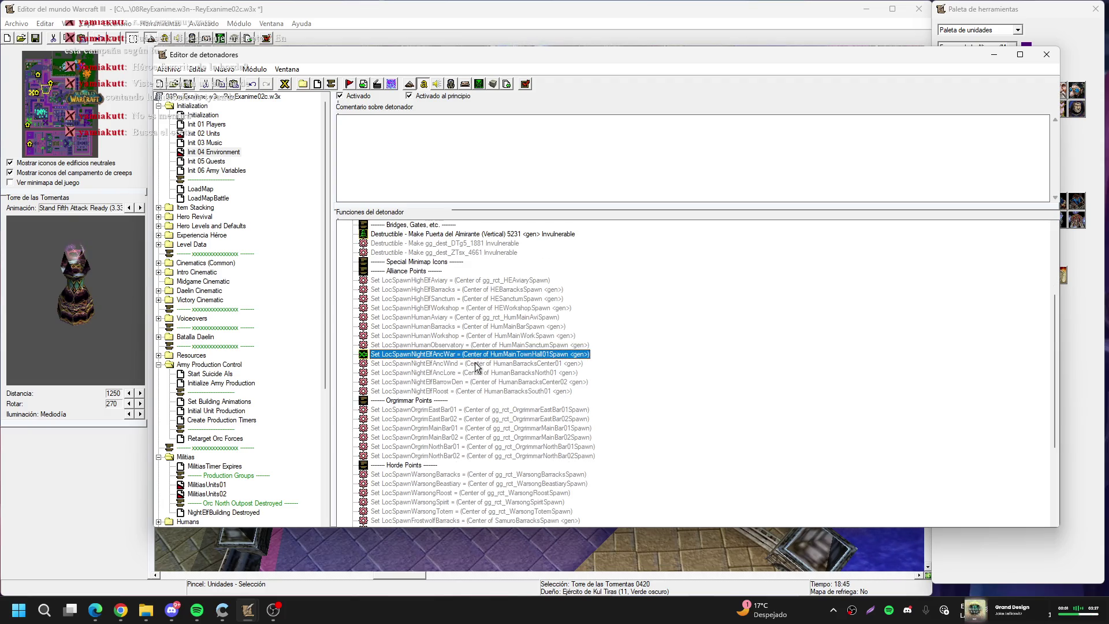
left_click(284, 84)
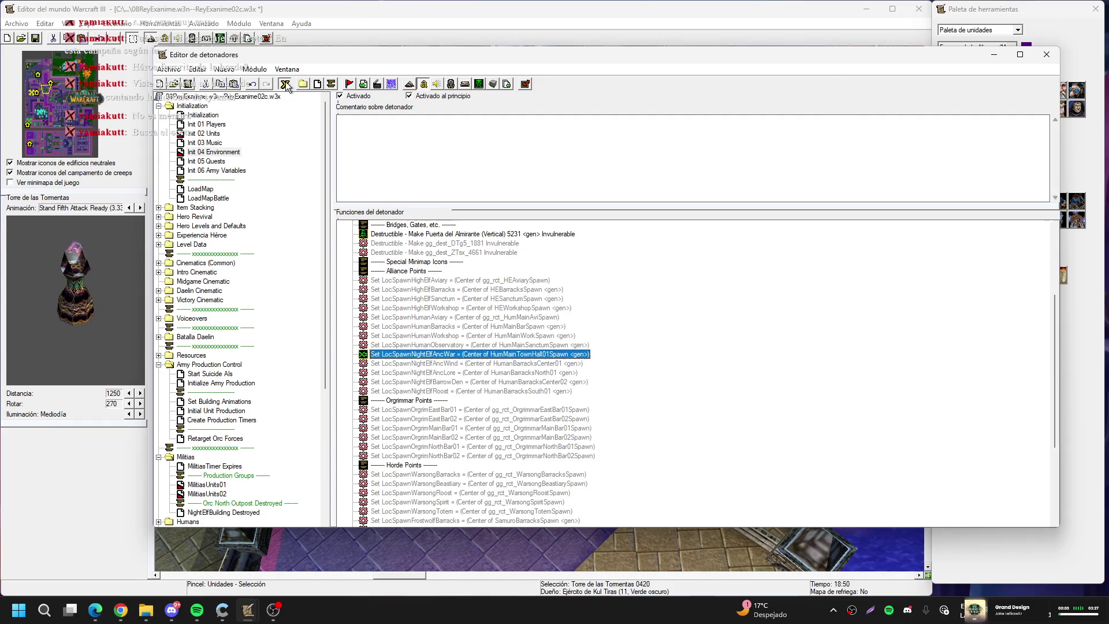
scroll(462, 305, "down", 3)
scroll(461, 299, "down", 10)
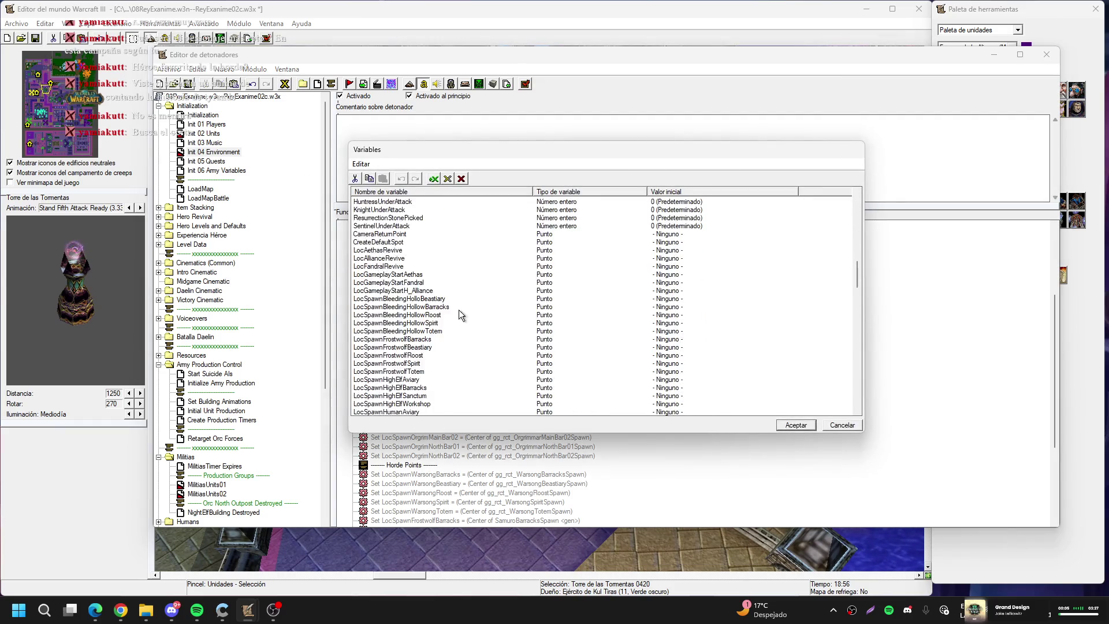
double_click(422, 333)
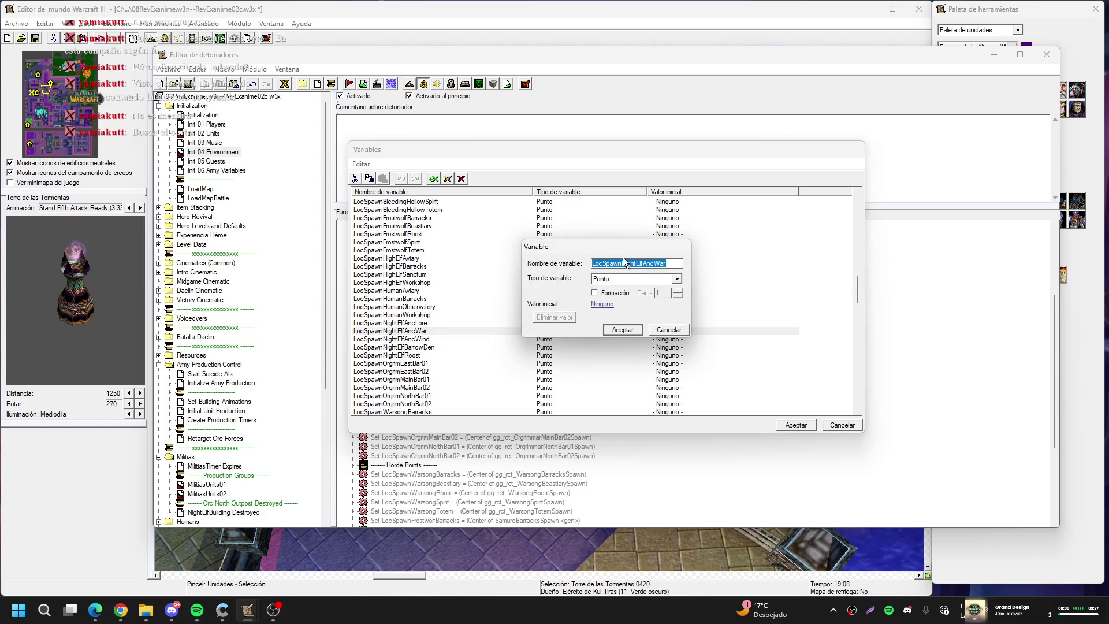
left_click_drag(622, 263, 675, 266)
type("T")
type("wh")
type("nH")
type("a")
type("01")
key("Return")
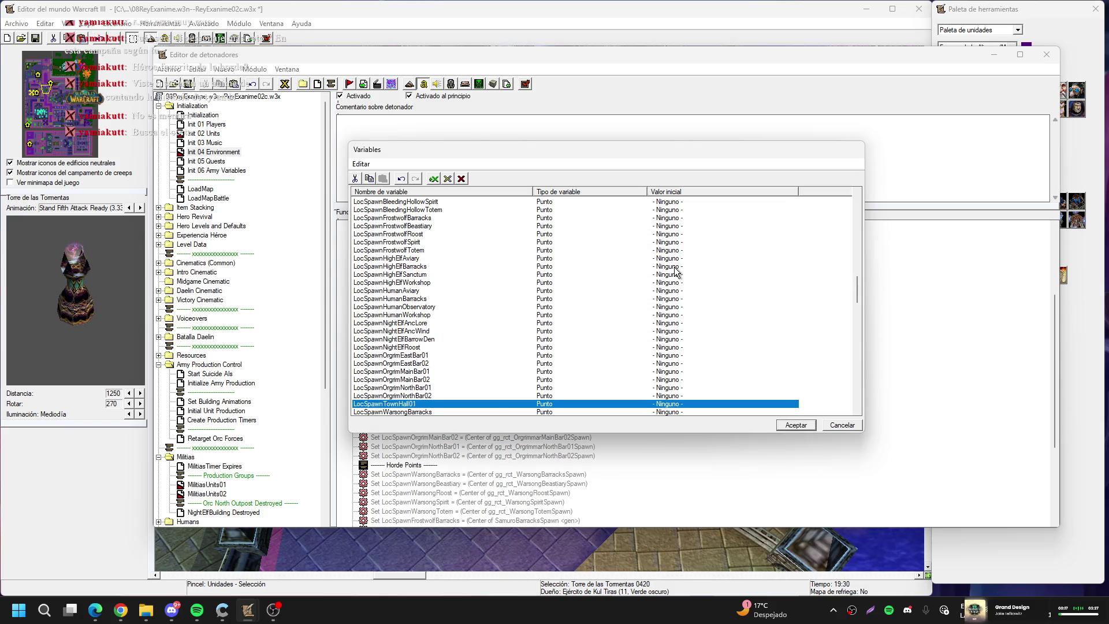
left_click(789, 424)
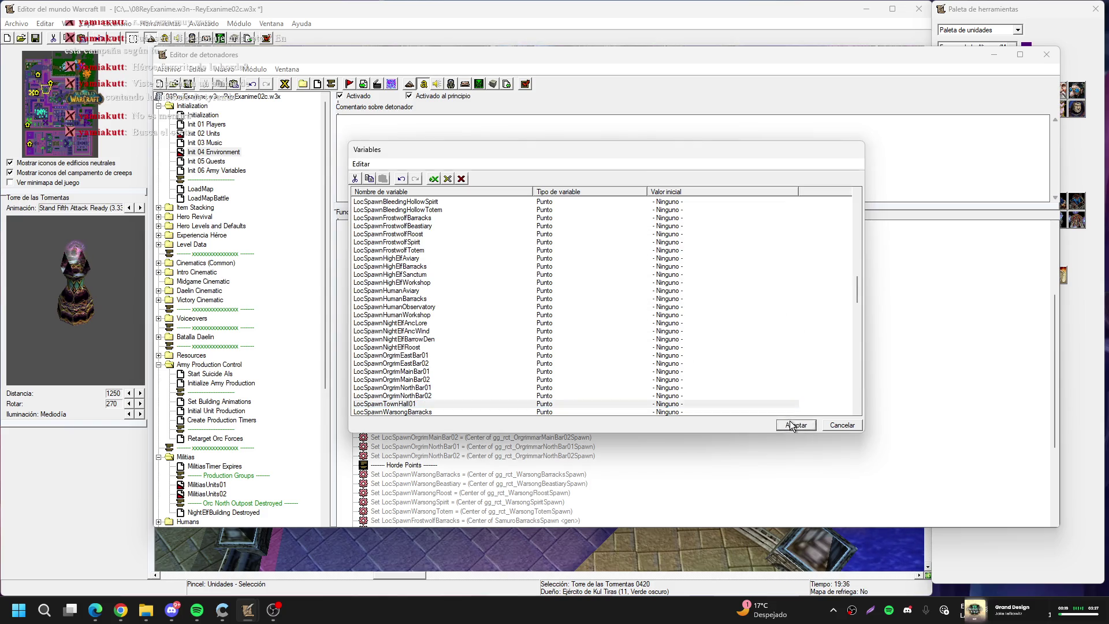
left_click(224, 485)
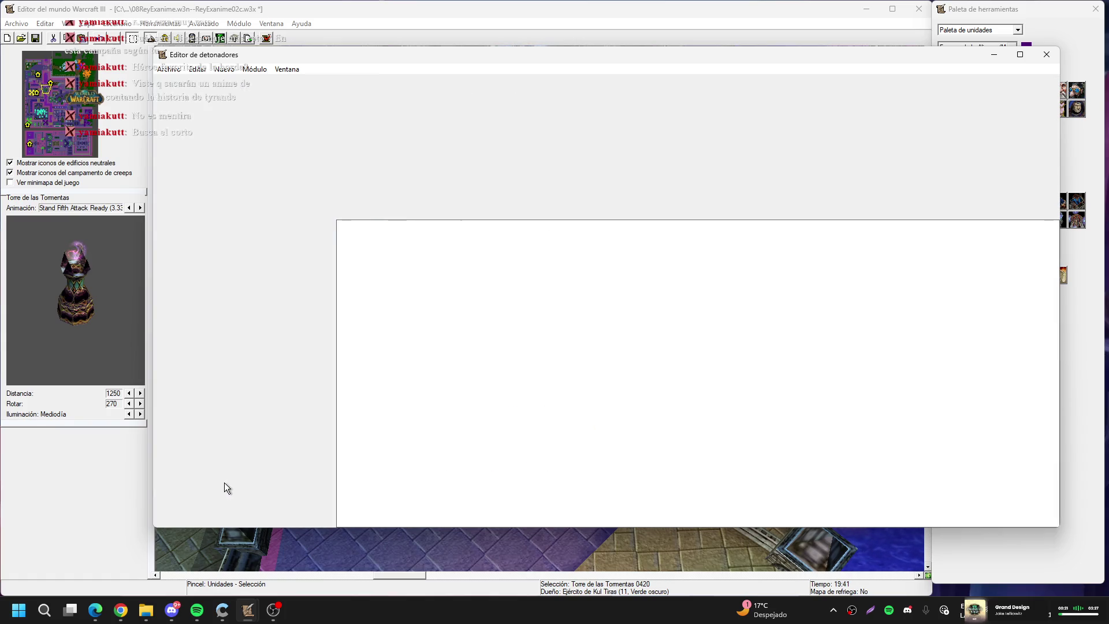
Delete the 'Number of living Druida' condition from the second spawn block
double_click(418, 363)
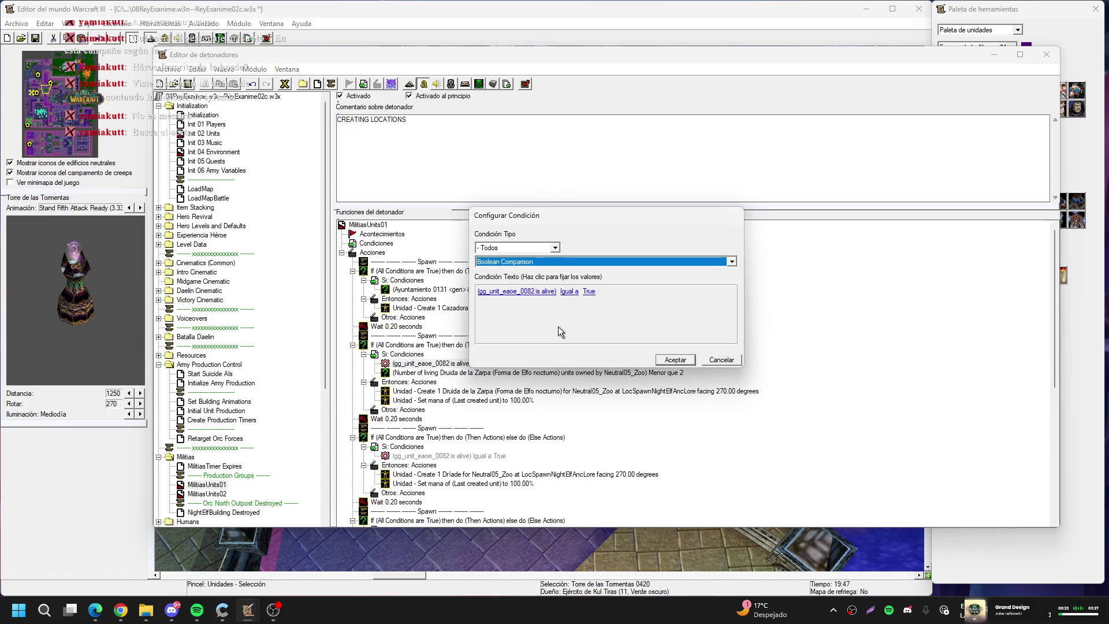
left_click(624, 358)
key("Down")
key("Delete")
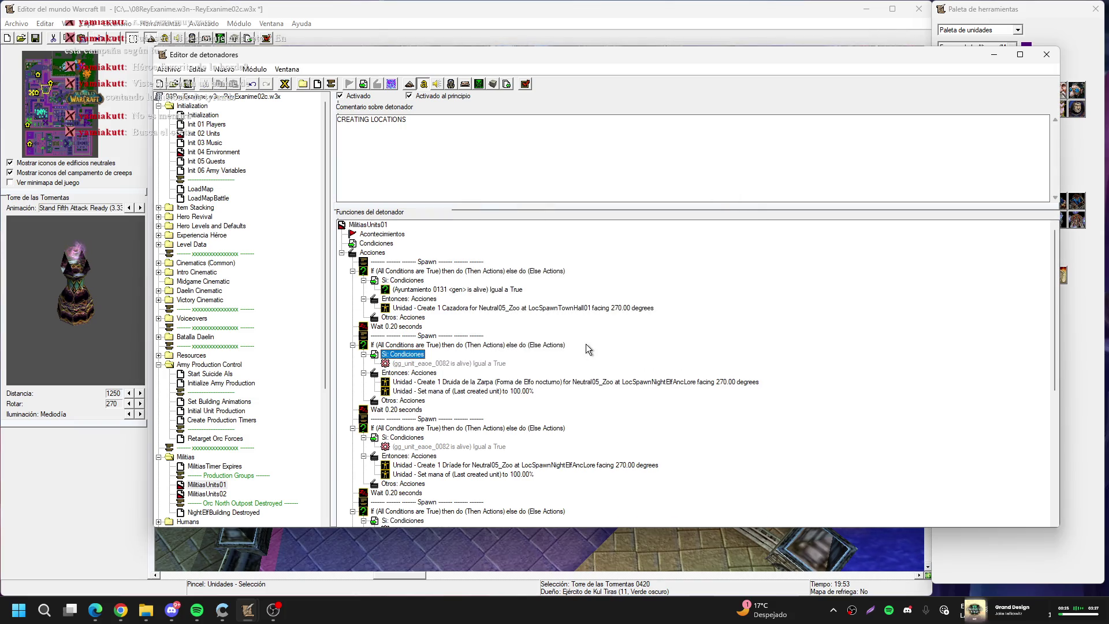
Set the remaining Unit Is Alive condition to Castillo 0162, picked on the map
key("Return")
left_click(519, 292)
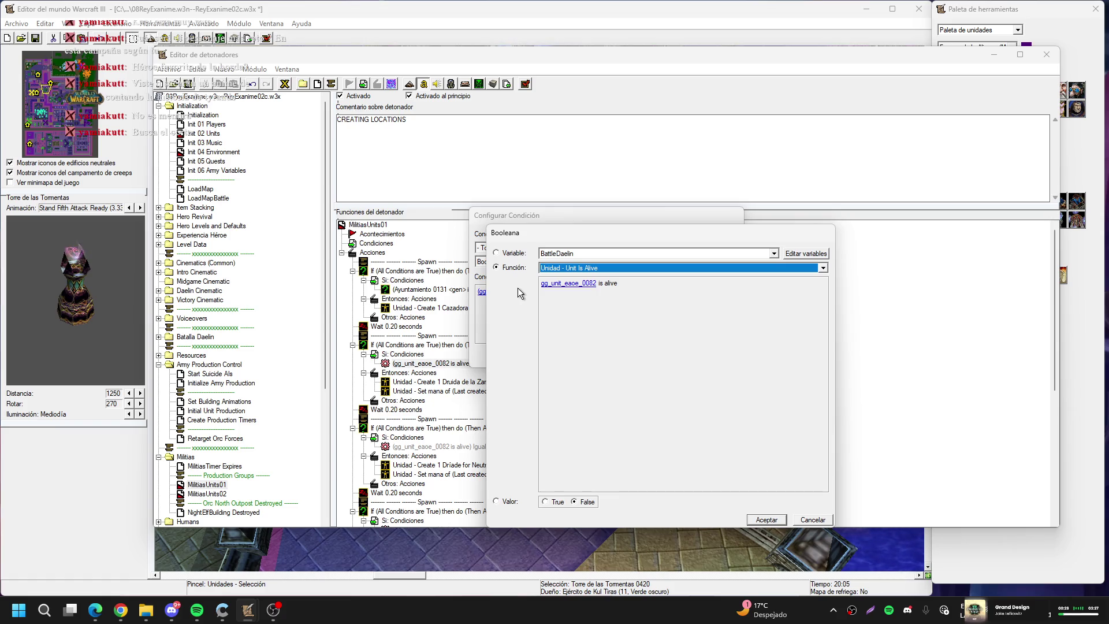
left_click(553, 286)
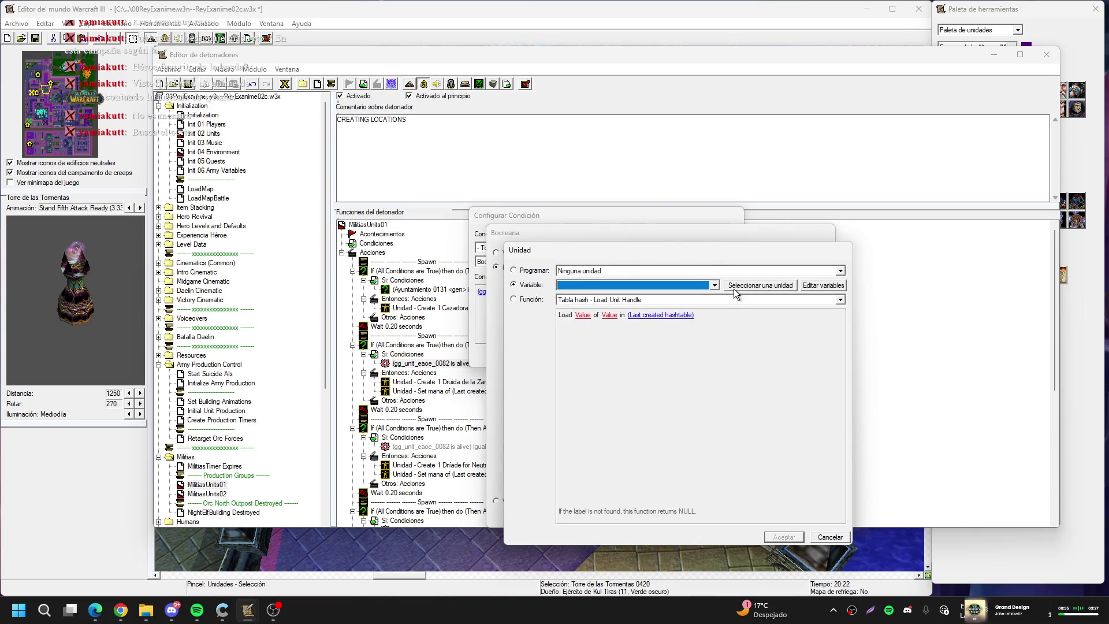
left_click(737, 285)
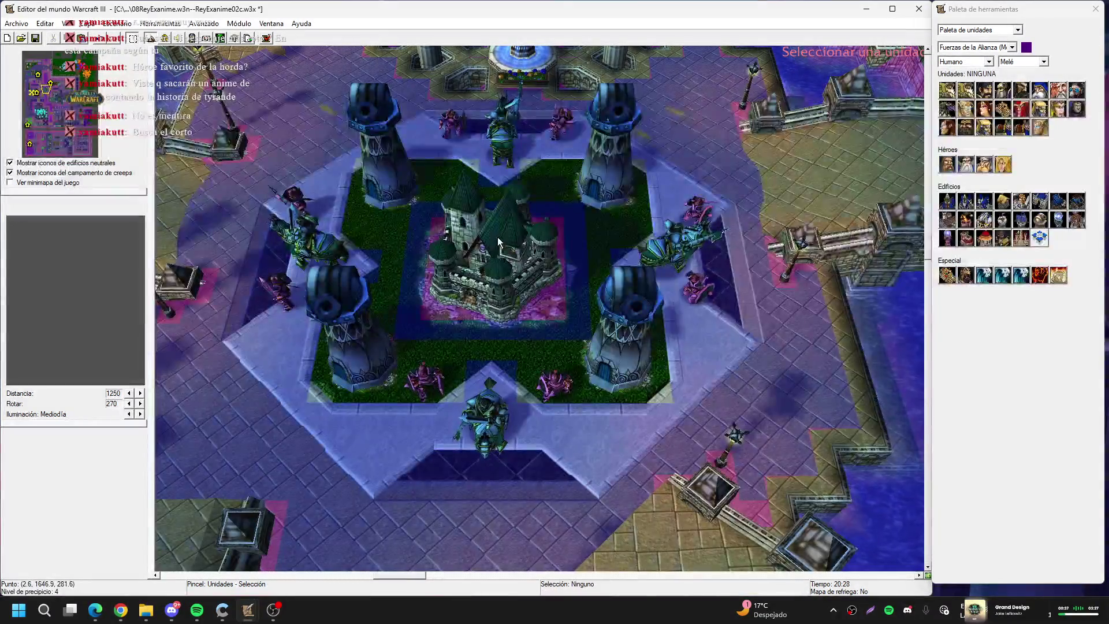
left_click(499, 239)
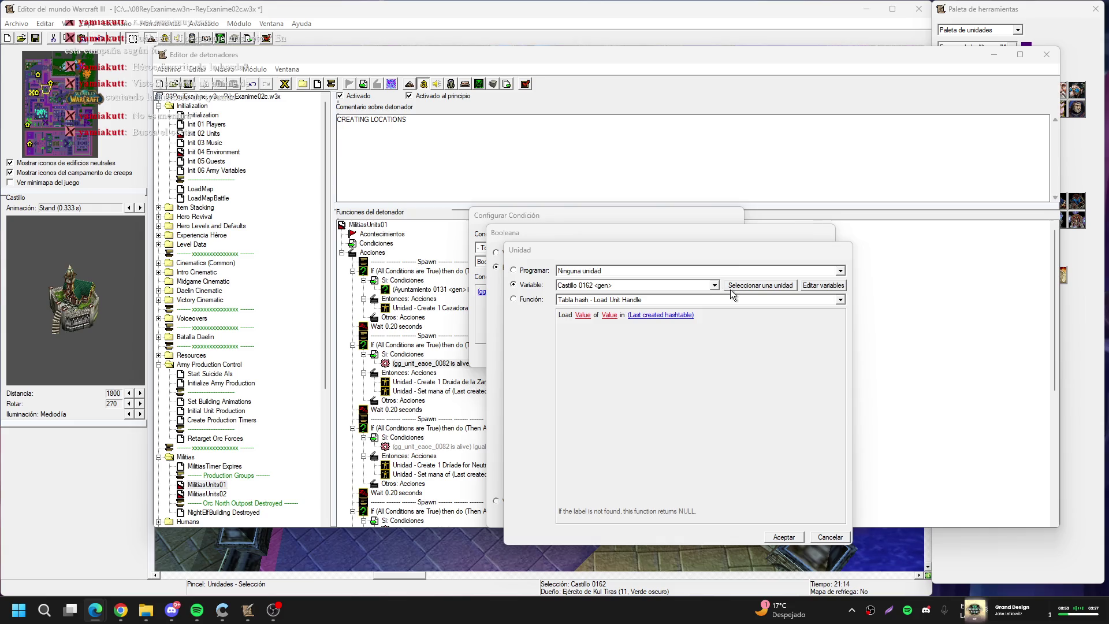
left_click(784, 537)
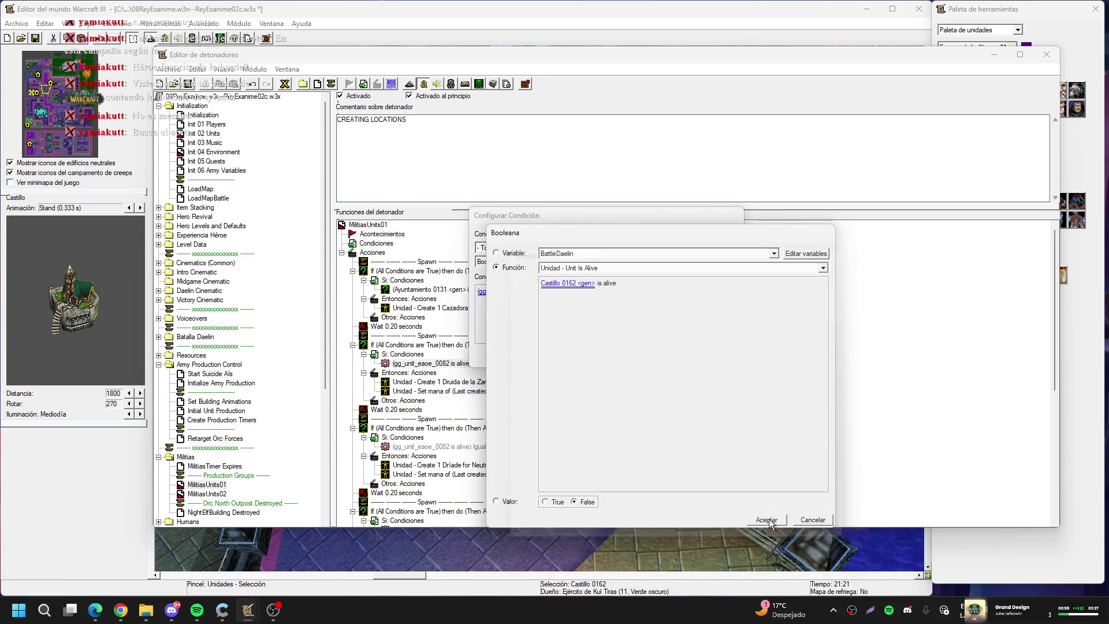
left_click(764, 519)
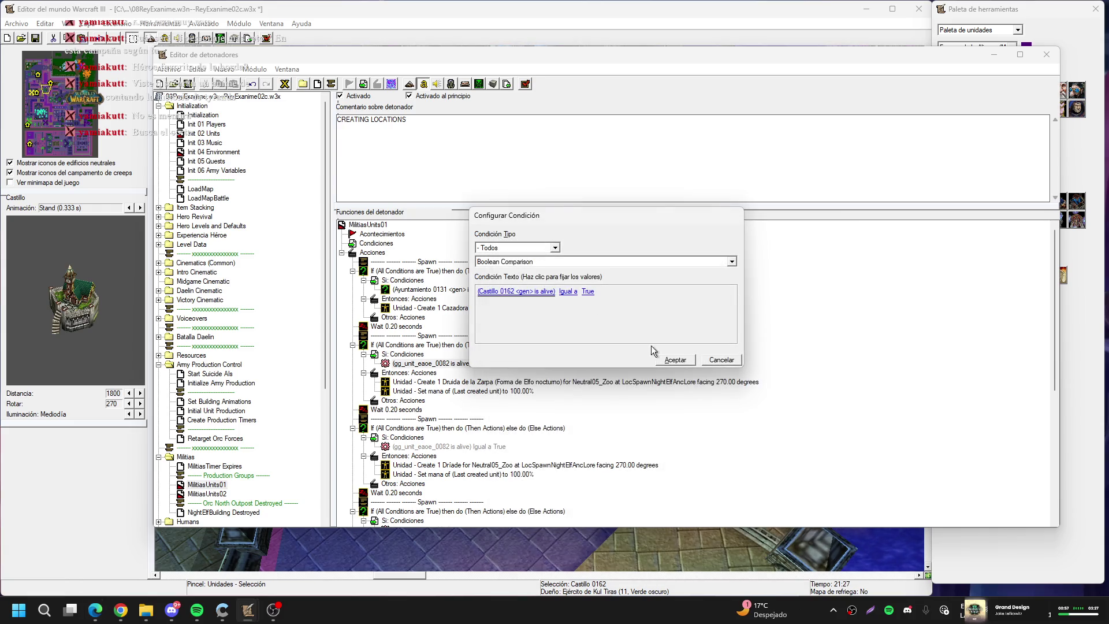
left_click(686, 361)
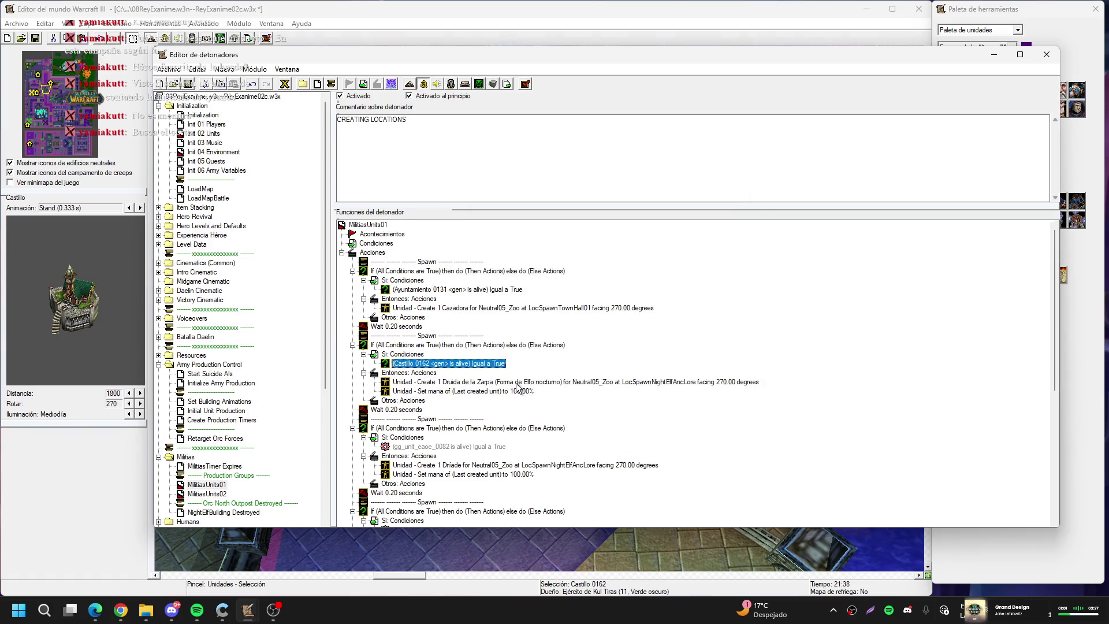
scroll(503, 322, "down", 2)
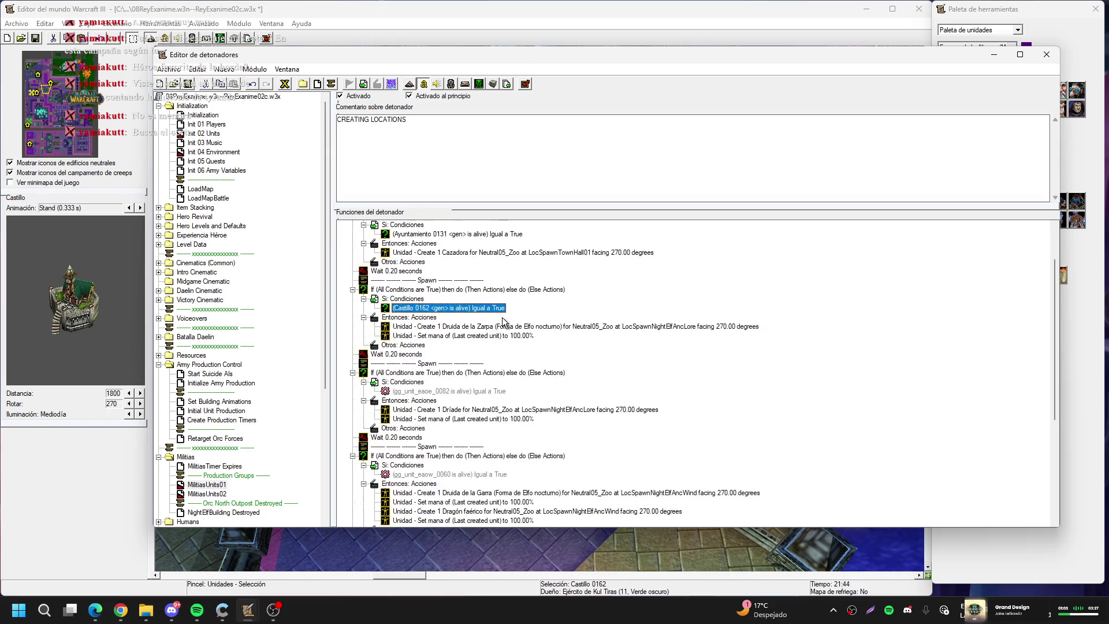
Rename point variable LocSpawnNightElfAncLore to LocSpawnTownHall02 and apply the change
scroll(503, 322, "up", 2)
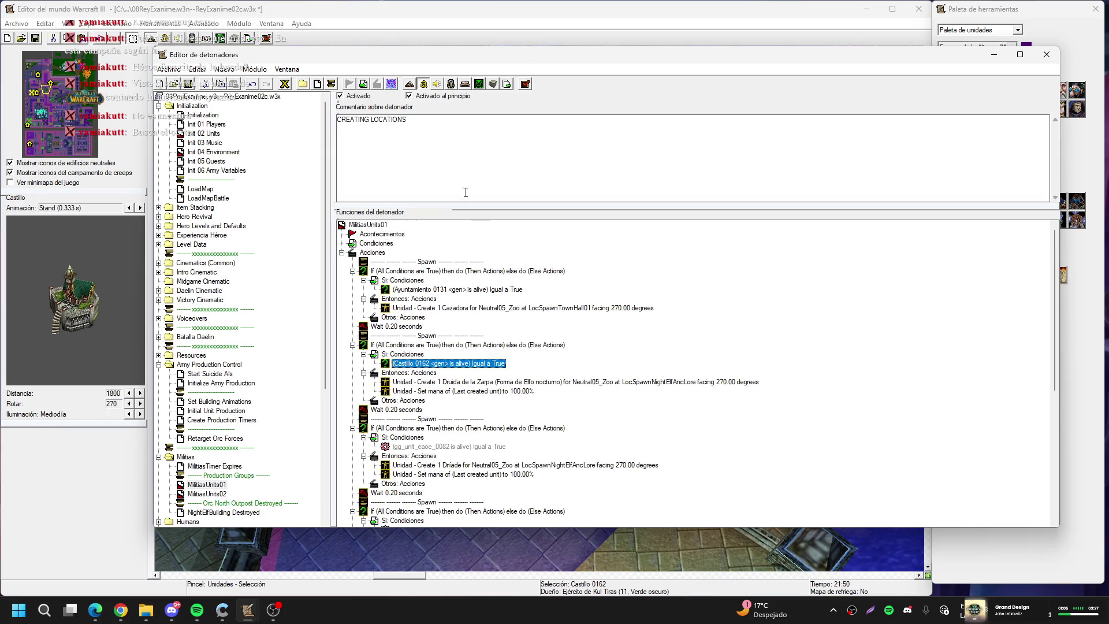
left_click(282, 84)
scroll(519, 303, "down", 6)
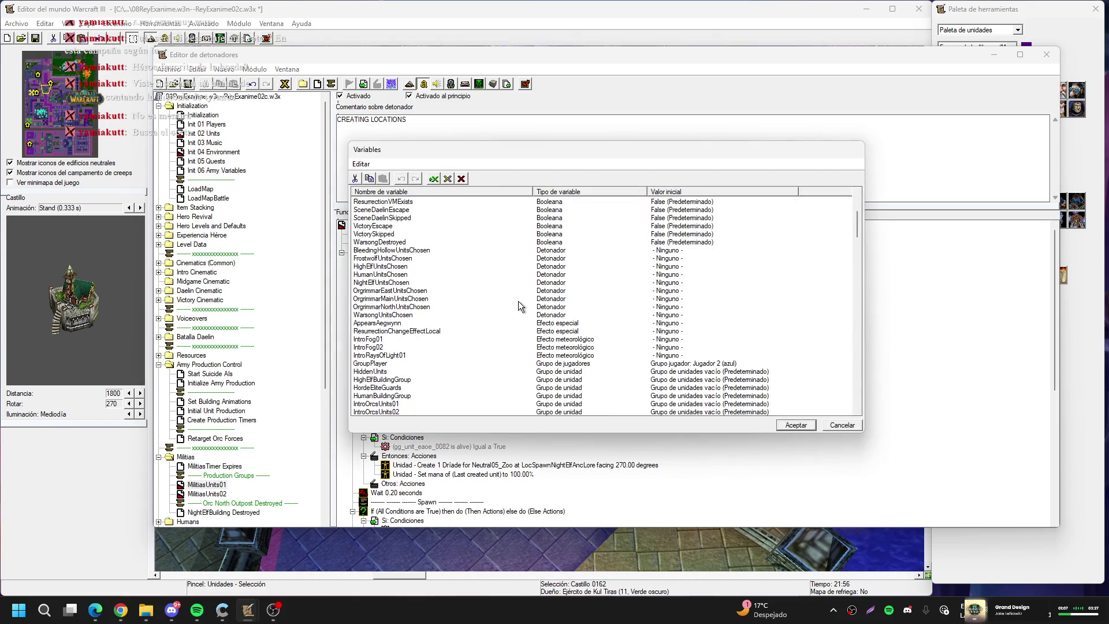
scroll(518, 305, "down", 3)
scroll(516, 306, "down", 8)
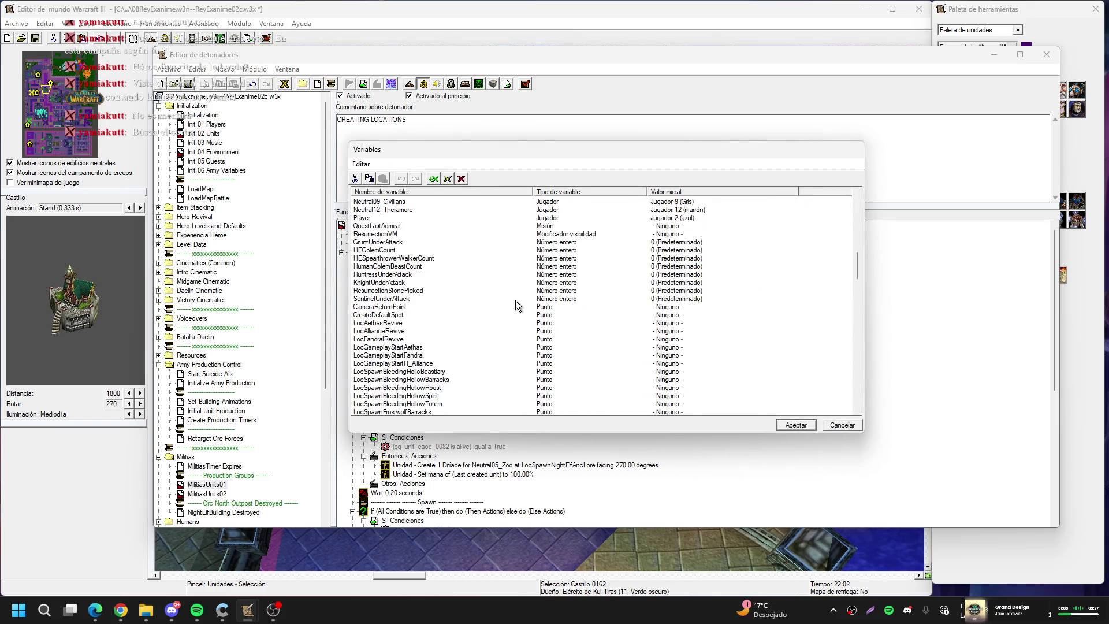
scroll(515, 301, "up", 2)
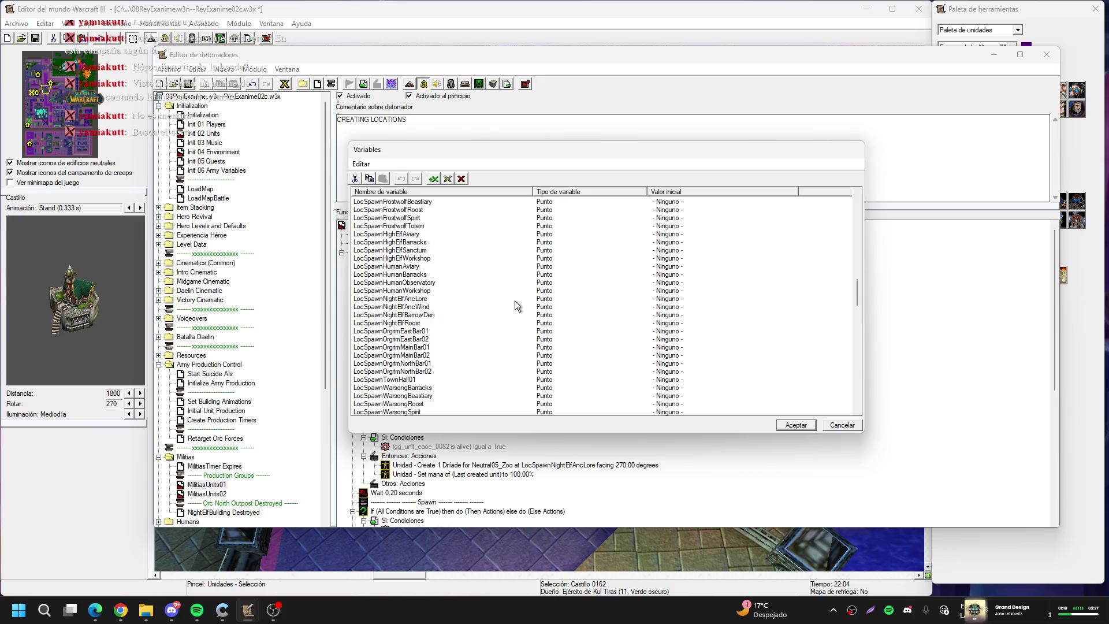
double_click(439, 299)
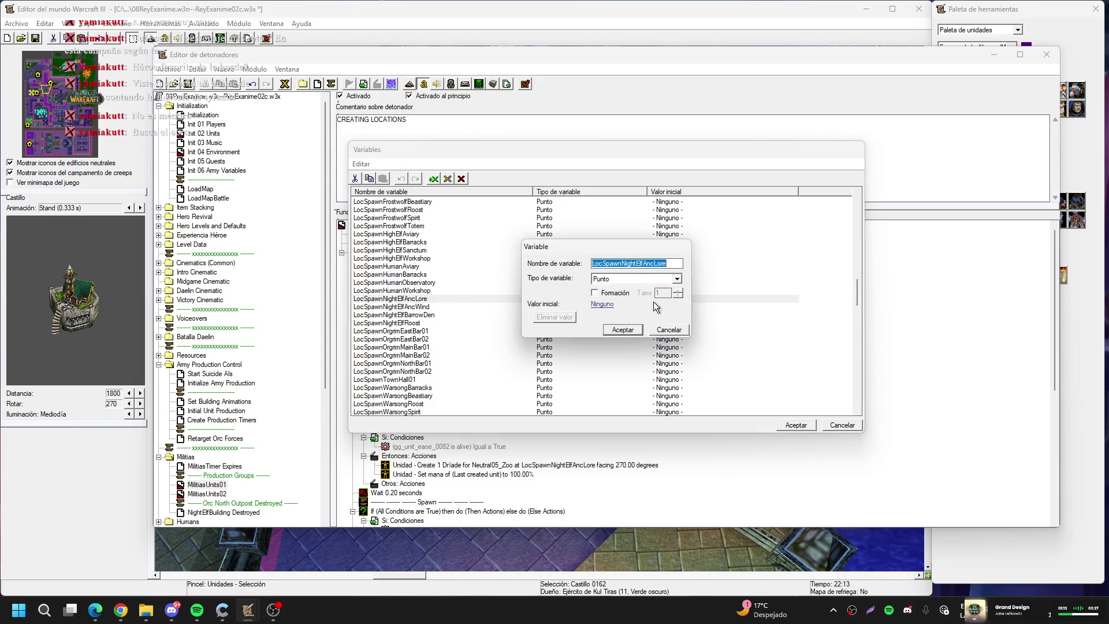
left_click(621, 264)
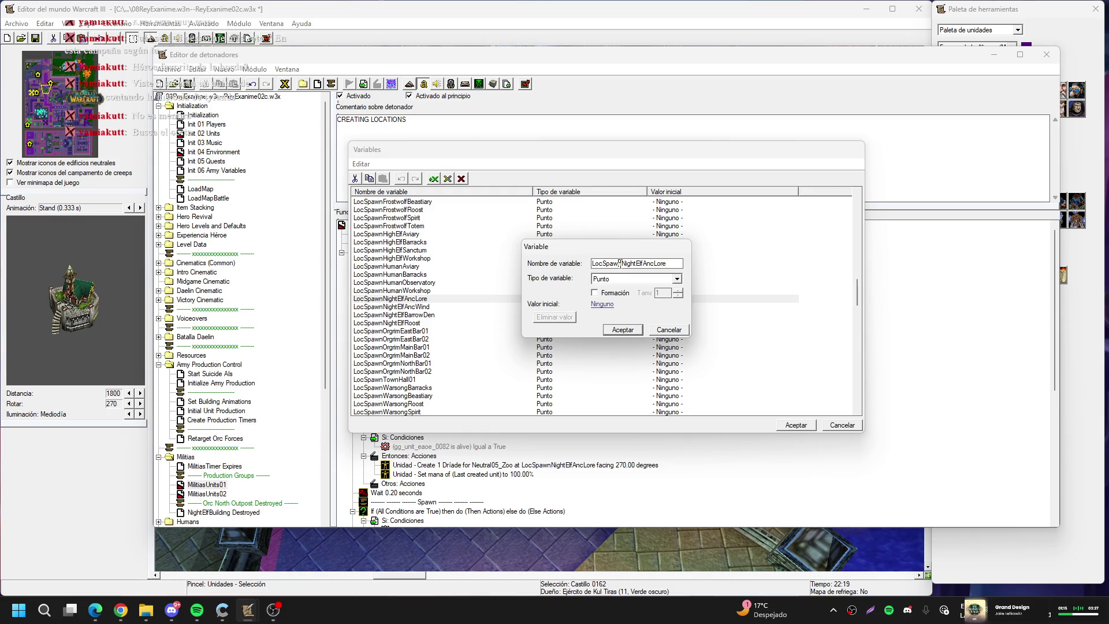
left_click_drag(621, 264, 702, 264)
type("Town")
type("Hall02")
key("Return")
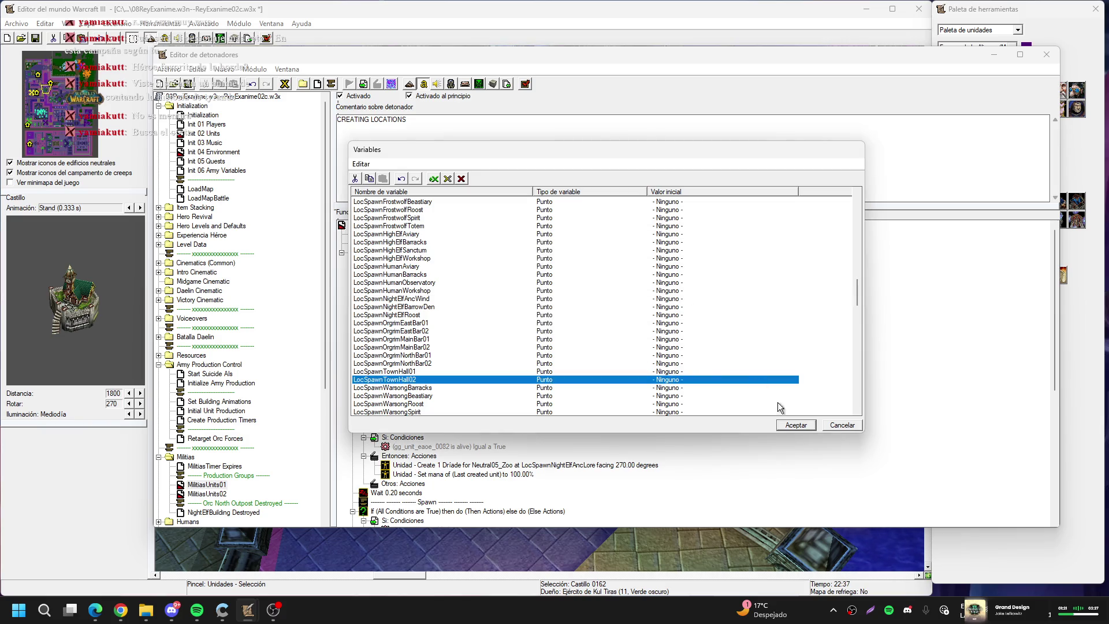
left_click(800, 425)
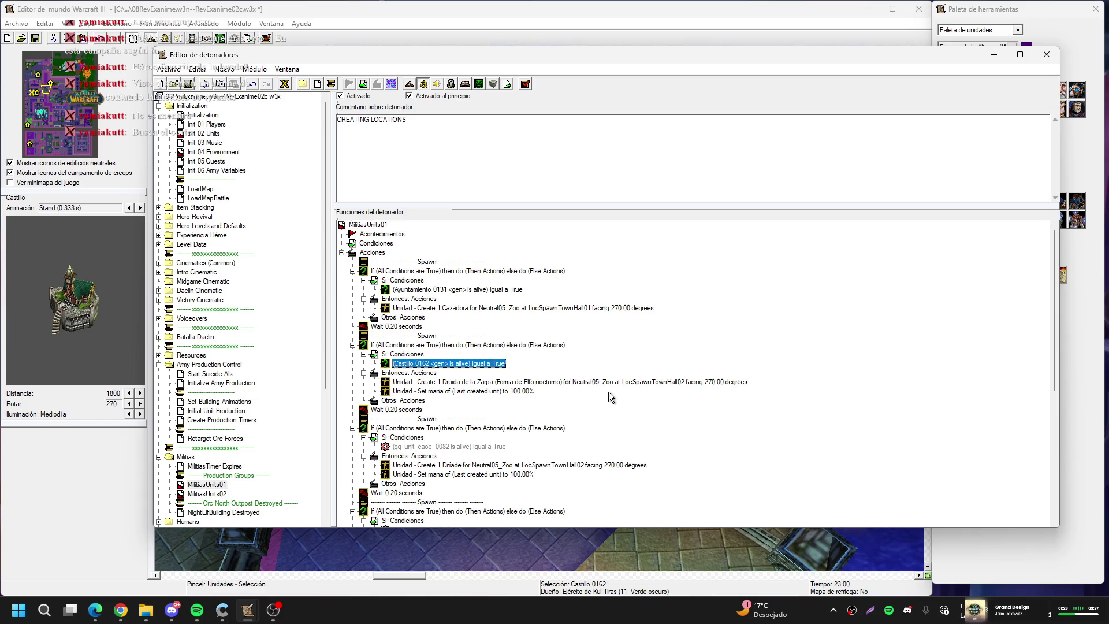
scroll(462, 454, "down", 5)
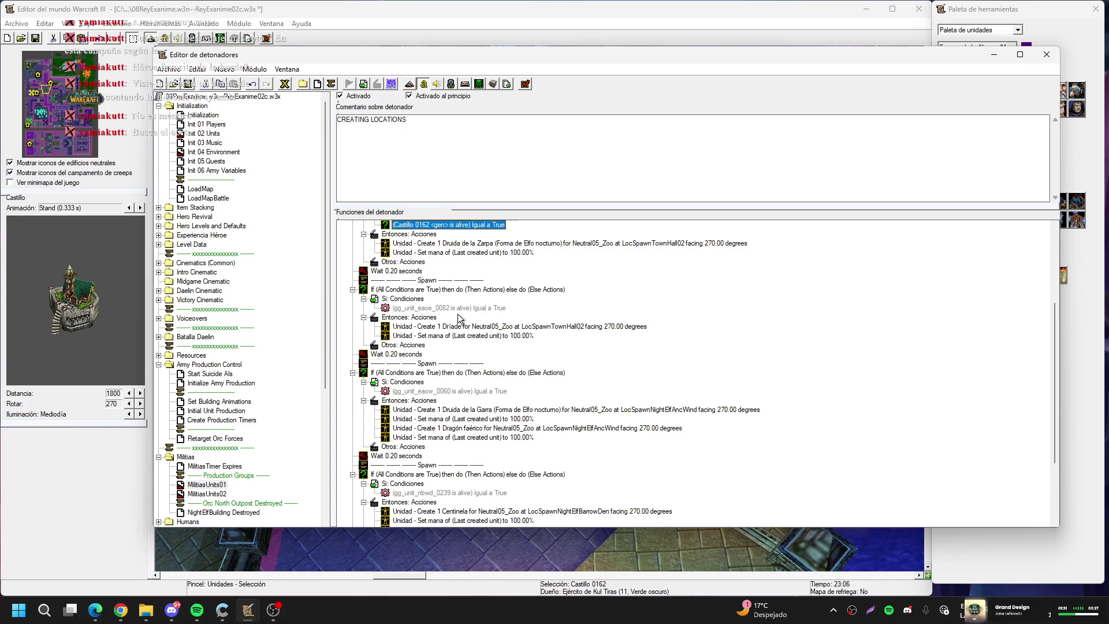
Set the third block's Unit Is Alive condition to Baluarte 0178, picked on the map
double_click(439, 308)
left_click(520, 292)
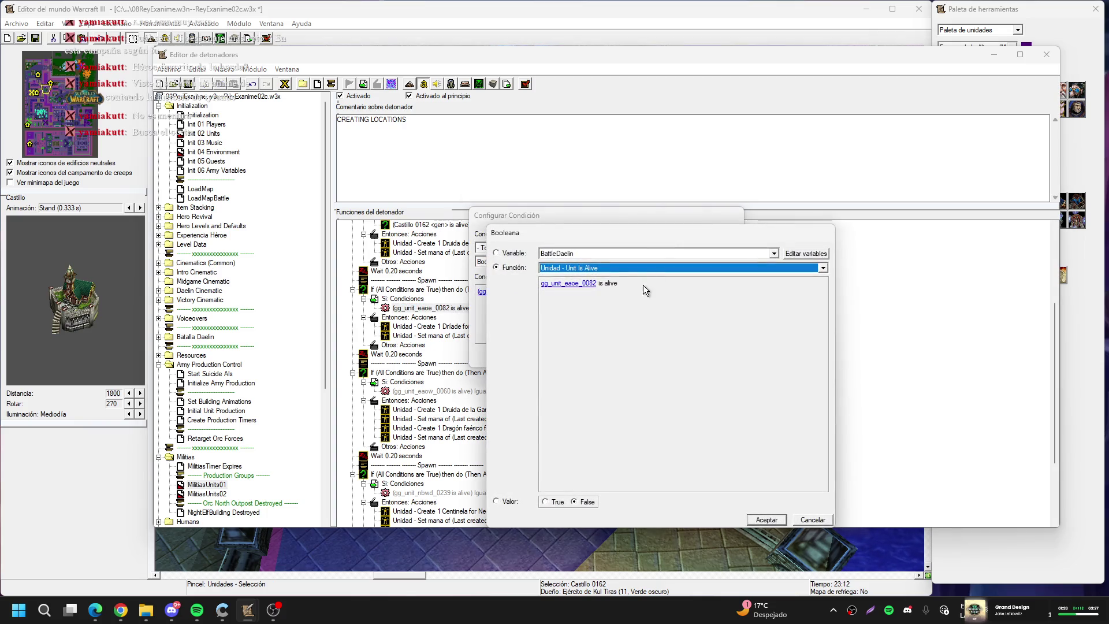
left_click(591, 282)
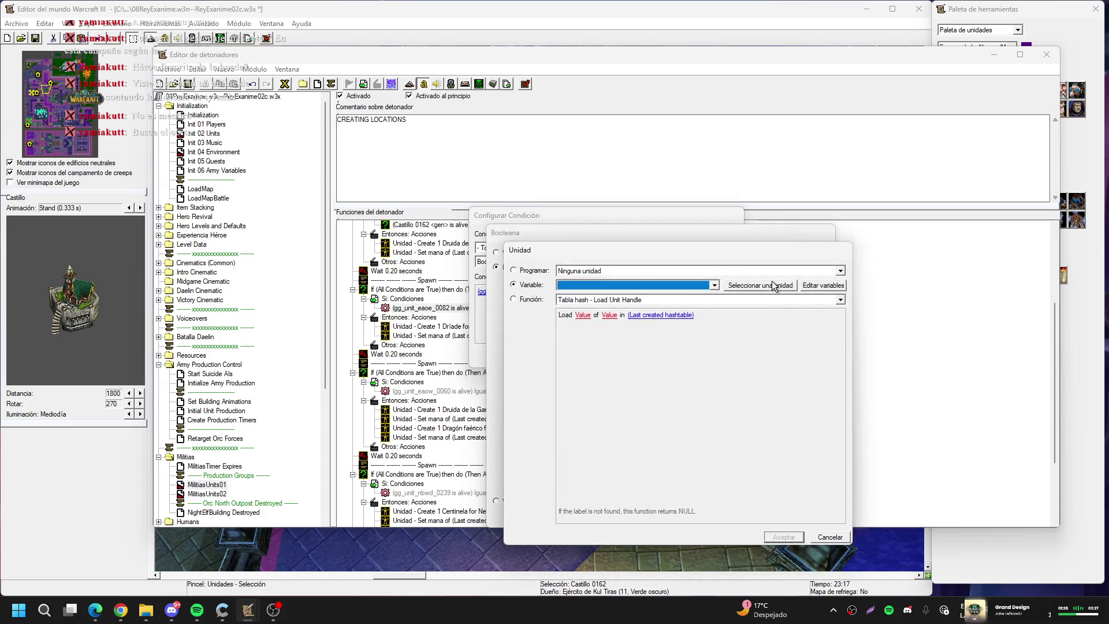
left_click(771, 281)
left_click(63, 91)
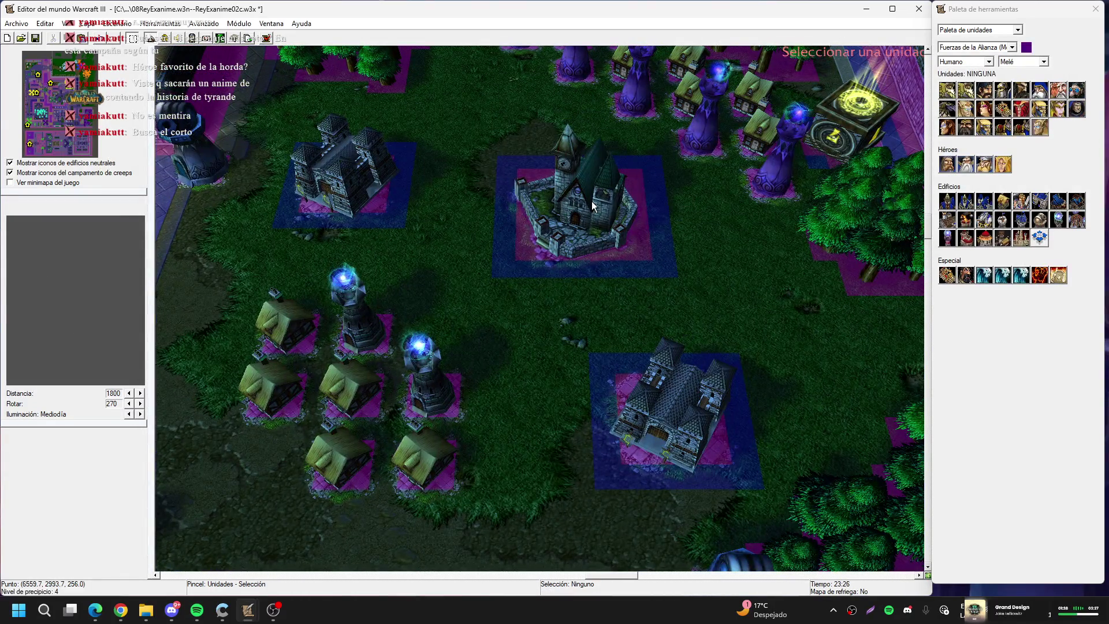
left_click(591, 201)
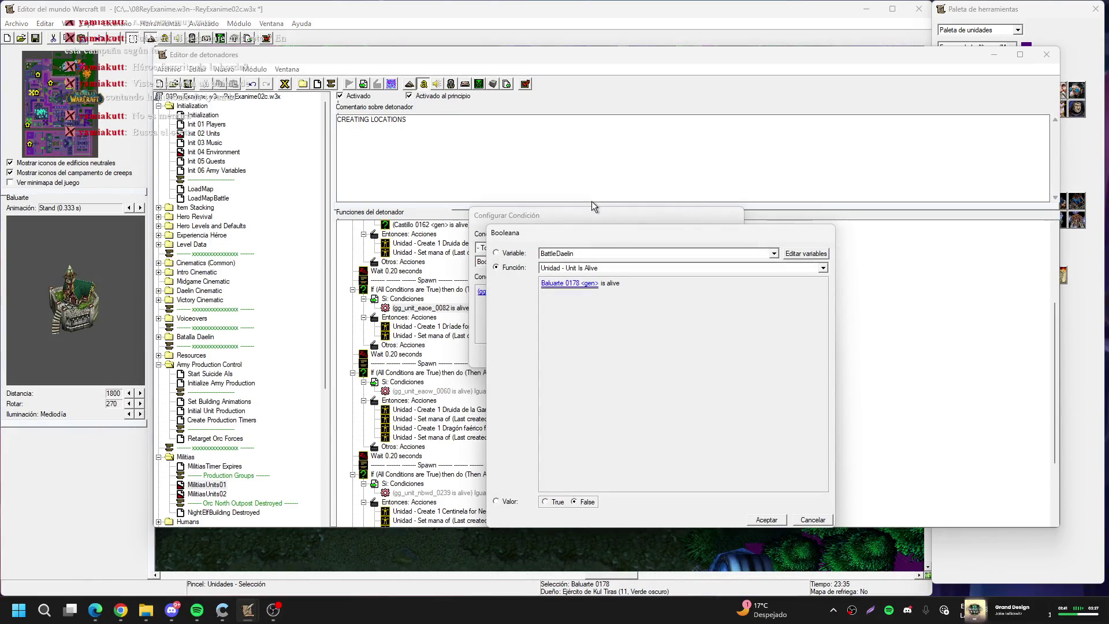
key("Return")
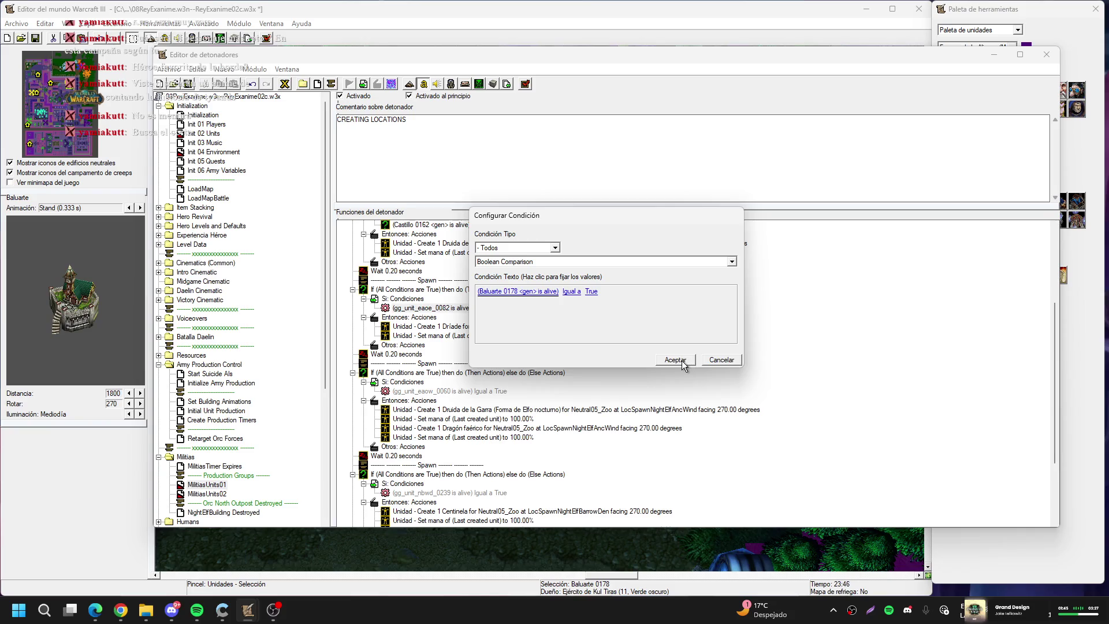
left_click(682, 361)
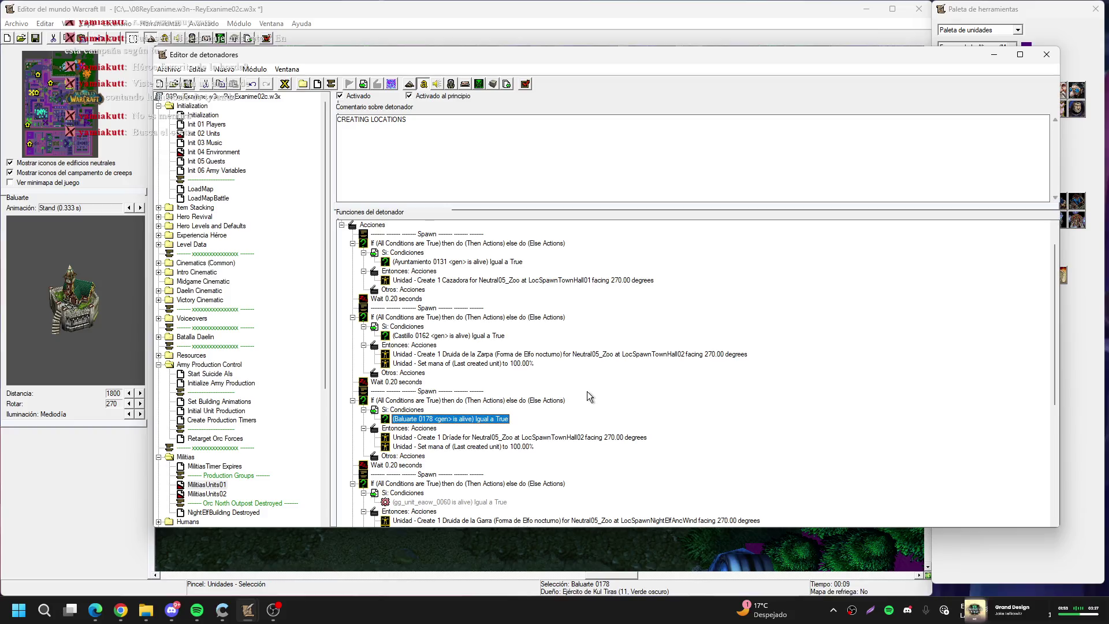
Move the Druida de la Garra create action into the Baluarte block
scroll(587, 392, "down", 5)
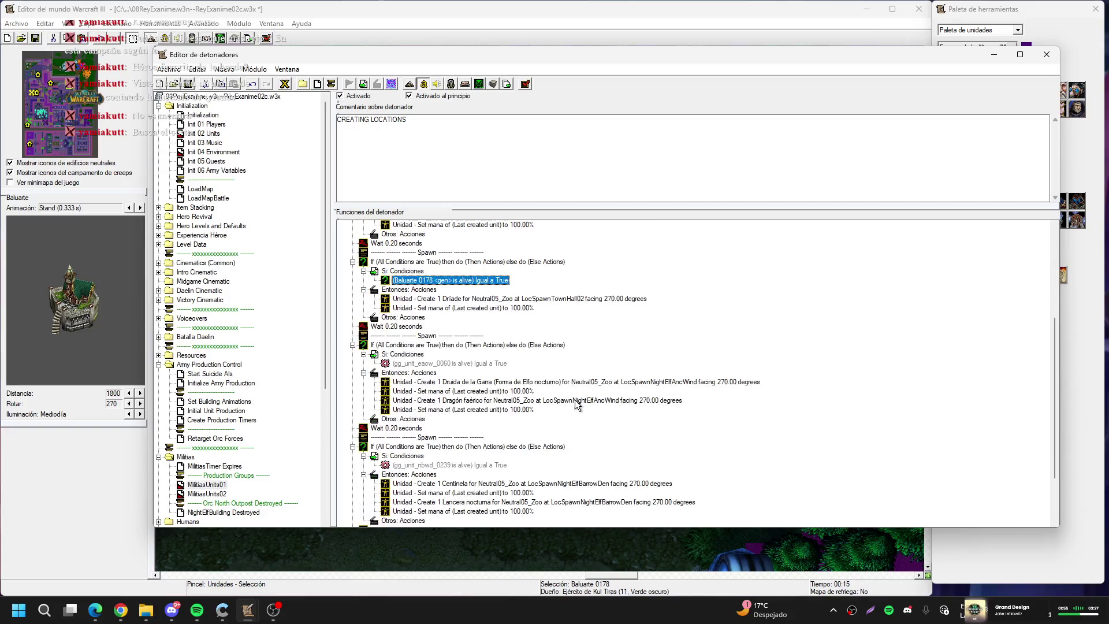
left_click_drag(578, 386, 558, 299)
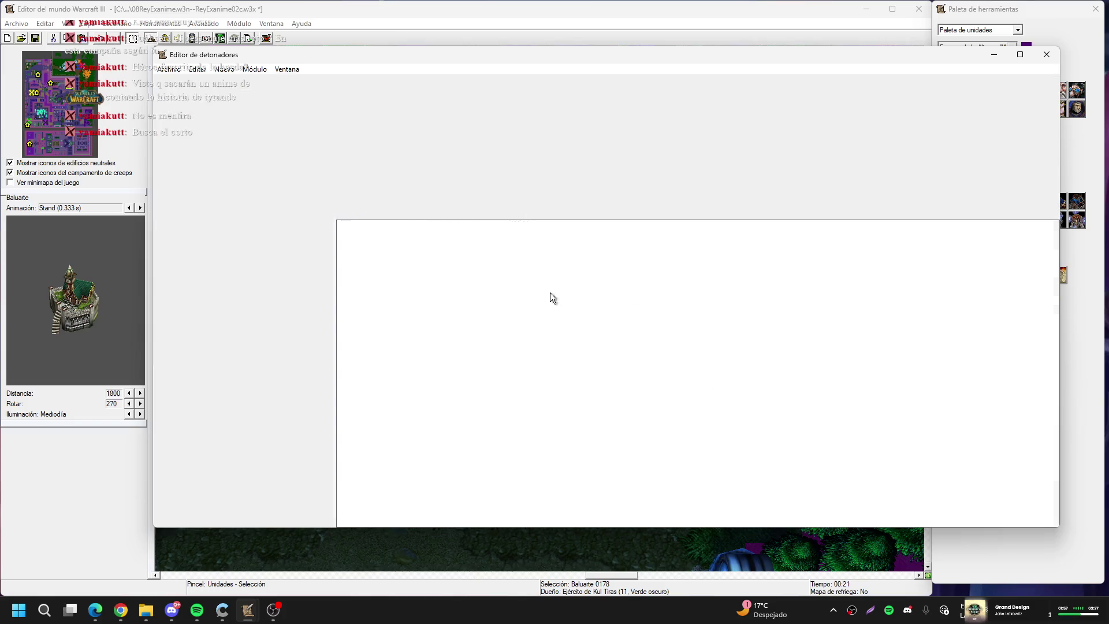
left_click(285, 84)
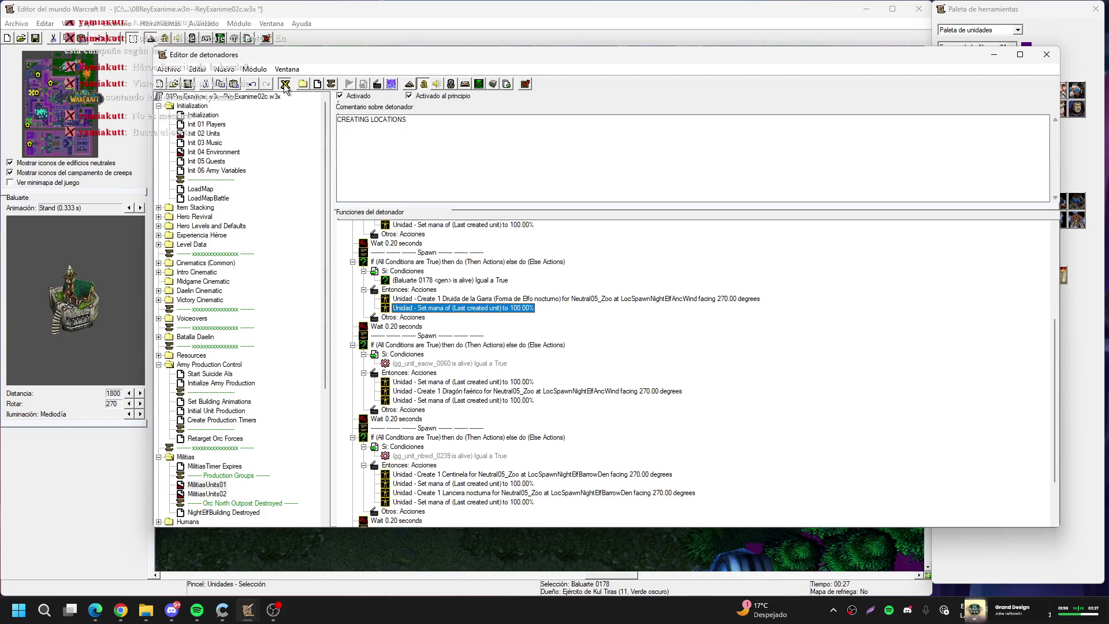
Rename point variable LocSpawnNightElfAncWind to LocSpawnTownHall03 and close the Variables list
scroll(440, 256, "down", 15)
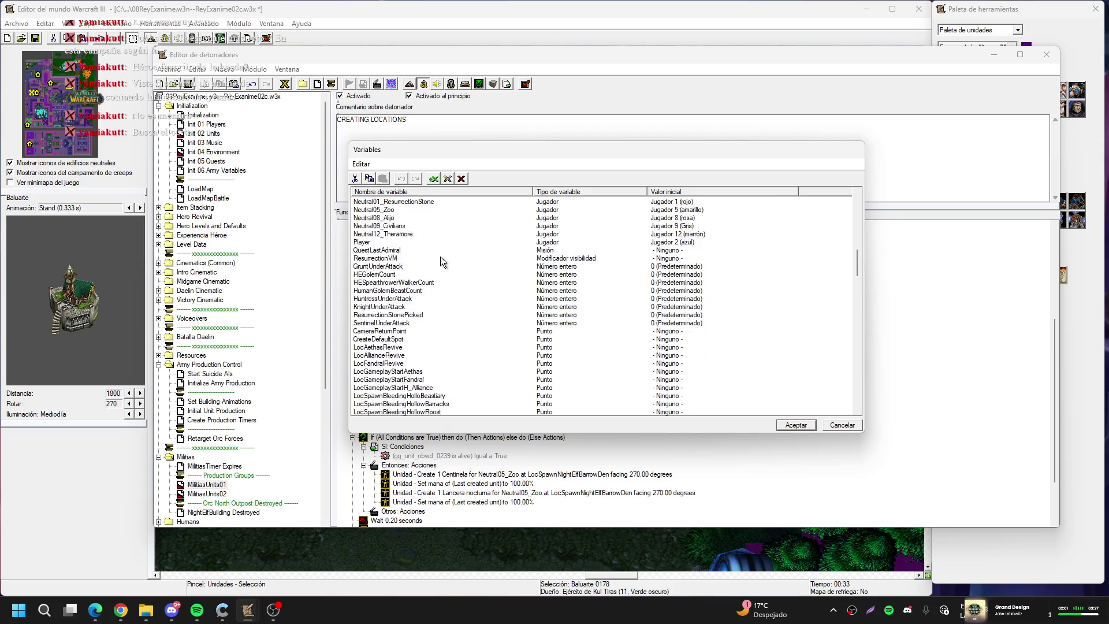
scroll(440, 260, "down", 5)
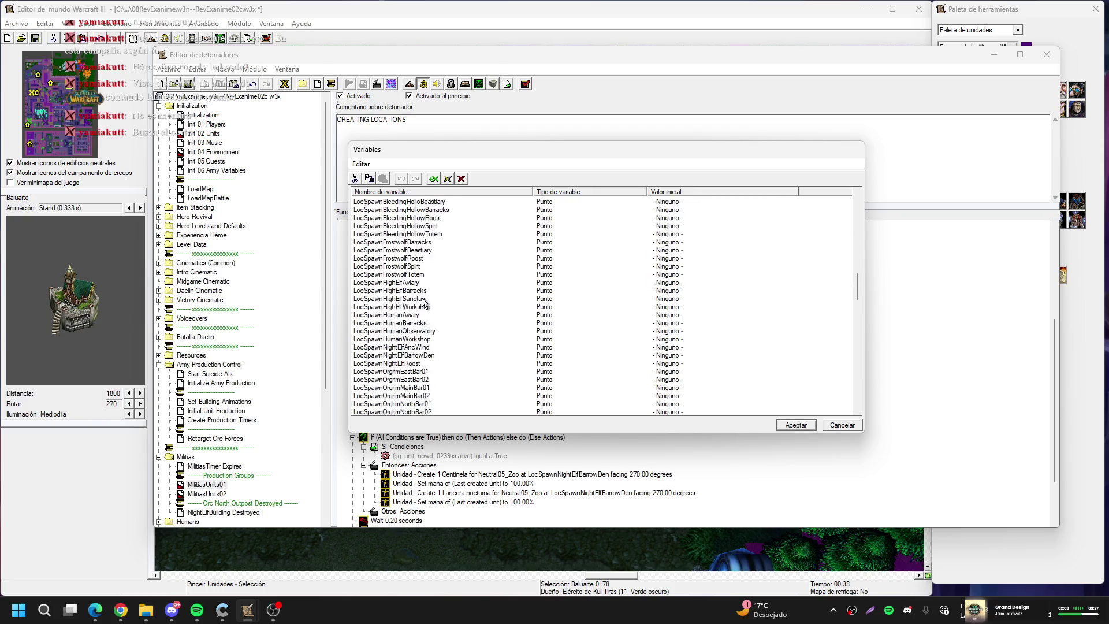
left_click(423, 332)
double_click(431, 323)
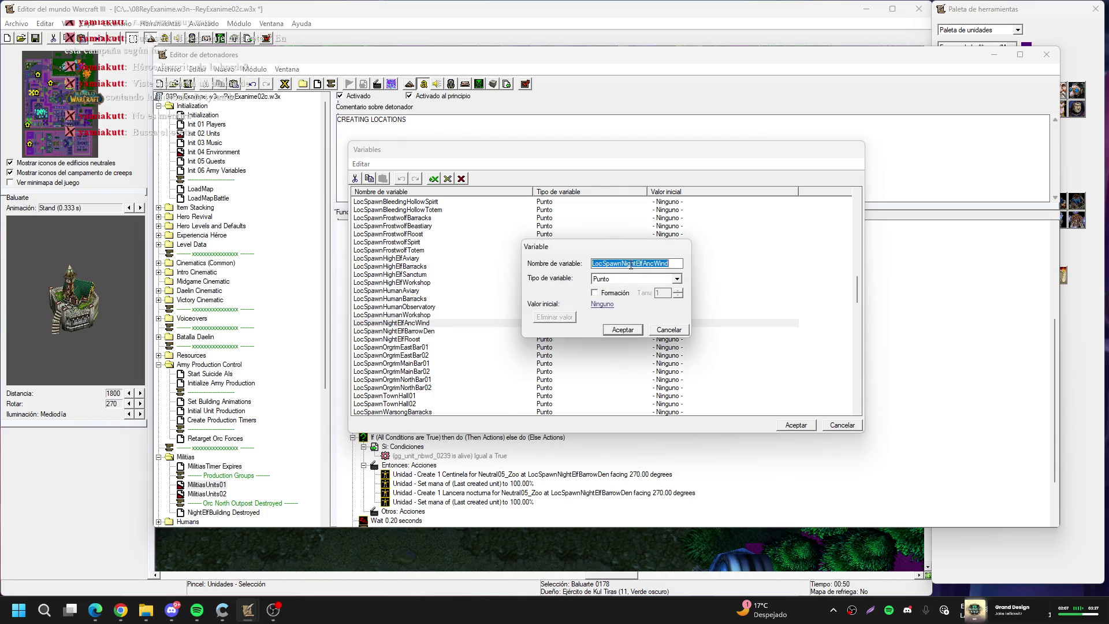
left_click_drag(631, 265, 683, 265)
key("BackSpace")
key("BackSpace")
key("BackSpace")
key("BackSpace")
type("wo")
key("BackSpace")
key("BackSpace")
type("ownHall03")
key("Return")
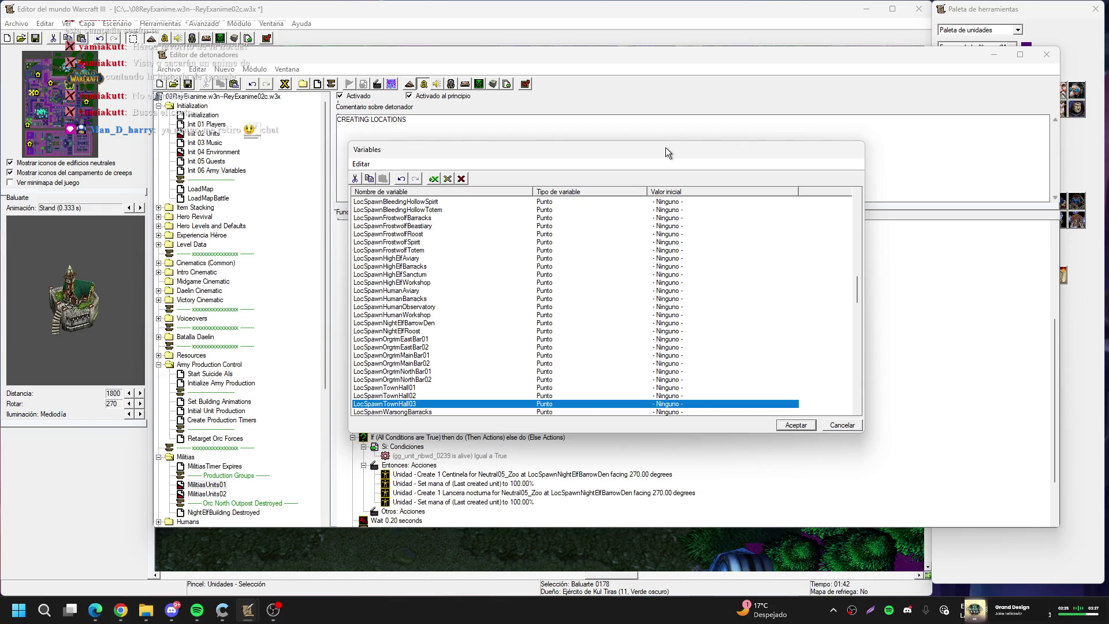
mouse_move(644, 154)
left_mouse_down()
mouse_move(615, 134)
mouse_move(618, 123)
mouse_move(631, 126)
left_mouse_up()
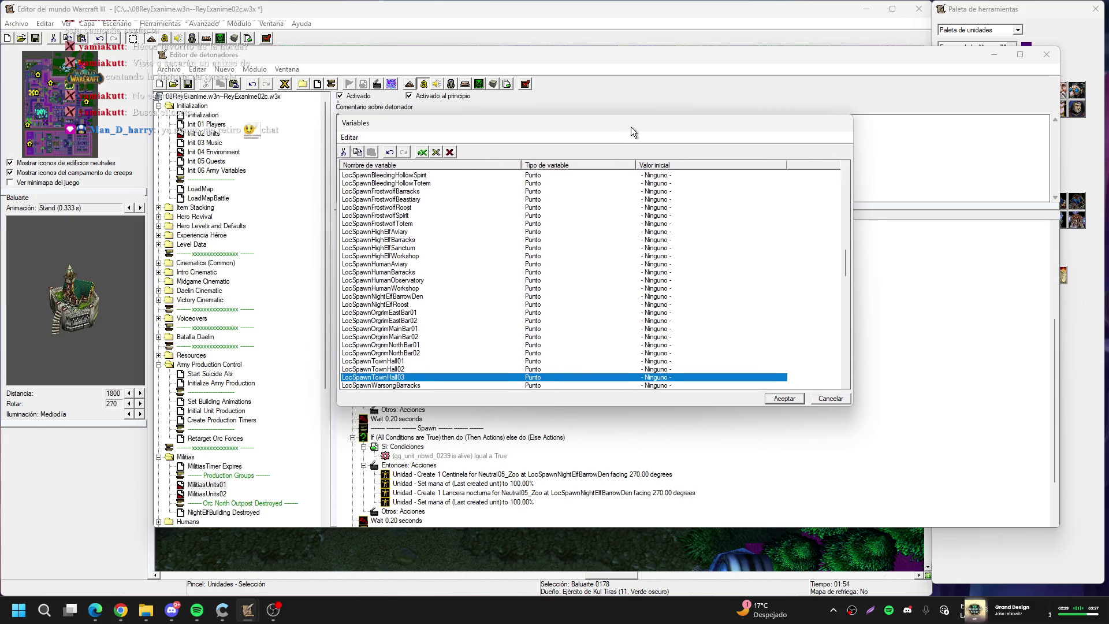
left_click(785, 398)
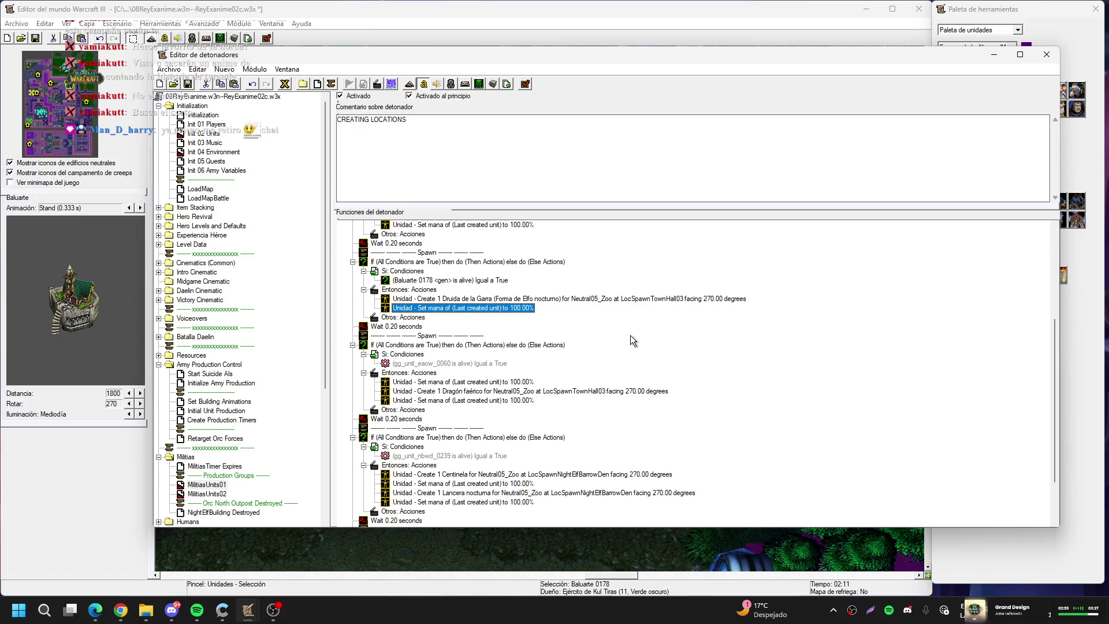
Delete the blocks and wait row after the Baluarte block in MilitiasUnits01
scroll(461, 357, "down", 2)
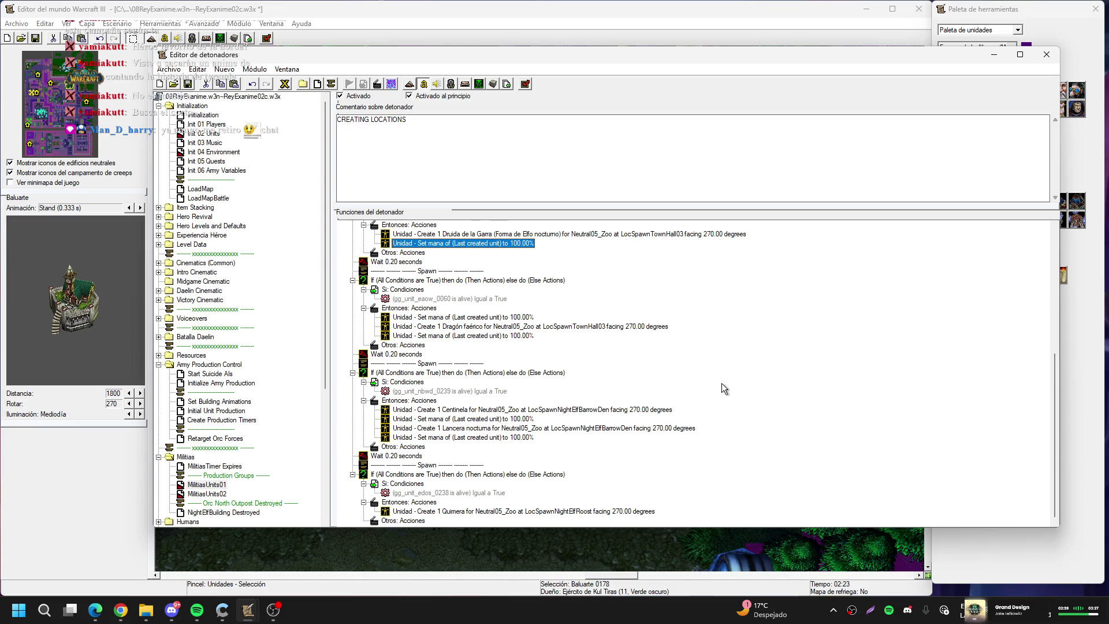
scroll(710, 383, "up", 4)
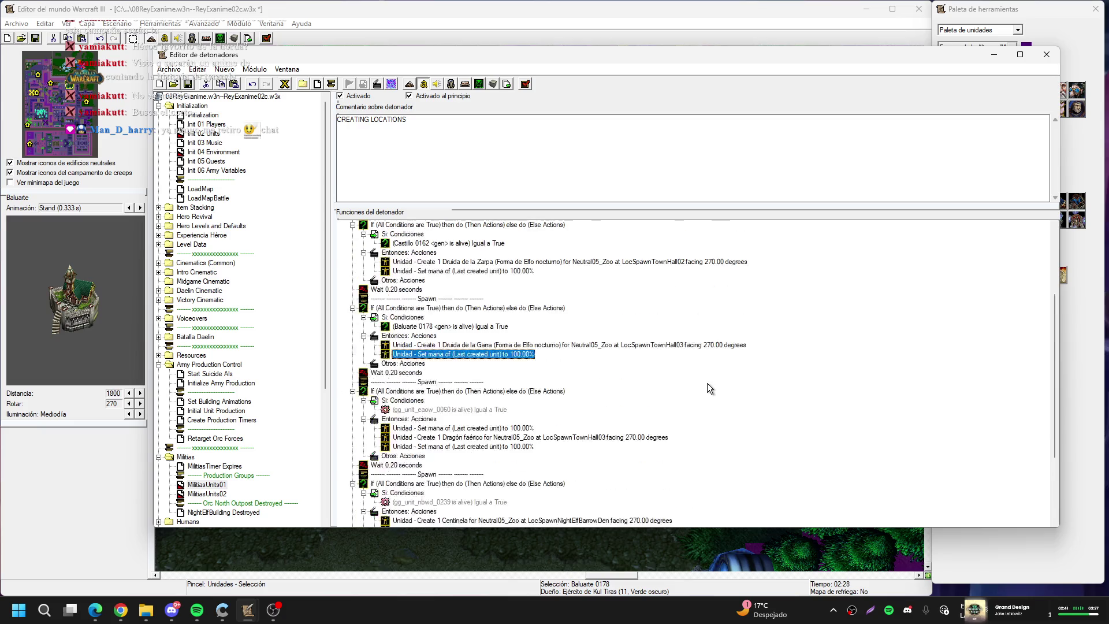
left_click(405, 375)
key("Delete")
key("Delete")
key("Delete")
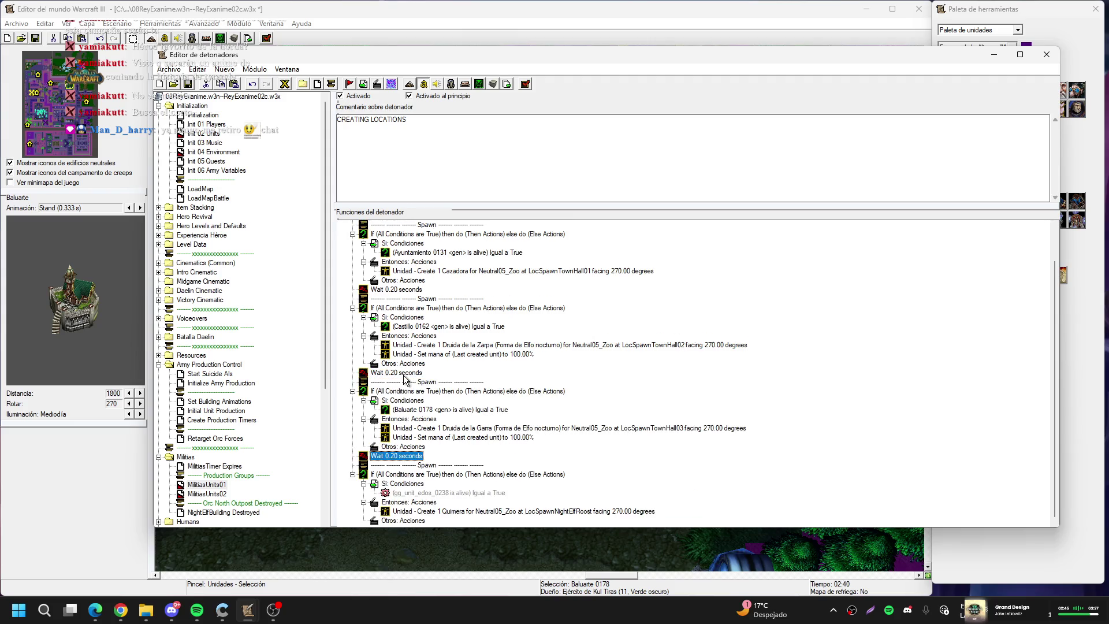
key("Delete")
key("Delete")
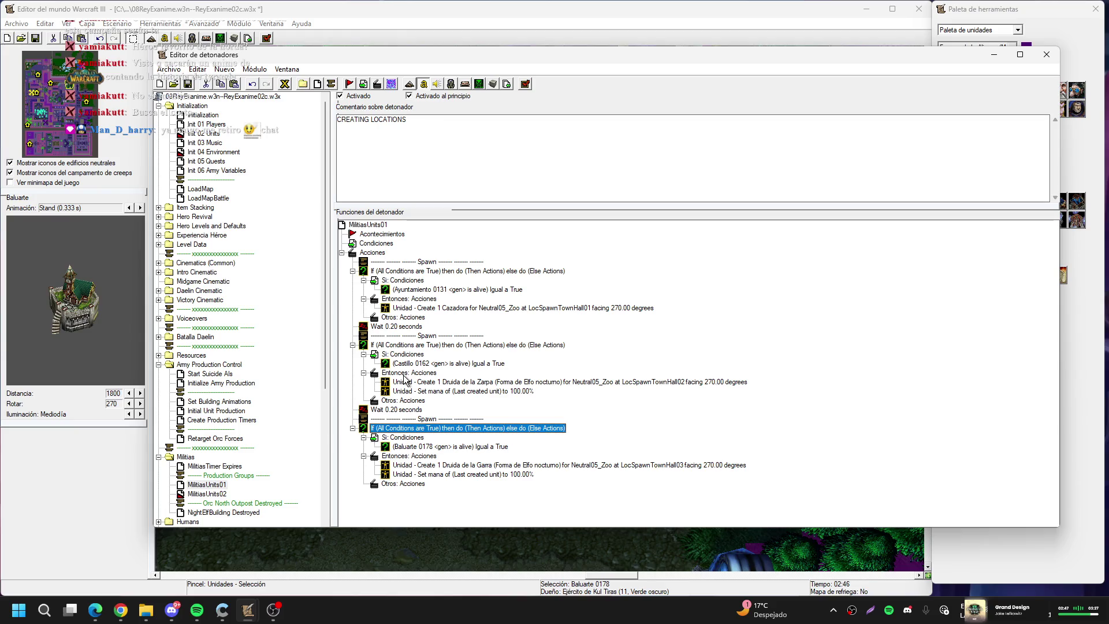
Replace MilitiasUnits02's old actions with pasted copies of the three spawn blocks
left_click(428, 263)
mouse_move(429, 270)
left_mouse_down()
mouse_move(412, 331)
mouse_move(419, 431)
left_mouse_up()
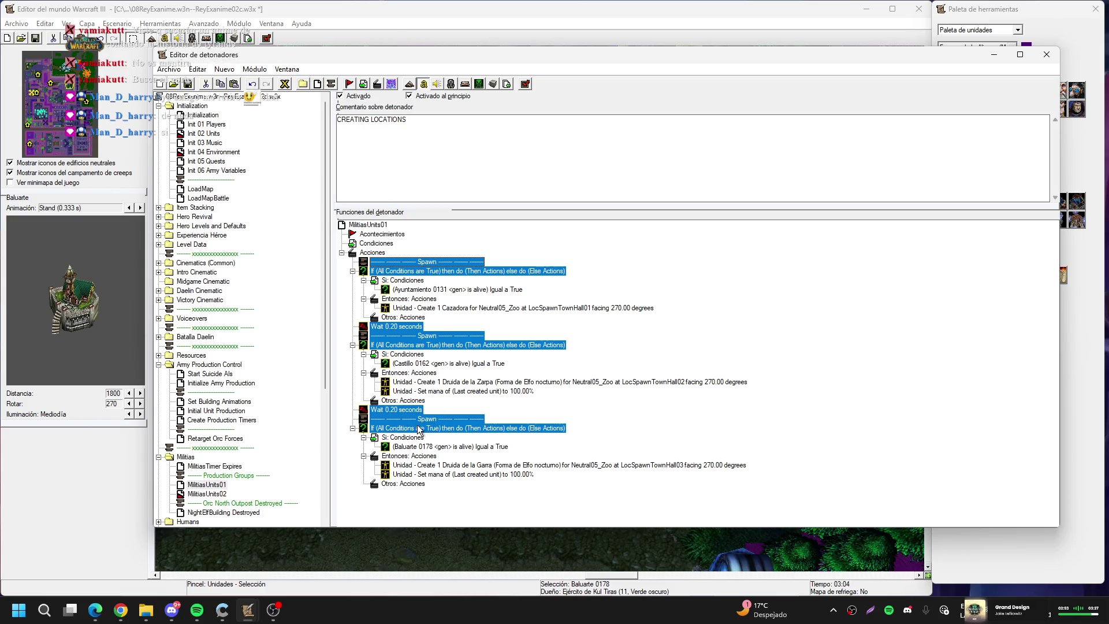
left_click(228, 495)
left_click(382, 262)
key("Delete")
key("Delete")
key("Delete")
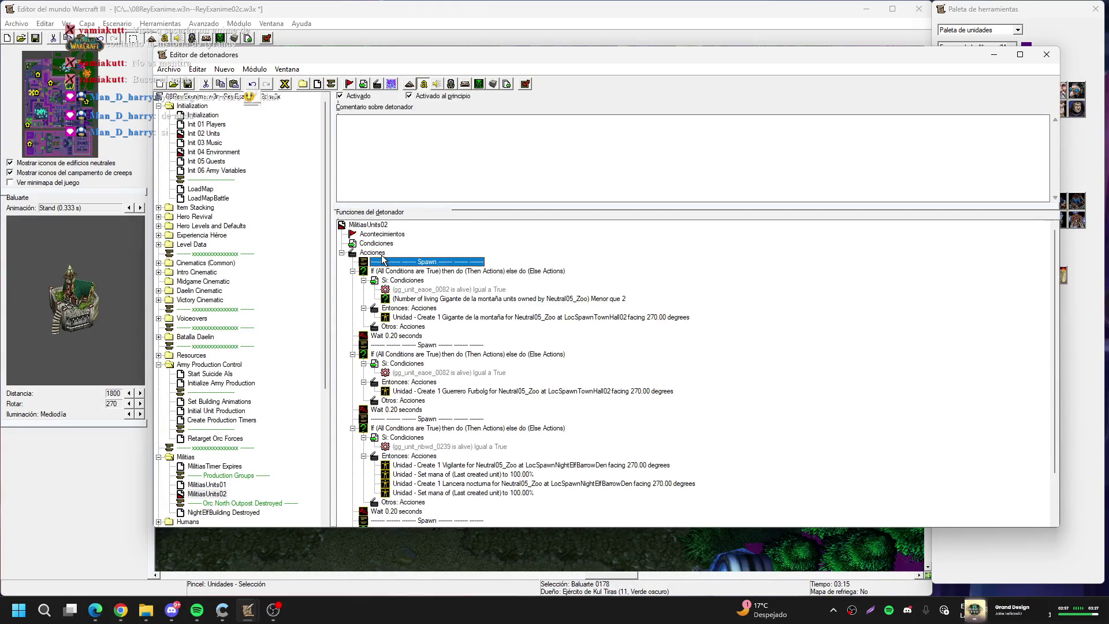
key("Delete")
key("Delete")
key("Delete")
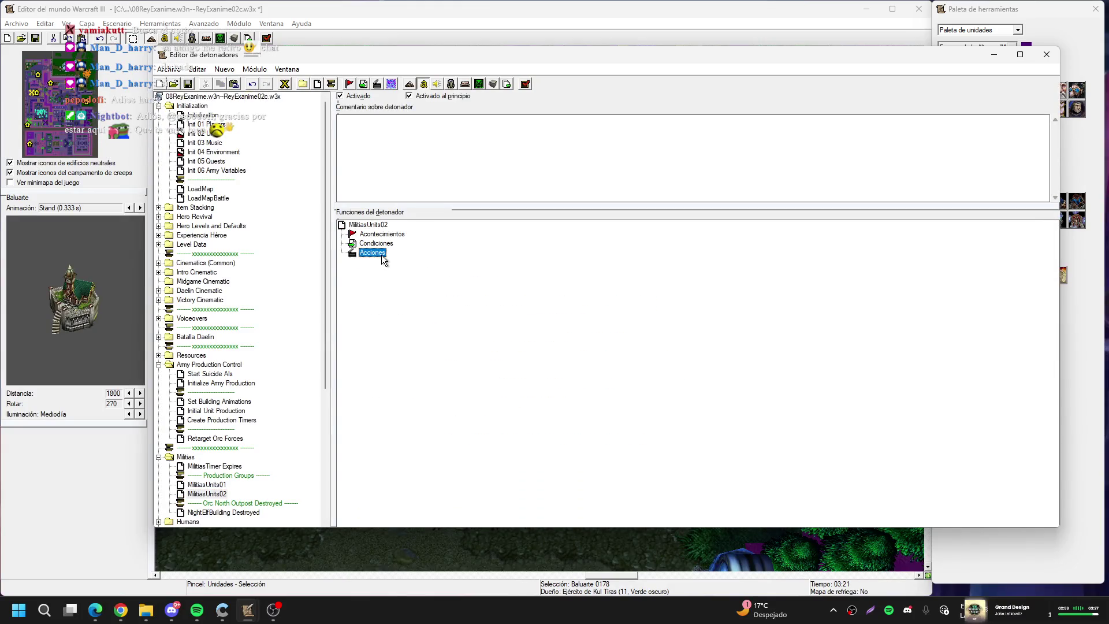
key("ctrl+v")
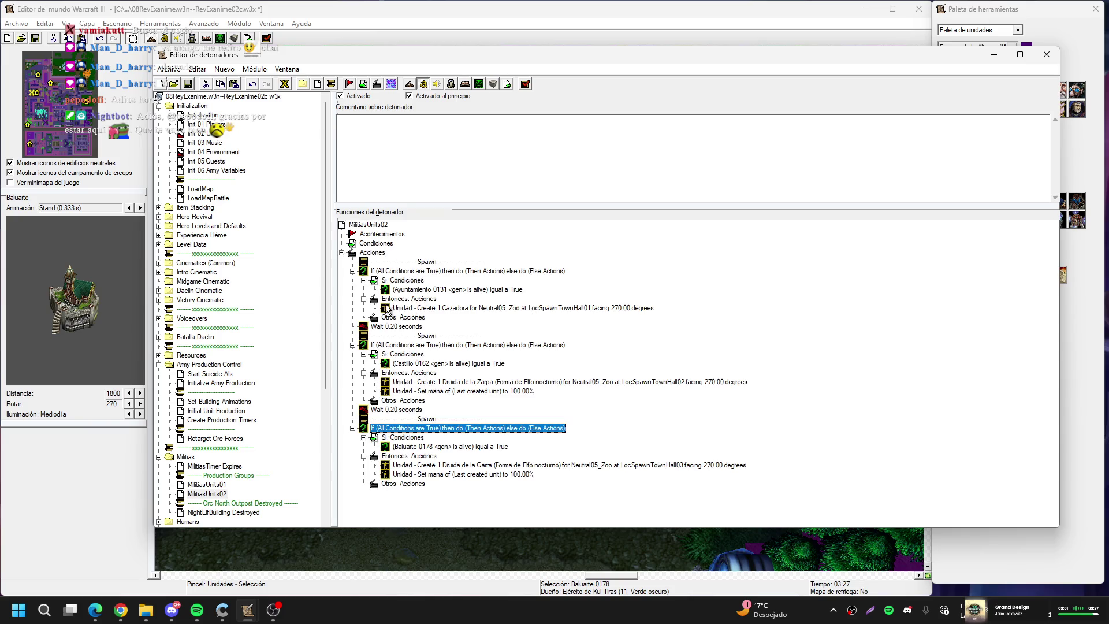
left_click(222, 485)
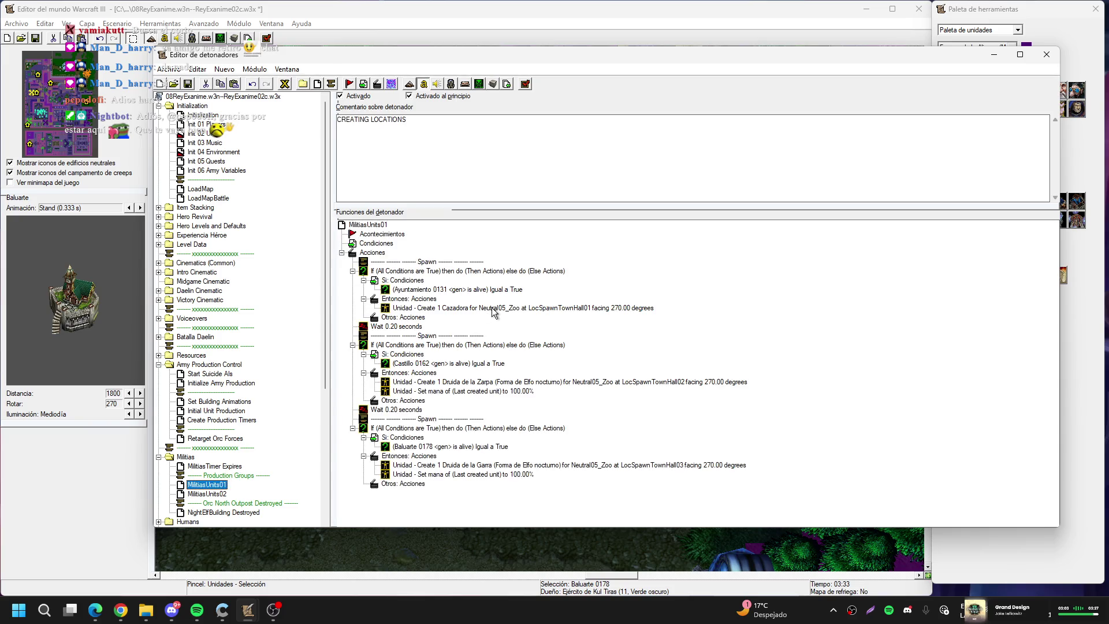
Change the Cazadora create action's owner from Neutral05_Zoo to CPU11_Daelin
double_click(493, 313)
left_click(572, 261)
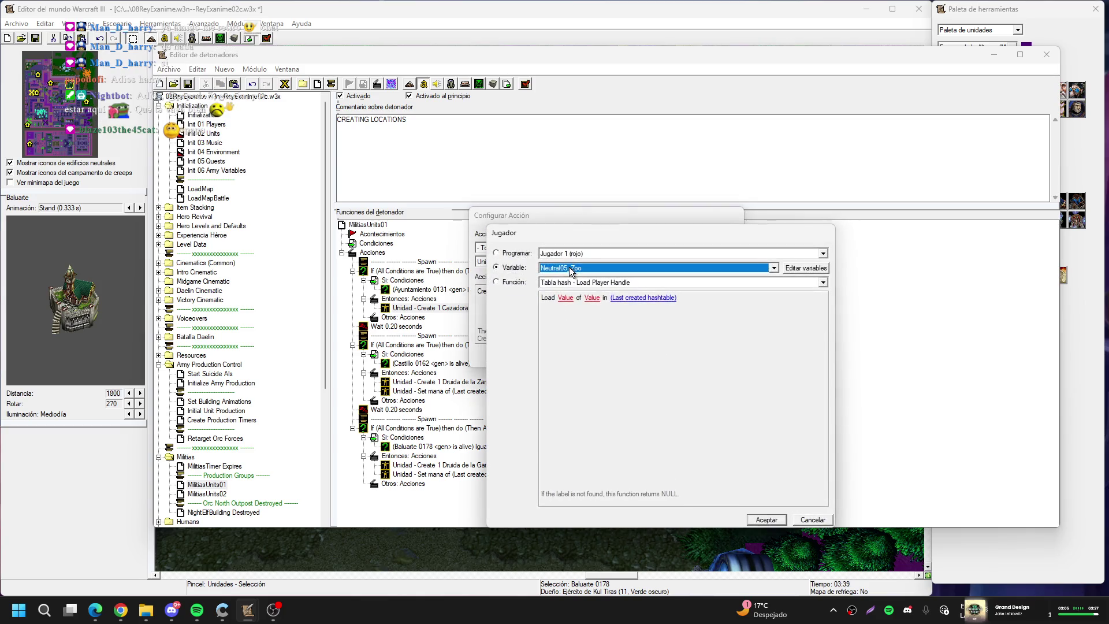
left_click(569, 267)
left_click(575, 318)
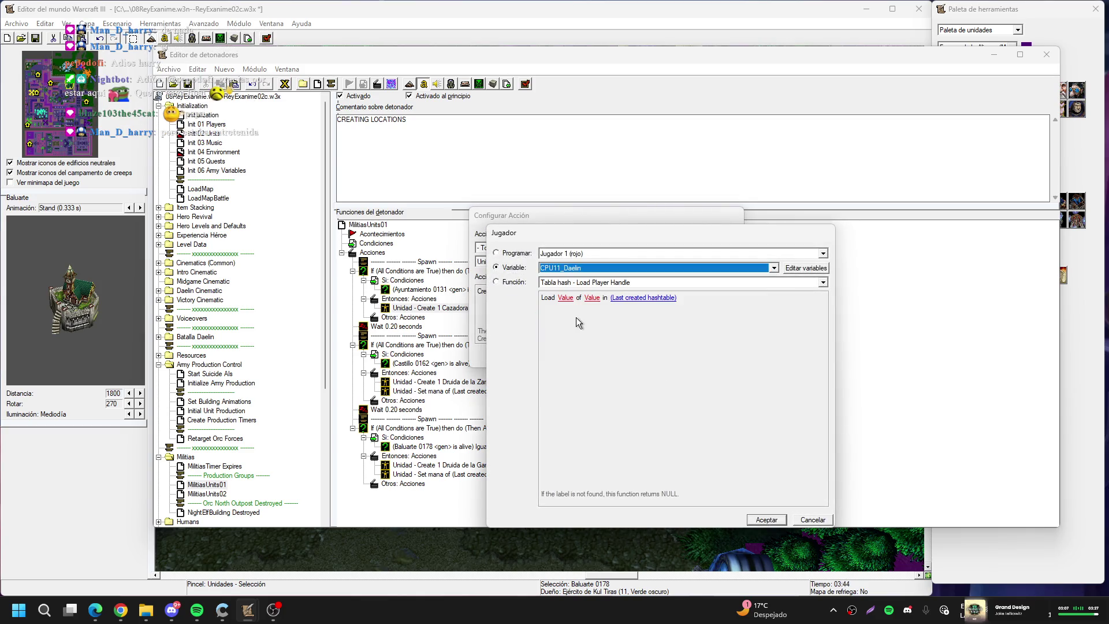
key("Return")
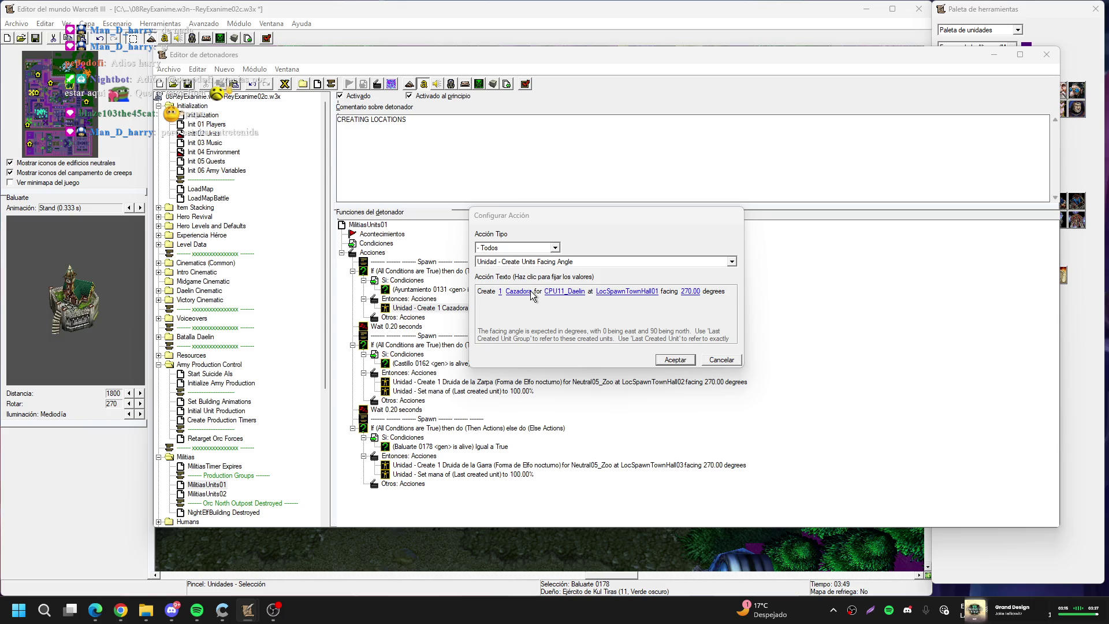
left_click(531, 293)
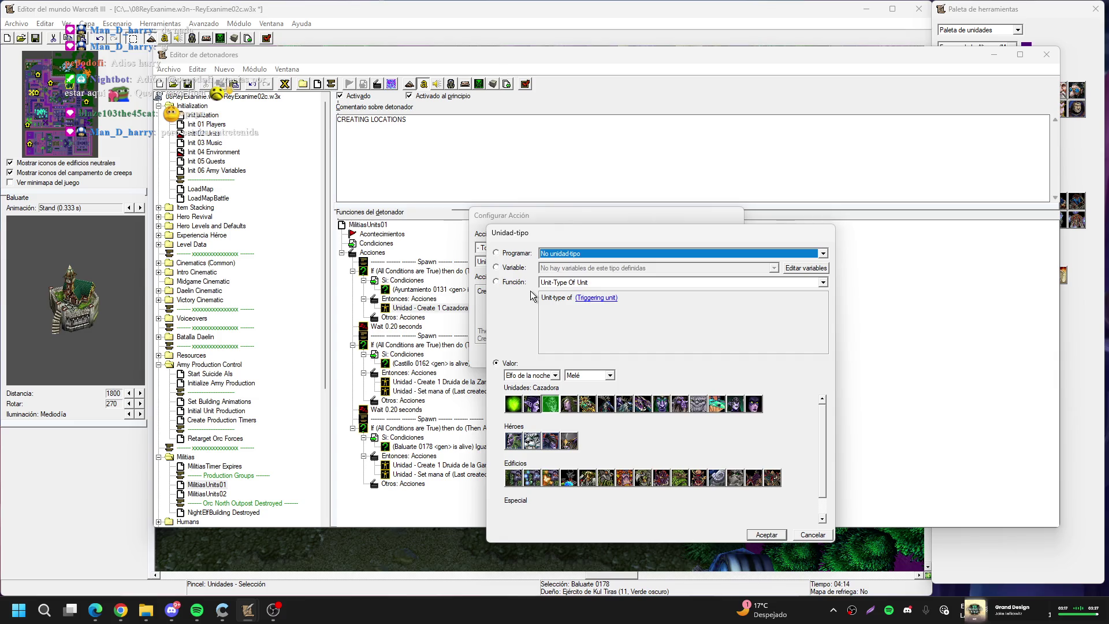
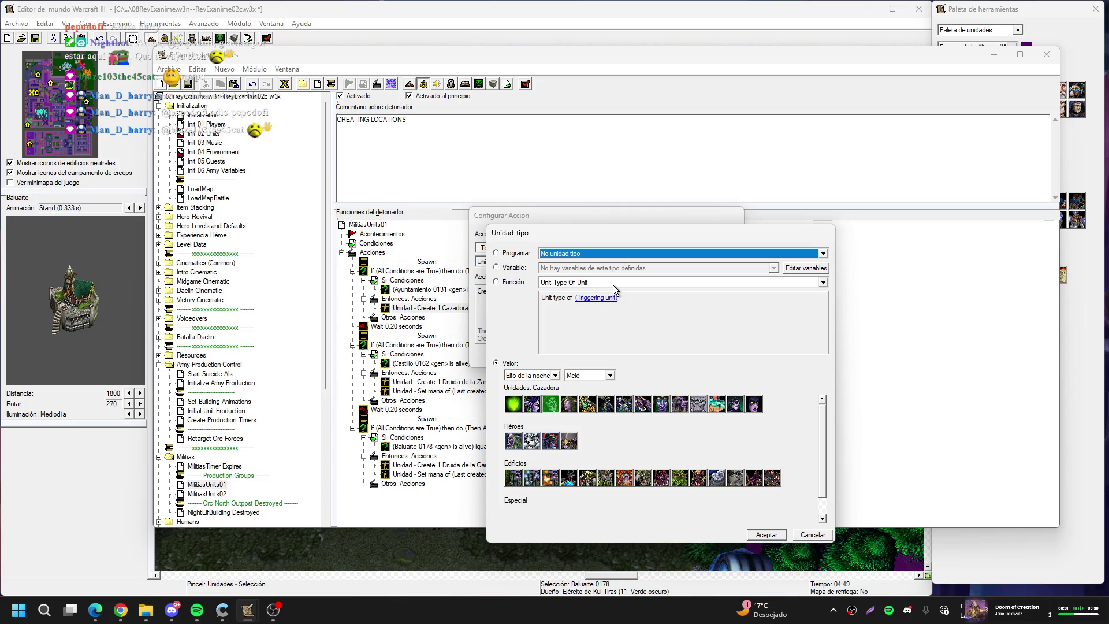
Make the first create-unit action spawn the Humano Milicia unit type and confirm it
left_click(540, 375)
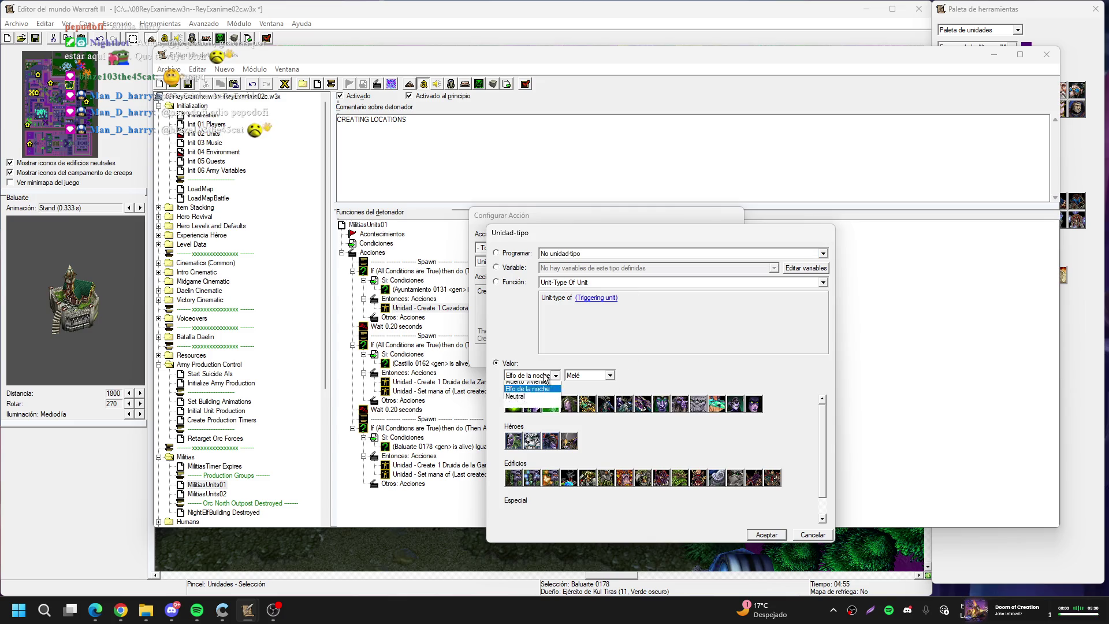
left_click(537, 384)
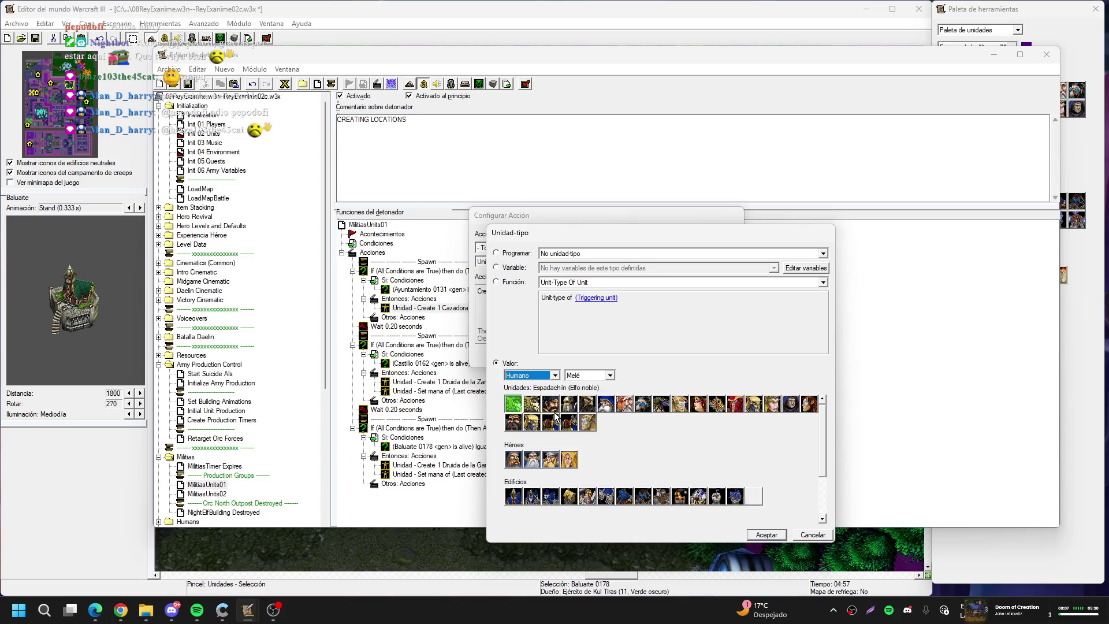
scroll(632, 482, "down", 3)
left_click(528, 497)
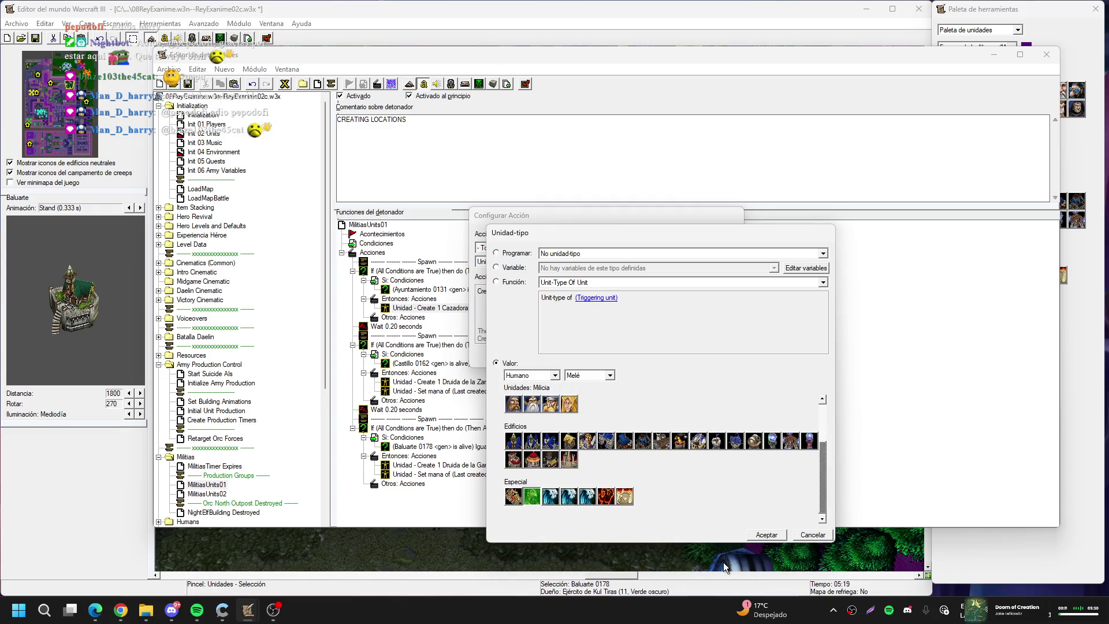
left_click(767, 535)
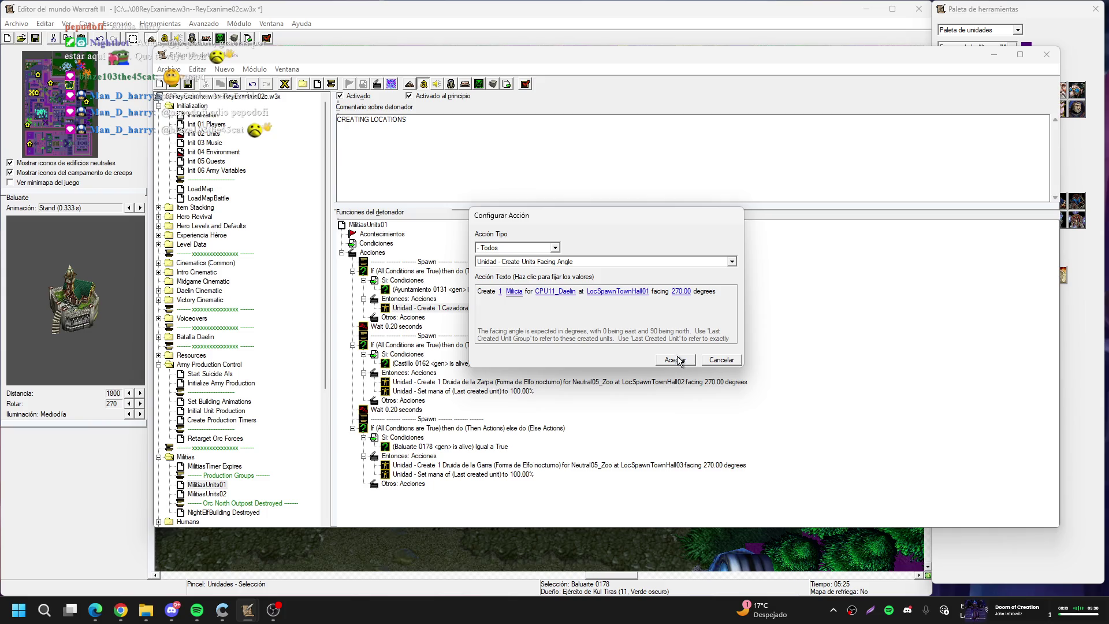
left_click(677, 360)
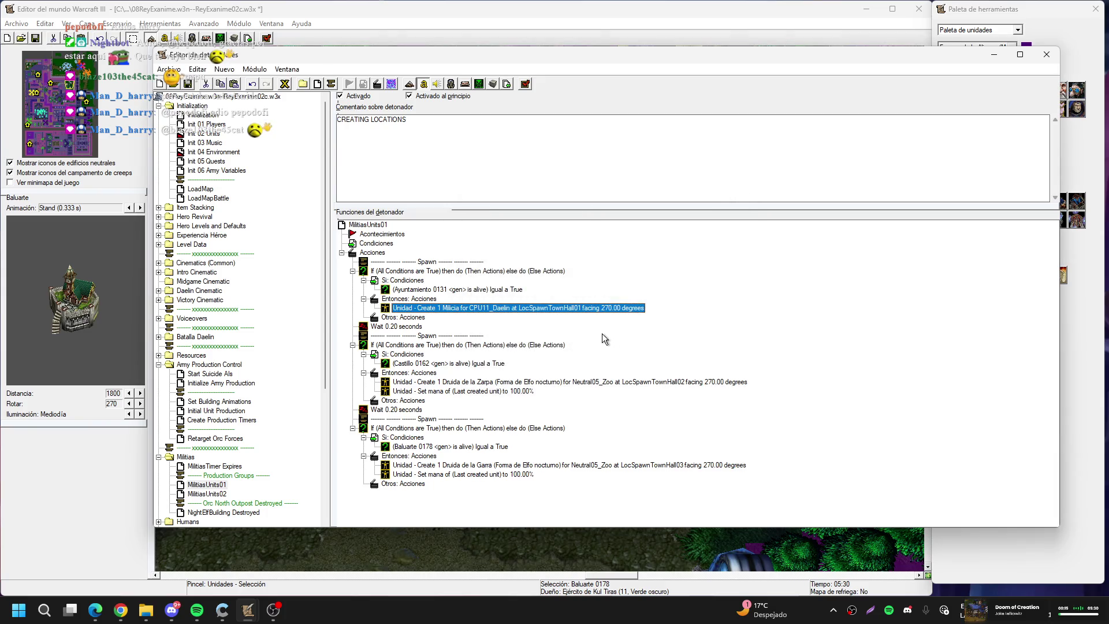
Paste the Milicia action into the other If blocks, deleting the Druida and Set mana lines
left_click(430, 382)
key("ctrl+v")
key("Delete")
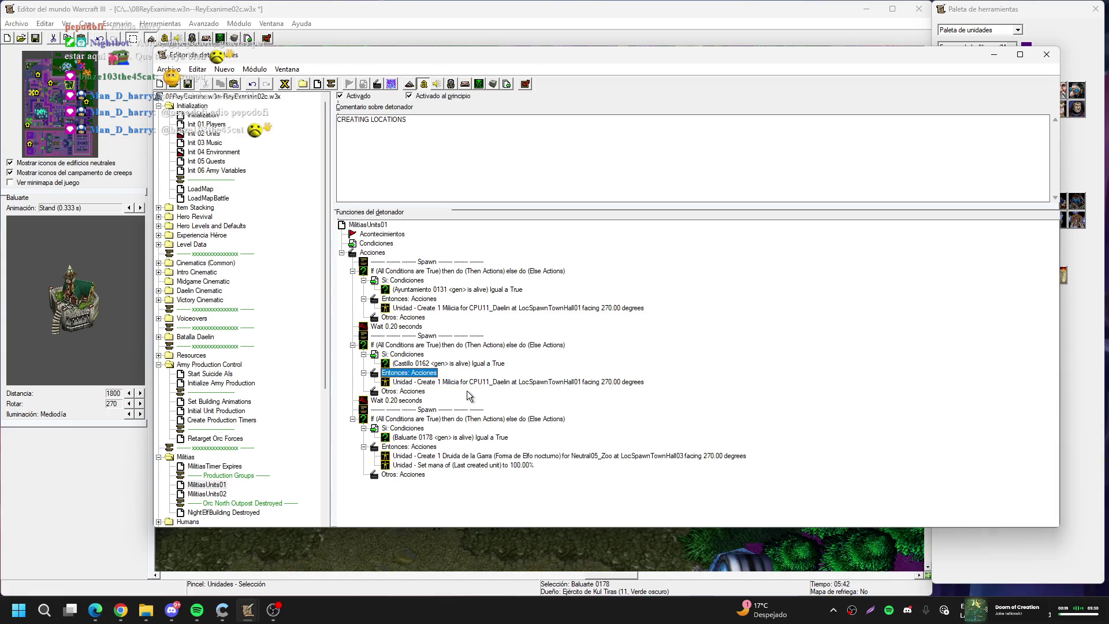
key("Delete")
left_click(433, 456)
key("ctrl+v")
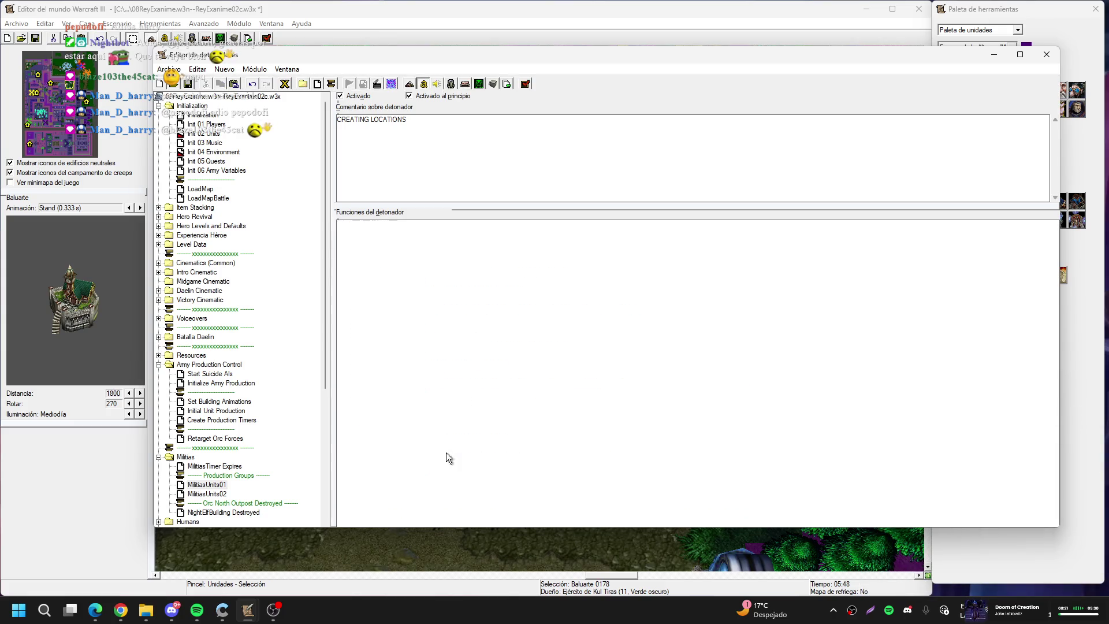
left_click(477, 466)
key("Delete")
key("Delete")
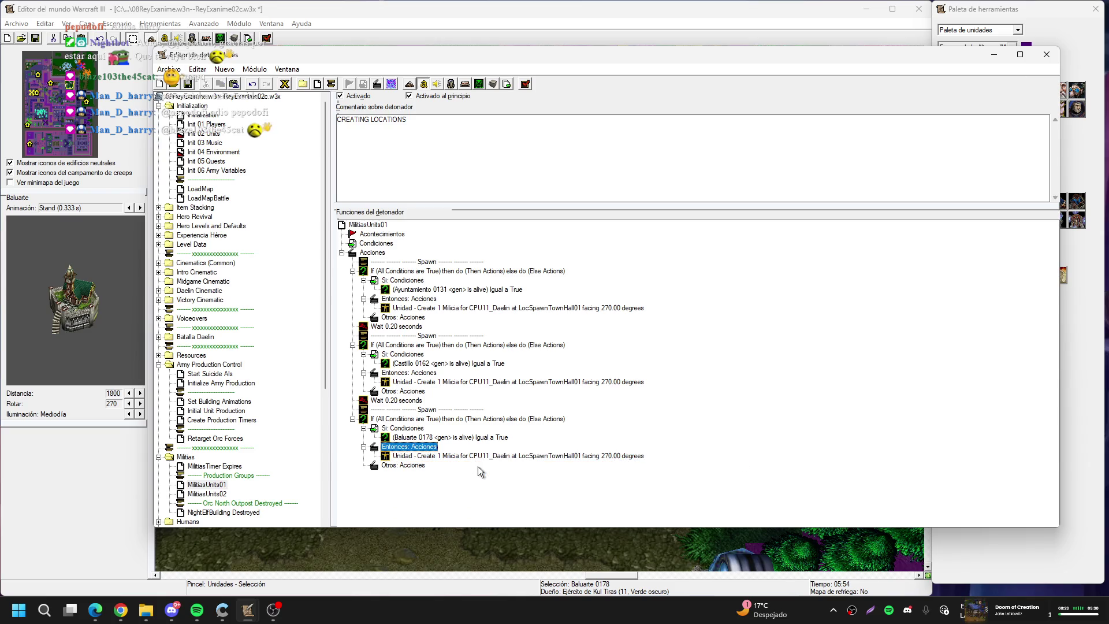
Select all the Milicia spawn blocks together with their Spawn and Wait lines
left_click(428, 270)
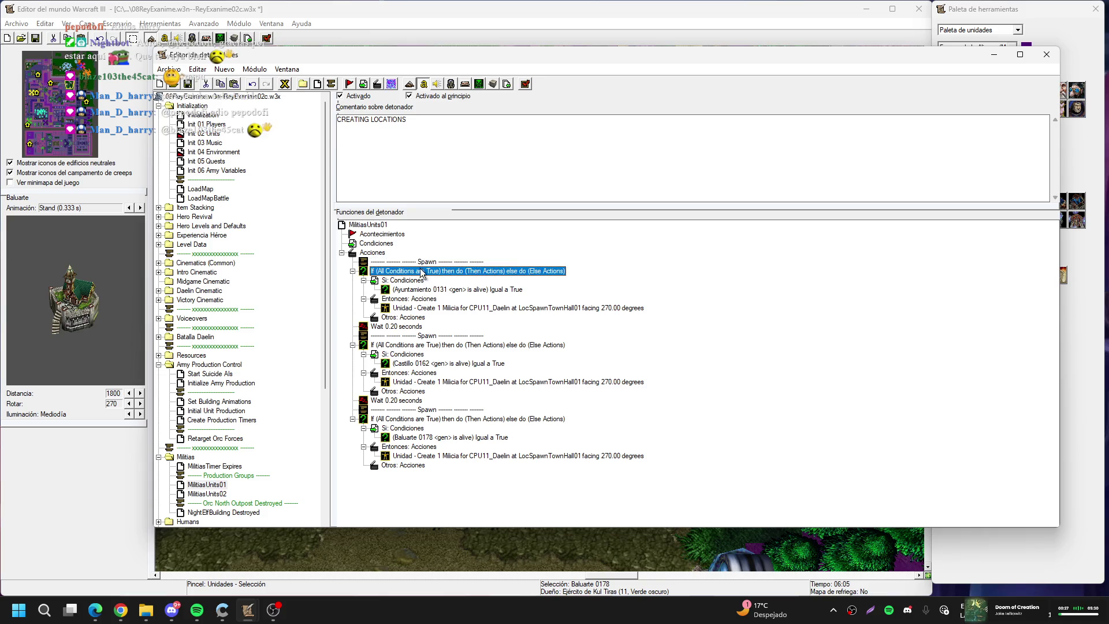
left_click(414, 262, "ctrl")
left_click(409, 327, "ctrl")
left_click(414, 336, "ctrl")
left_click(415, 345, "ctrl")
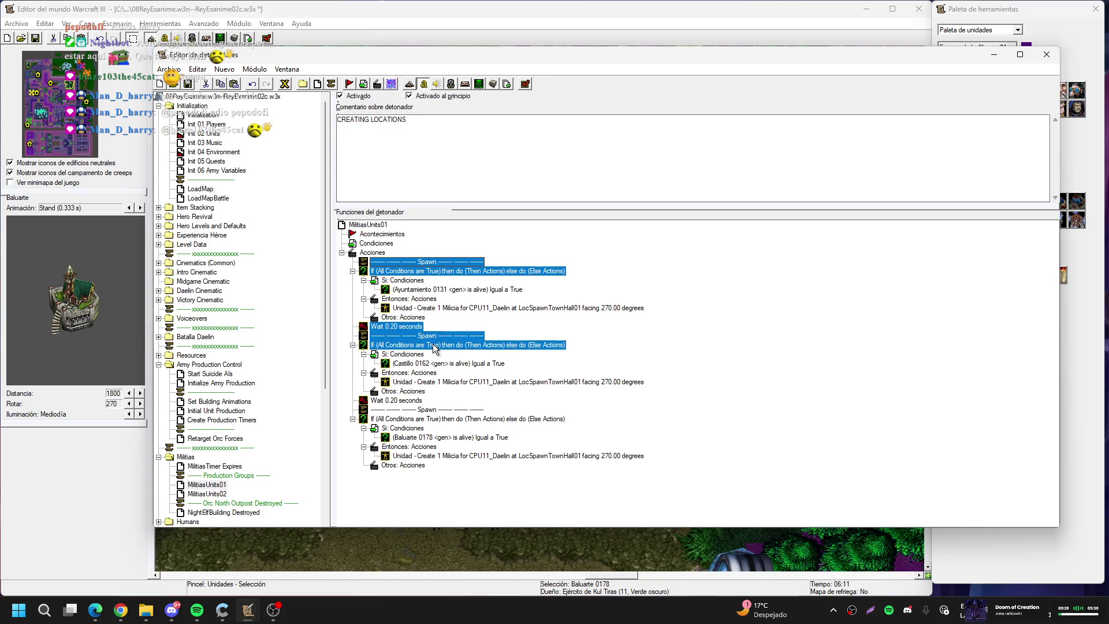
left_click(398, 401, "ctrl")
left_click(417, 409, "ctrl")
left_click(420, 419, "ctrl")
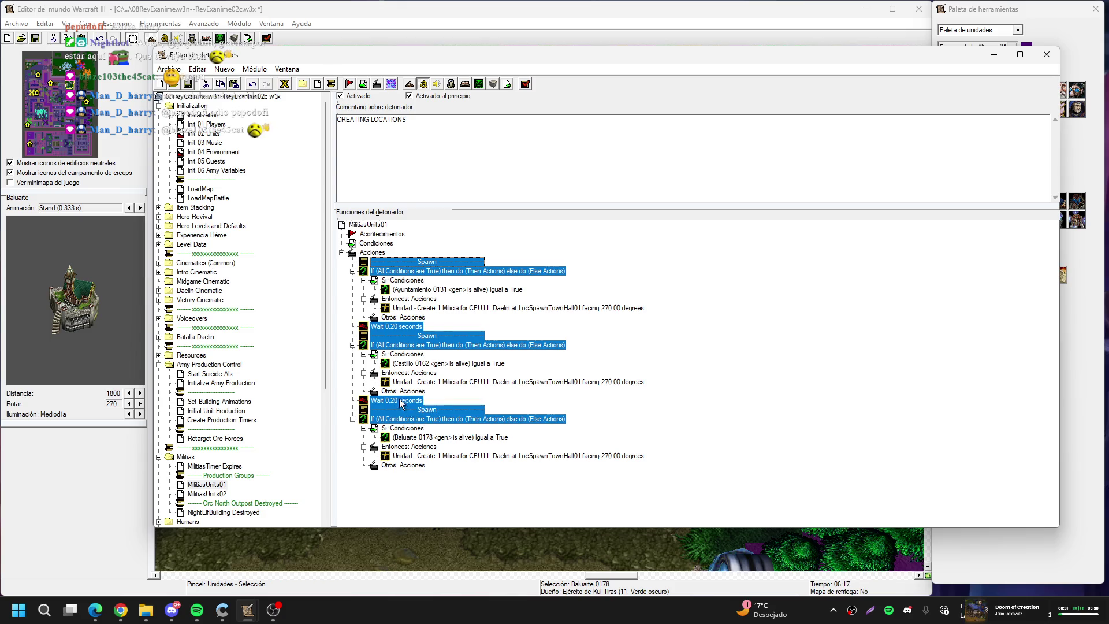
Replace MilitiasUnits02's actions with the copied Milicia spawn blocks, then open NightElfBuilding Destroyed
scroll(256, 427, "down", 2)
left_click(208, 438)
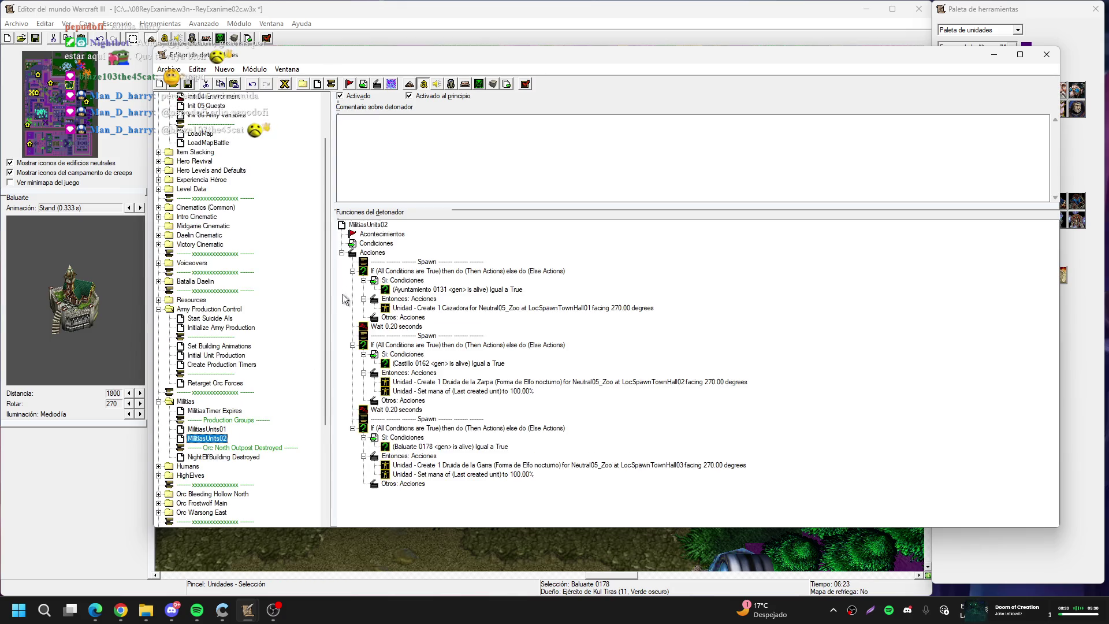
left_click(397, 263)
key("Delete")
key("Delete")
key("Delete")
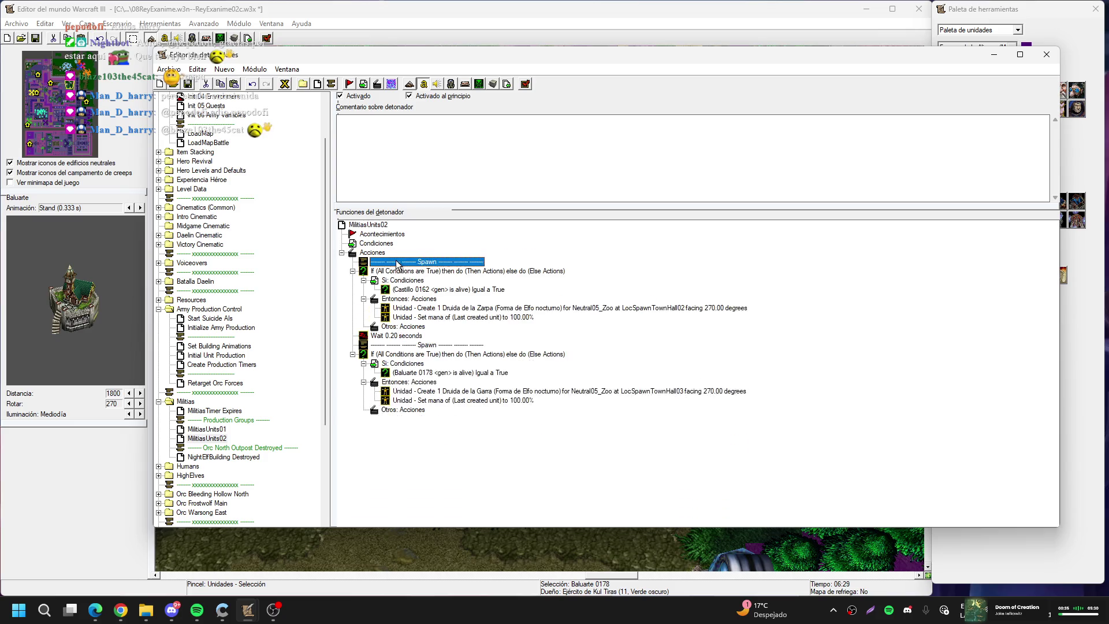
key("ctrl+v")
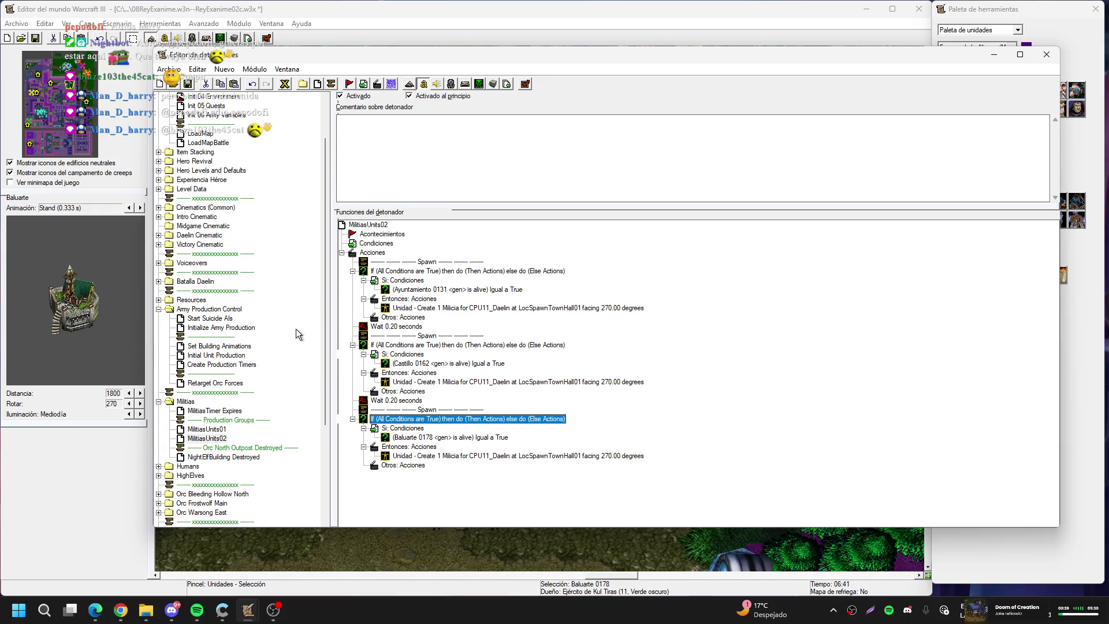
left_click(239, 459)
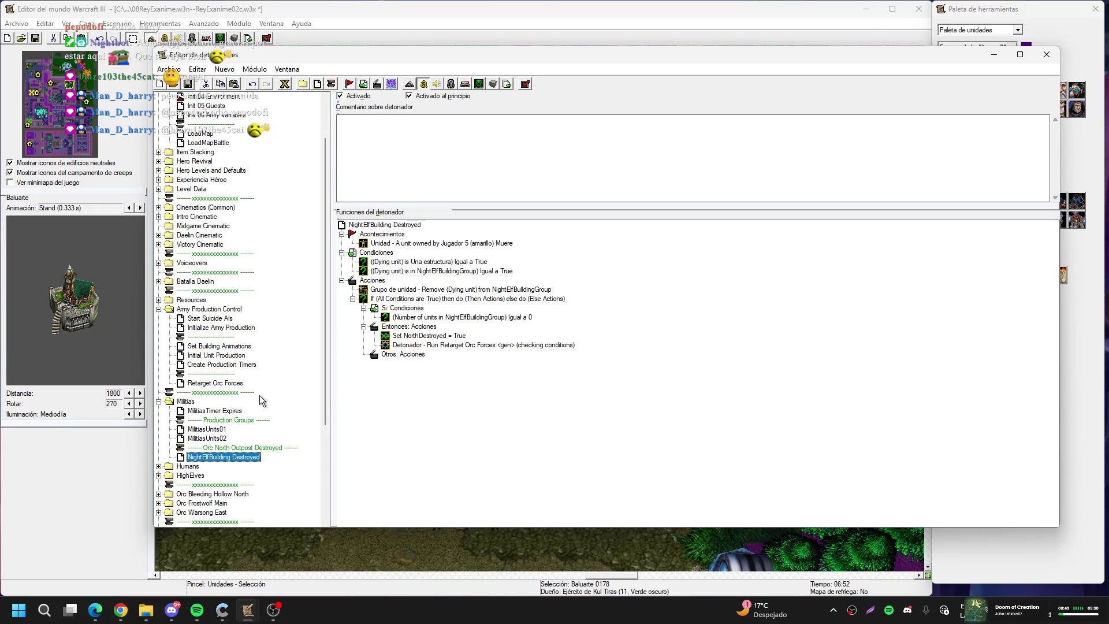
Delete the Pick every unit Neutral12_Theramore transport-ship action from Init 02 Units
scroll(263, 237, "up", 2)
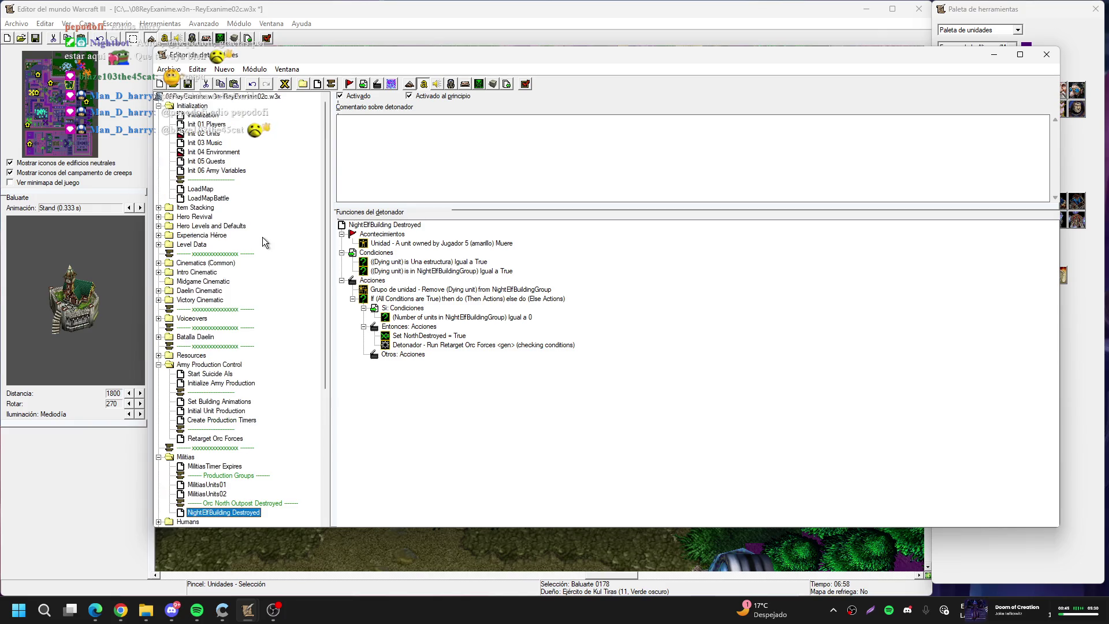
left_click(213, 134)
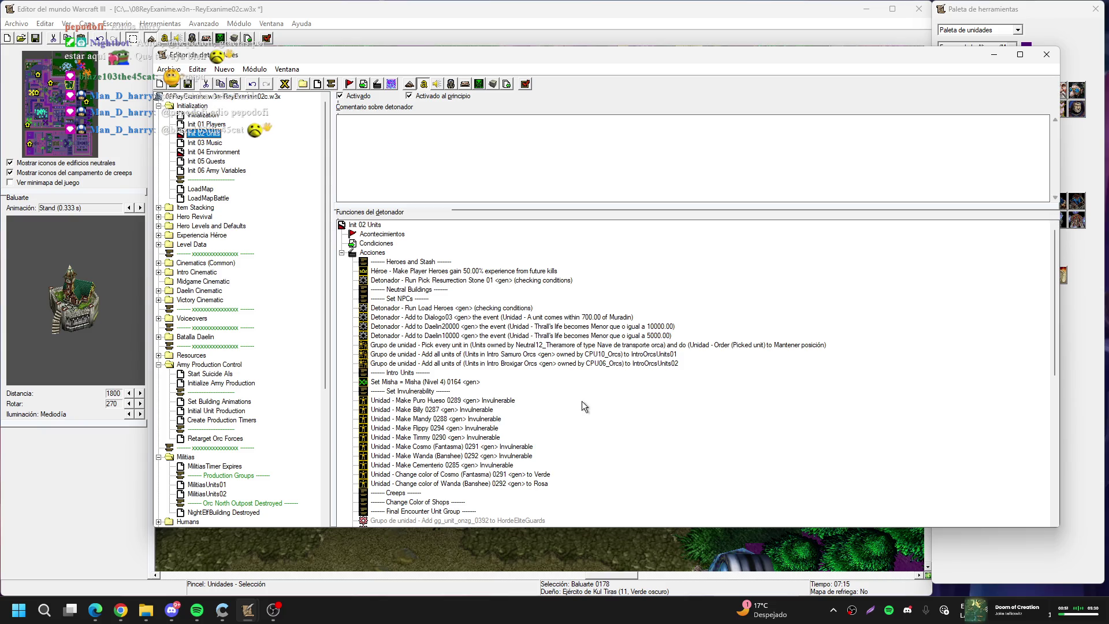
left_click(573, 347)
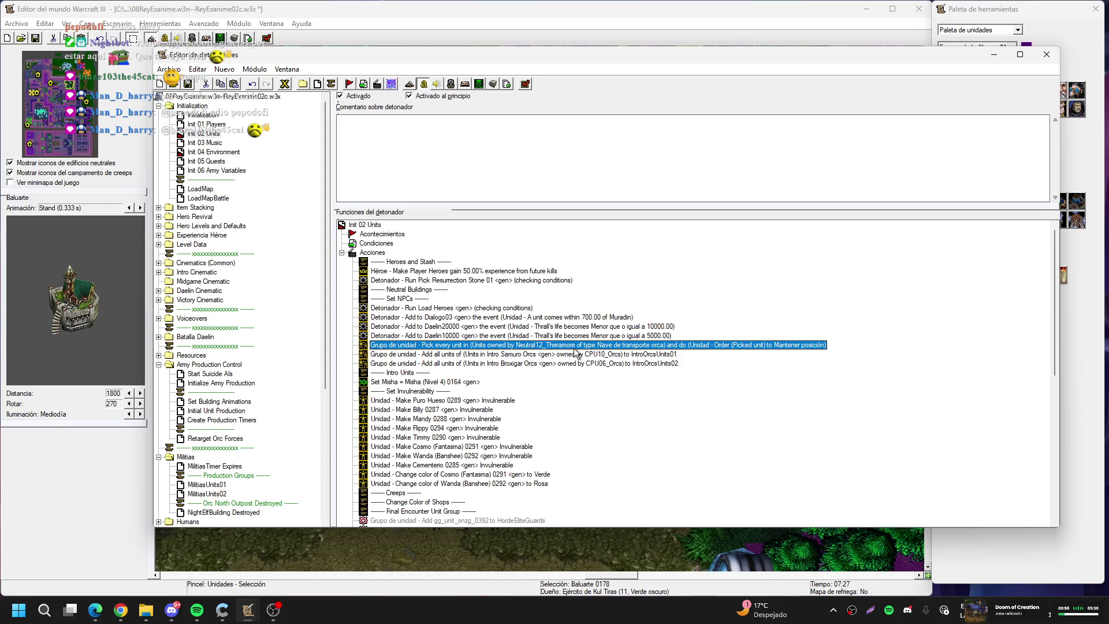
key("Delete")
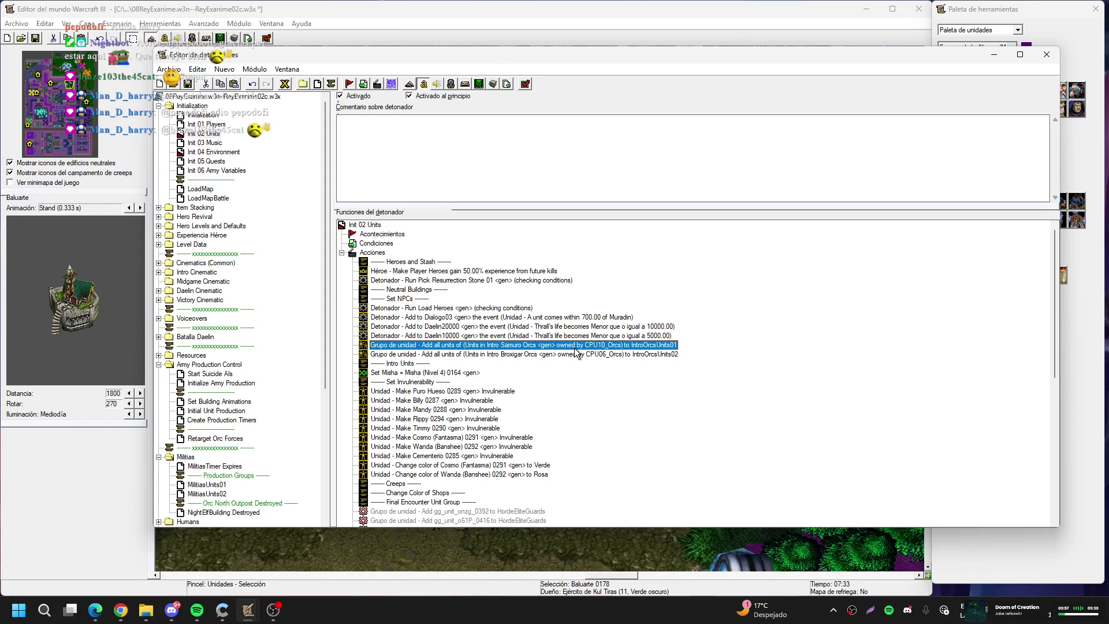
Go to the Building Unit Groups actions and bring up the Variables list
scroll(575, 348, "down", 1)
scroll(577, 346, "down", 7)
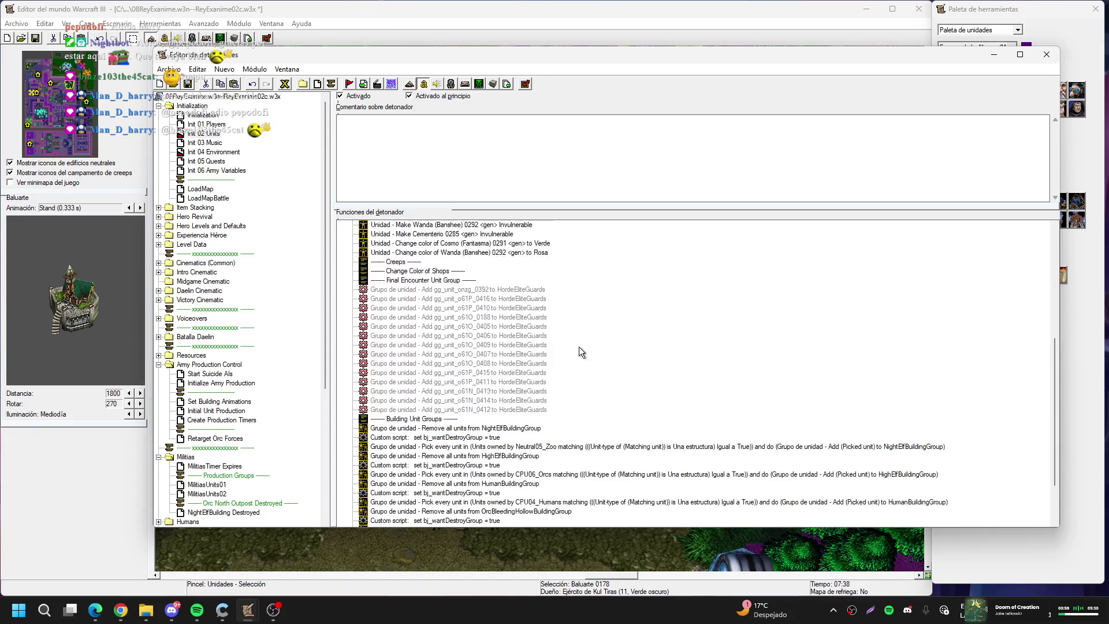
scroll(579, 347, "down", 1)
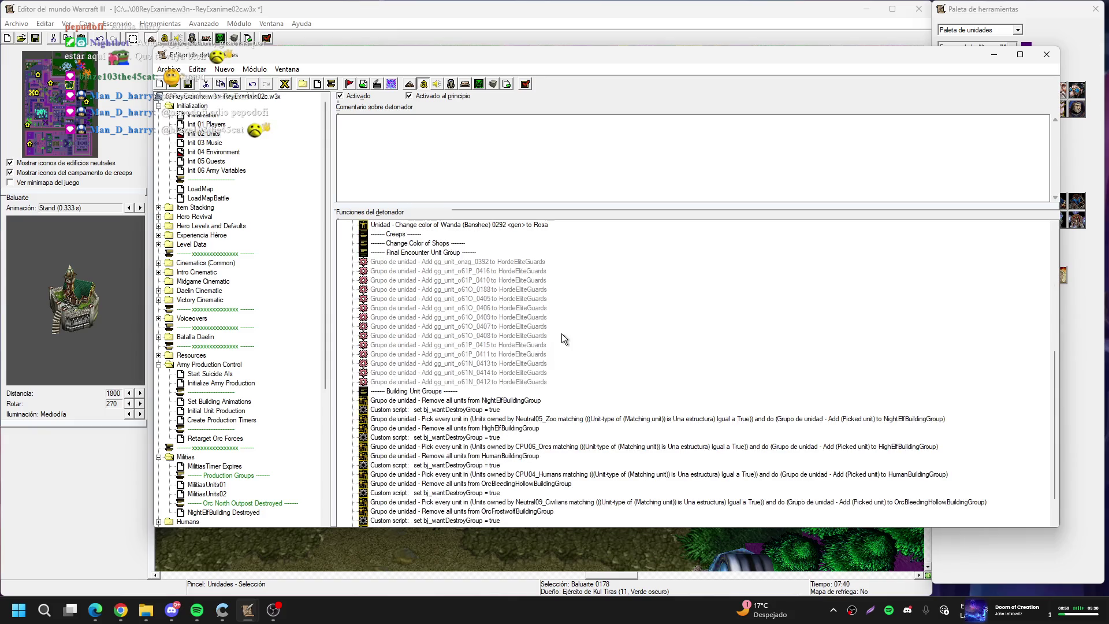
left_click(511, 263)
scroll(654, 358, "up", 1)
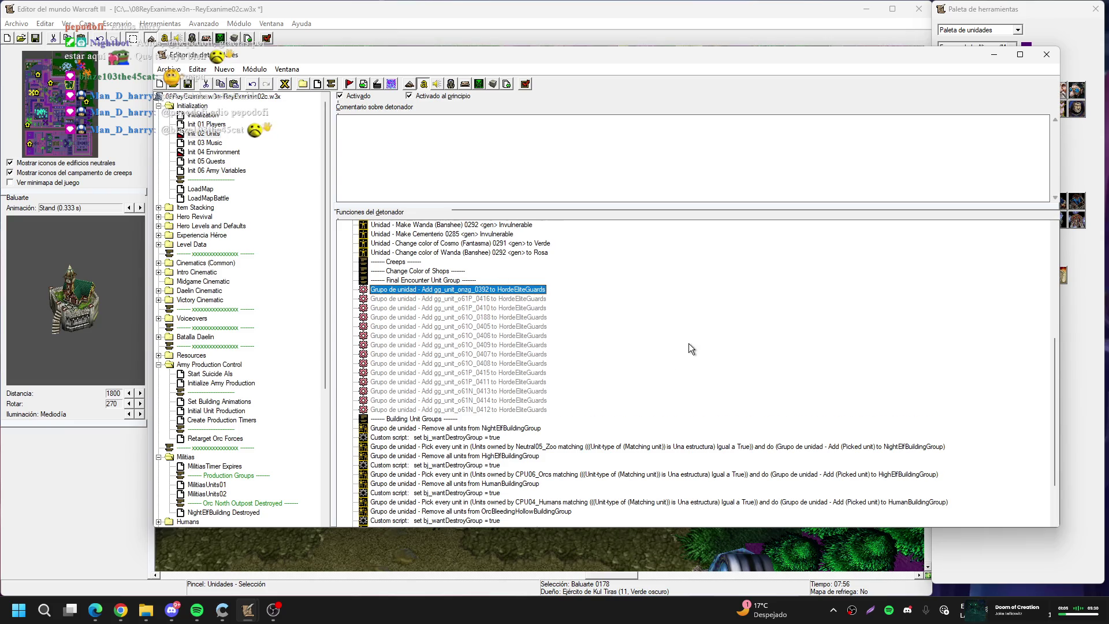
scroll(689, 343, "down", 3)
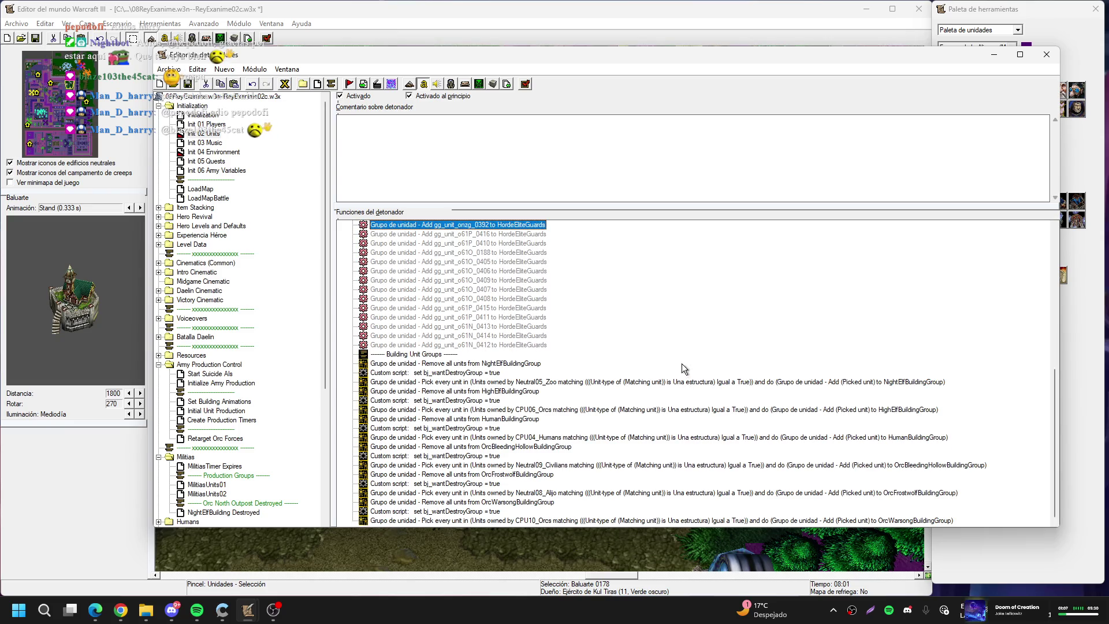
left_click(524, 364)
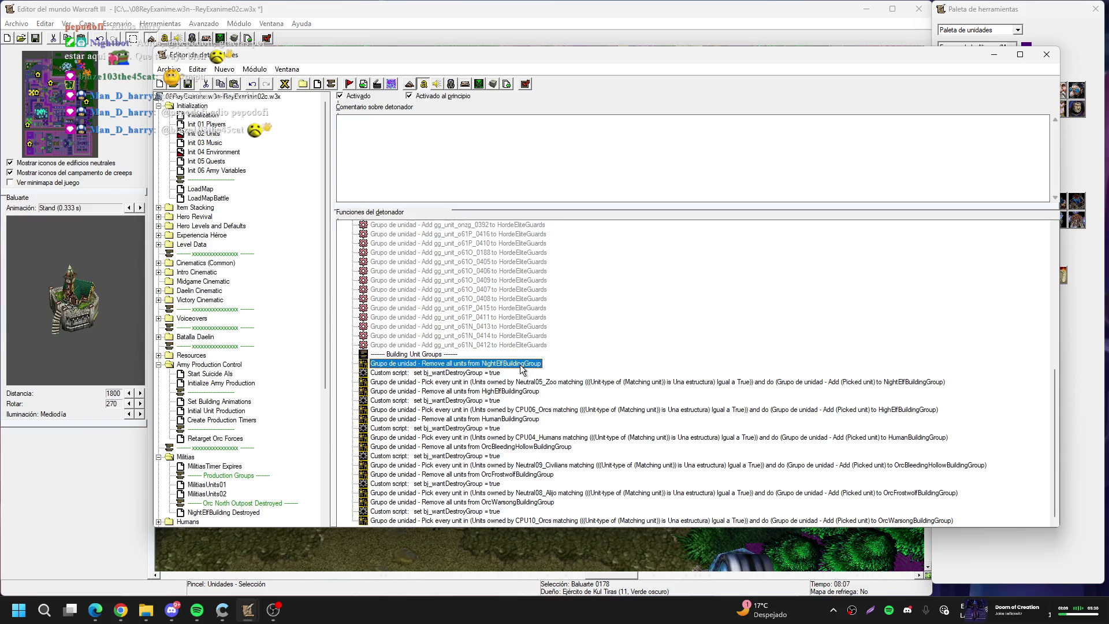
left_click(285, 85)
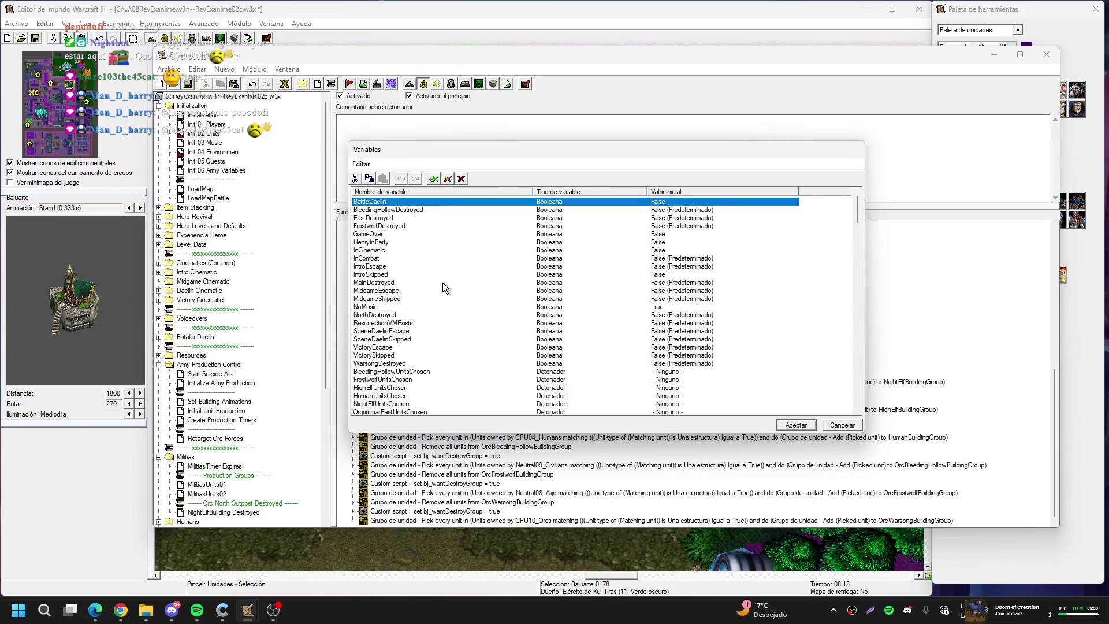
Rename the NightElfBuildingGroup variable to TownHallBuildingGroup and close the Variables list
scroll(443, 282, "down", 10)
double_click(389, 298)
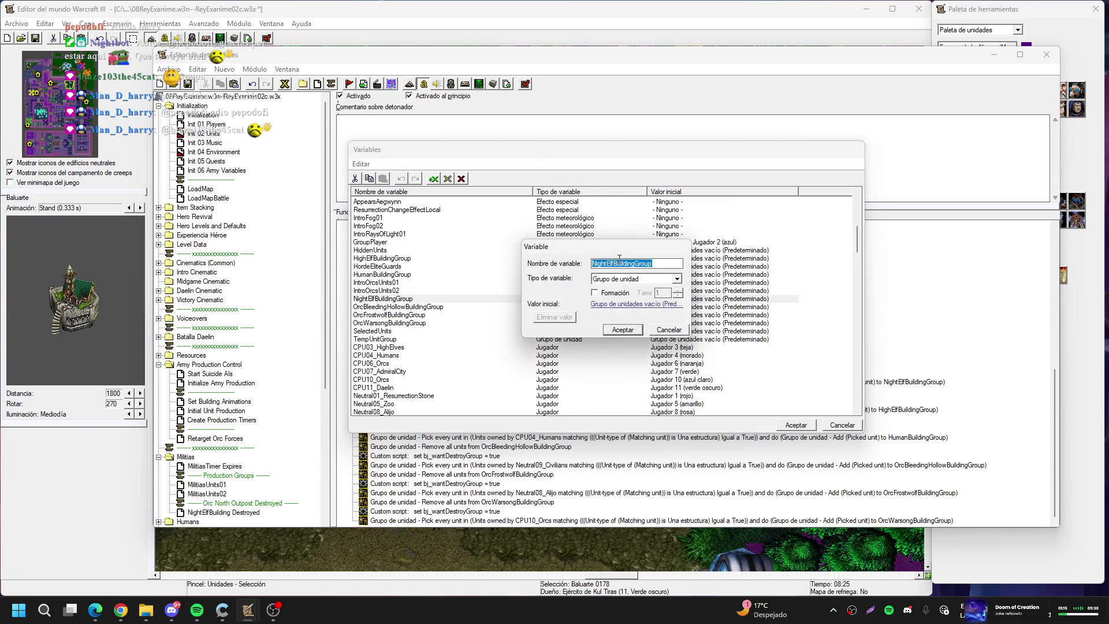
left_click_drag(617, 263, 592, 263)
type("Town")
type("Hall")
left_click(606, 332)
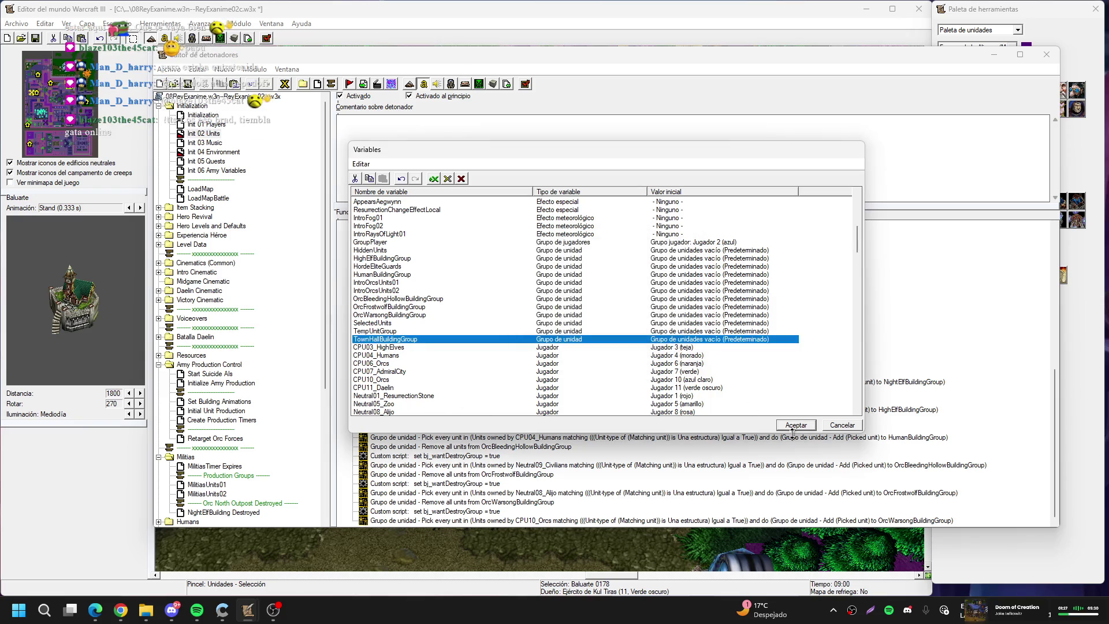
left_click(807, 428)
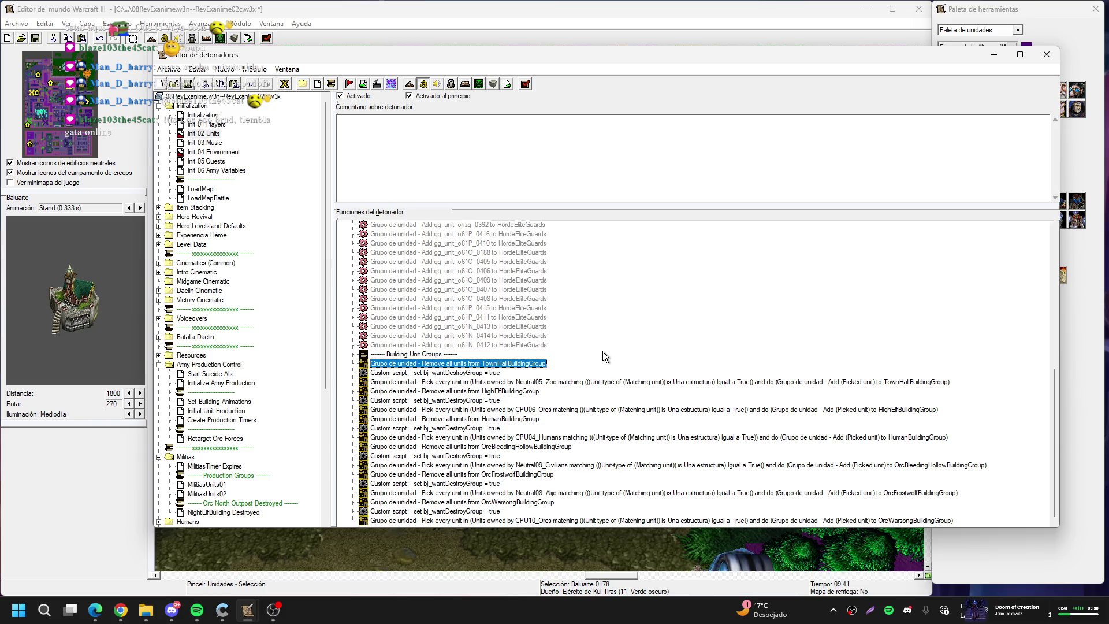
Turn the Neutral05_Zoo pick-every-unit action into a Unit Group Add Unit action
double_click(517, 382)
left_click(616, 301)
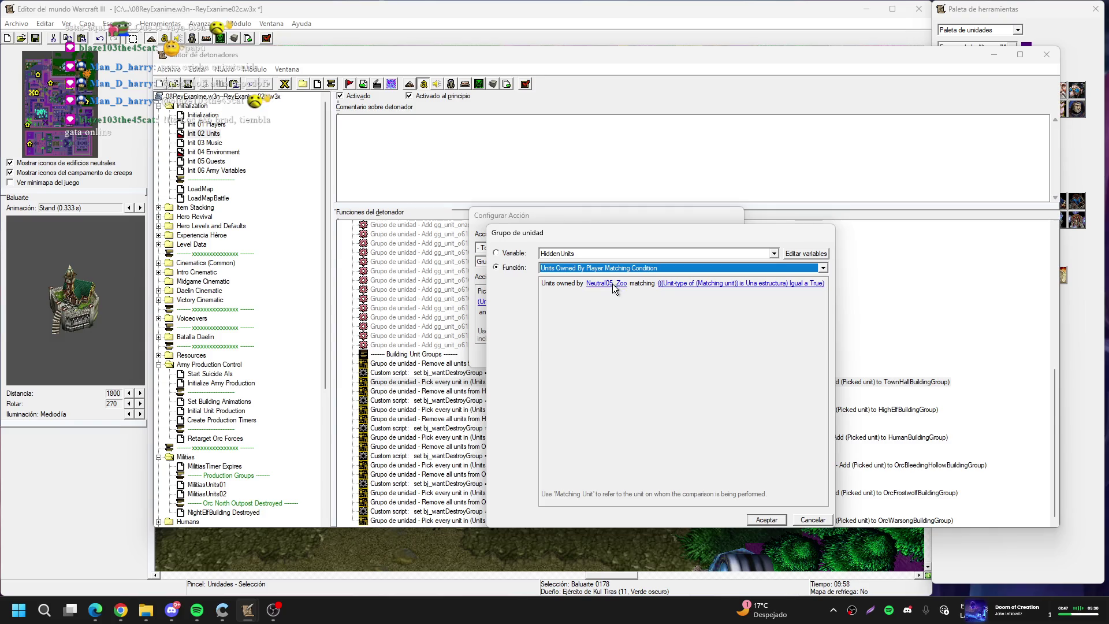
key("Return")
left_click(627, 352)
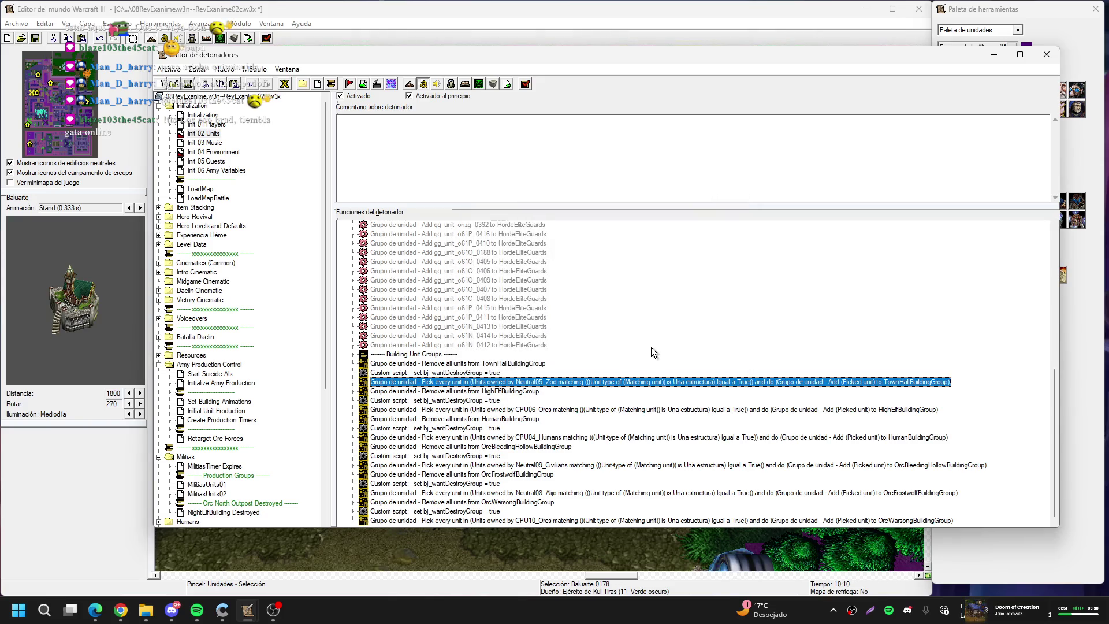
key("Return")
left_click(522, 247)
left_click(502, 374)
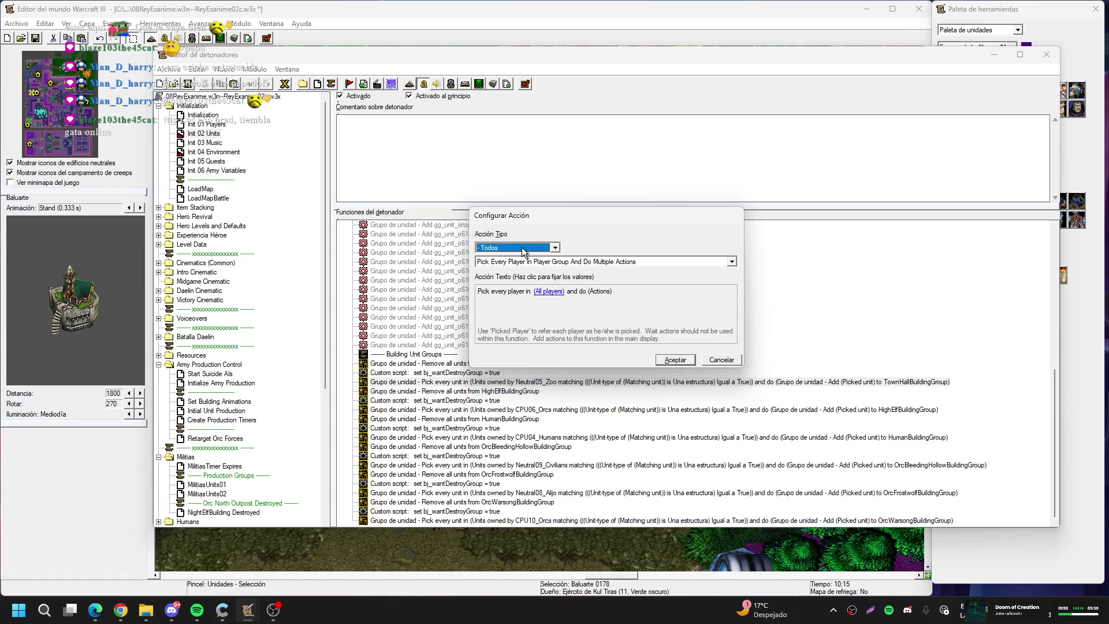
left_click(523, 249)
scroll(523, 254, "up", 2)
left_click(523, 254)
left_click(531, 261)
left_click(530, 282)
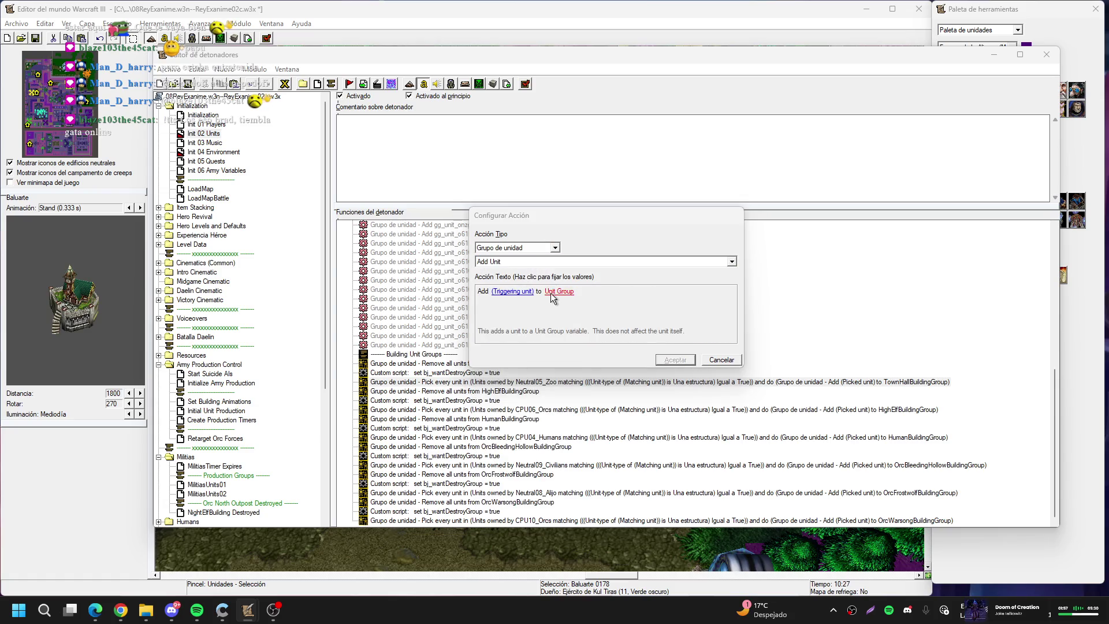
Set TownHallBuildingGroup as the receiving group and start choosing the unit to add
left_click(550, 292)
key("t")
key("t")
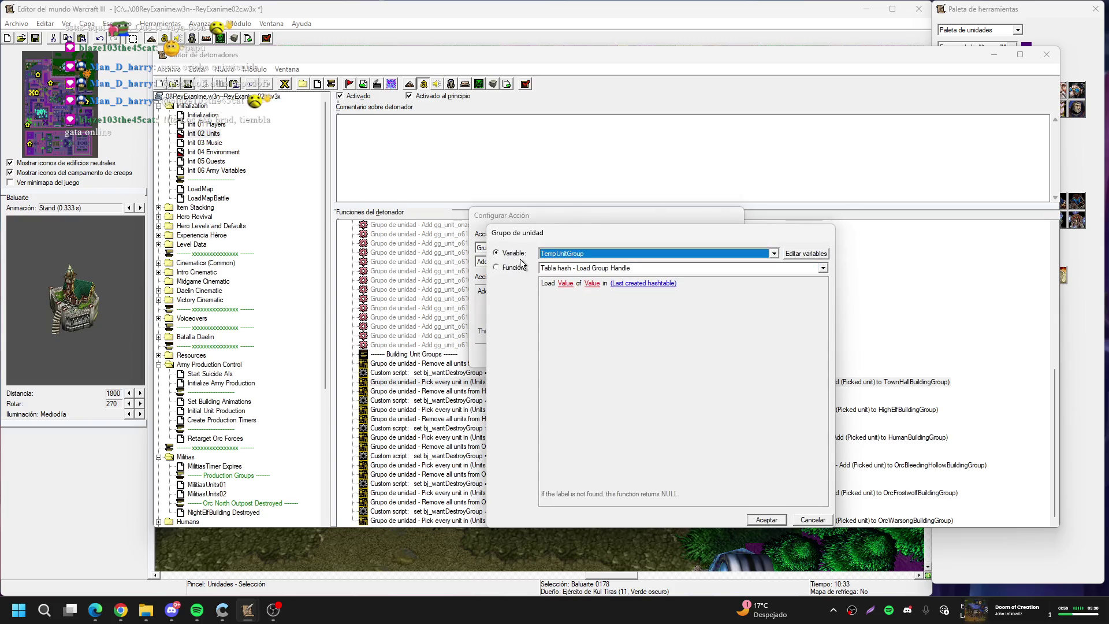
key("Return")
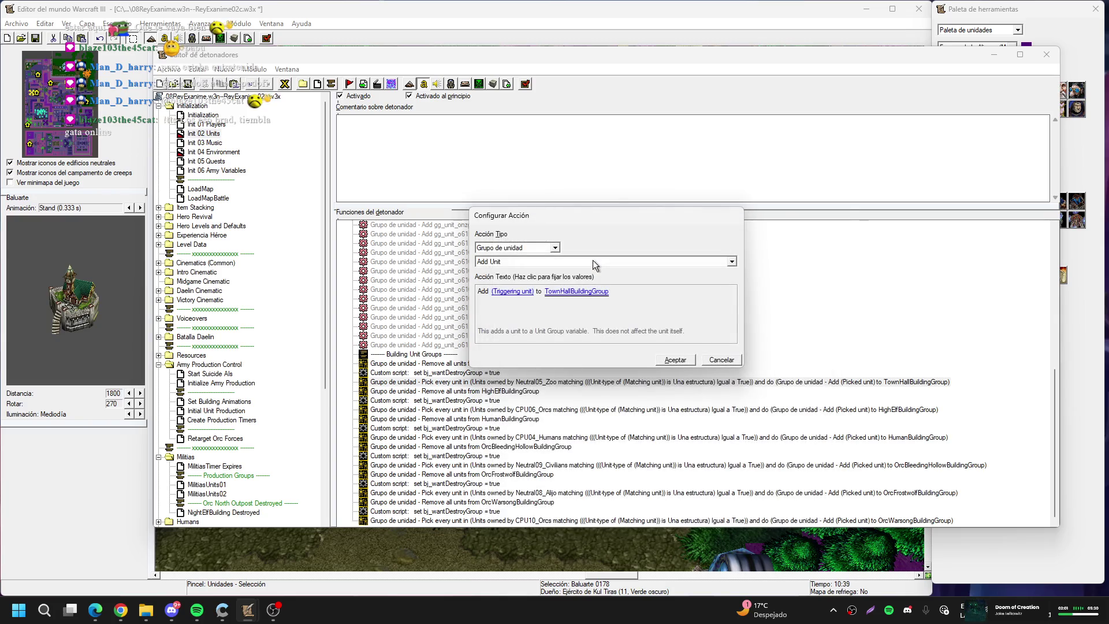
left_click(527, 292)
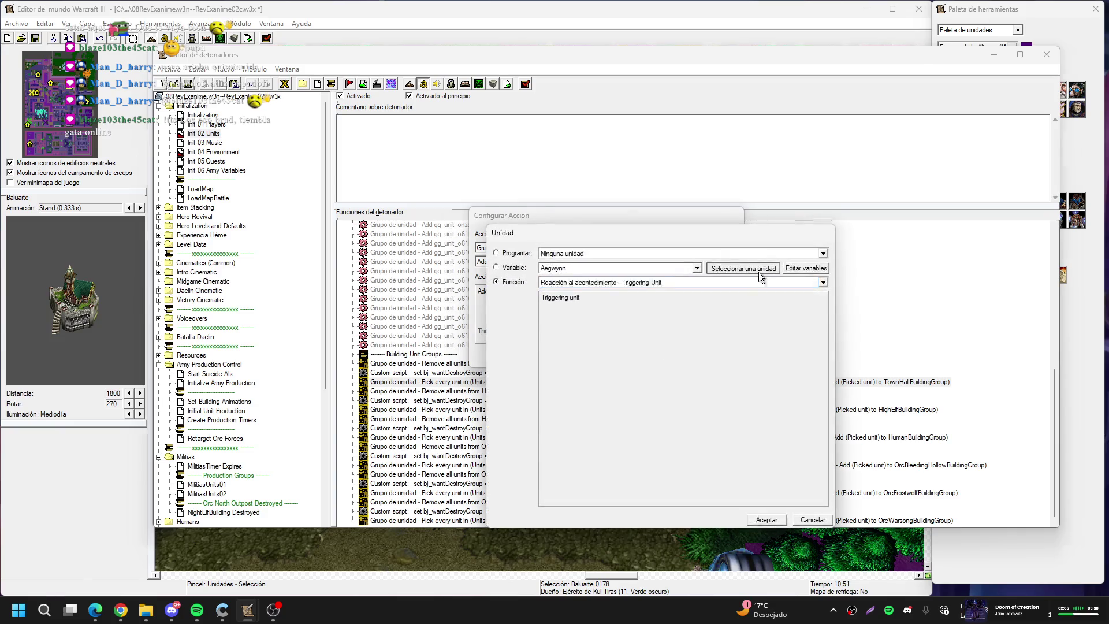
Pick Baluarte 0178 on the map as the unit added to TownHallBuildingGroup
left_click(52, 87)
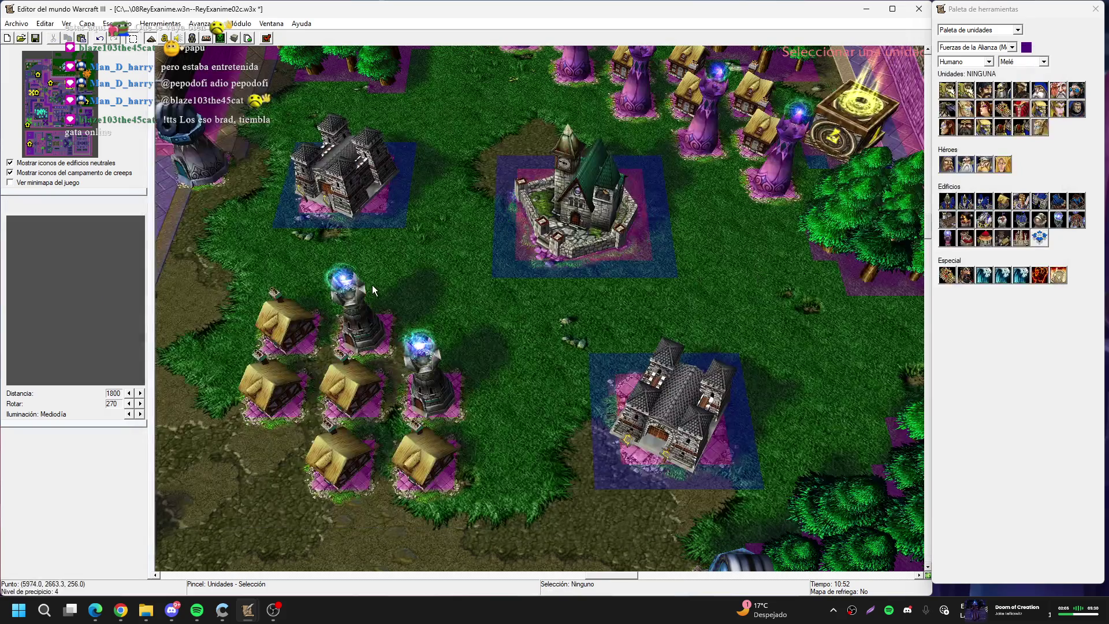
left_click(596, 206)
key("Return")
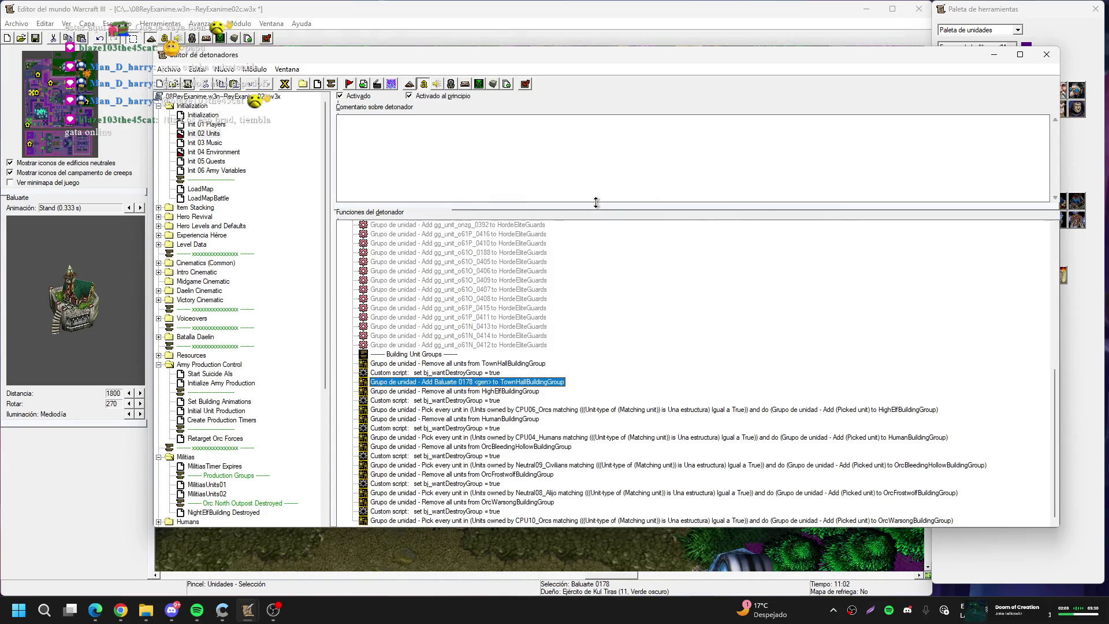
Duplicate the action and make the copy add Castillo 0162 to TownHallBuildingGroup
key("ctrl+c")
key("ctrl+v")
double_click(513, 392)
left_click(571, 291)
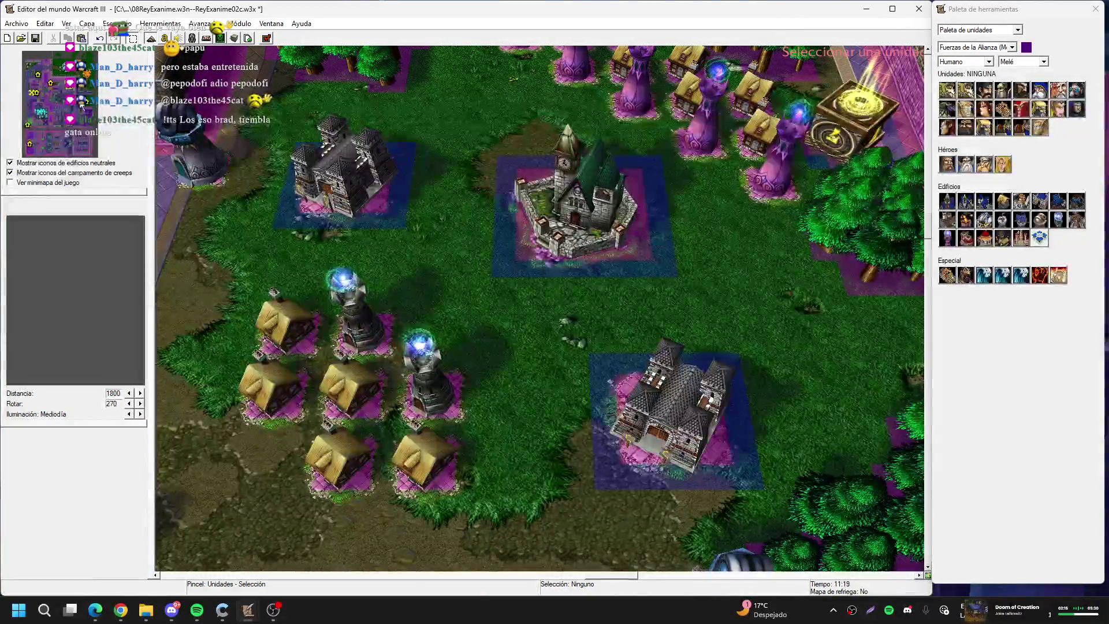
left_click(47, 98)
key("Up")
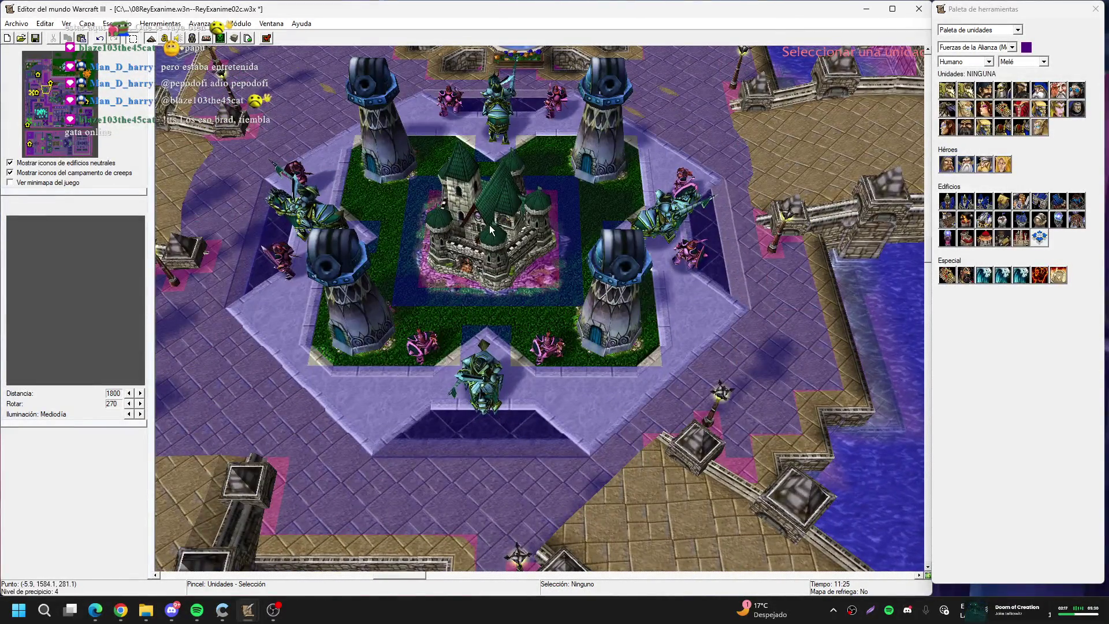
left_click(490, 225)
key("Return")
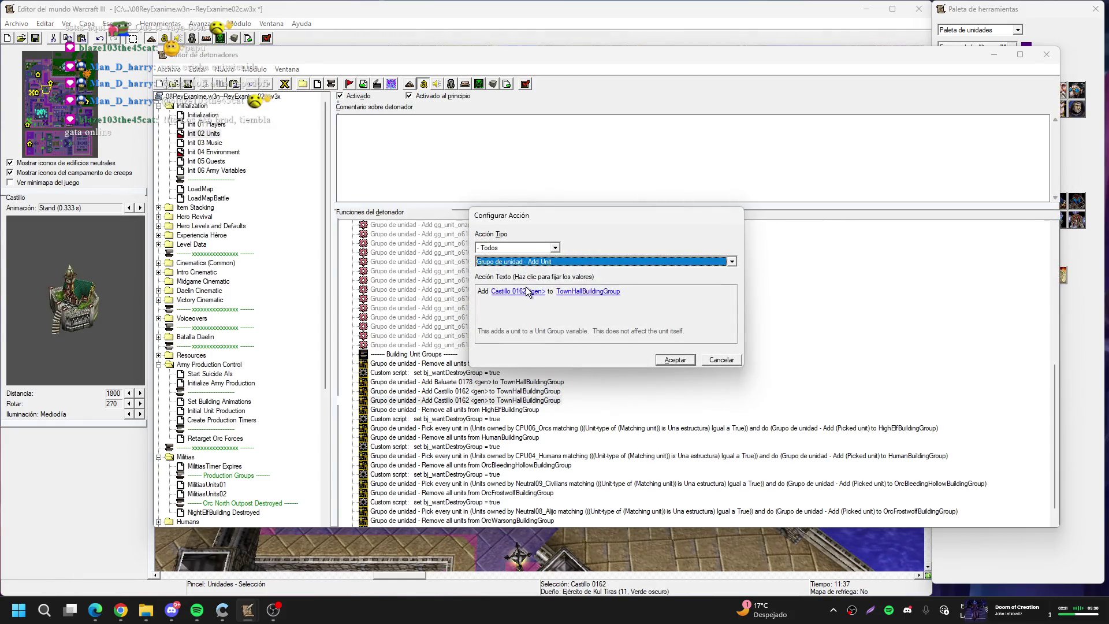
Make the third copy add Ayuntamiento 0131 to TownHallBuildingGroup
left_click(528, 294)
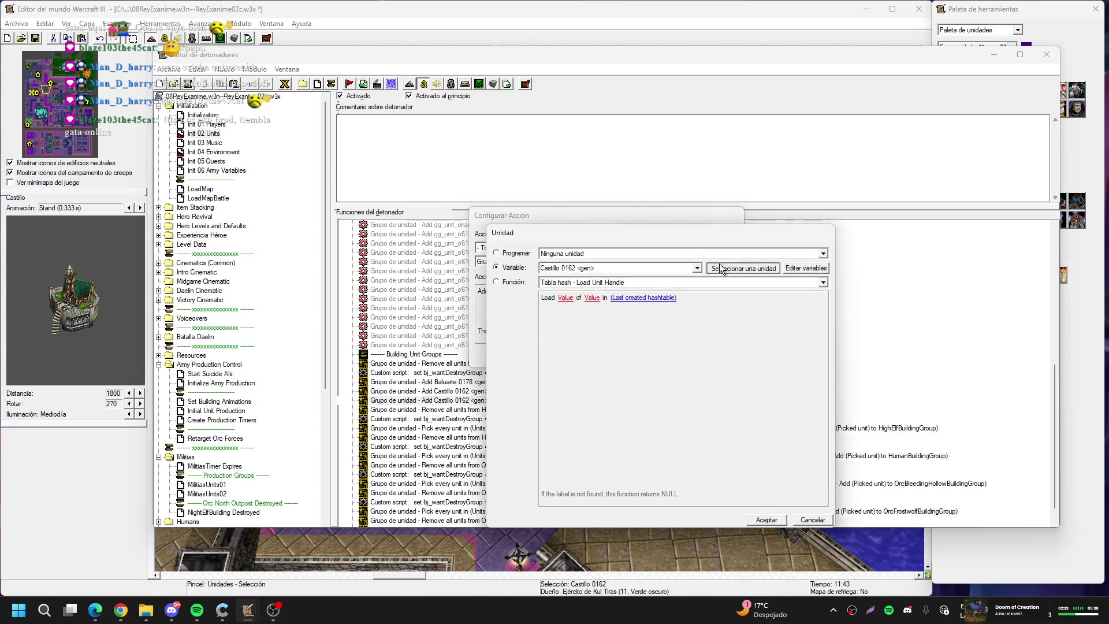
left_click(746, 270)
left_click(30, 73)
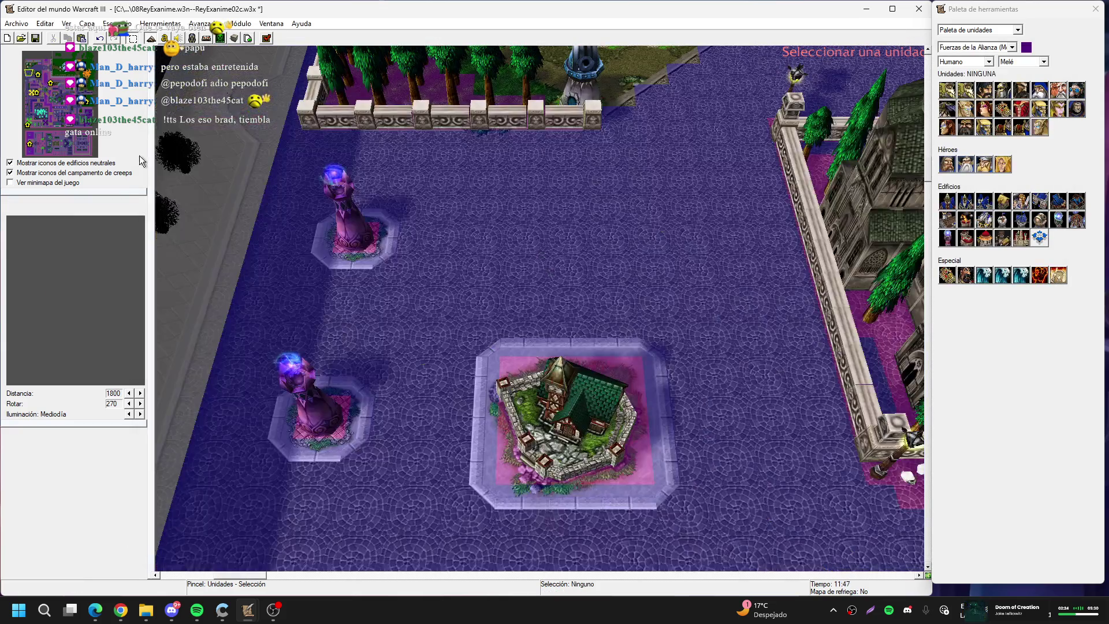
left_click(592, 407)
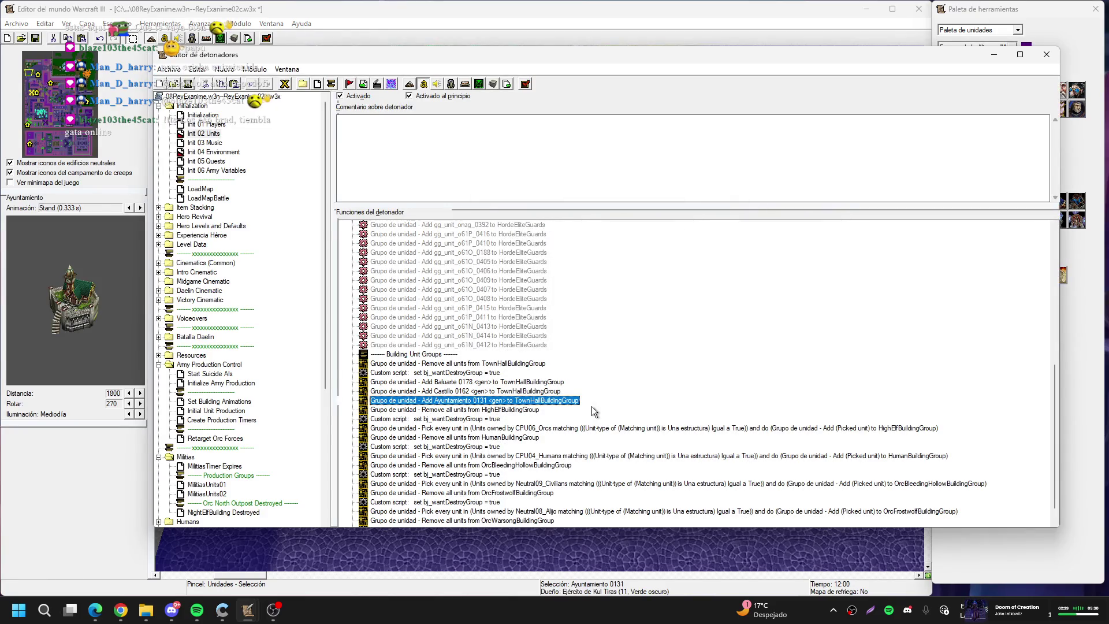
scroll(592, 407, "down", 1)
double_click(601, 410)
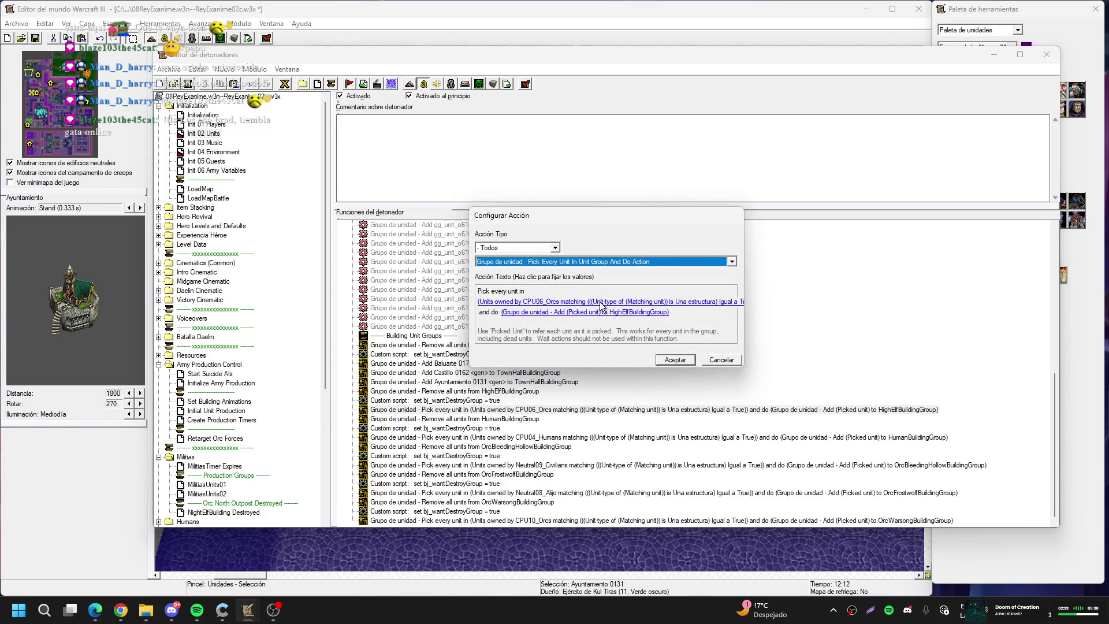
Change the HighElfBuildingGroup pick action's owning player from CPU06_Orcs to CPU03_HighElves
left_click(601, 304)
left_click(610, 288)
left_click(612, 285)
left_click(611, 296)
key("Return")
key("Return")
key("Return")
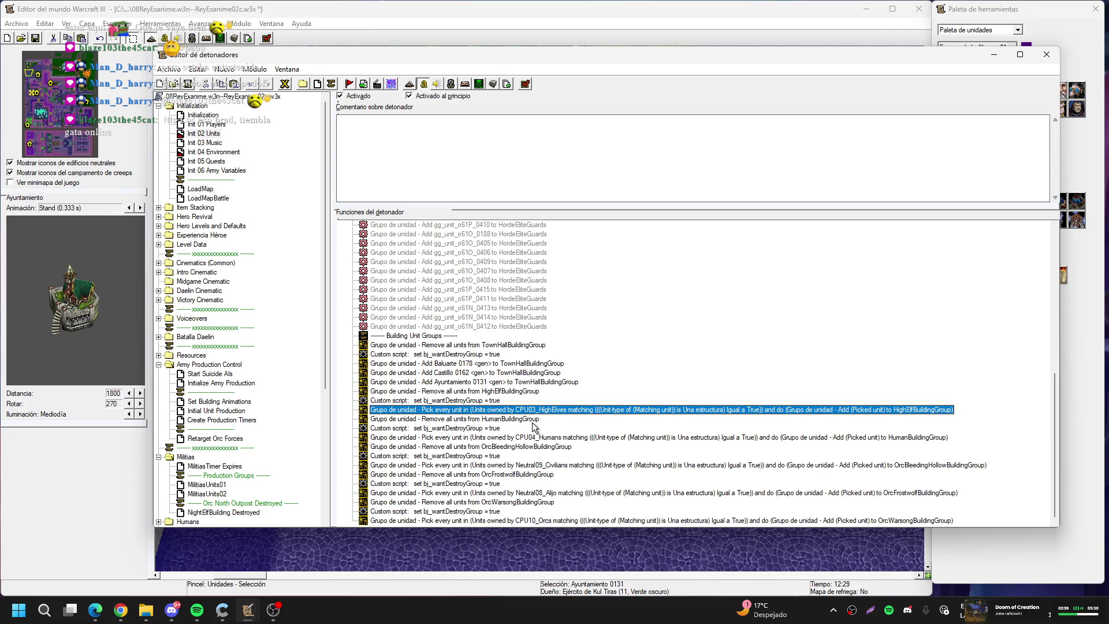
Review the HumanBuildingGroup and OrcBleedingHollow actions, then bring up the Variables list
left_click(521, 420)
left_click(532, 437)
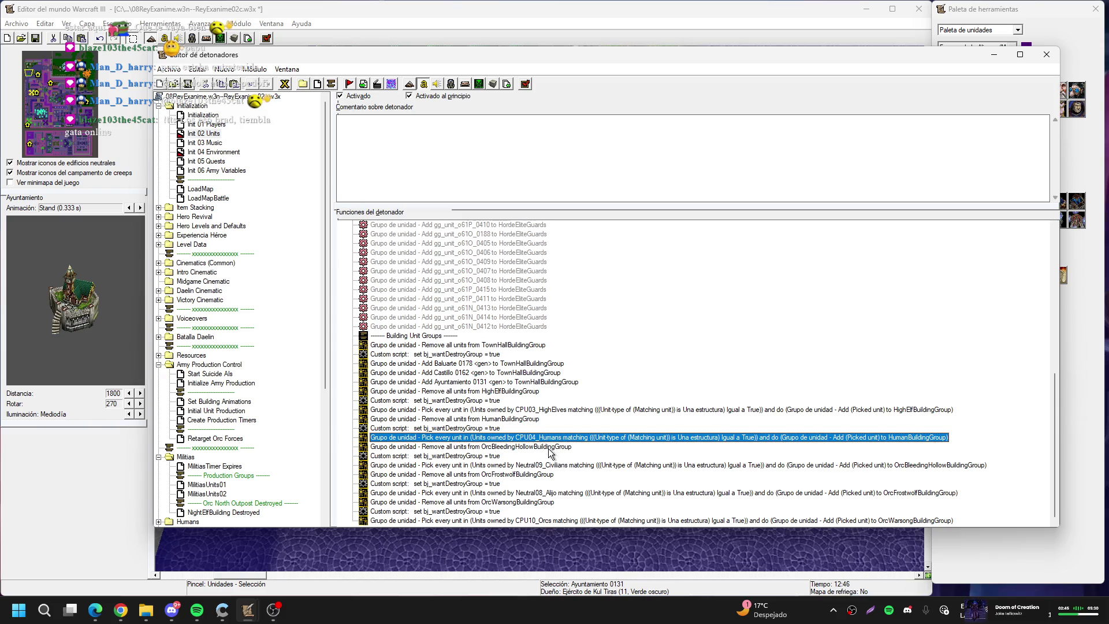
left_click(548, 447)
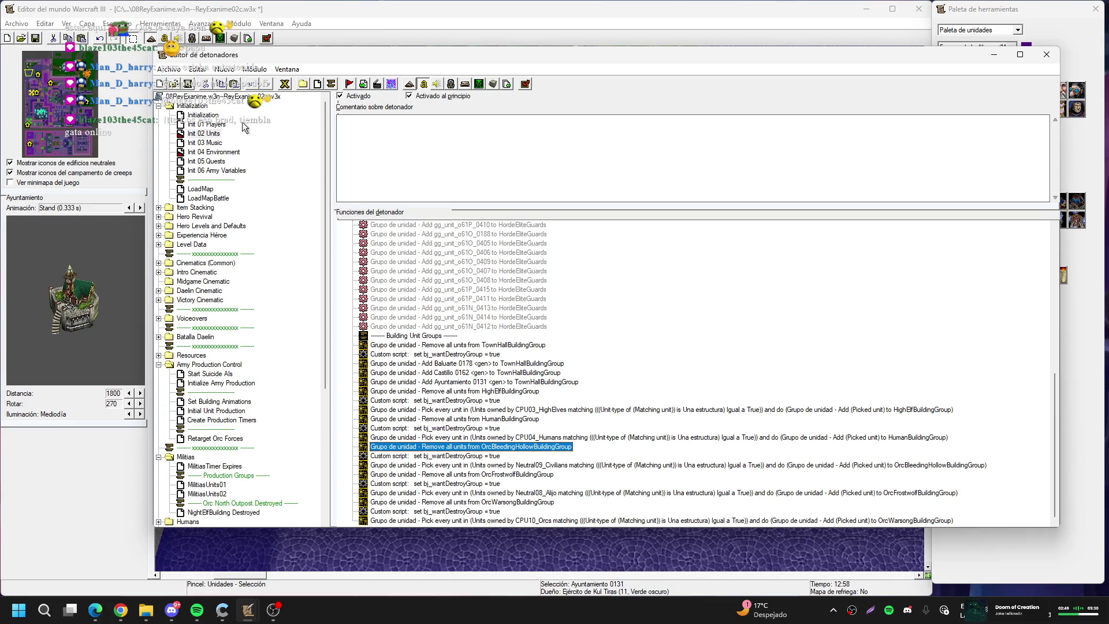
left_click(285, 84)
scroll(495, 334, "down", 15)
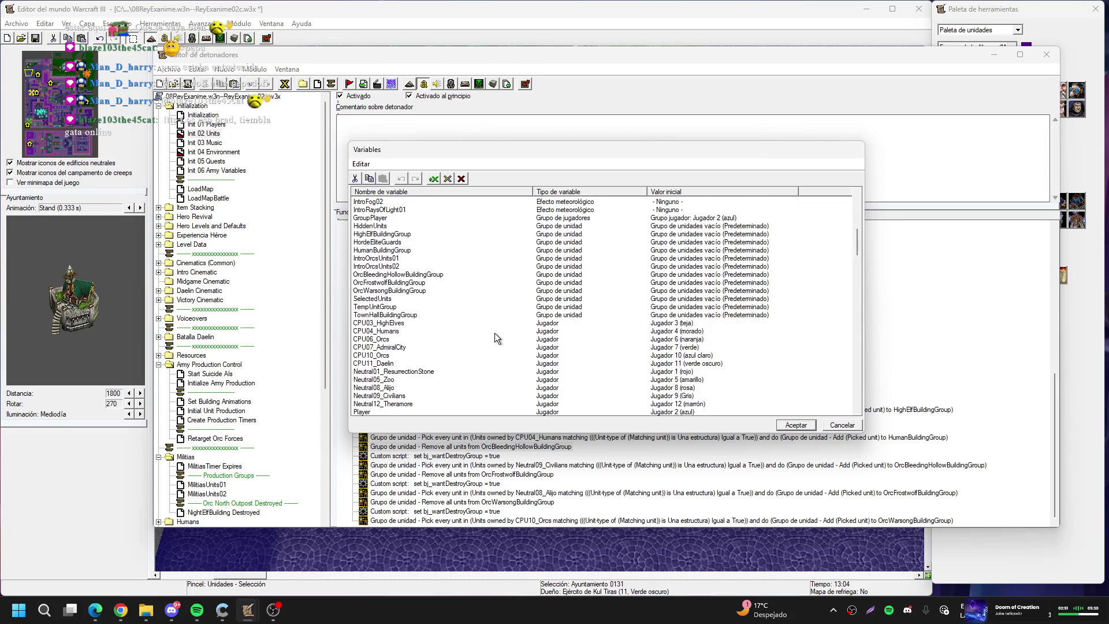
Rename the OrcFrostwolfBuildingGroup variable to BroxigarOrcsBuildingGroup
scroll(495, 332, "down", 1)
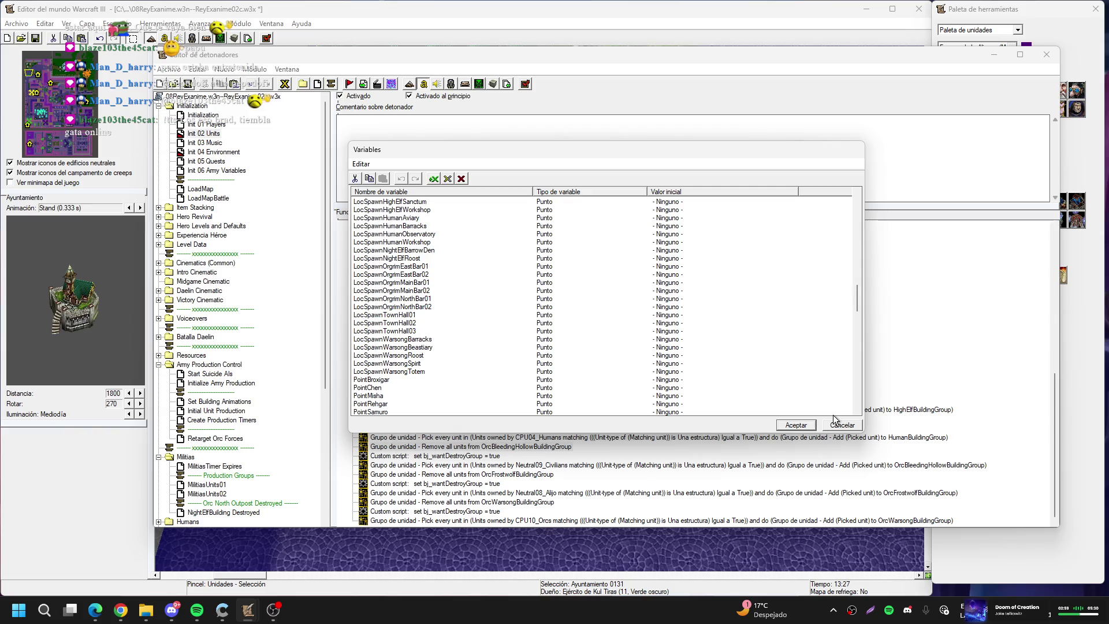
scroll(702, 304, "up", 10)
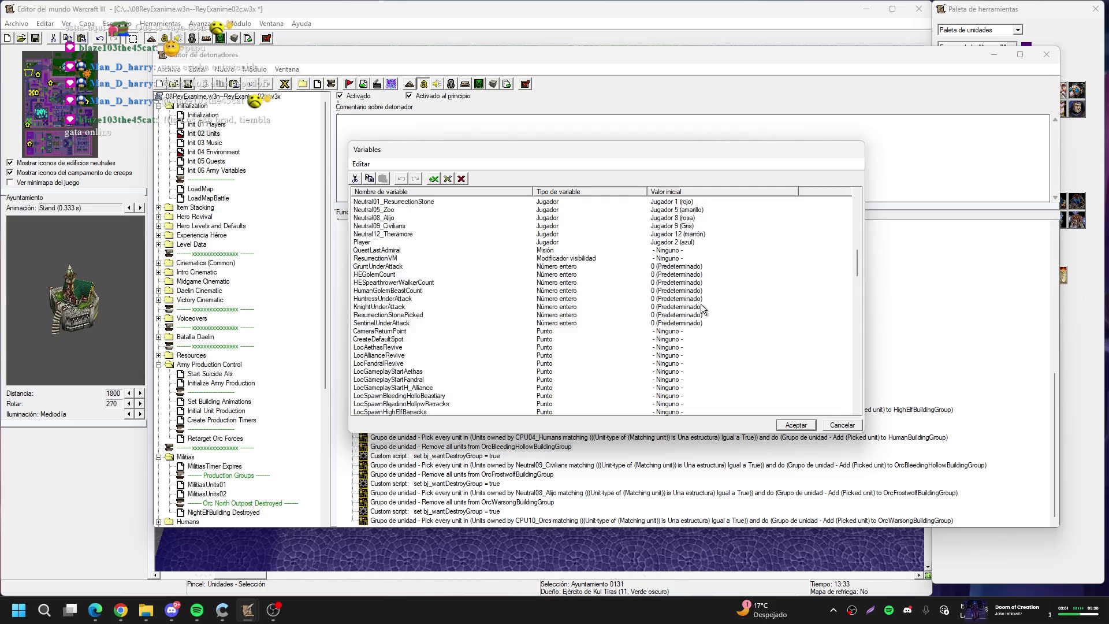
scroll(585, 316, "up", 5)
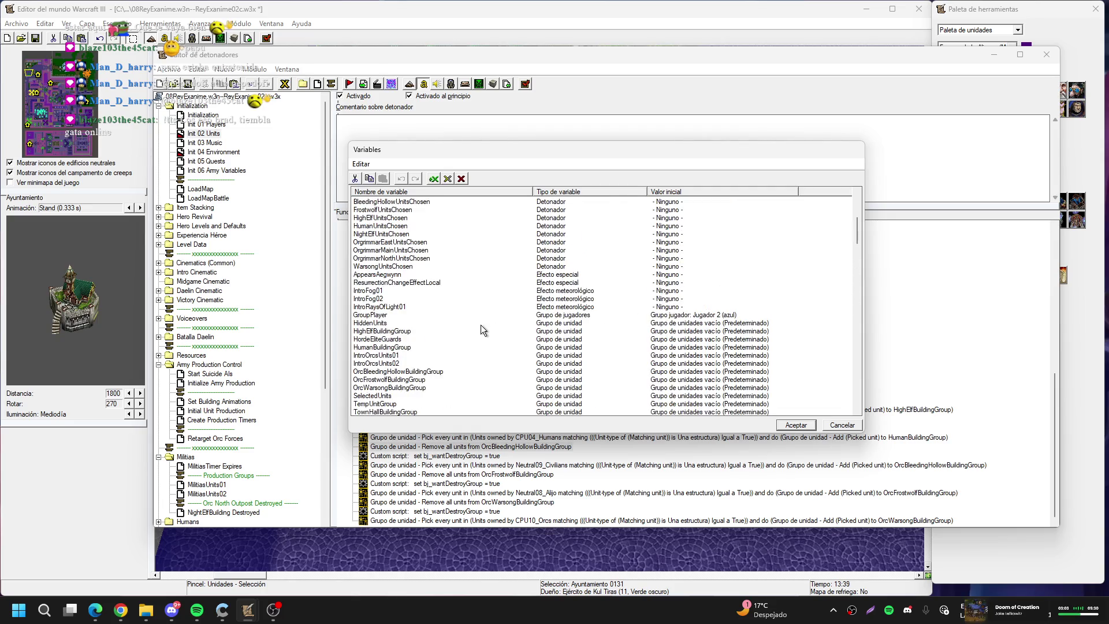
scroll(481, 325, "down", 2)
left_click(408, 323)
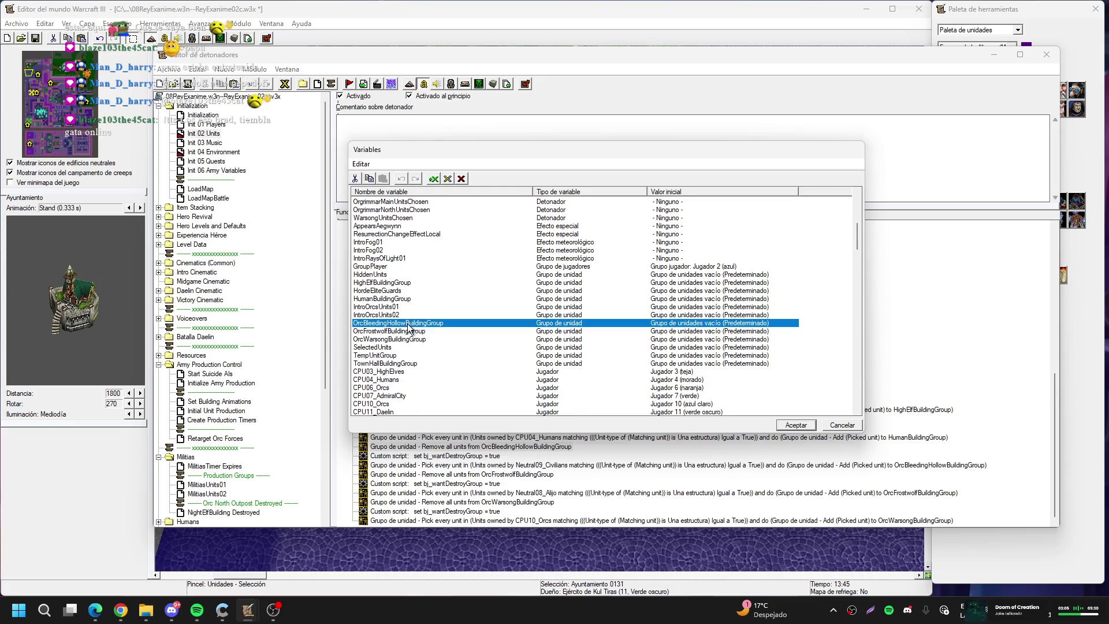
double_click(403, 332)
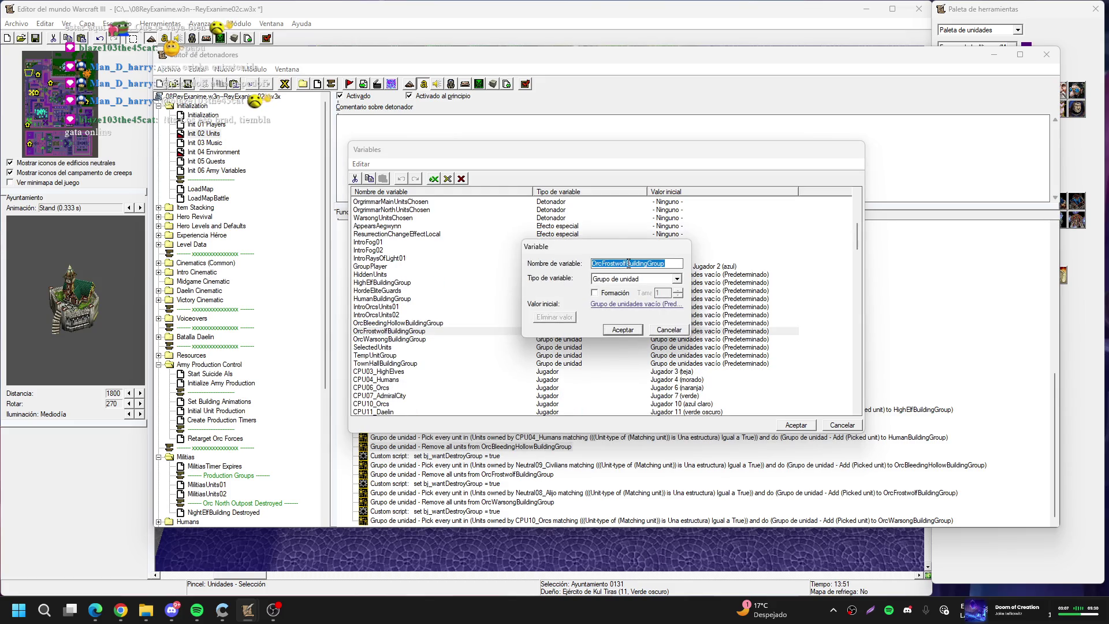
left_click_drag(629, 263, 556, 261)
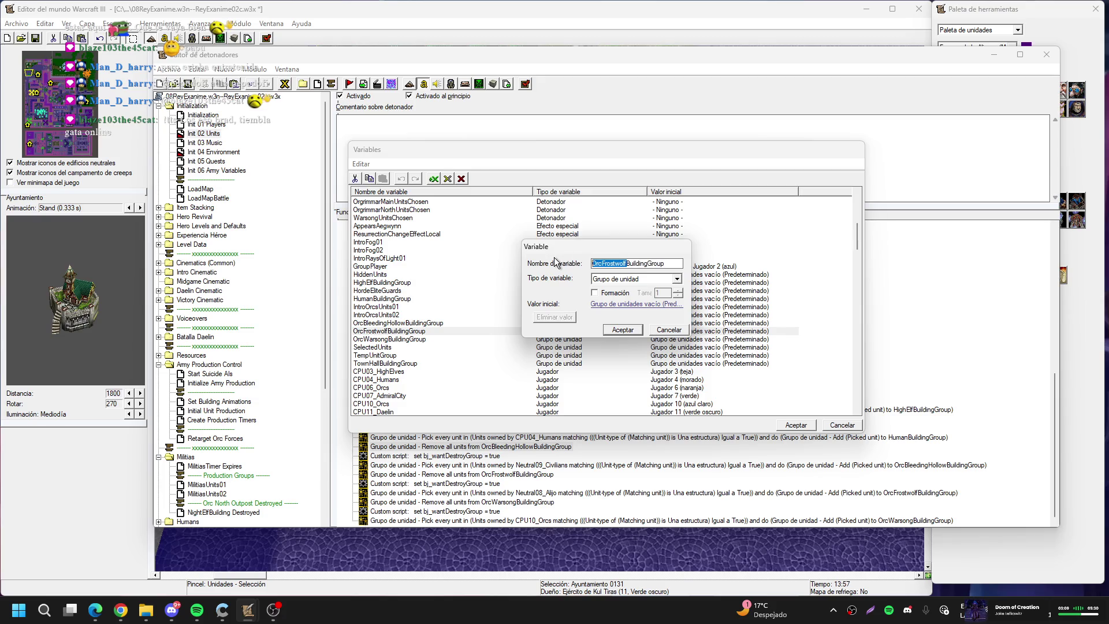
type("Broxigar")
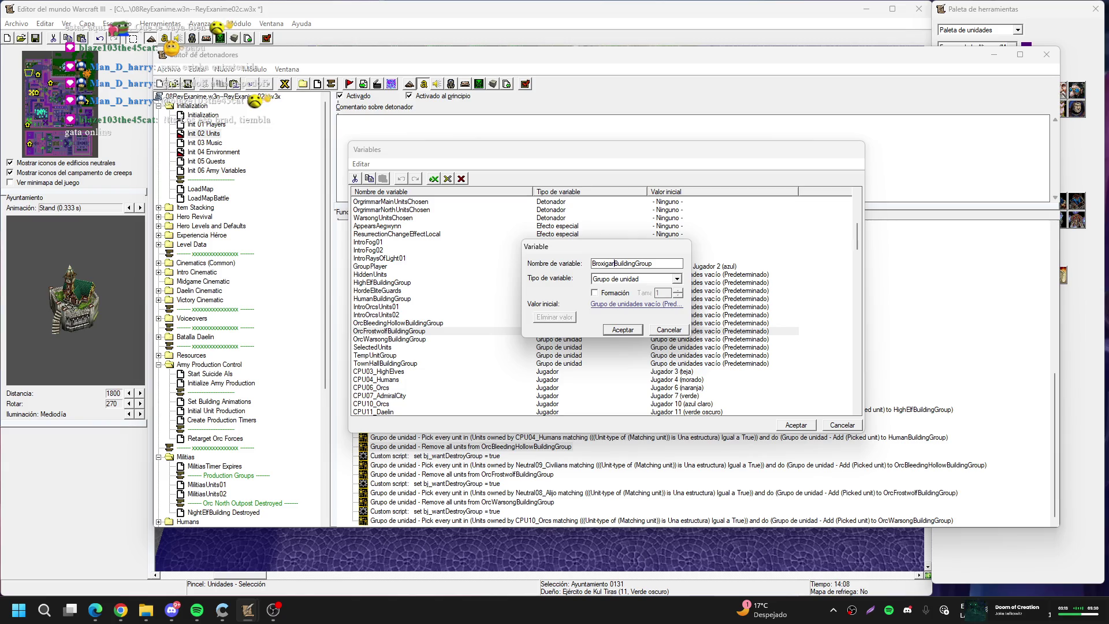
type("Orcs")
key("Return")
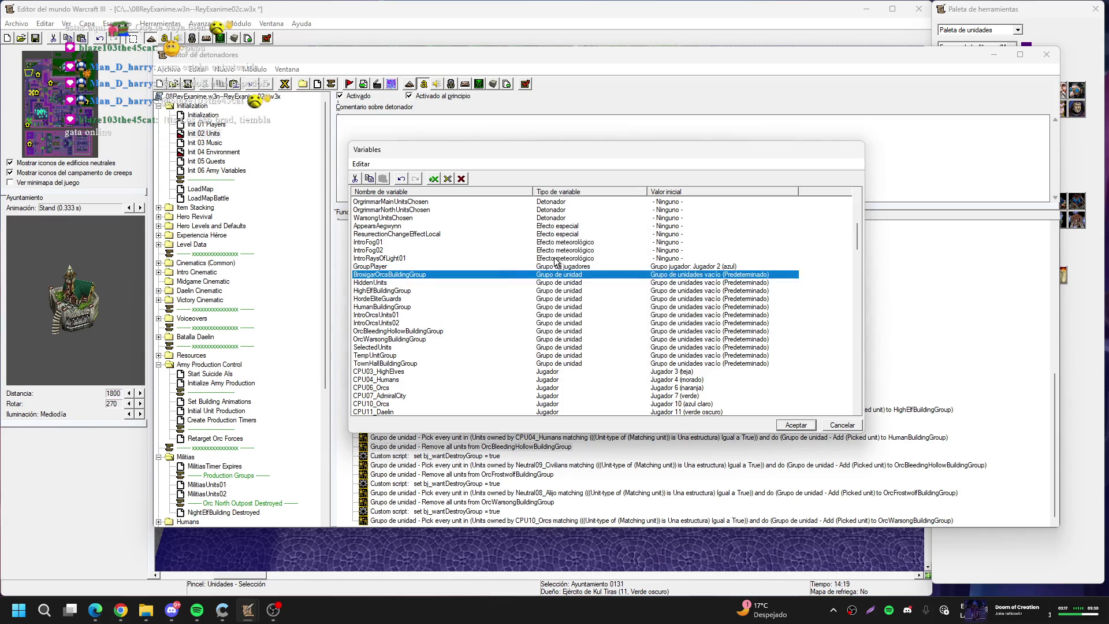
Rename the OrcWarsongBuildingGroup variable to SamuroOrcsBuildingGroup
key("Down")
key("Down")
key("Down")
key("Down")
key("Down")
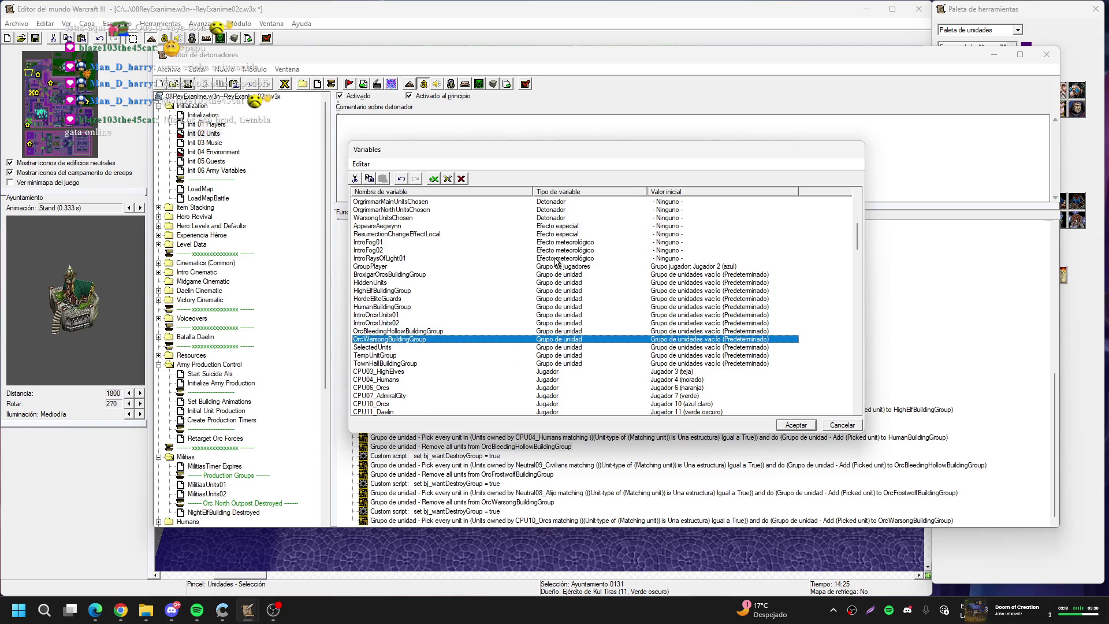
key("Return")
key("Home")
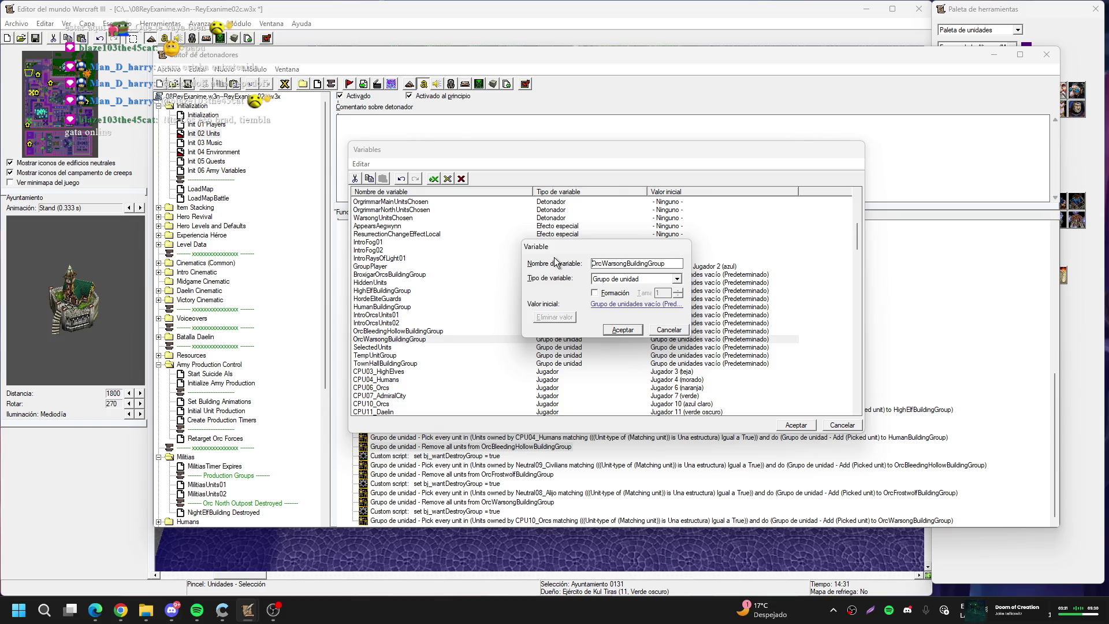
key("Delete")
key("Delete")
key("Delete")
key("Delete")
key("Delete")
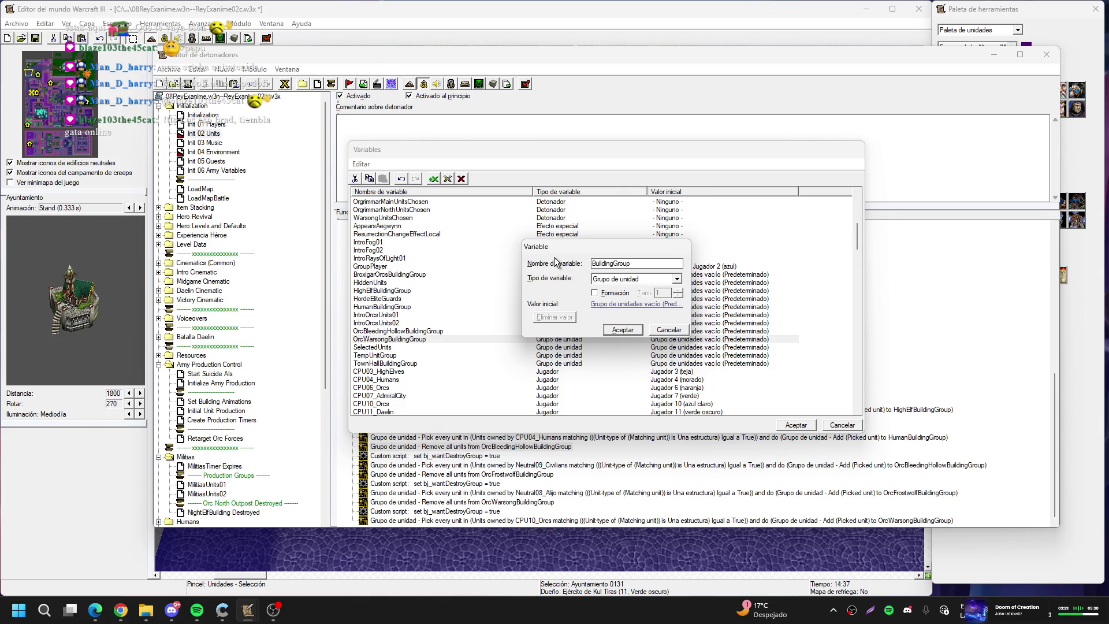
type("Samuro")
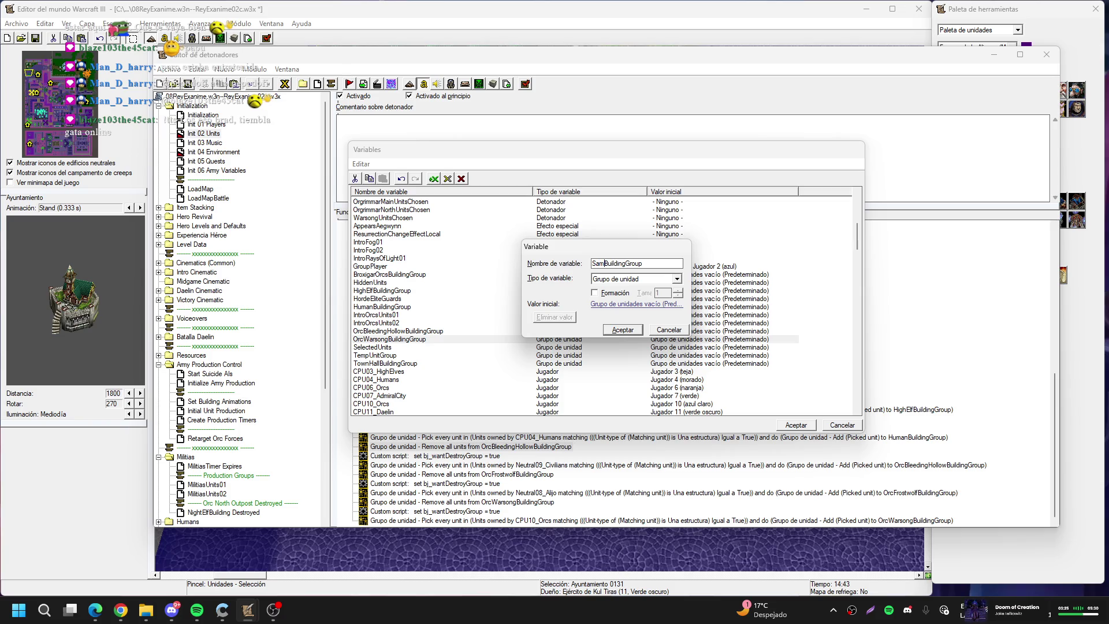
type("Orcs")
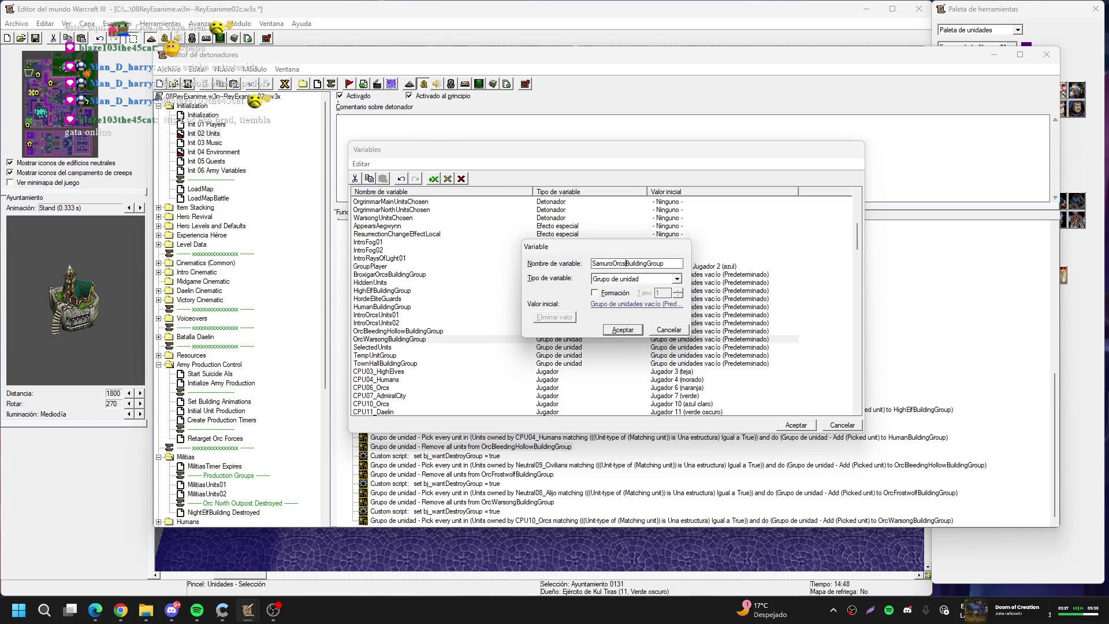
key("Return")
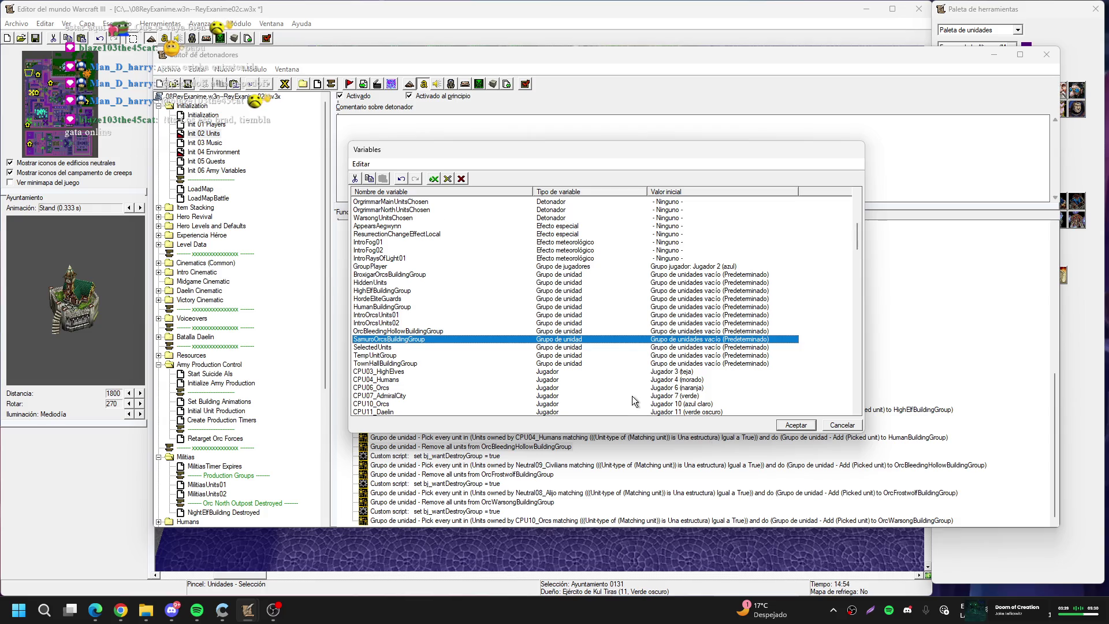
Delete OrcBleedingHollowBuildingGroup, accepting the in-use and disabled-functions warnings
key("Up")
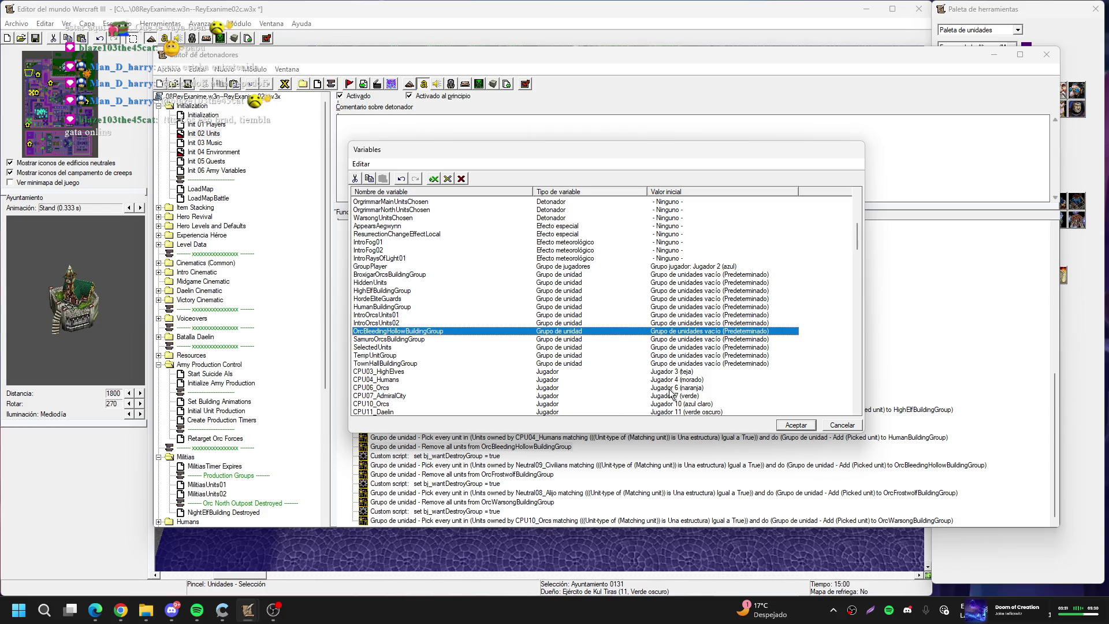
key("Delete")
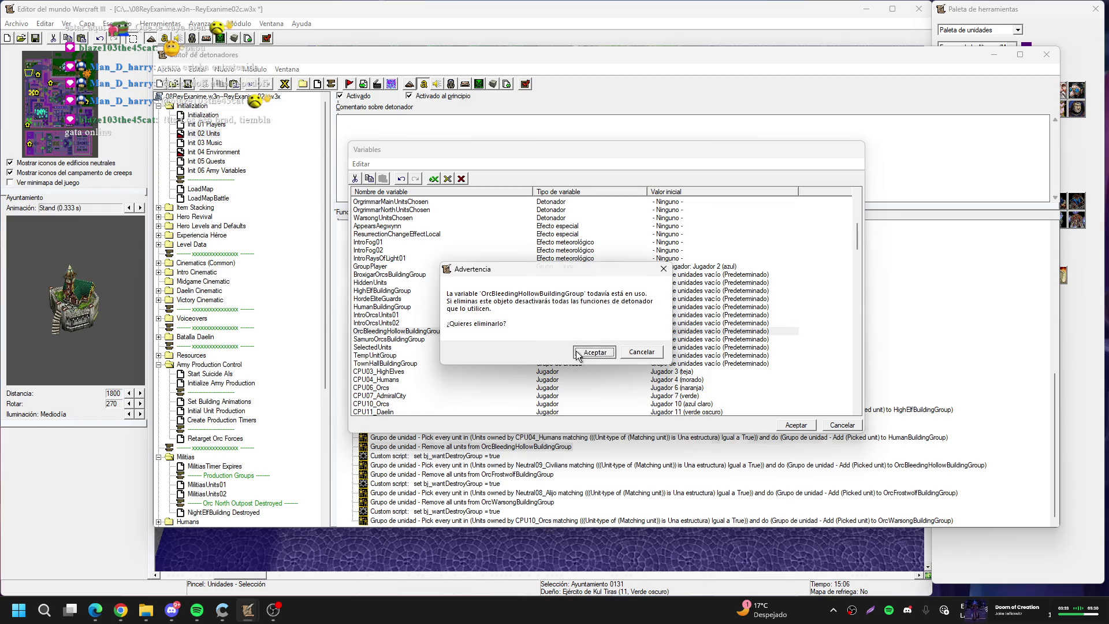
left_click(583, 354)
left_click(796, 424)
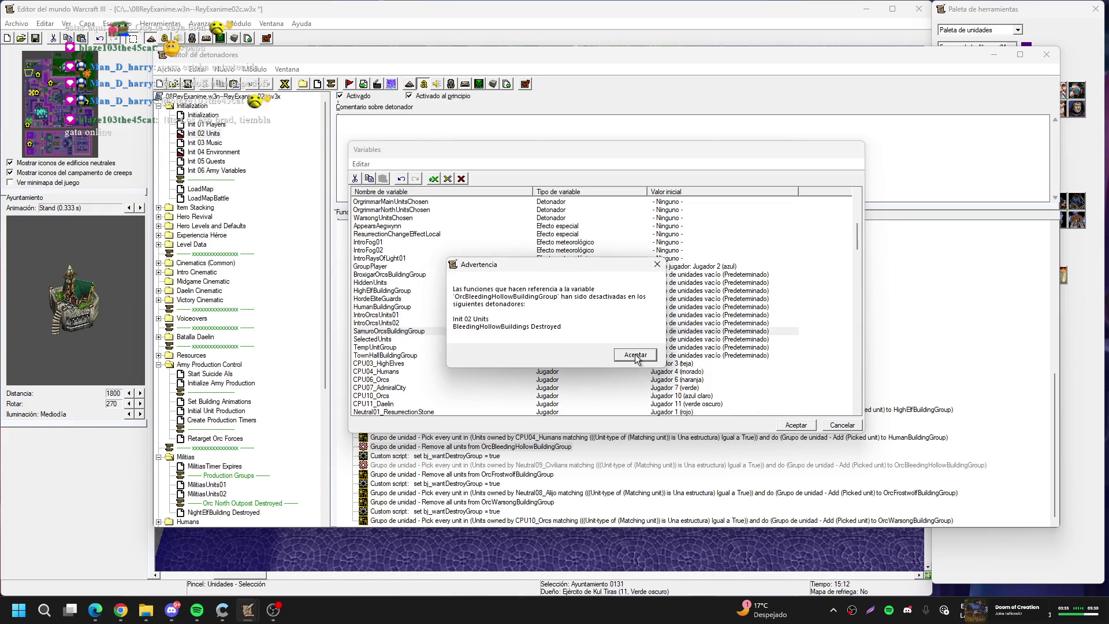
left_click(635, 355)
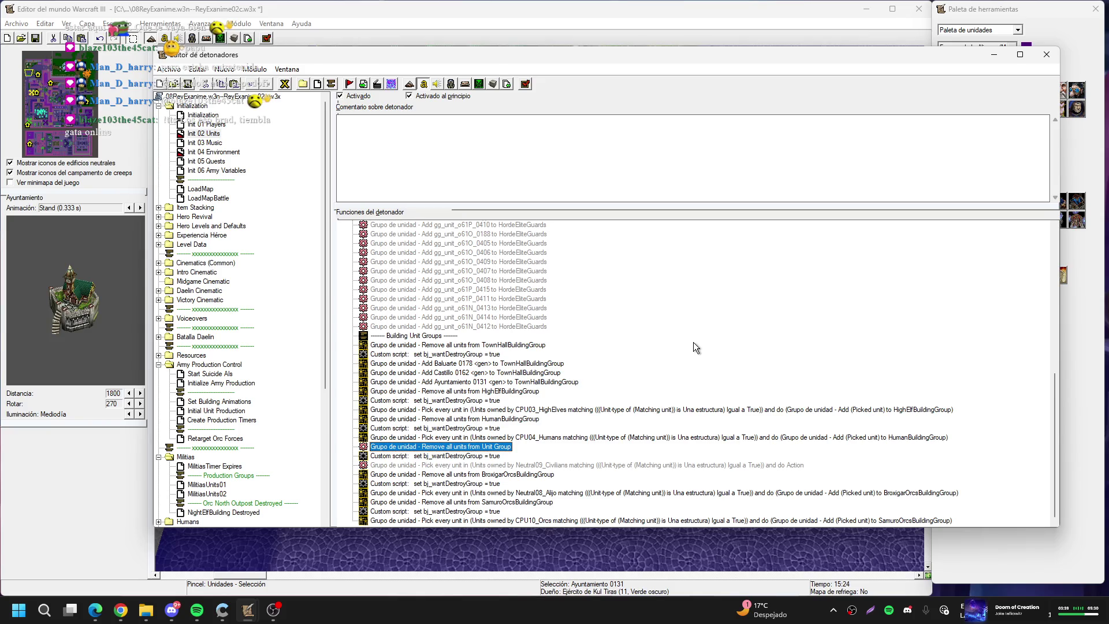
Delete the disabled Neutral09 building-group actions from Init 02 Units
key("Delete")
key("Delete")
key("Delete")
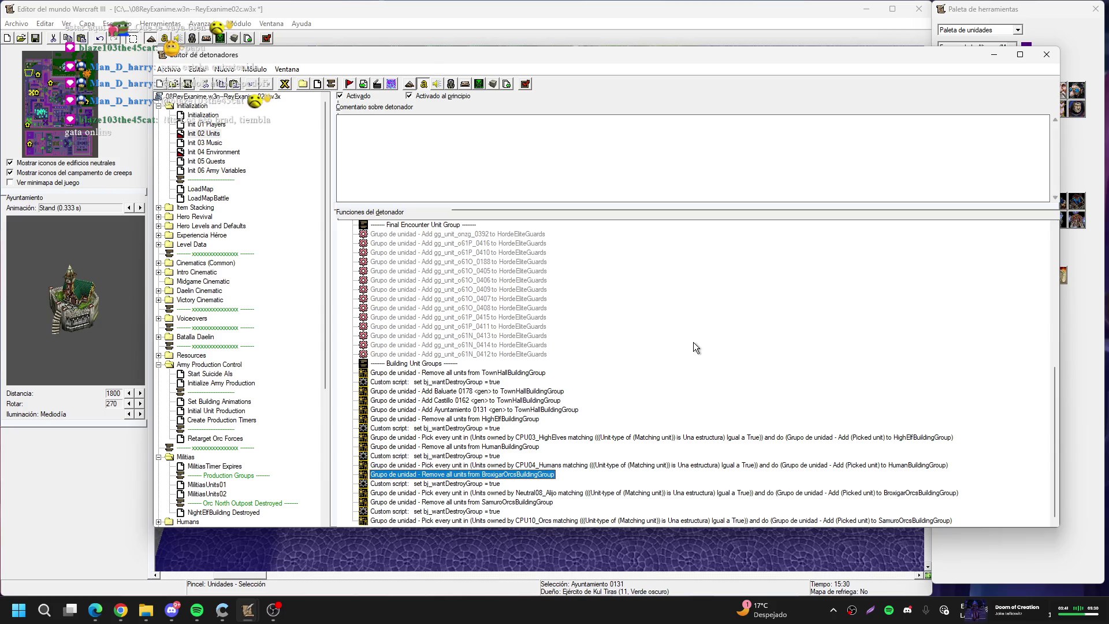
key("Down")
key("Down")
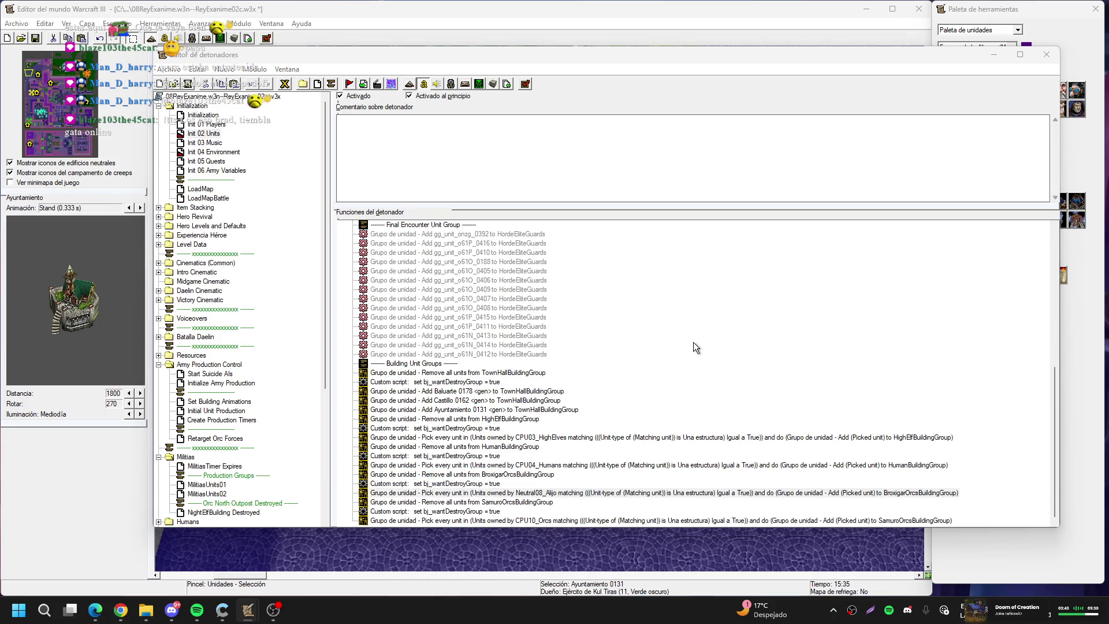
key("Return")
Make the Neutral08 pick action gather structures owned by CPU06_Orcs for BroxigarOrcsBuildingGroup
left_click(645, 303)
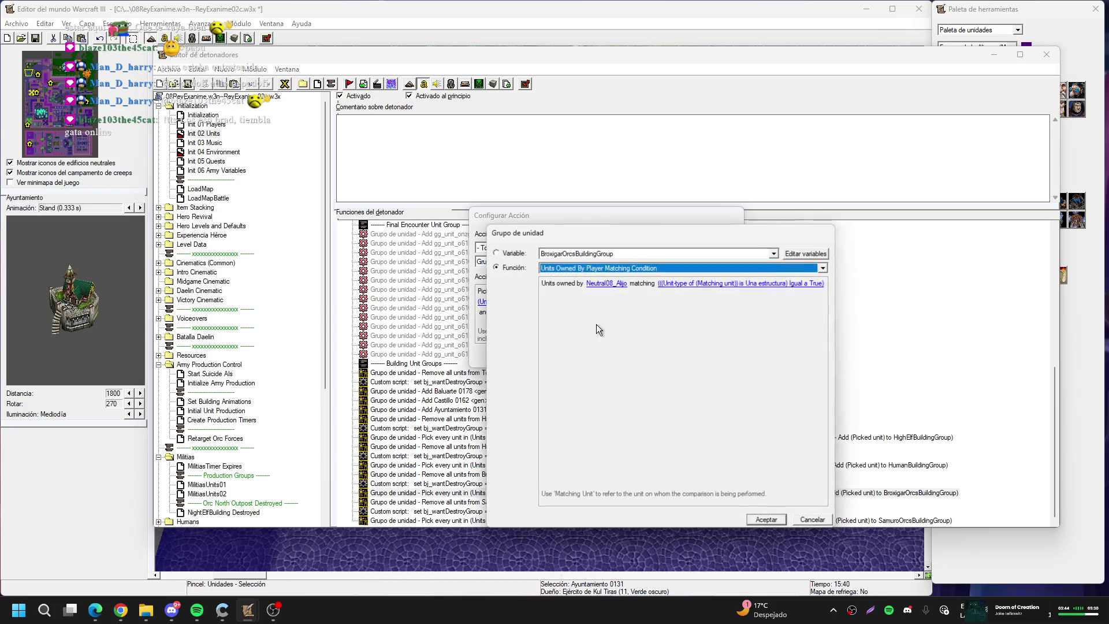
left_click(599, 285)
left_click(616, 287)
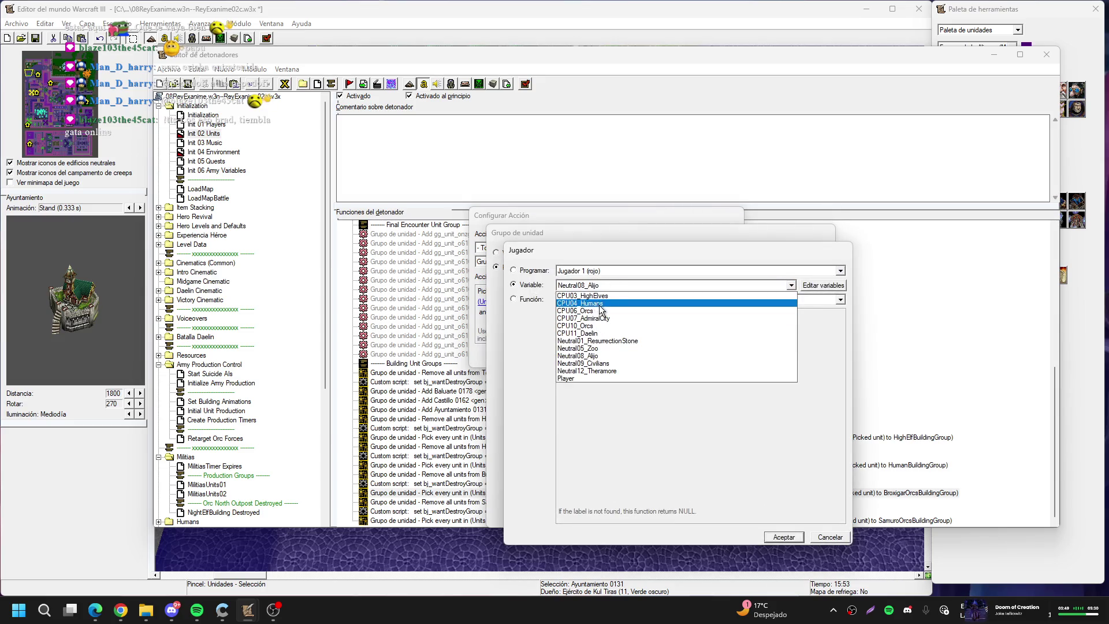
left_click(597, 313)
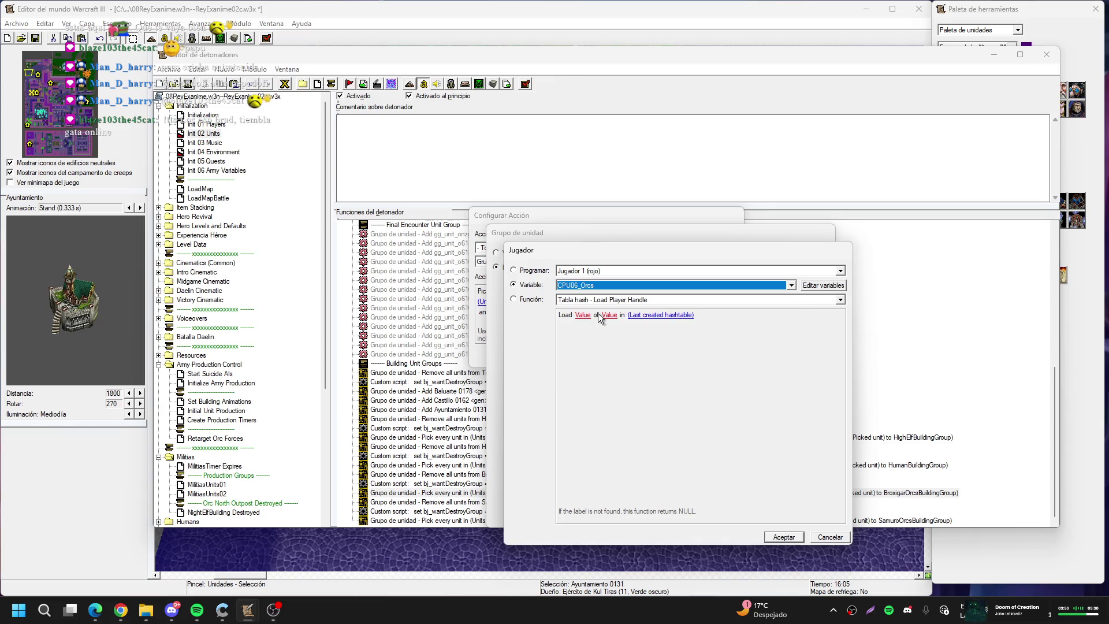
key("Return")
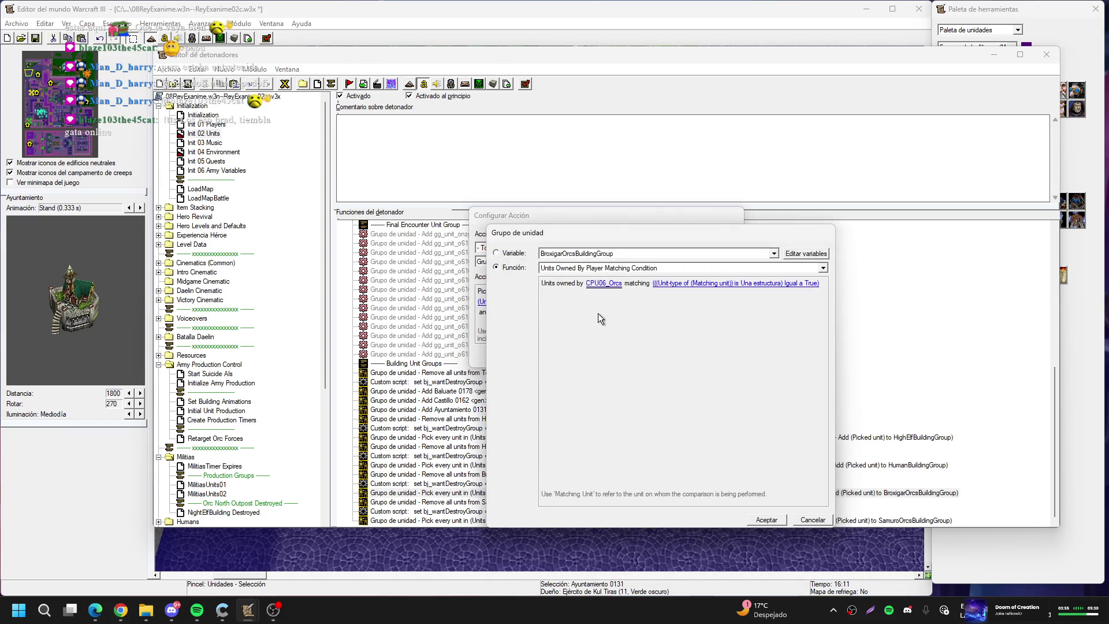
key("Return")
key("Return")
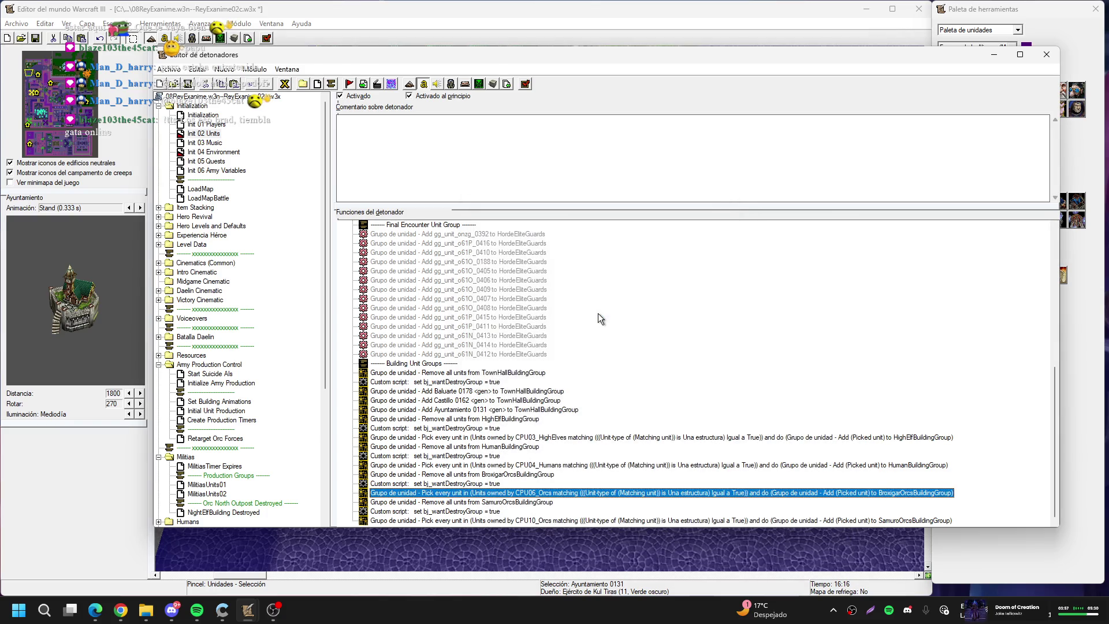
key("Down")
key("Down")
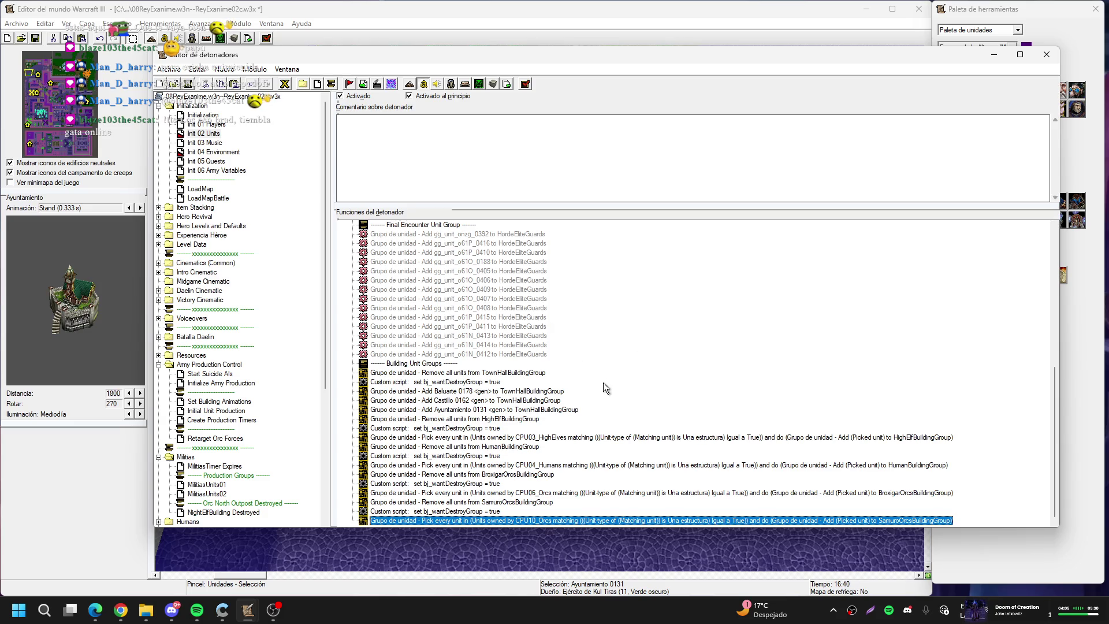
left_click(204, 134)
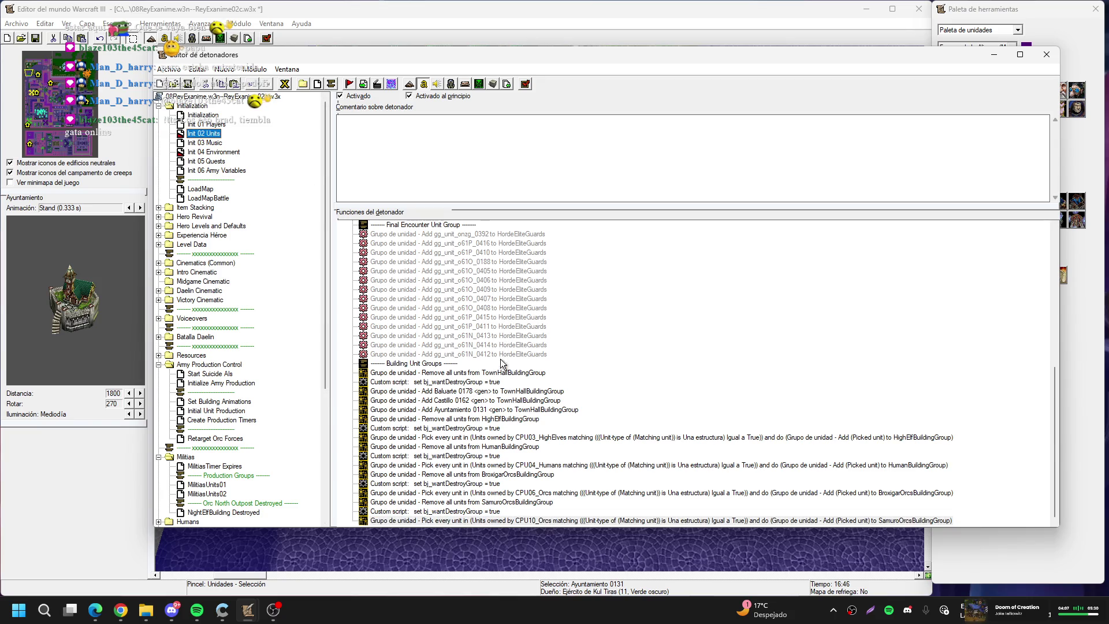
Review the Init 02 Units action list down to its last action
scroll(502, 362, "up", 2)
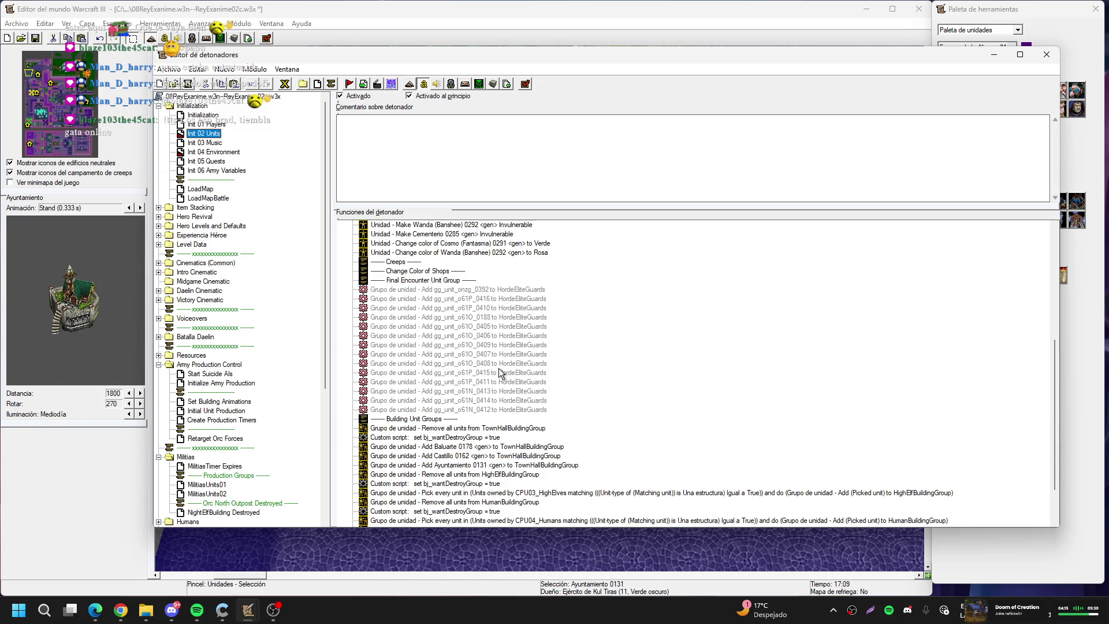
left_click(614, 382)
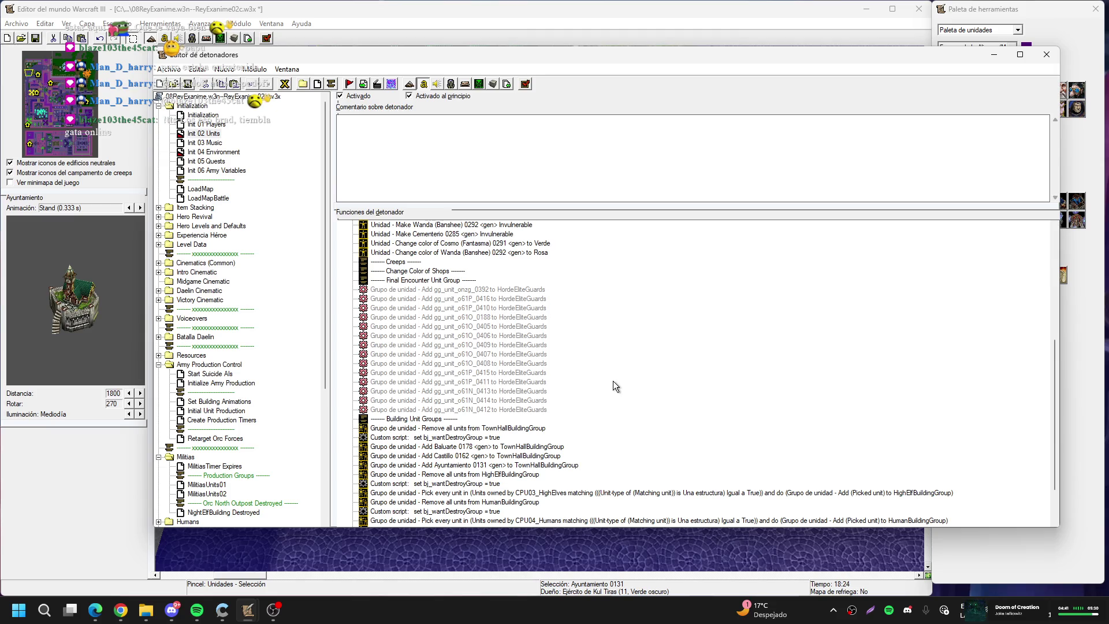
key("End")
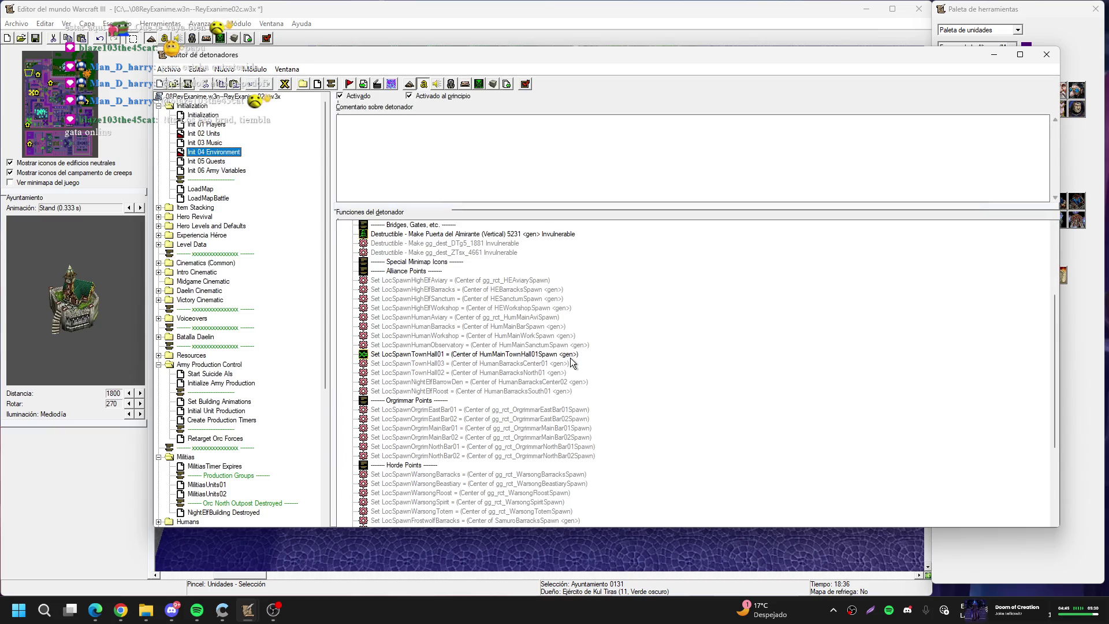
Move the TownHall03 spawn action below TownHall02 and pick the HumMainTownHall02Spawn region on the map
left_click_drag(508, 363, 508, 377)
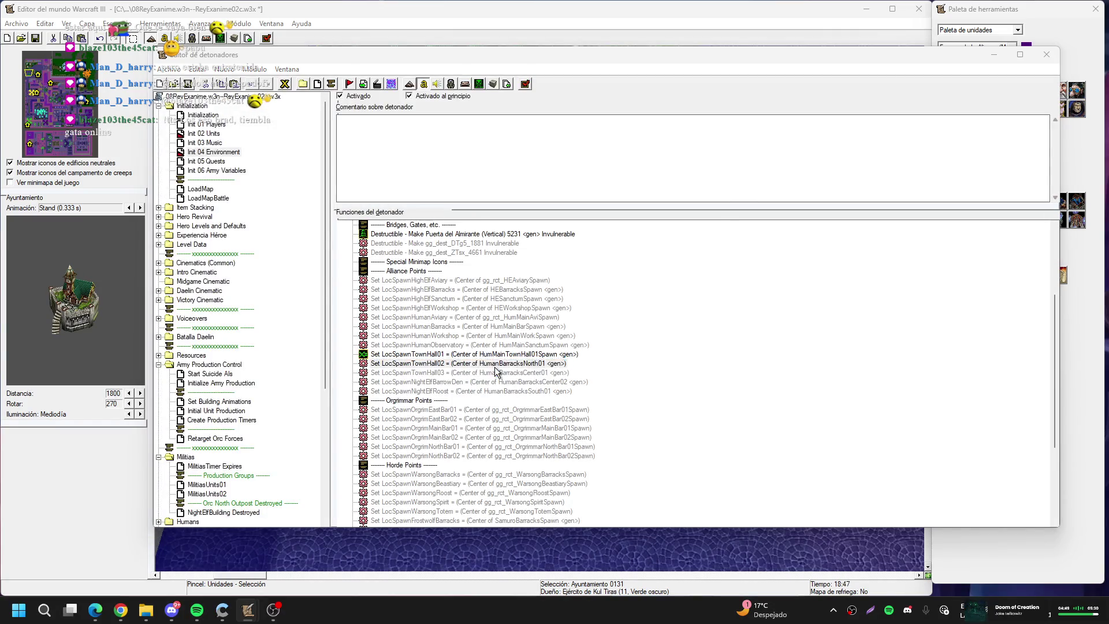
double_click(494, 364)
left_click(601, 291)
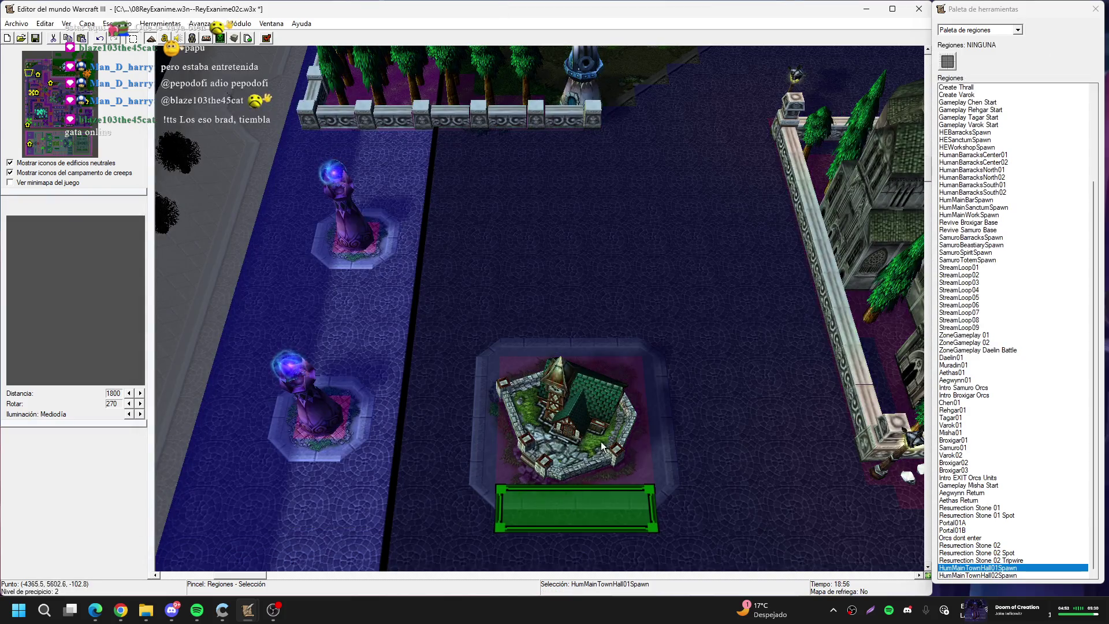
left_click_drag(601, 442, 531, 162)
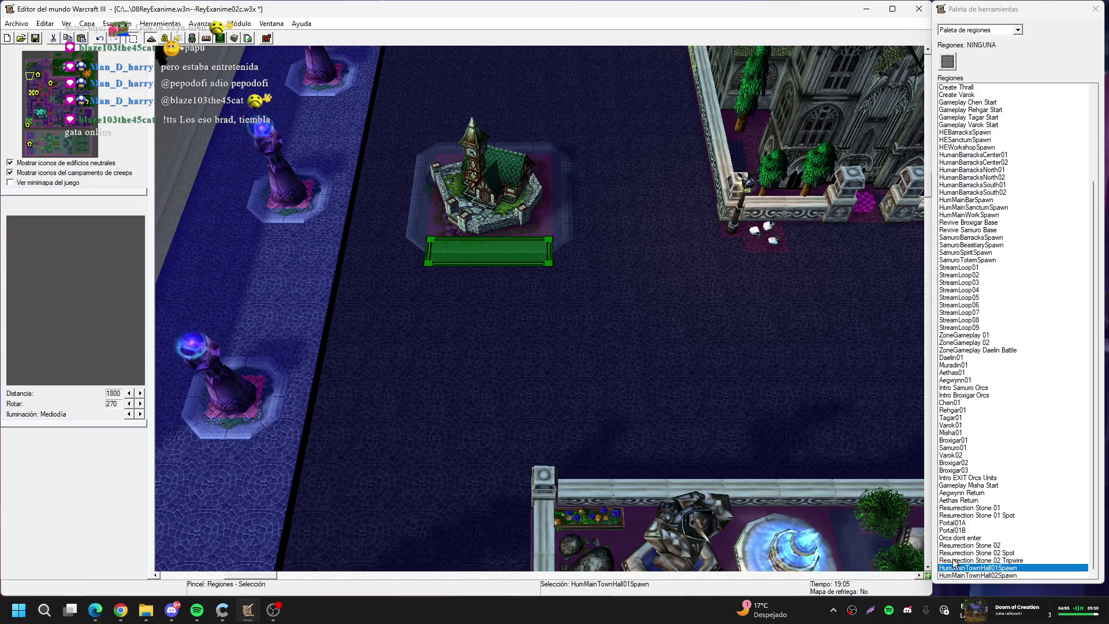
left_click(981, 576)
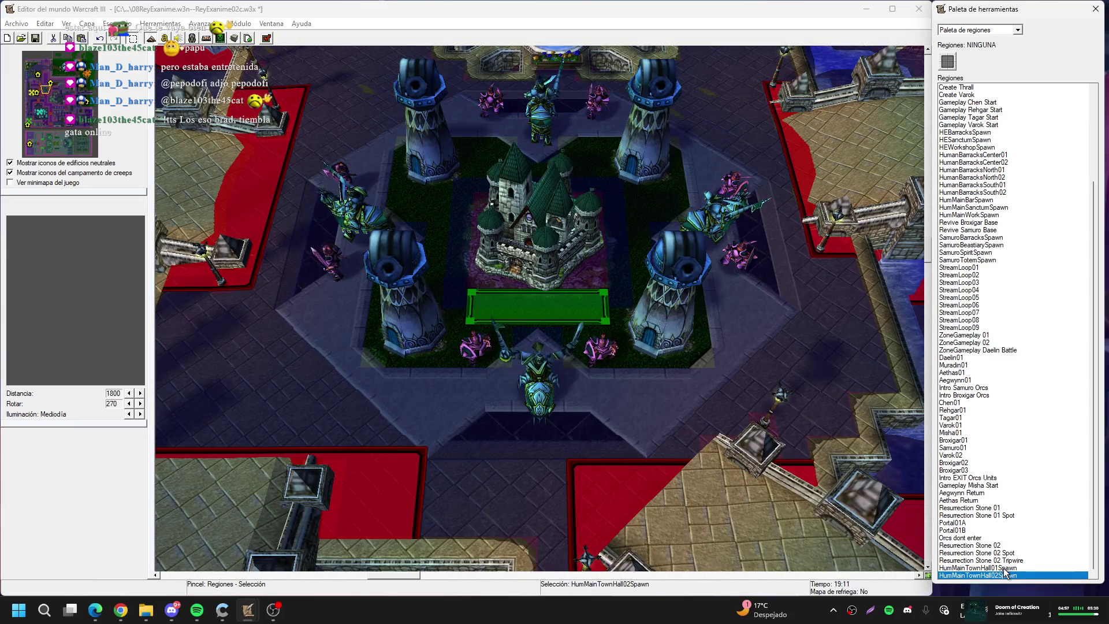
Paste a copy of the HumMainTownHall02Spawn region below the chapel
left_click(76, 87)
left_click(75, 87)
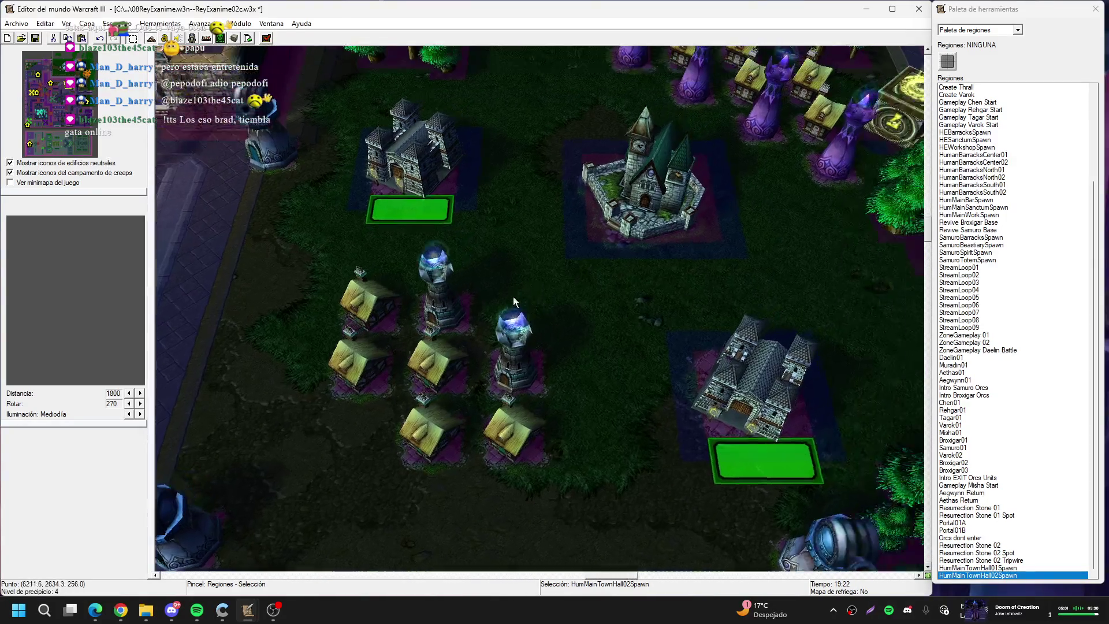
key("ctrl+v")
left_click(599, 333)
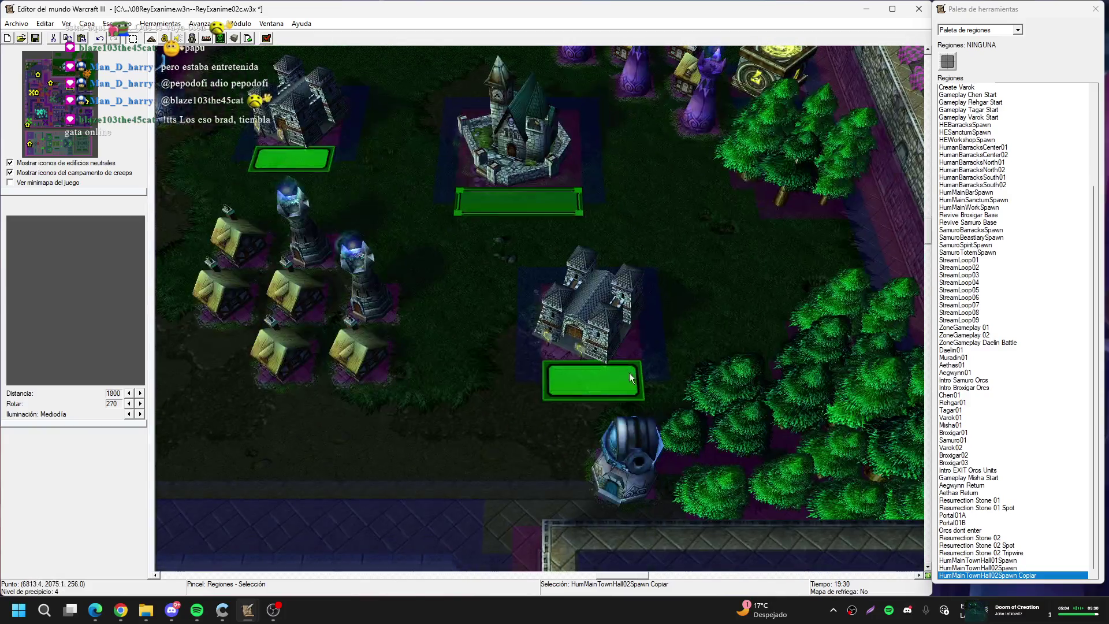
left_click(520, 202)
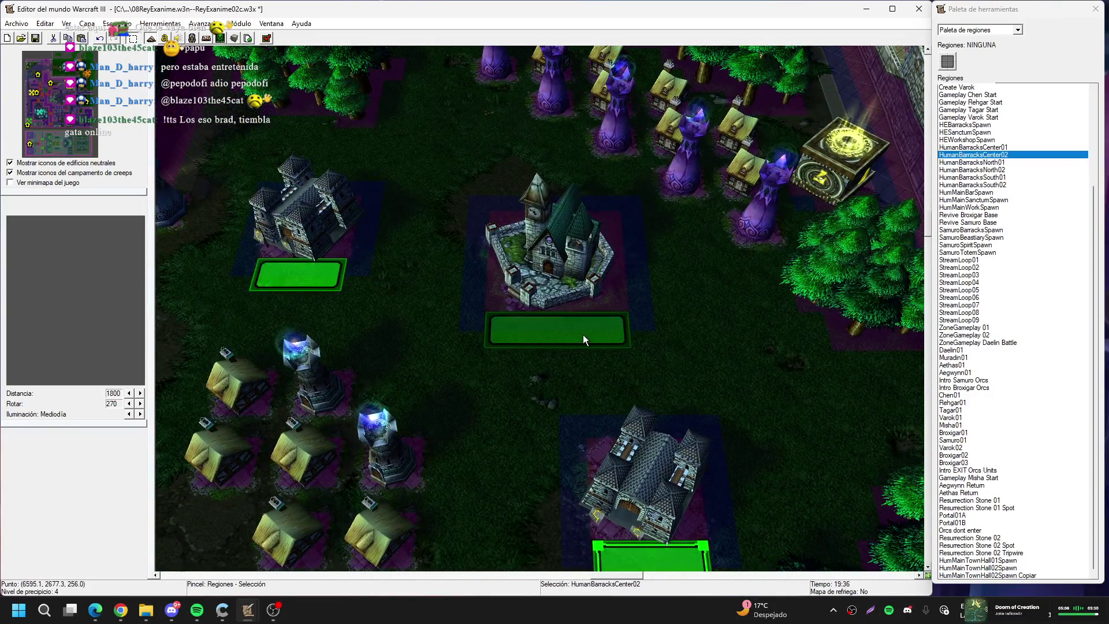
left_click(583, 334)
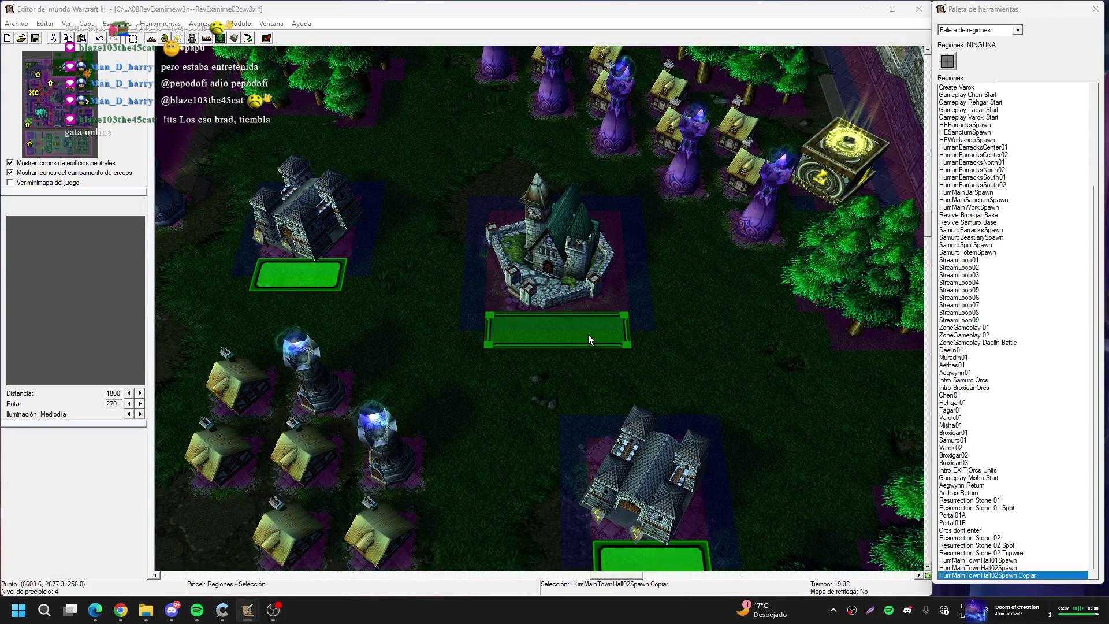
Rename the pasted region to HumMainTownHall03Spawn, removing the Copiar suffix
double_click(588, 335)
left_click(454, 242)
key("BackSpace")
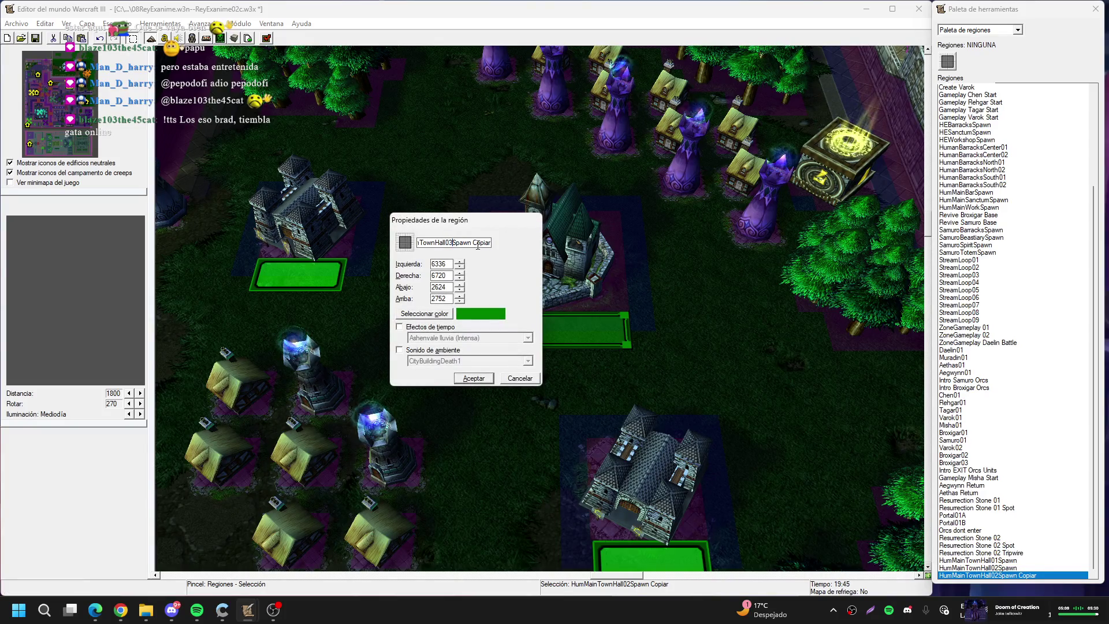
type("3")
left_click_drag(482, 243, 533, 241)
key("BackSpace")
key("BackSpace")
key("BackSpace")
key("Return")
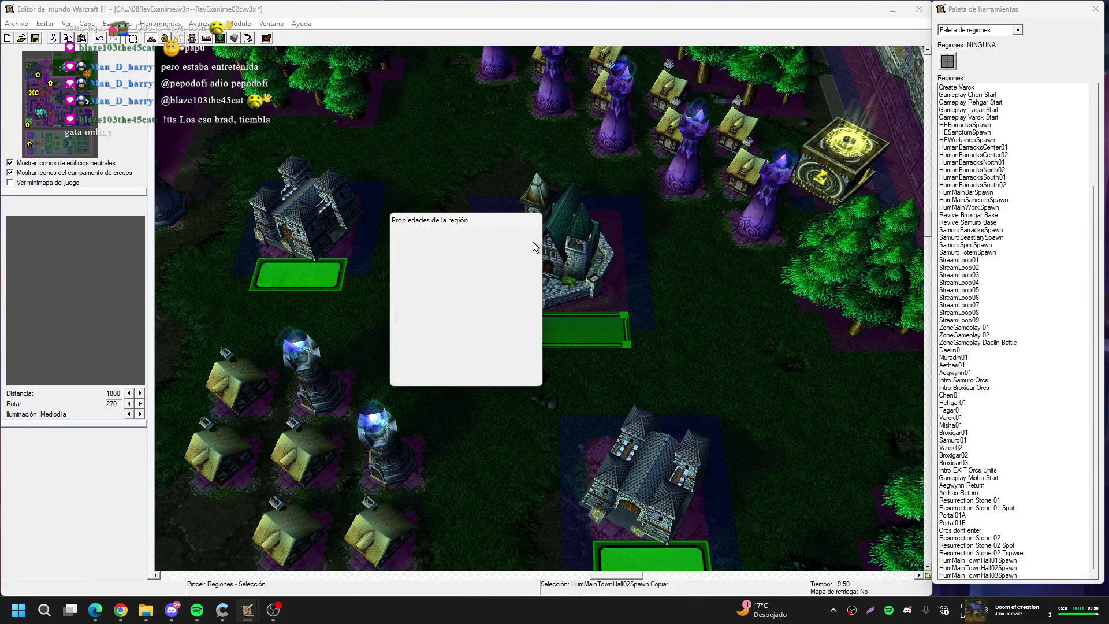
key("F4")
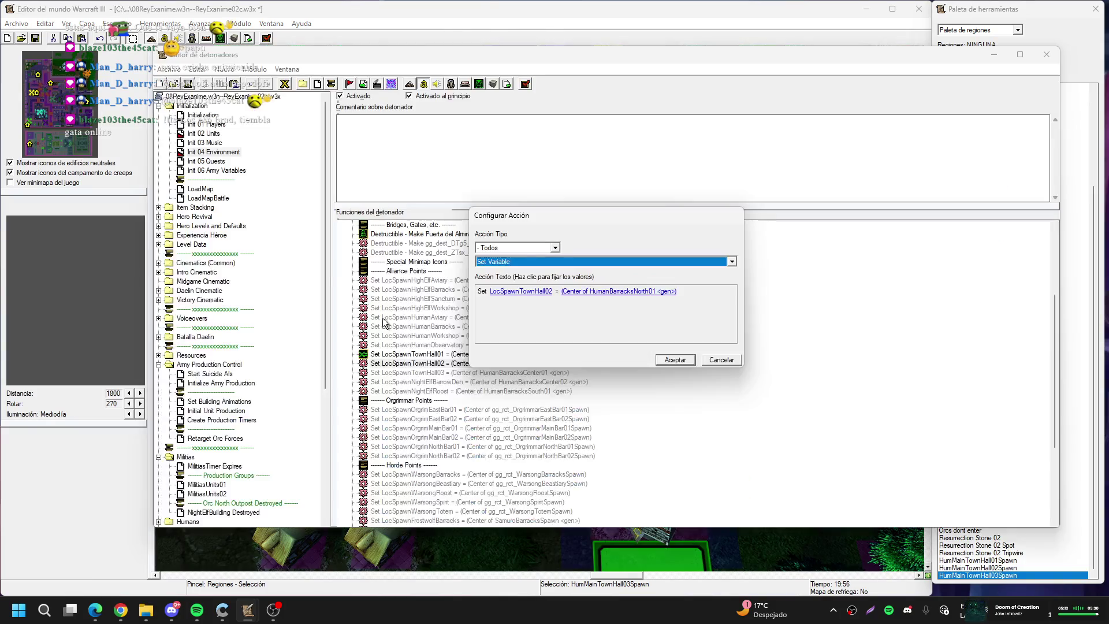
Set the TownHall02 spawn point to the center of the HumMainTownHall02Spawn region
left_click(617, 290)
left_click(614, 289)
left_click(737, 286)
left_click(41, 92)
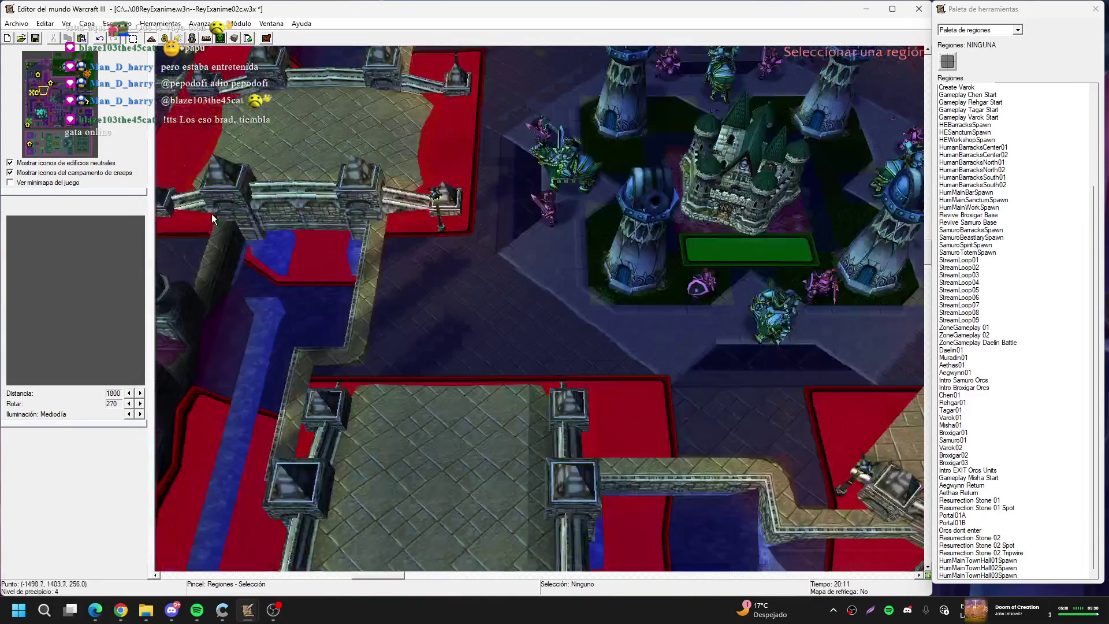
mouse_move(211, 214)
left_mouse_down()
mouse_move(766, 296)
mouse_move(351, 338)
left_mouse_up()
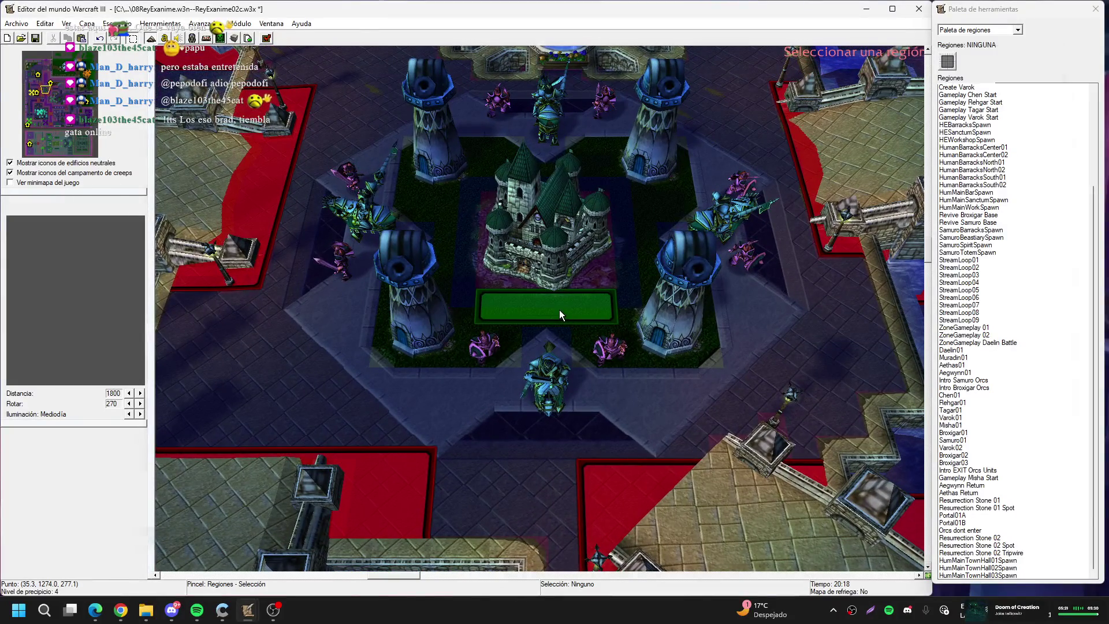
left_click(559, 310)
key("Return")
key("Return")
key("Return")
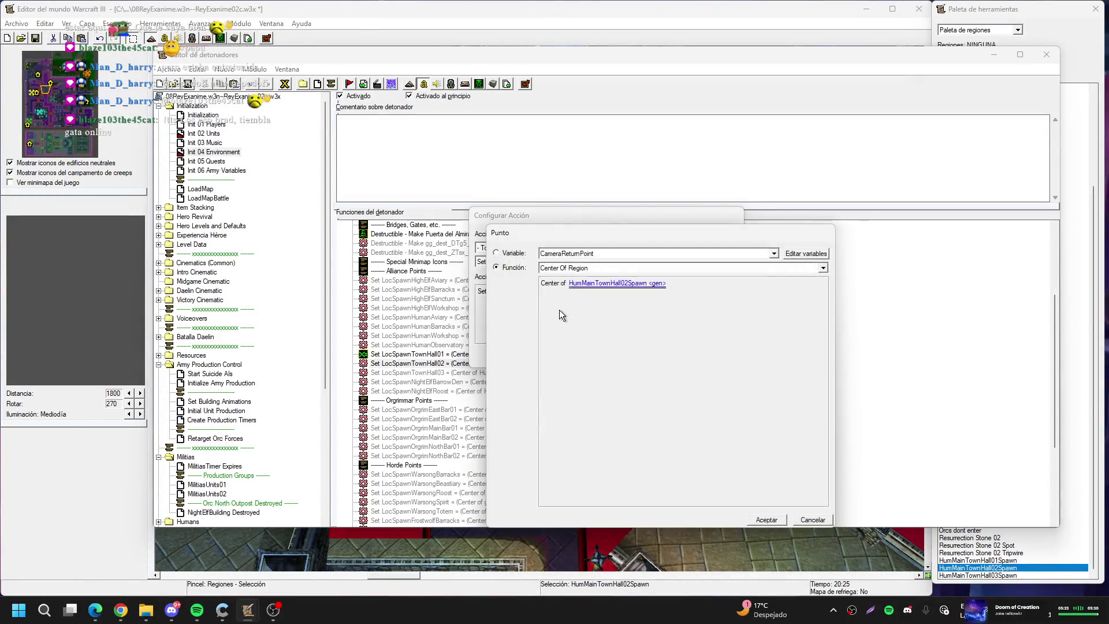
Set LocSpawnTownHall03 to the center of the HumMainTownHall03Spawn region
key("Down")
key("Return")
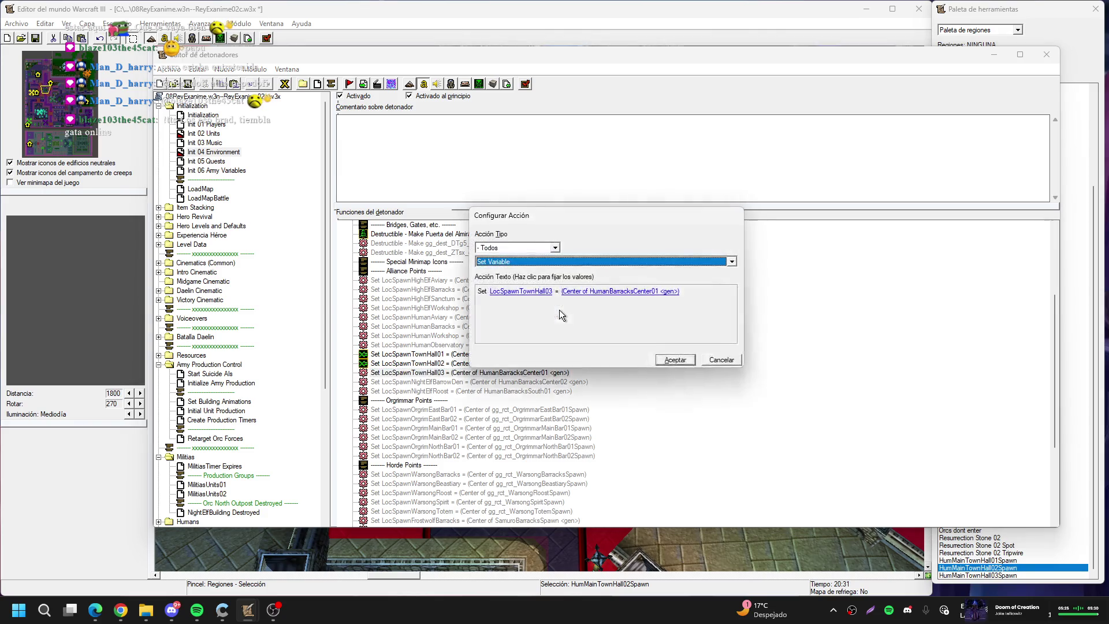
left_click(625, 290)
left_click(627, 287)
left_click(769, 283)
key("Right")
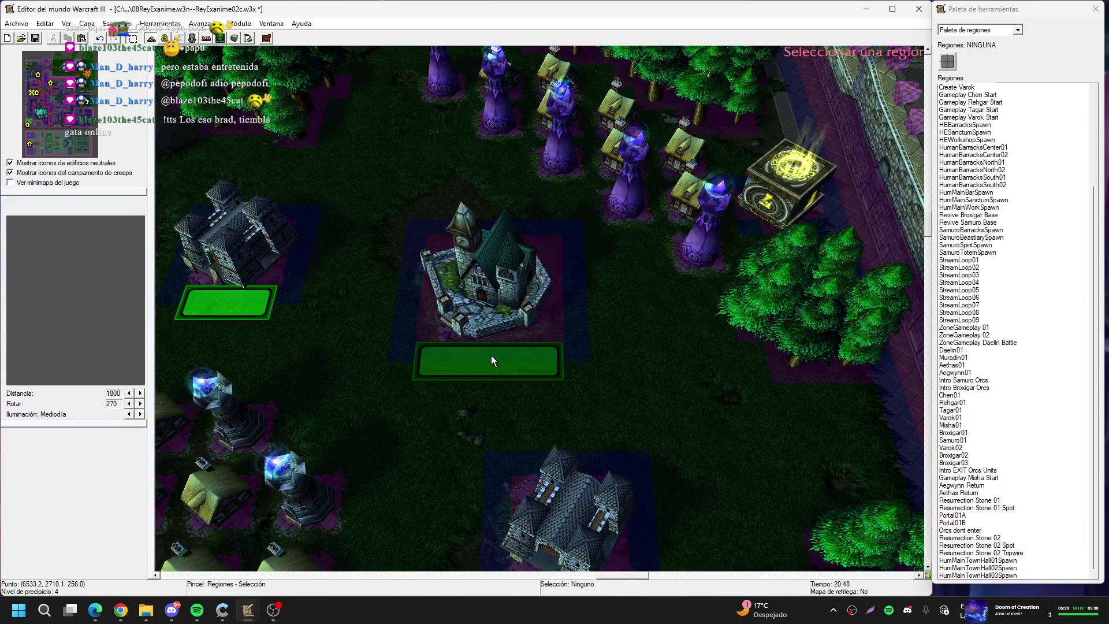
left_click(491, 355)
key("Return")
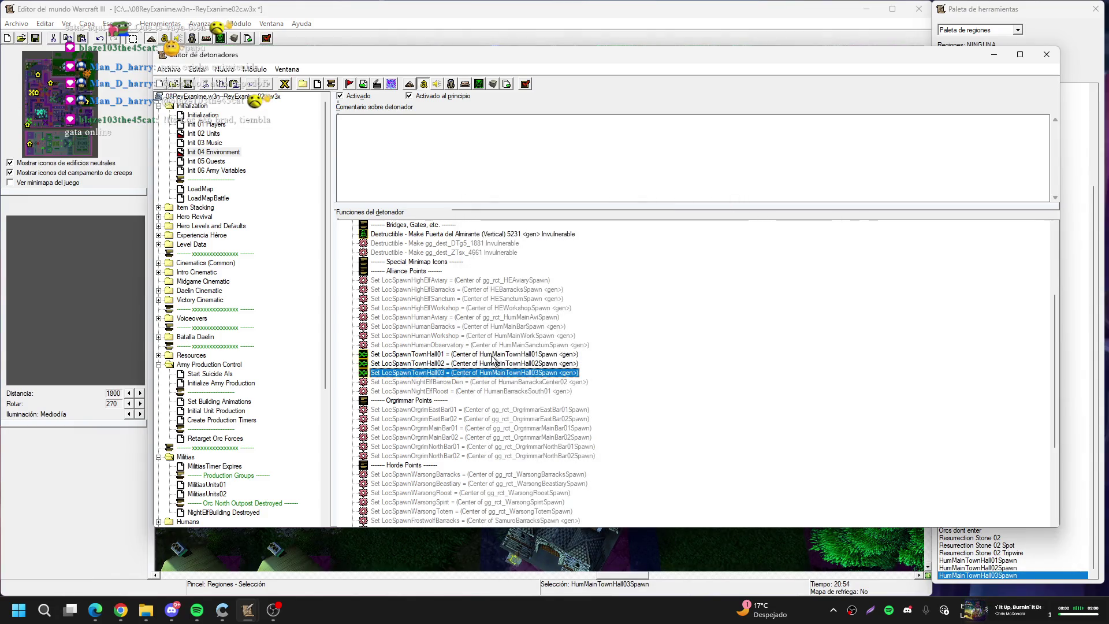
Delete the two DTg5/ZTsx destructible invulnerability actions
left_click(470, 384)
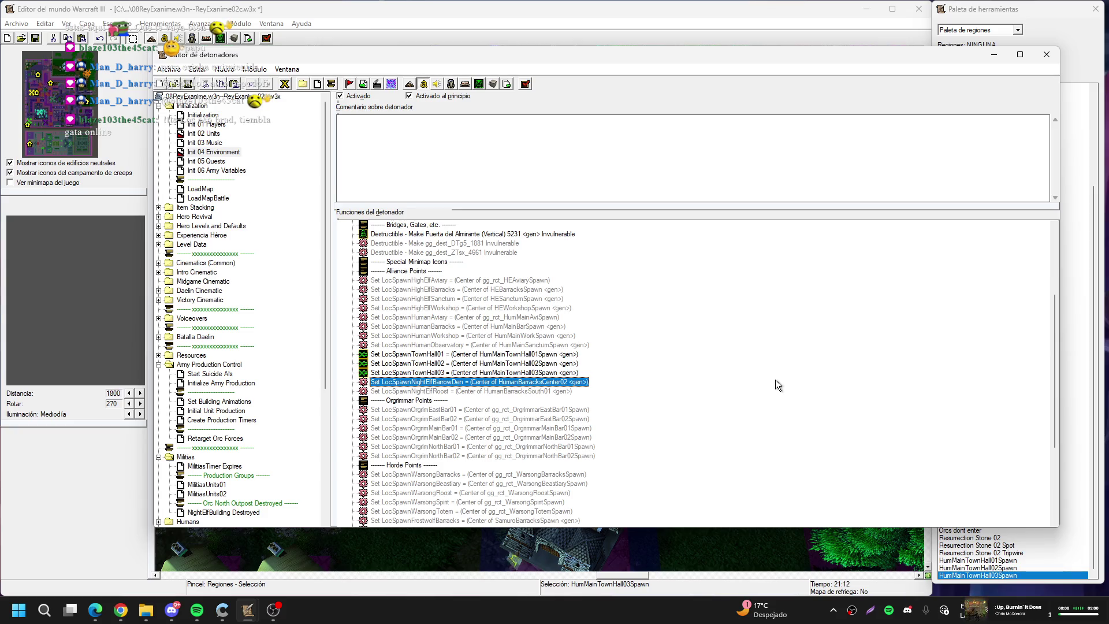
scroll(682, 381, "down", 5)
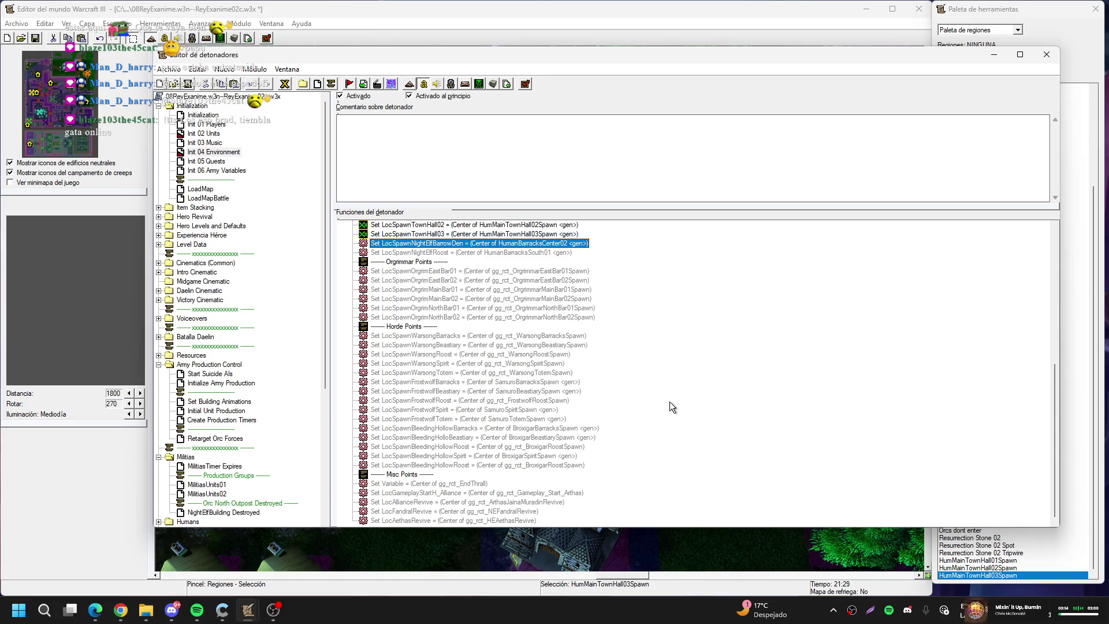
scroll(665, 404, "up", 10)
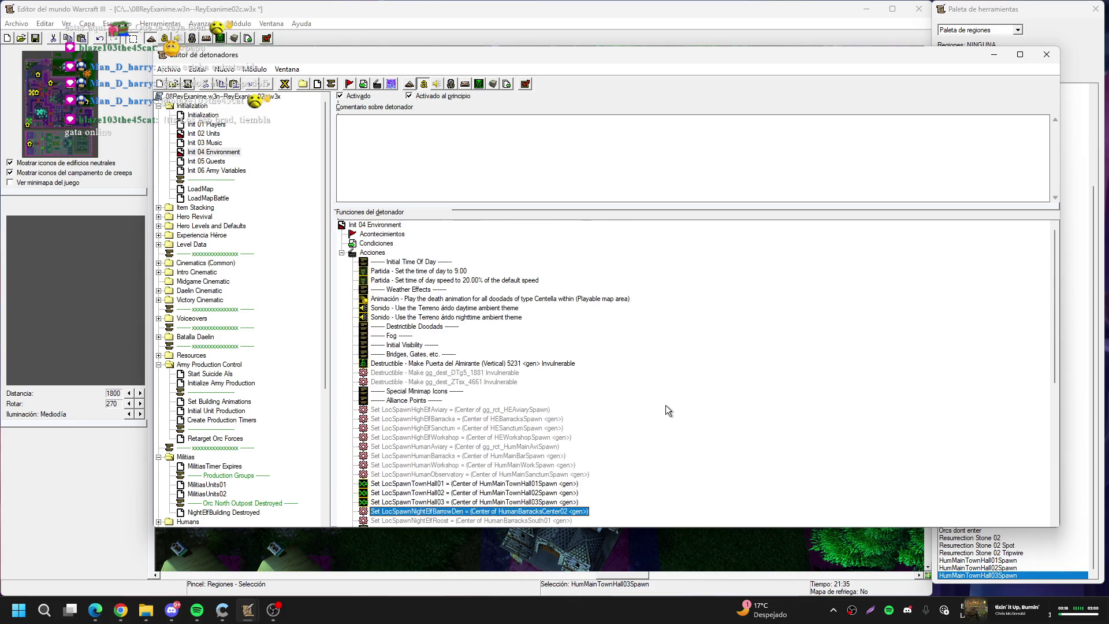
left_click(486, 373)
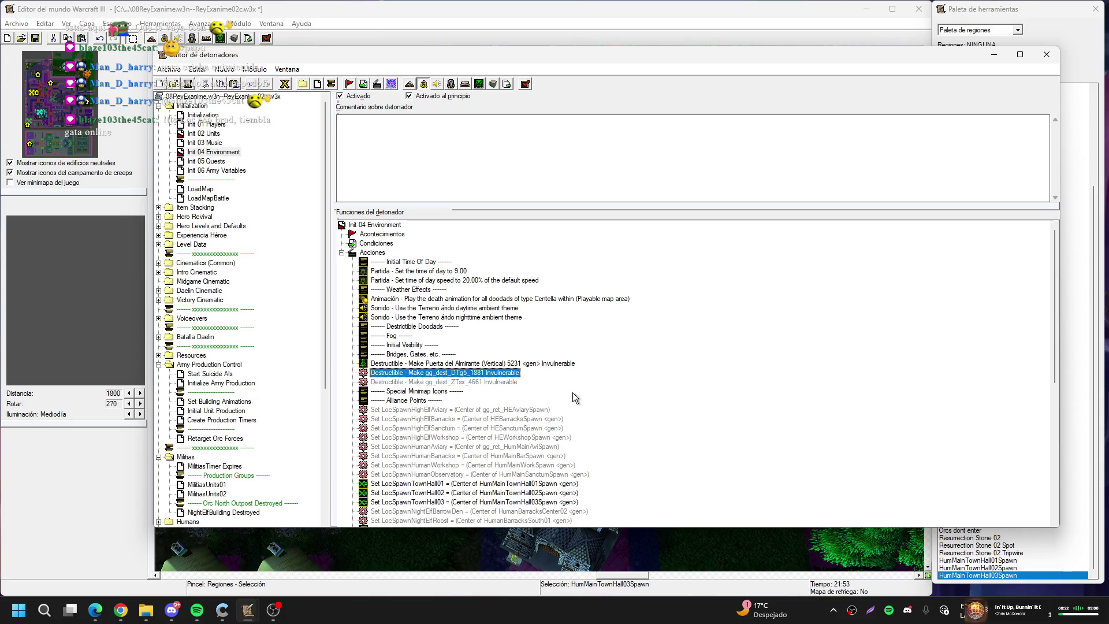
scroll(573, 393, "down", 4)
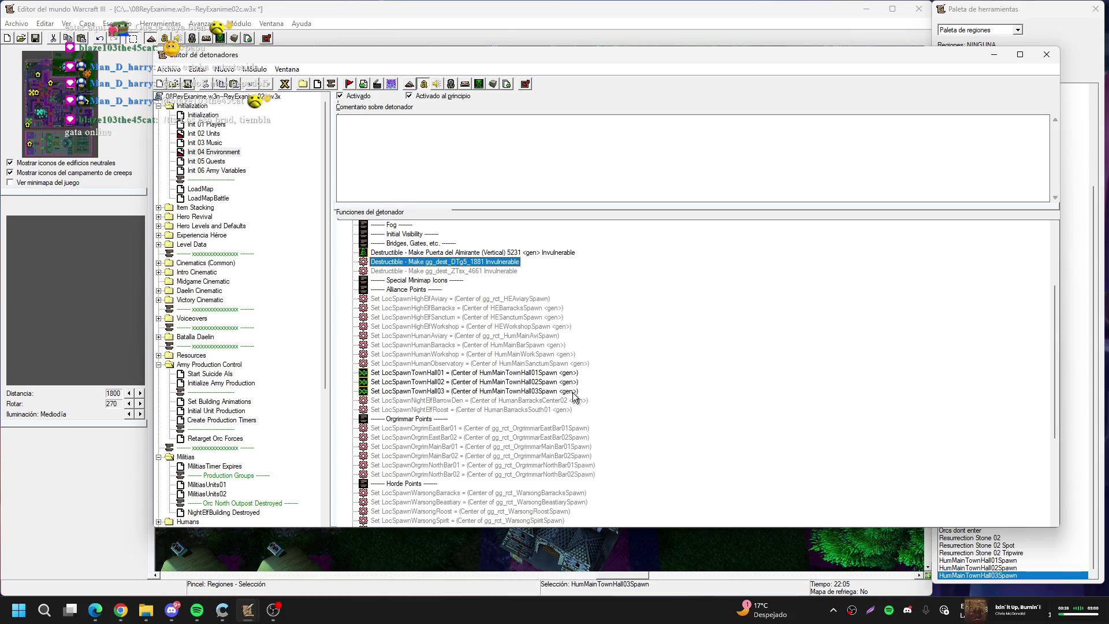
double_click(465, 261)
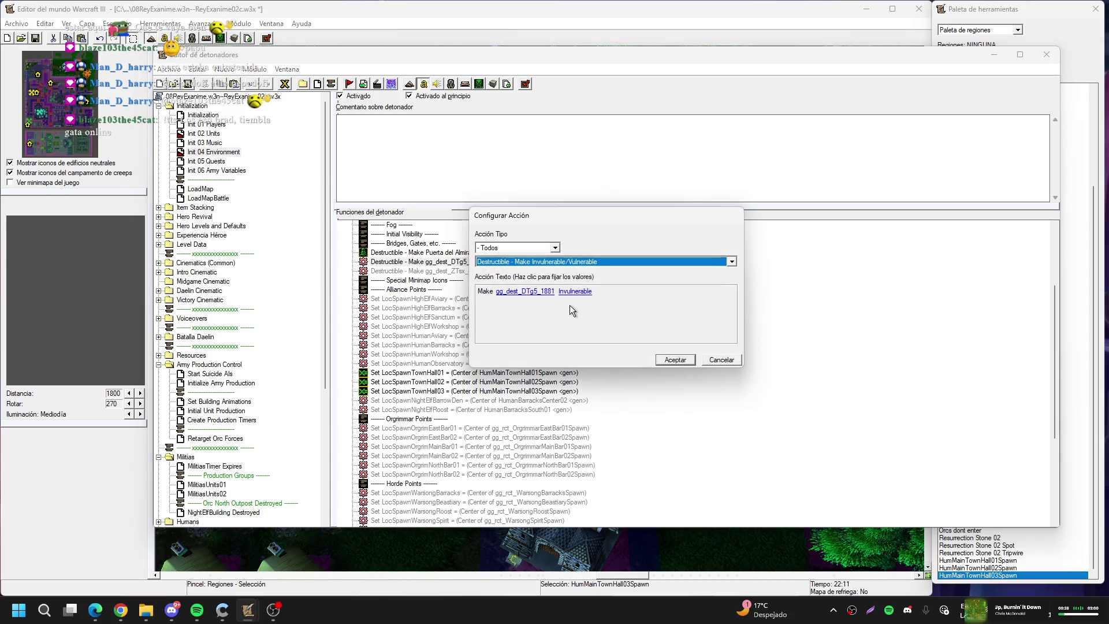
key("Escape")
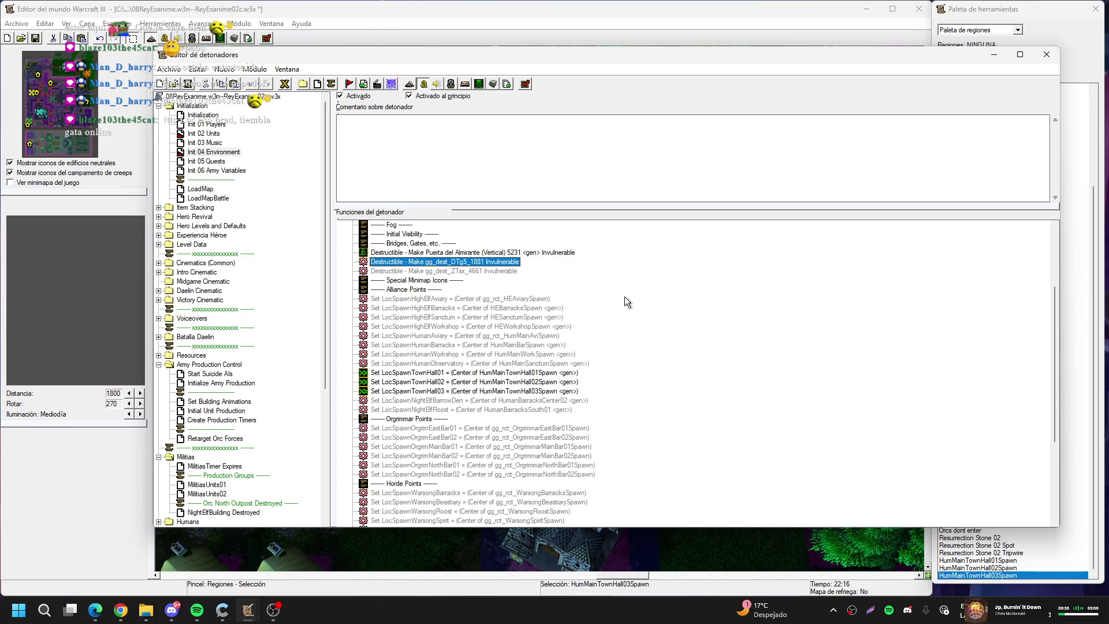
key("Delete")
key("Delete")
Delete both Sonido ambient-sound theme actions
scroll(625, 296, "up", 3)
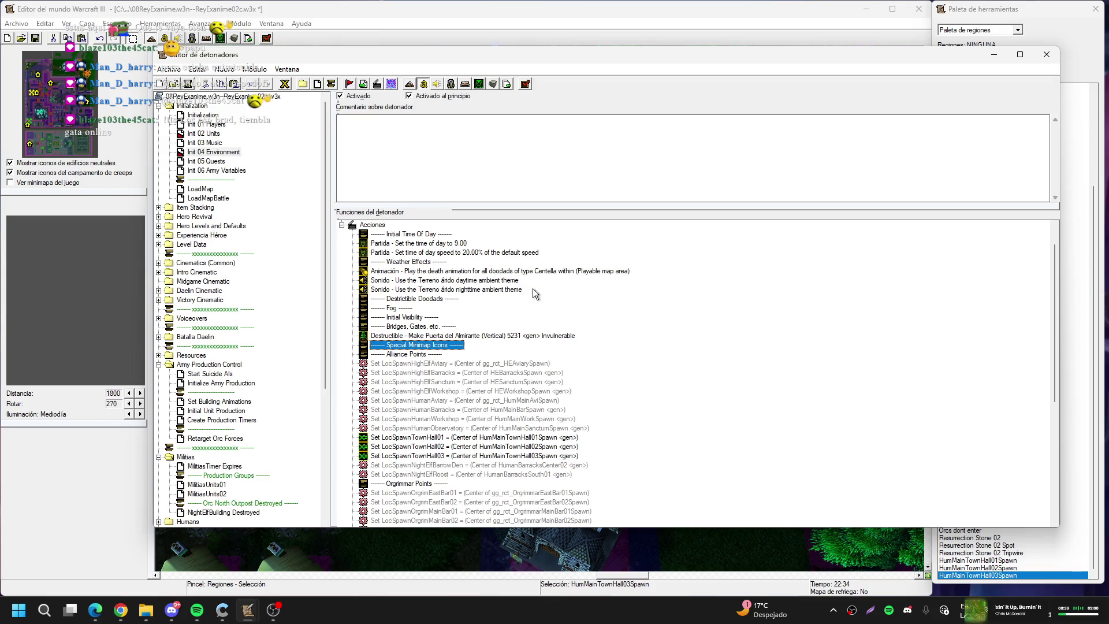
left_click(532, 272)
scroll(595, 308, "down", 3)
scroll(578, 303, "up", 3)
left_click(502, 280)
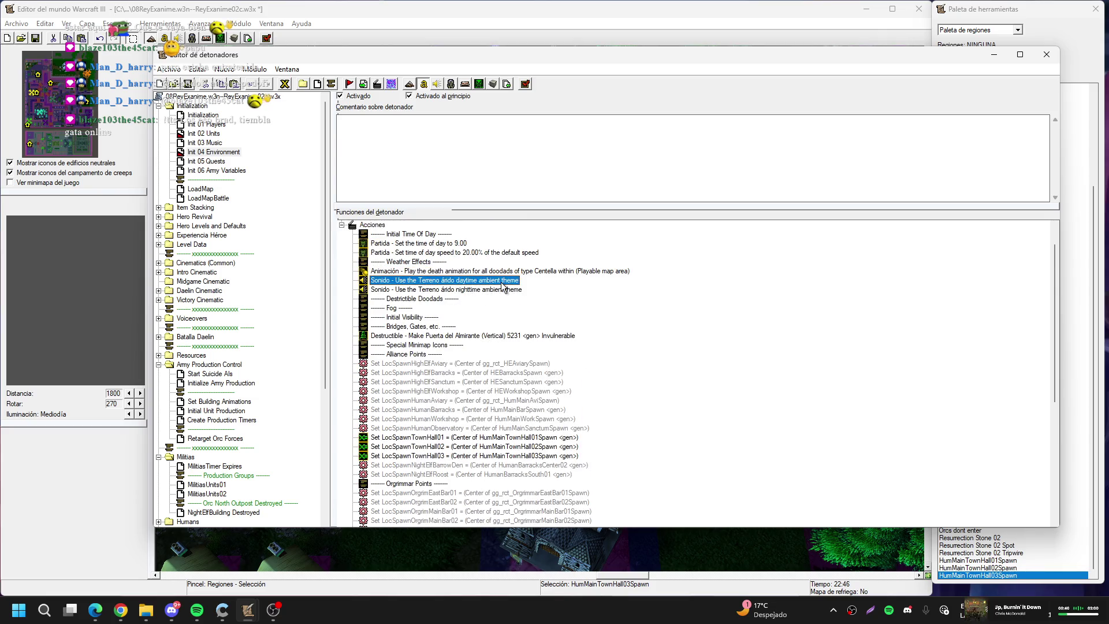
key("Delete")
key("Delete")
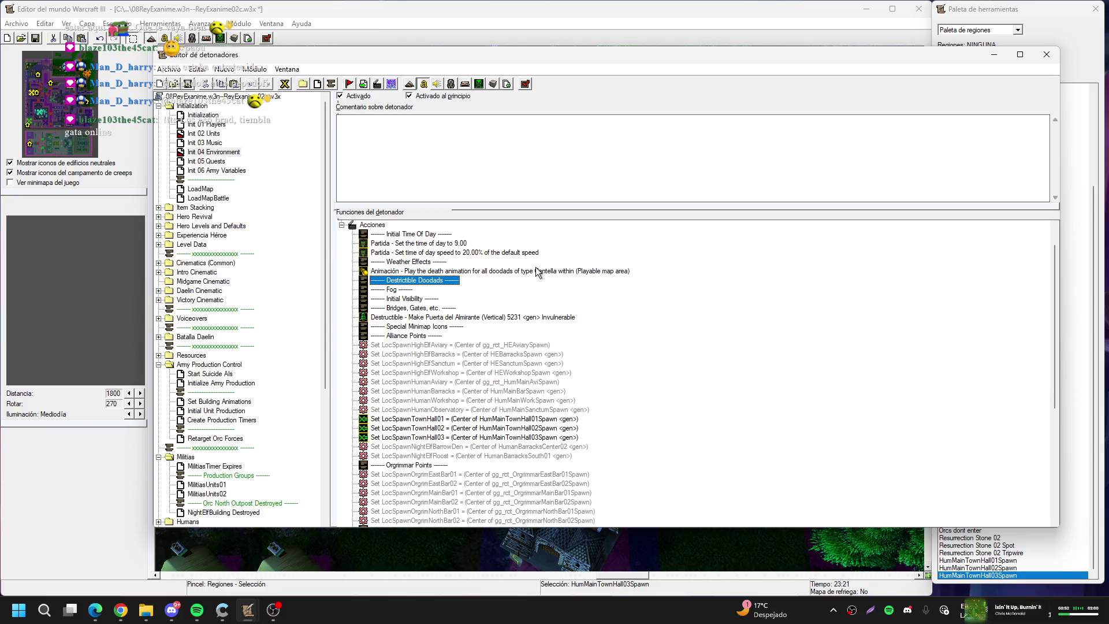
Delete the Set LocSpawnHighElfAviary action
scroll(537, 271, "down", 2)
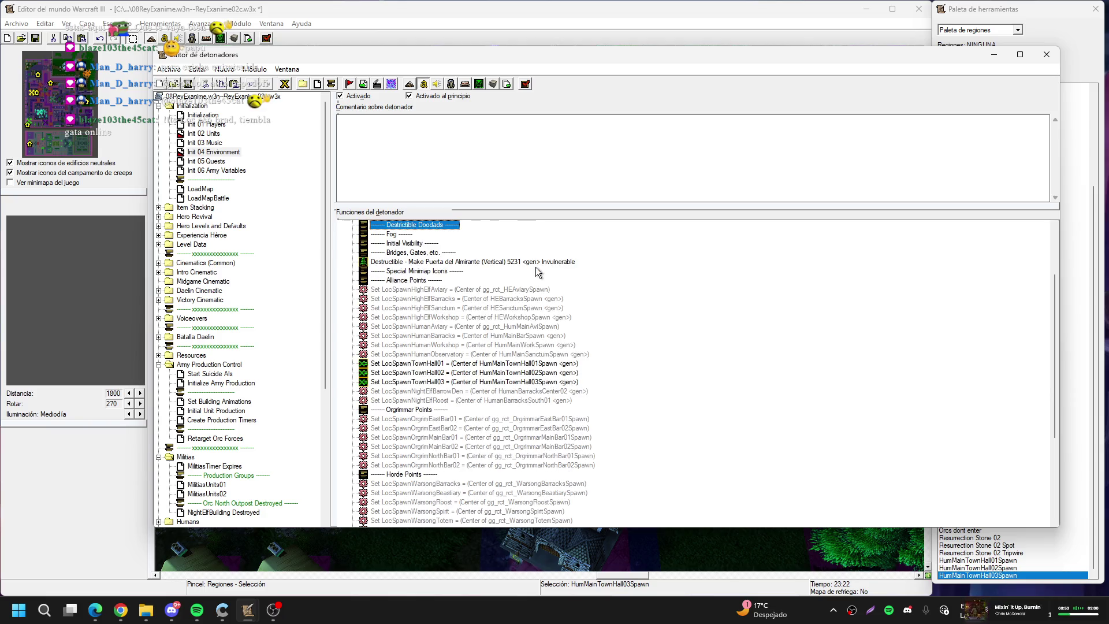
left_click(513, 293)
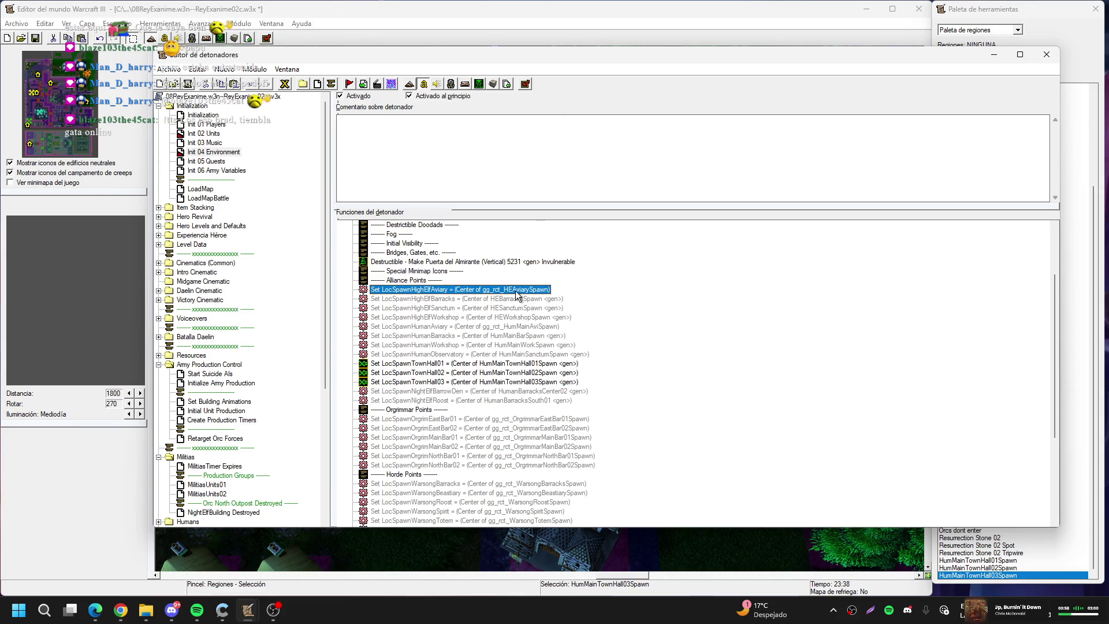
key("Delete")
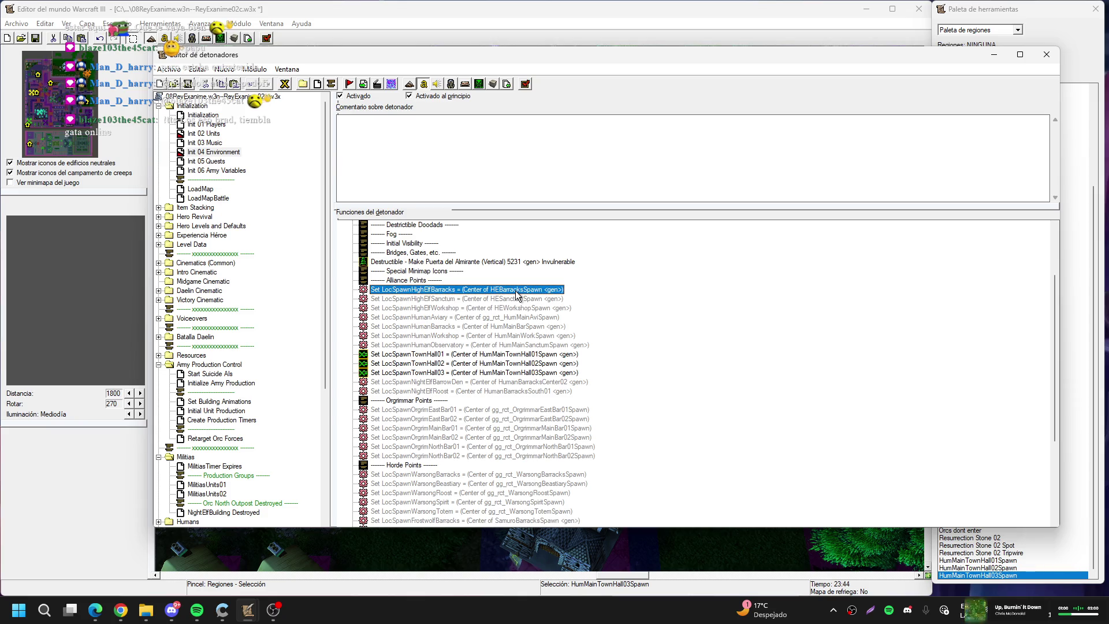
Set the HighElfBarracks spawn point to the center of the HEBarracksSpawn region
double_click(517, 289)
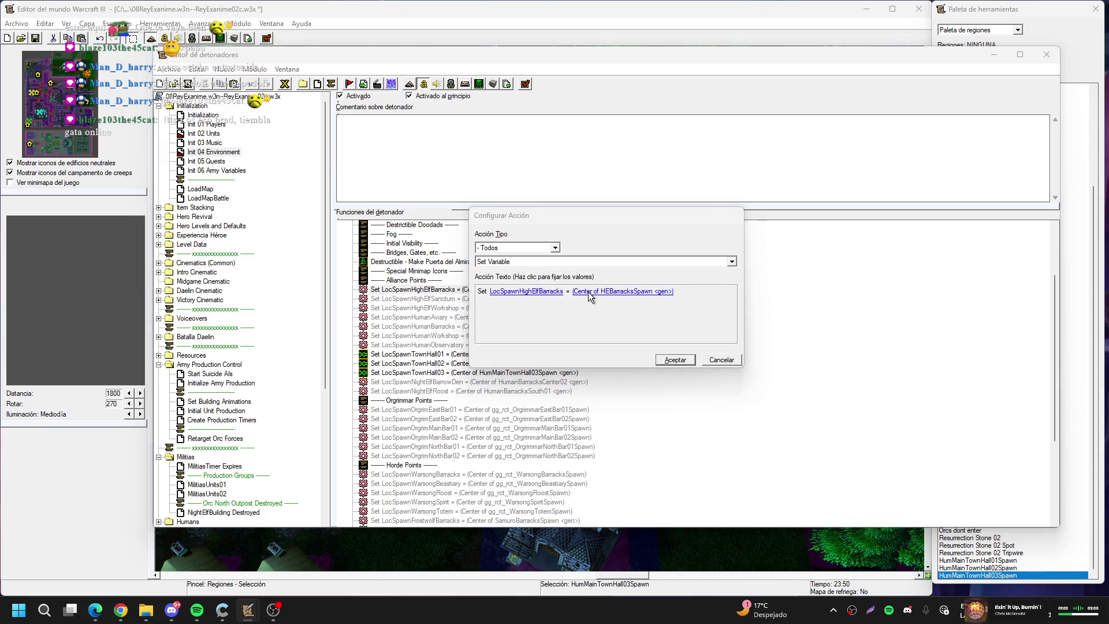
left_click(639, 292)
left_click(634, 282)
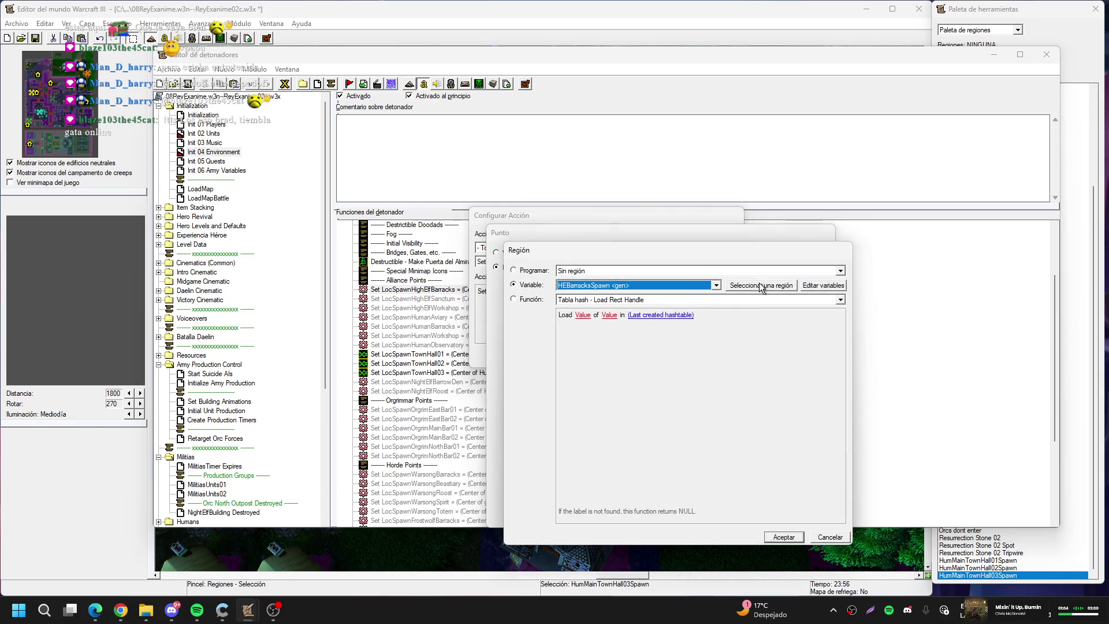
left_click(766, 284)
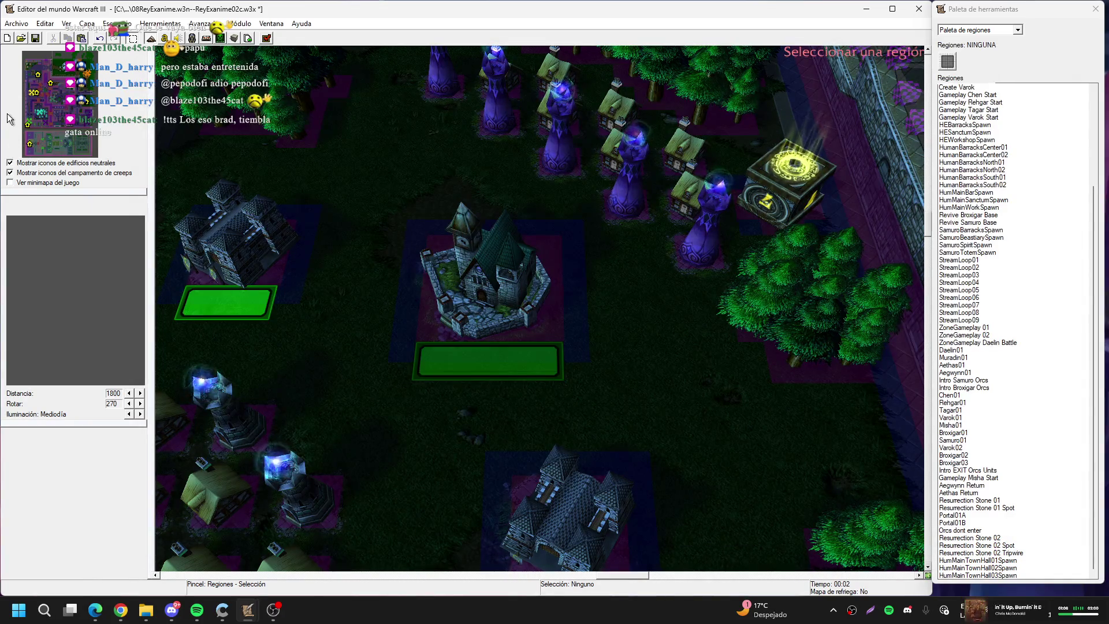
left_click(45, 115)
key("Down")
key("Down")
key("Down")
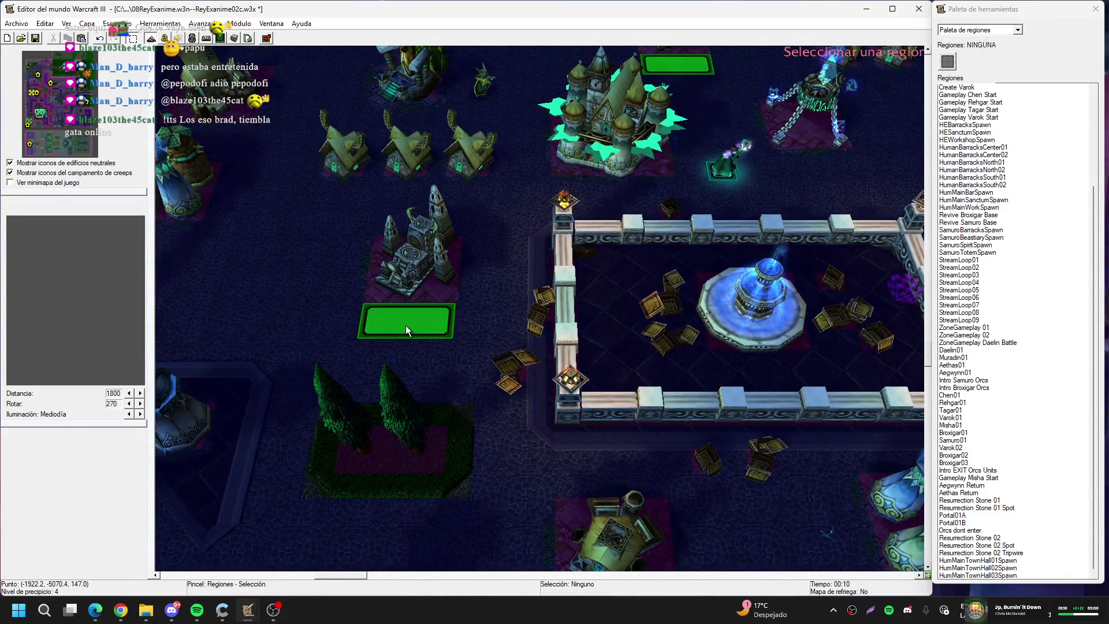
left_click(406, 325)
key("Return")
key("Return")
Enable the sanctum, workshop, Human barracks, workshop and observatory spawn actions; delete Human aviary
key("Down")
key("ctrl+e")
key("Down")
key("ctrl+e")
key("Down")
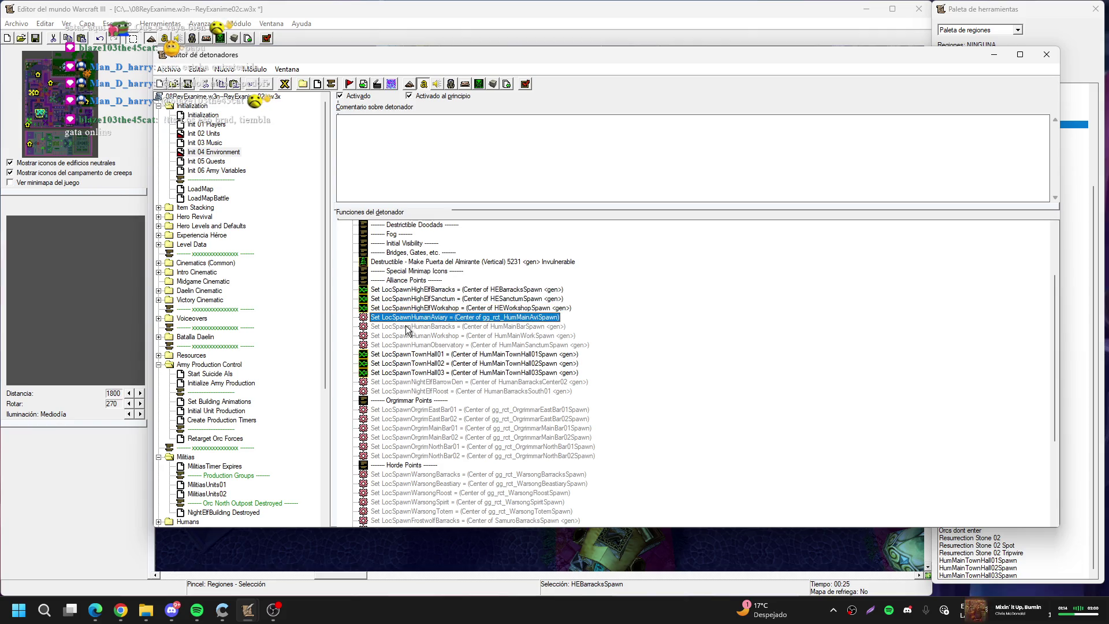
key("Delete")
key("ctrl+e")
key("Down")
key("ctrl+e")
key("Down")
key("ctrl+e")
key("Down")
key("Down")
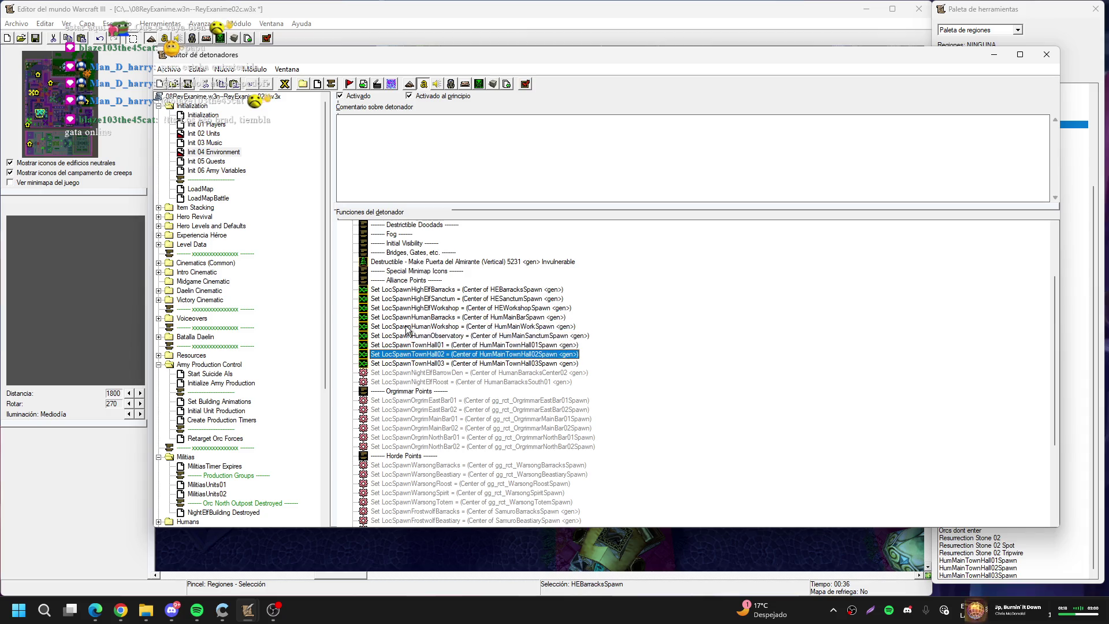
key("Down")
key("Down")
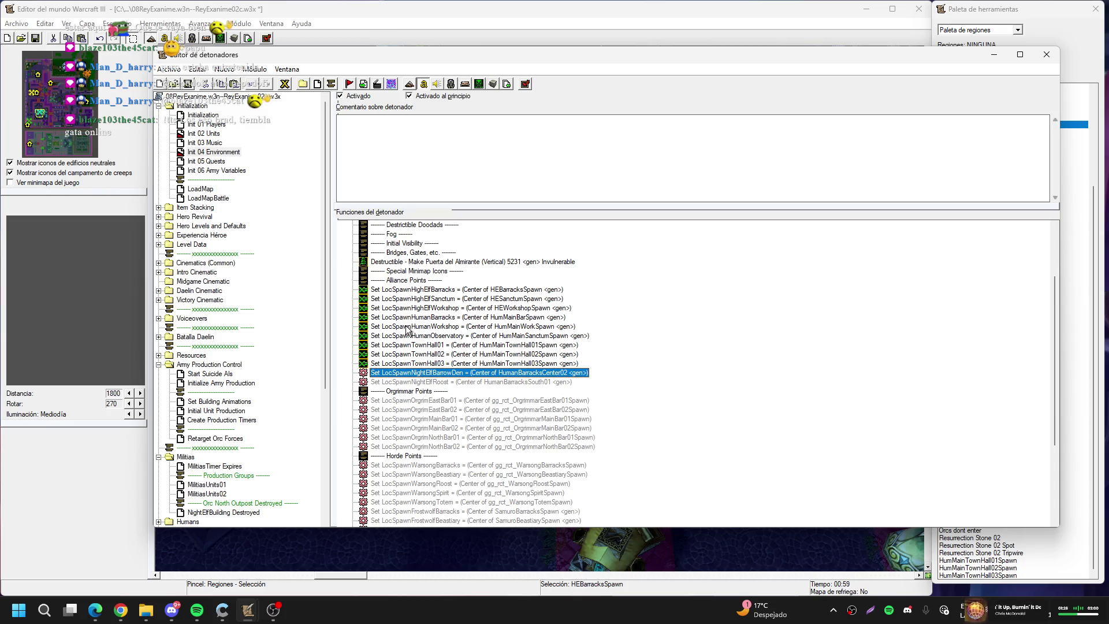
left_click(421, 281)
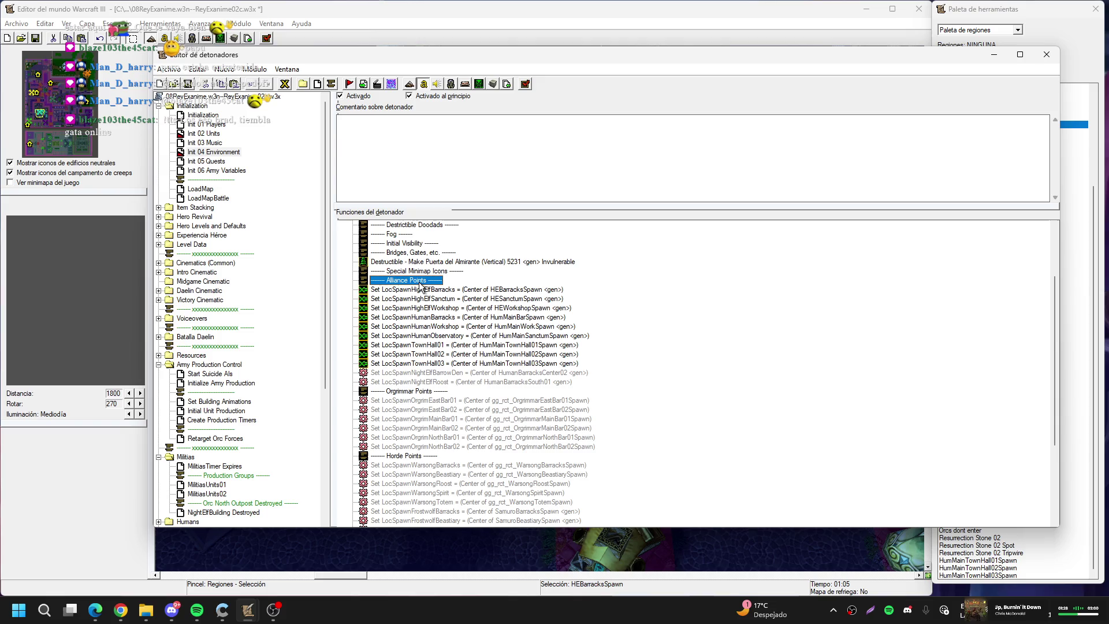
Move the Alliance Points heading below TownHall03 and check the HumanBarracksNorth02 region on the map
left_click_drag(443, 375, 445, 369)
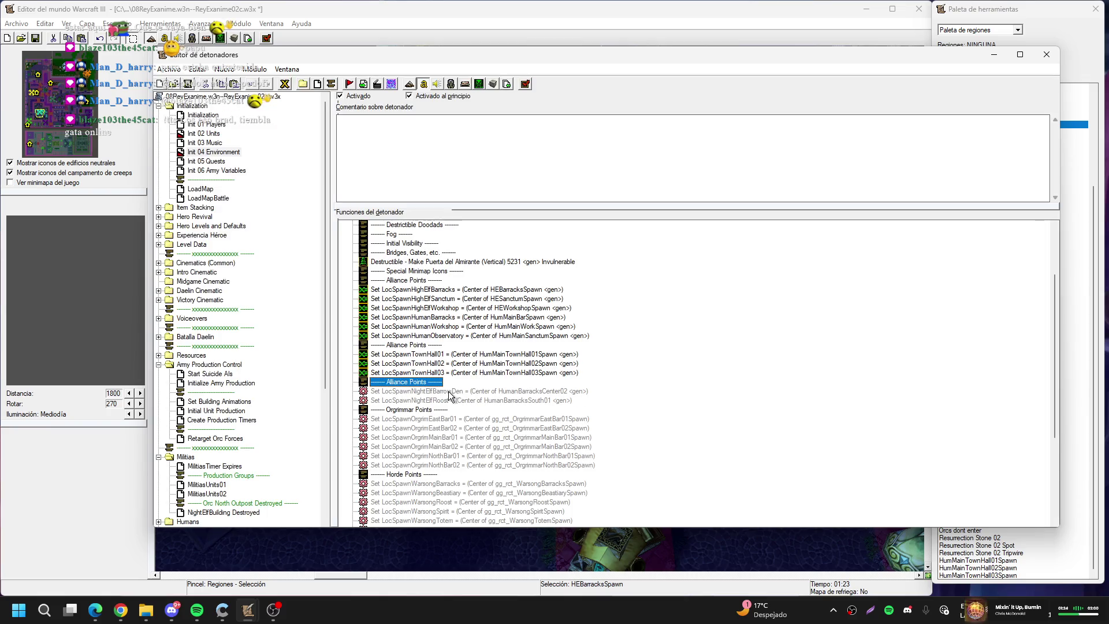
left_click(448, 392)
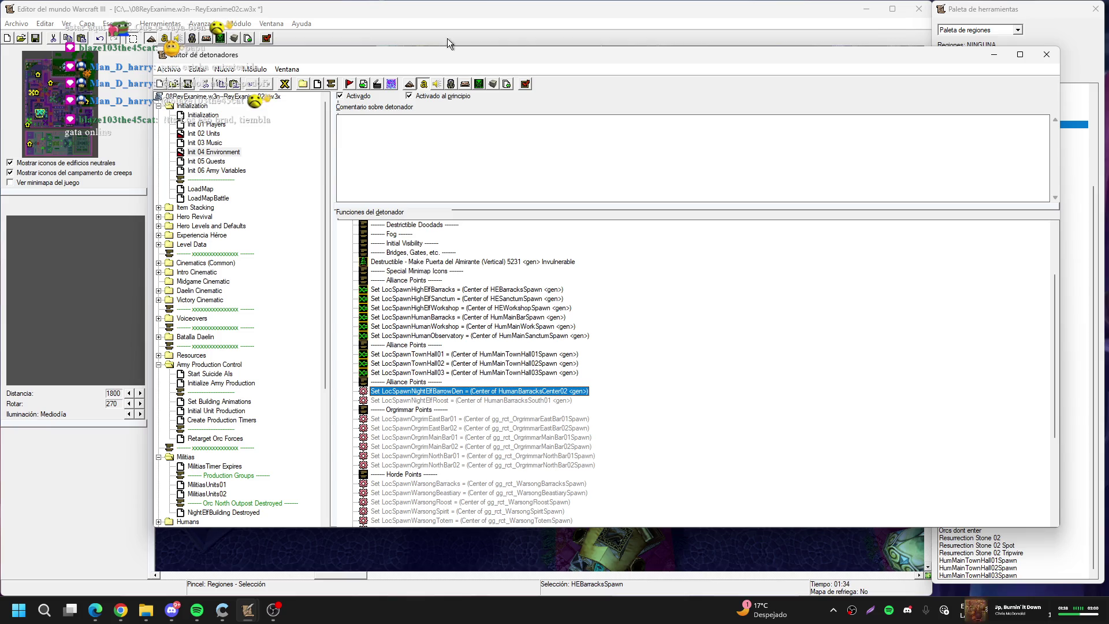
left_click(386, 30)
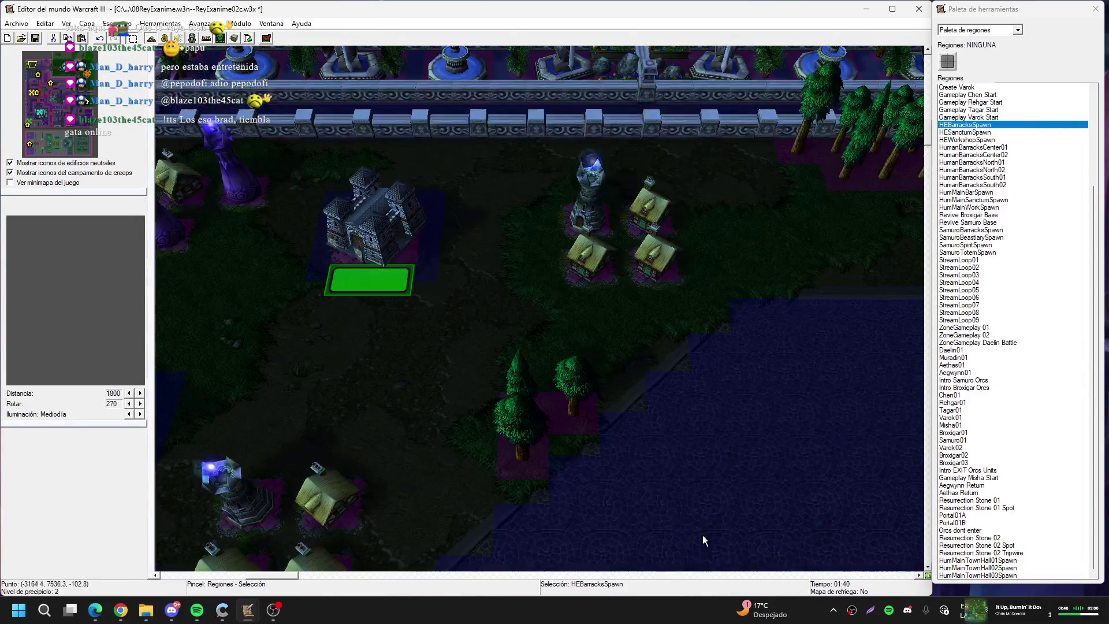
left_click(412, 295)
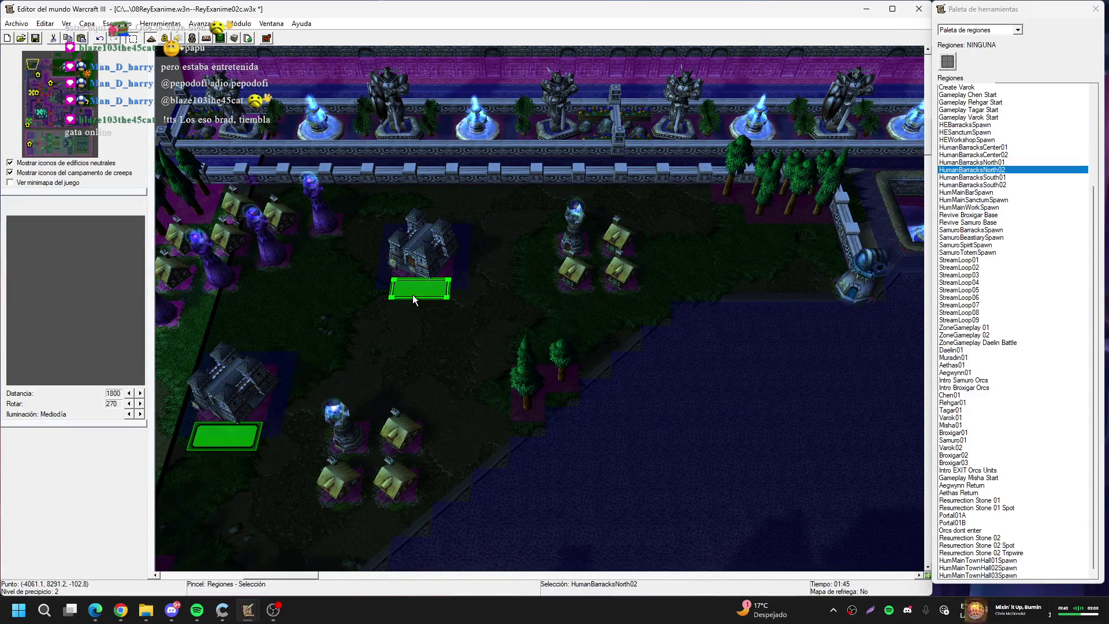
left_click(164, 39)
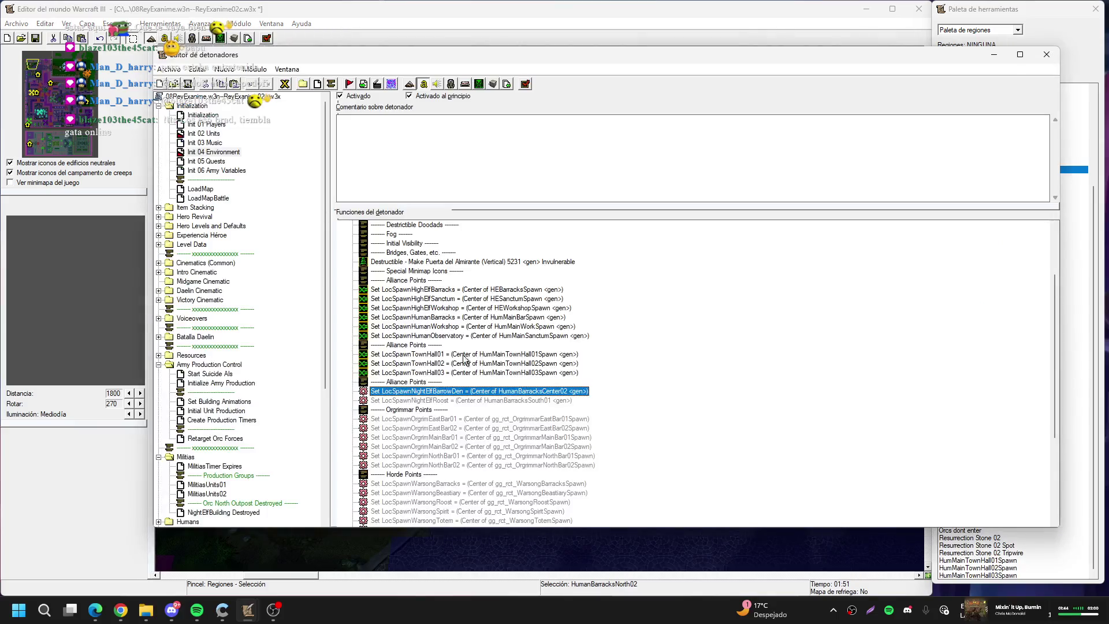
Change the heading text to 'Theramore Points' and bring up the Variables list
double_click(416, 382)
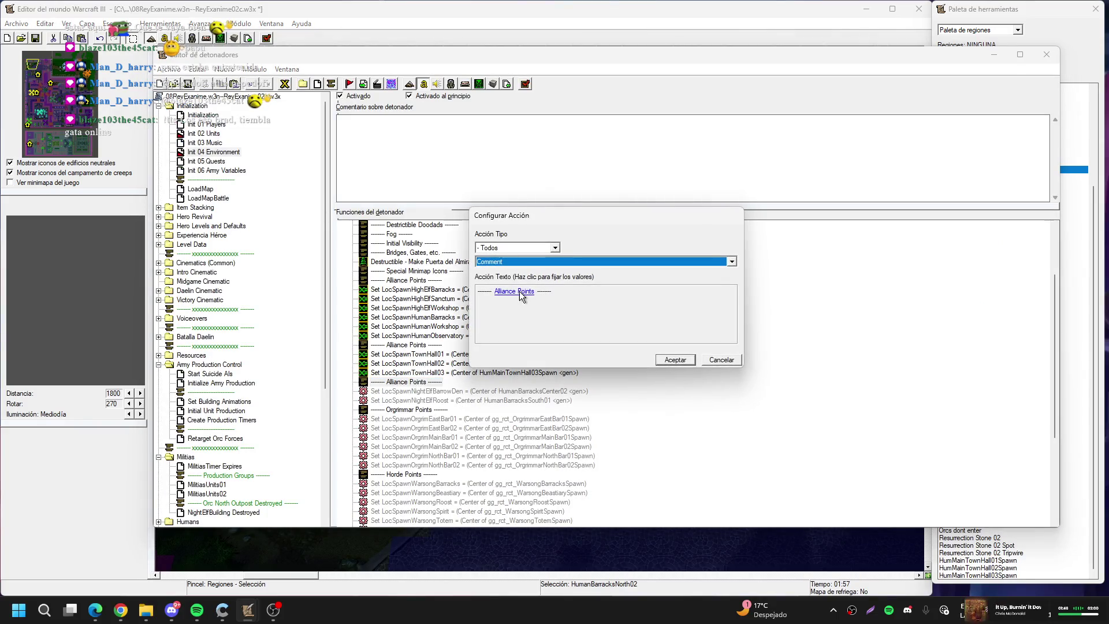
left_click(522, 295)
double_click(552, 249)
type("The")
type("ramore")
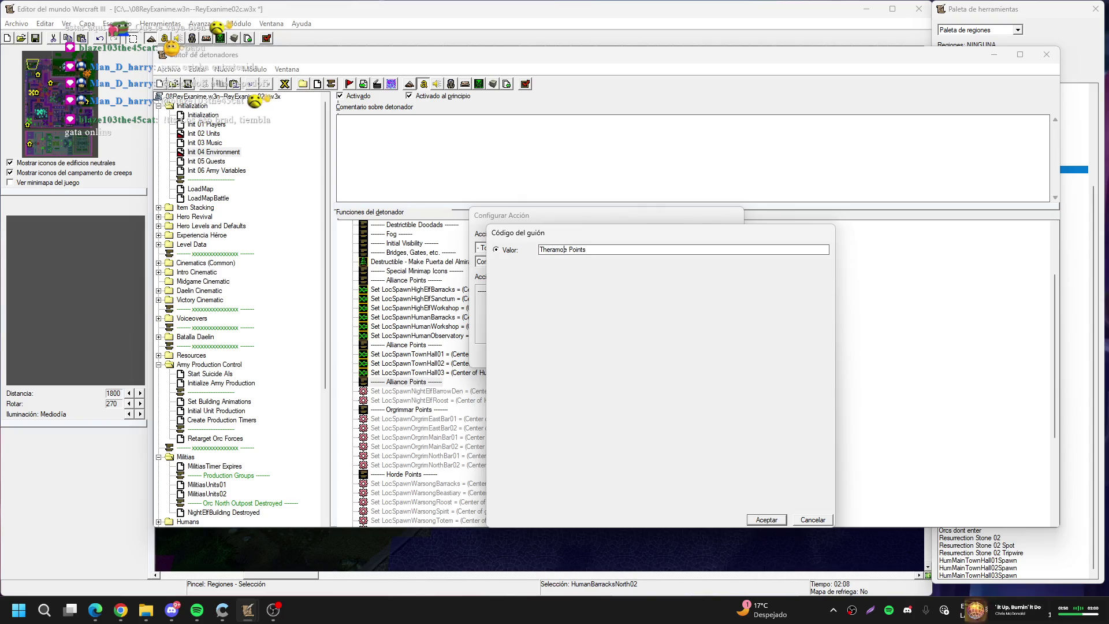
key("Return")
key("Return")
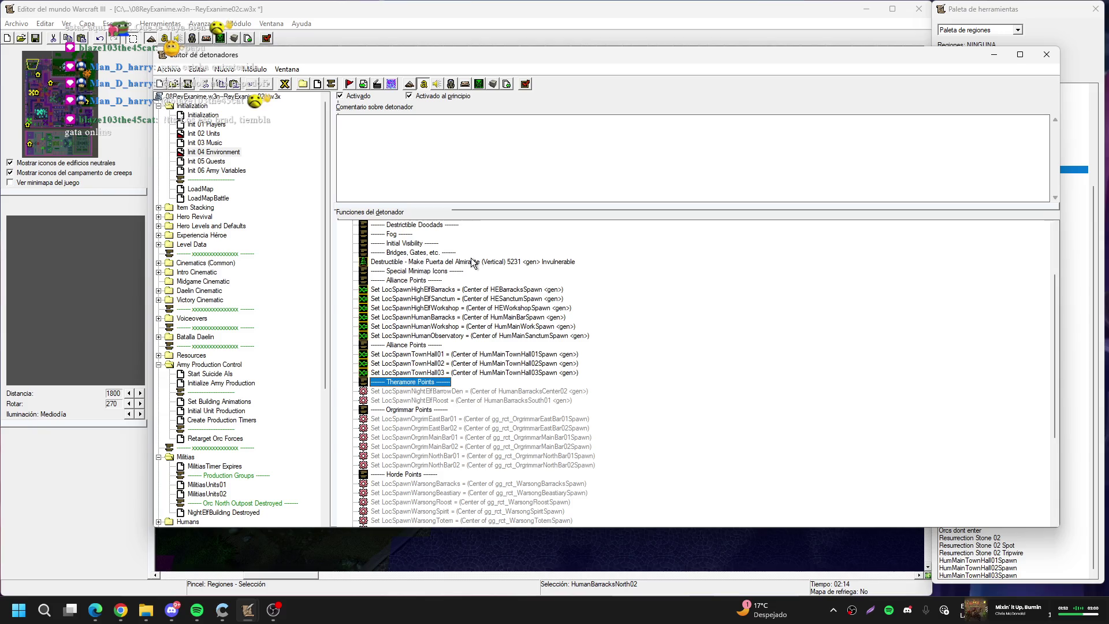
key("Down")
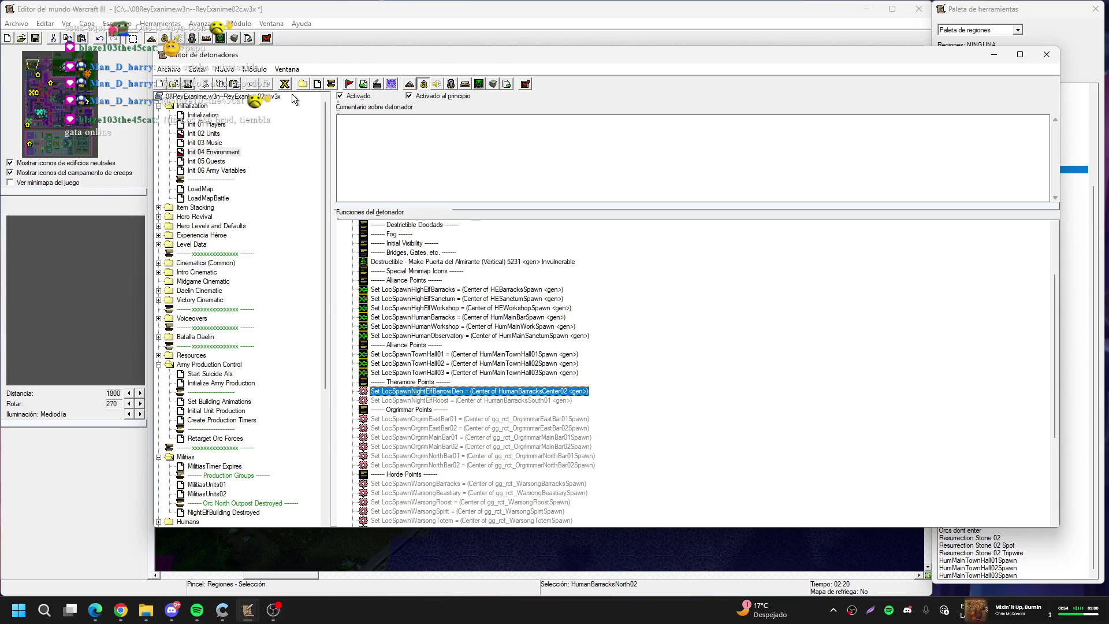
left_click(285, 84)
scroll(449, 317, "down", 8)
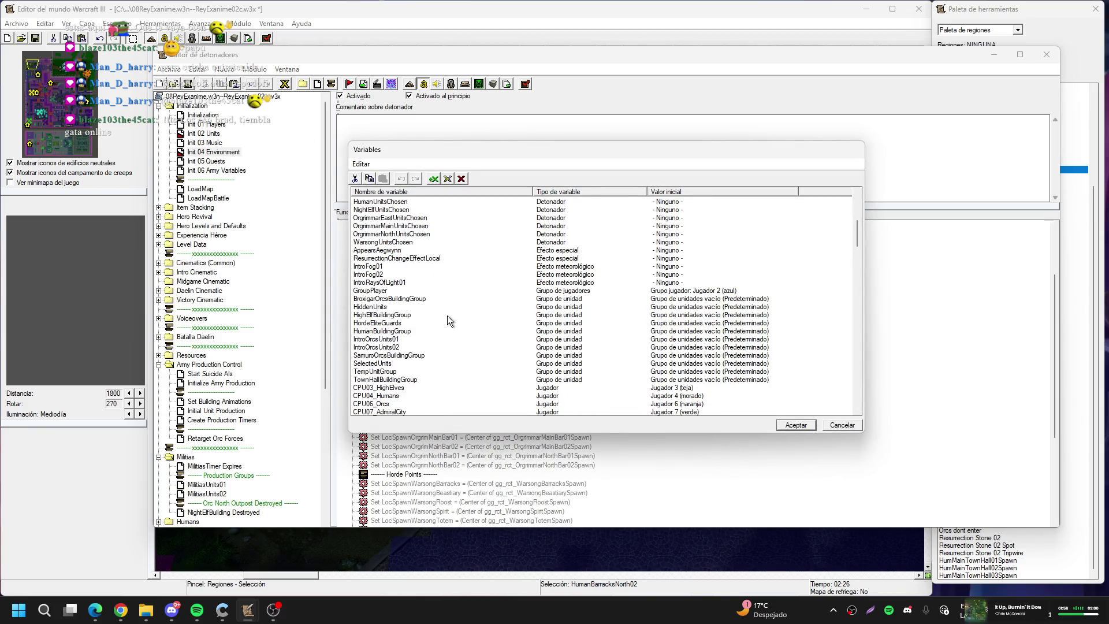
Inspect the LocSpawnNightElfBarrowDen variable, then delete the Night Elf spawn lines and Orgrimmar Points header
scroll(447, 315, "down", 10)
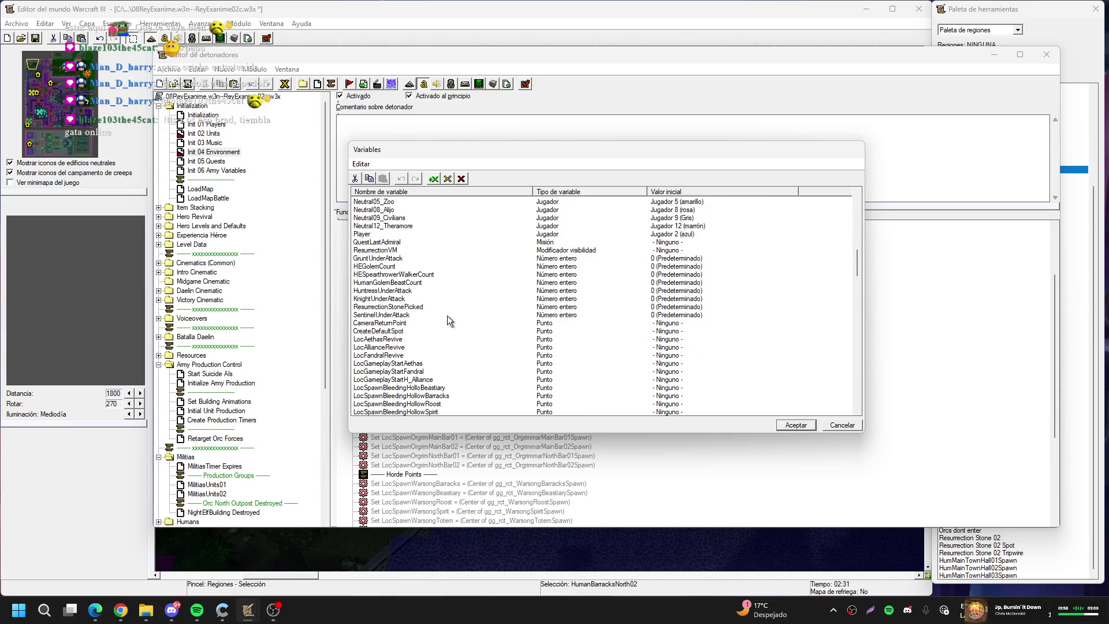
scroll(448, 315, "down", 7)
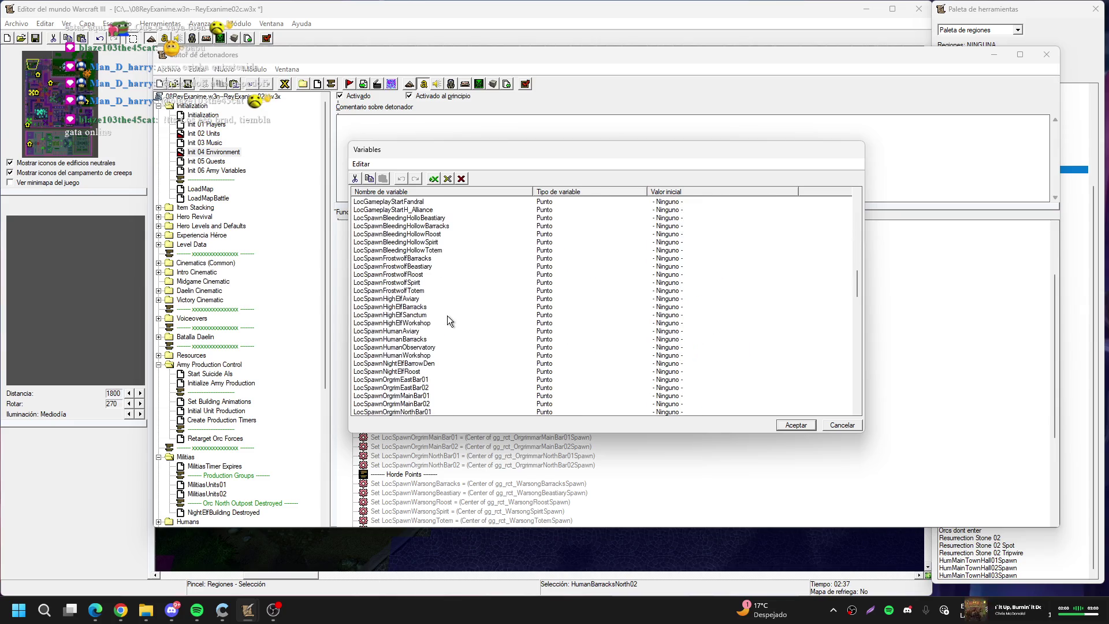
left_click(428, 365)
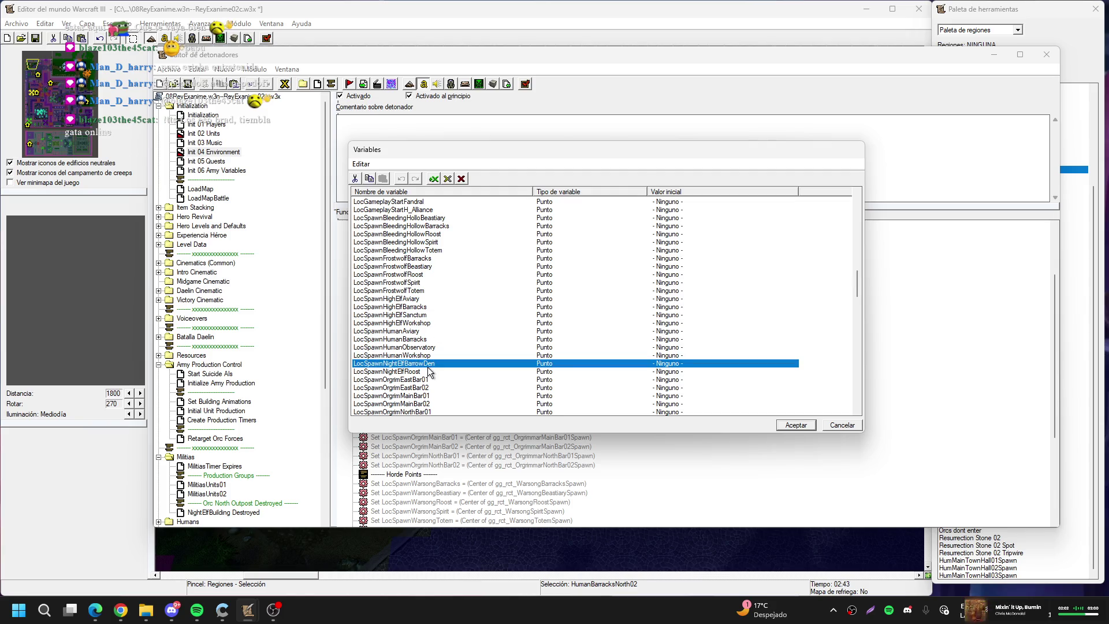
double_click(428, 368)
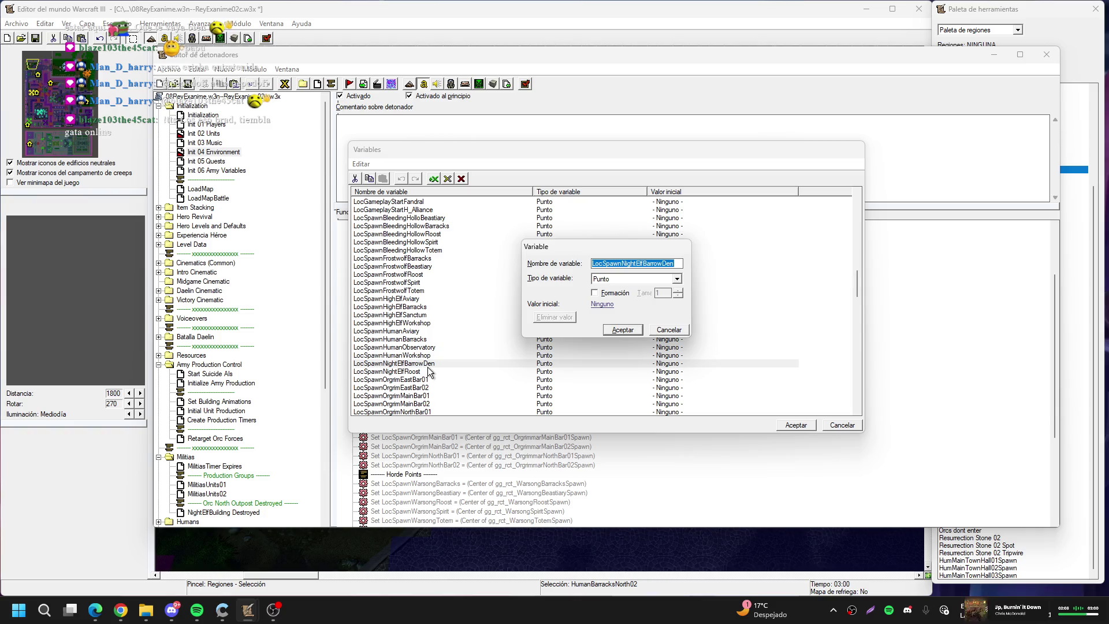
key("Escape")
key("Escape")
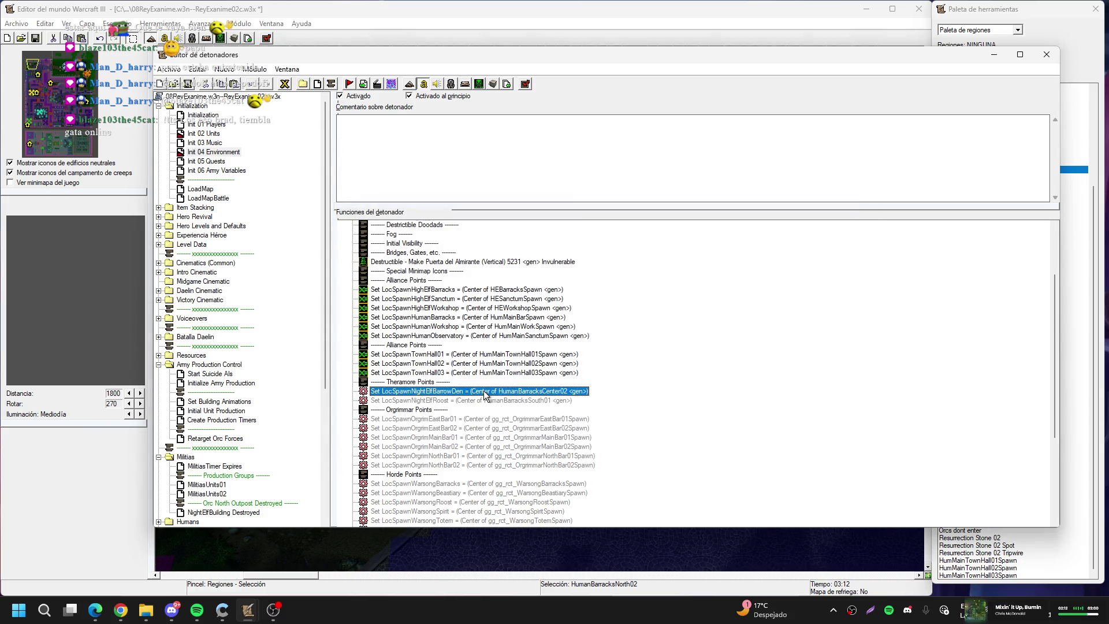
key("Delete")
key("Delete")
key("Delete")
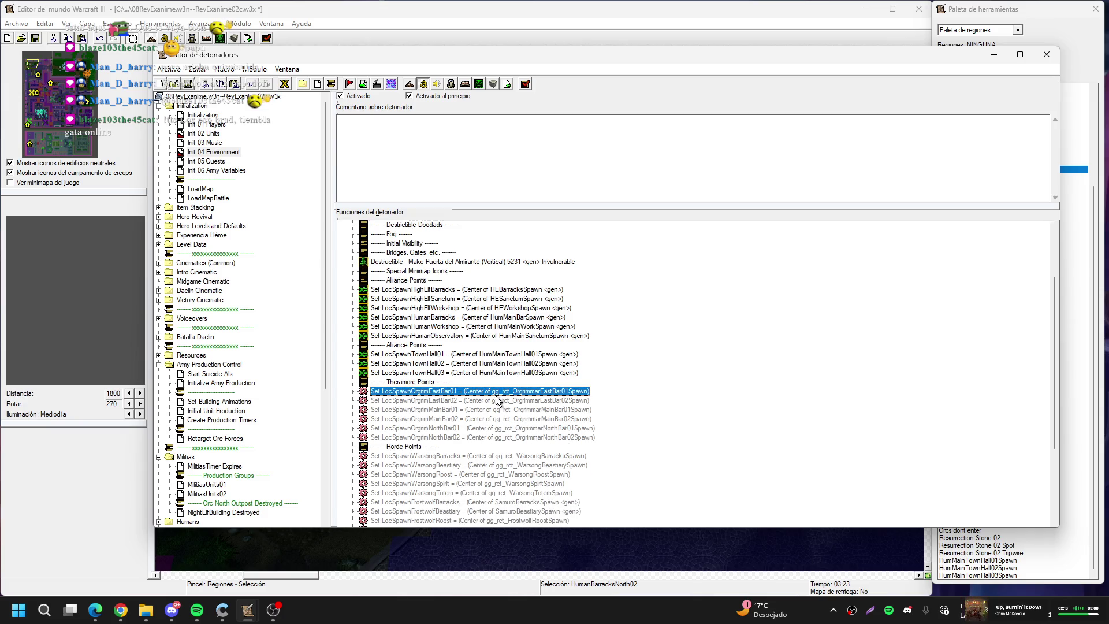
Center LocSpawnOrgrimEastBar01 on the HumanBarracksNorth01 region
double_click(491, 394)
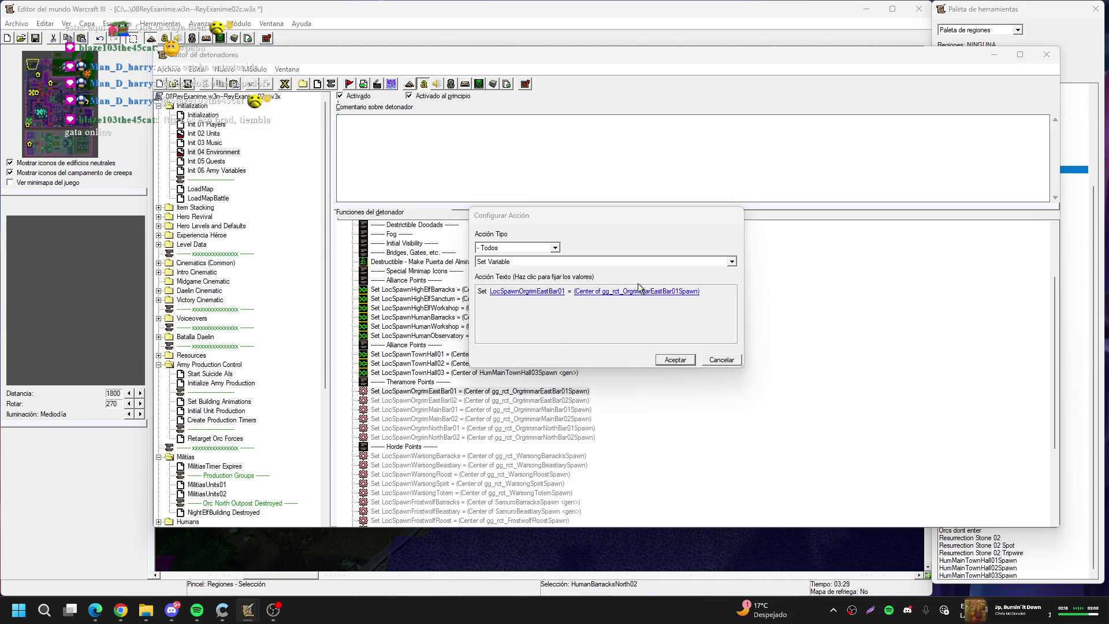
left_click(640, 290)
left_click(651, 289)
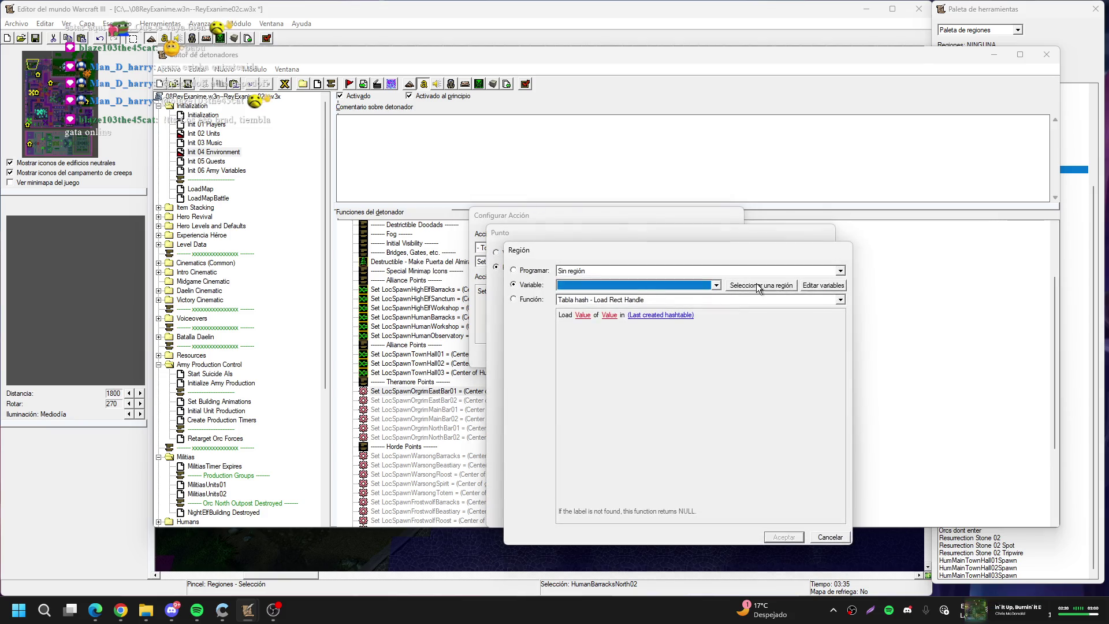
left_click(757, 285)
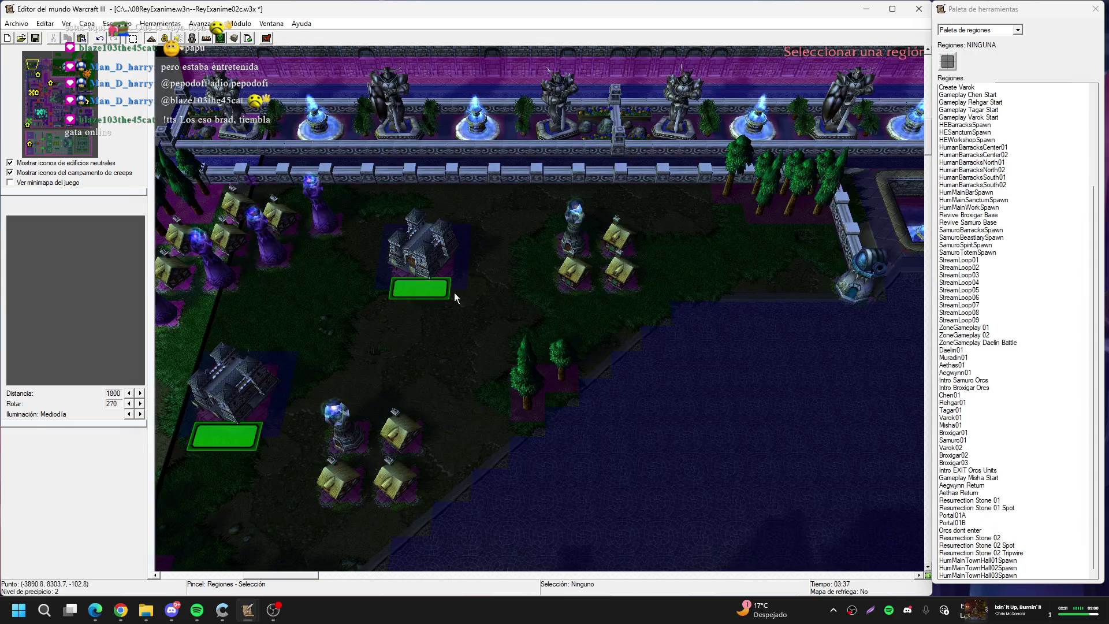
left_click(425, 290)
left_click(757, 284)
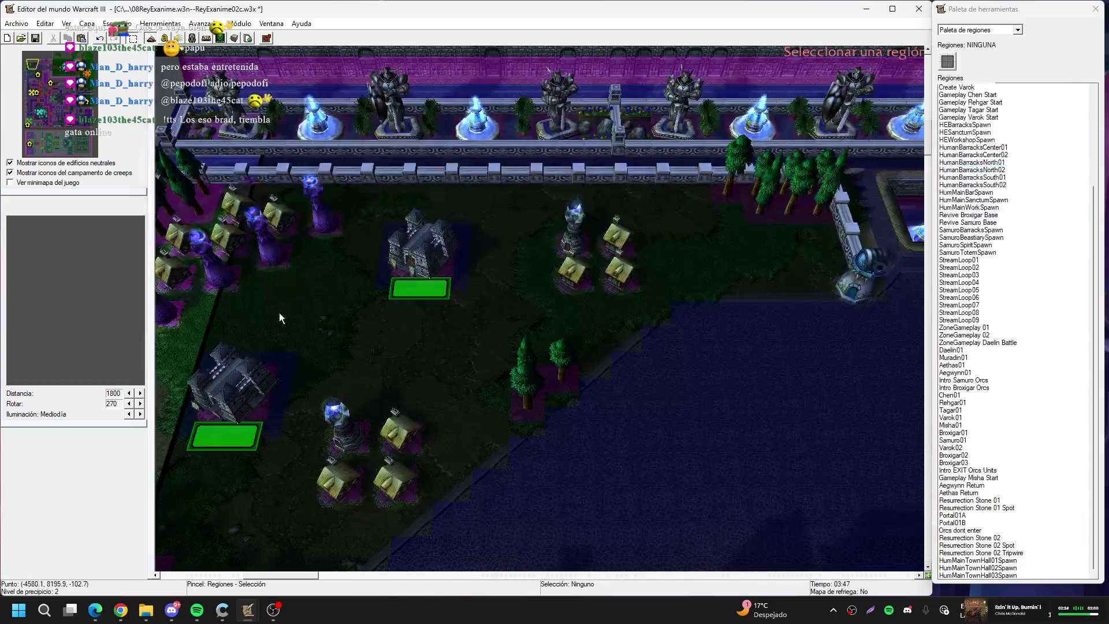
left_click(484, 374)
key("Return")
key("Return")
key("Down")
Center LocSpawnOrgrimEastBar02 on the HumanBarracksNorth02 region
key("Return")
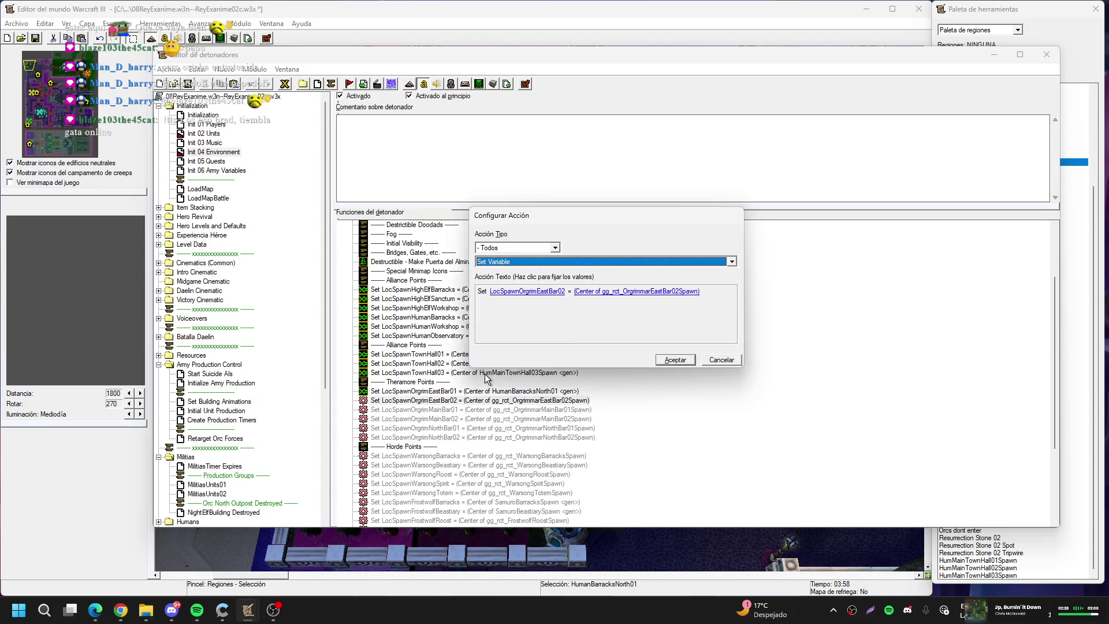
left_click(638, 291)
left_click(616, 283)
left_click(762, 285)
left_click(652, 243)
key("Return")
key("Return")
key("Return")
key("Down")
key("Return")
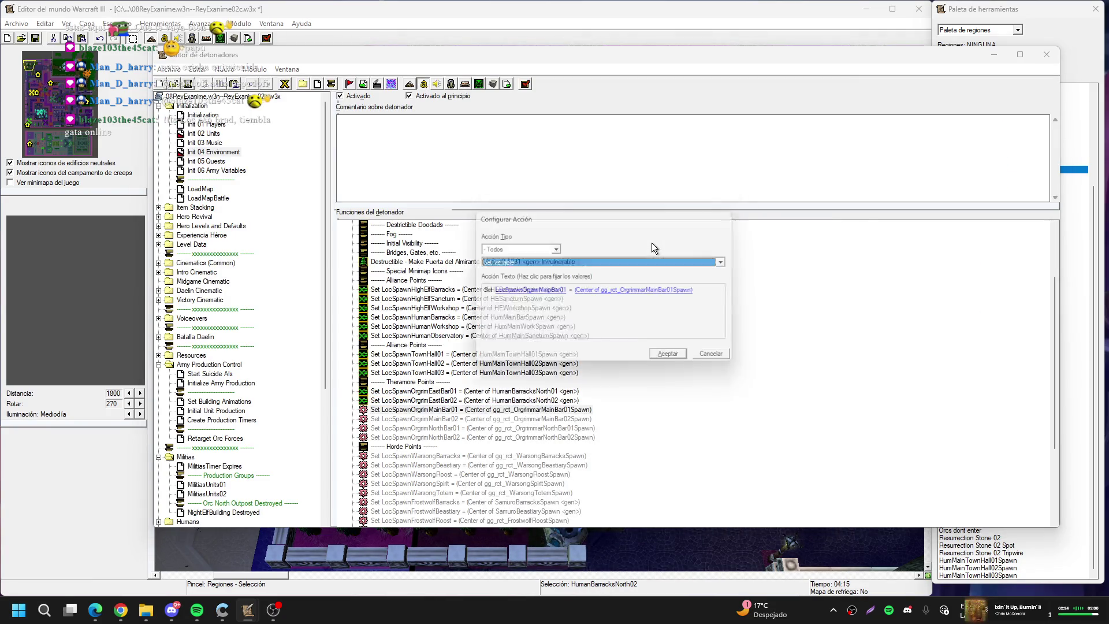
Center LocSpawnOrgrimMainBar01 on the HumanBarracksCenter01 region
left_click(651, 292)
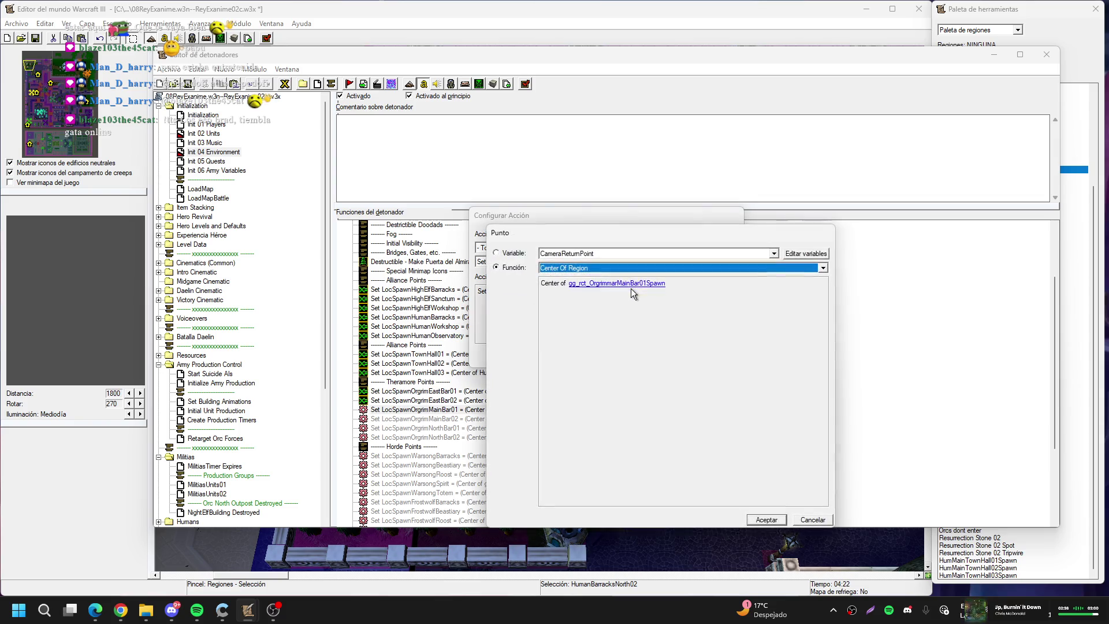
left_click(662, 286)
left_click(745, 286)
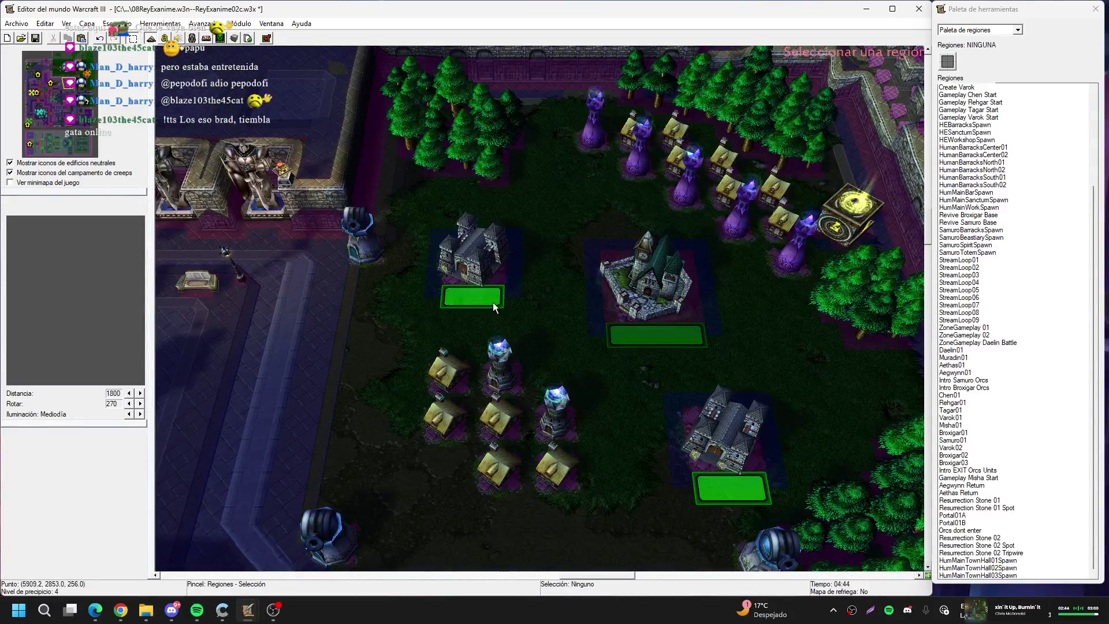
left_click(482, 296)
key("Return")
Center LocSpawnOrgrimMainBar02 on the HumanBarracksCenter02 region
key("Down")
key("Return")
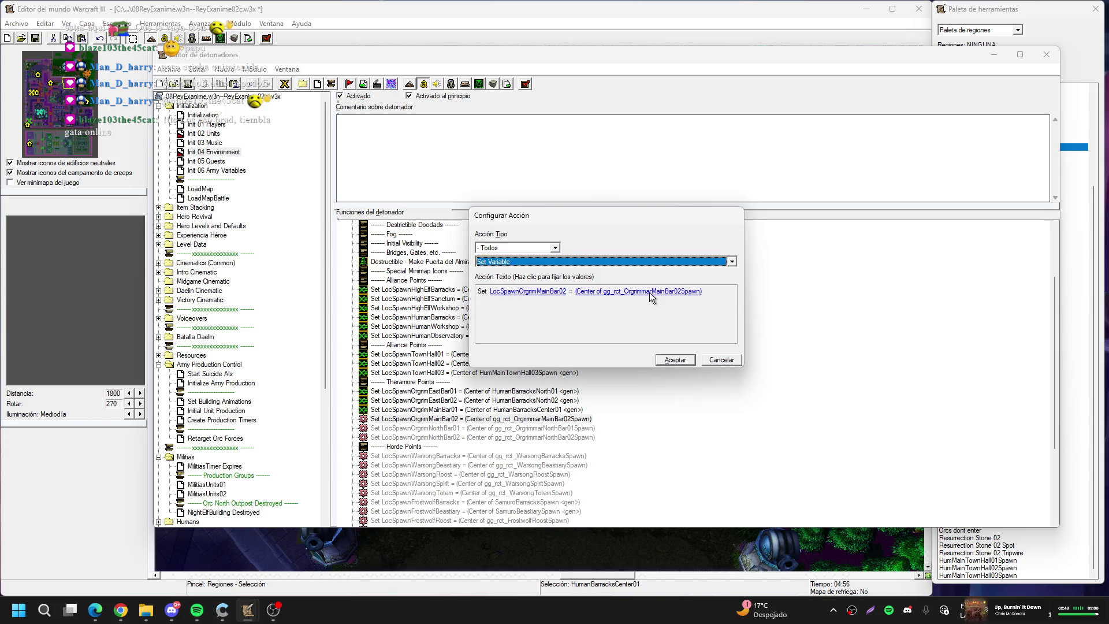
left_click(643, 291)
left_click(711, 318)
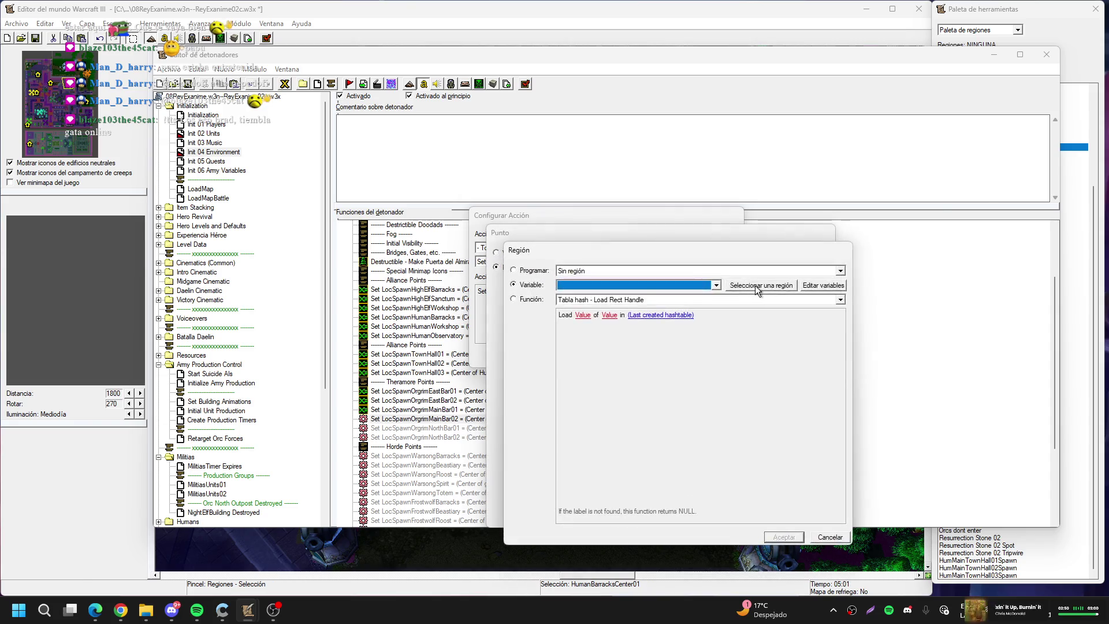
left_click(754, 285)
left_click(724, 483)
key("Return")
key("Return")
key("Return")
Center LocSpawnOrgrimNorthBar01 on the HumanBarracksSouth01 region
left_click(531, 428)
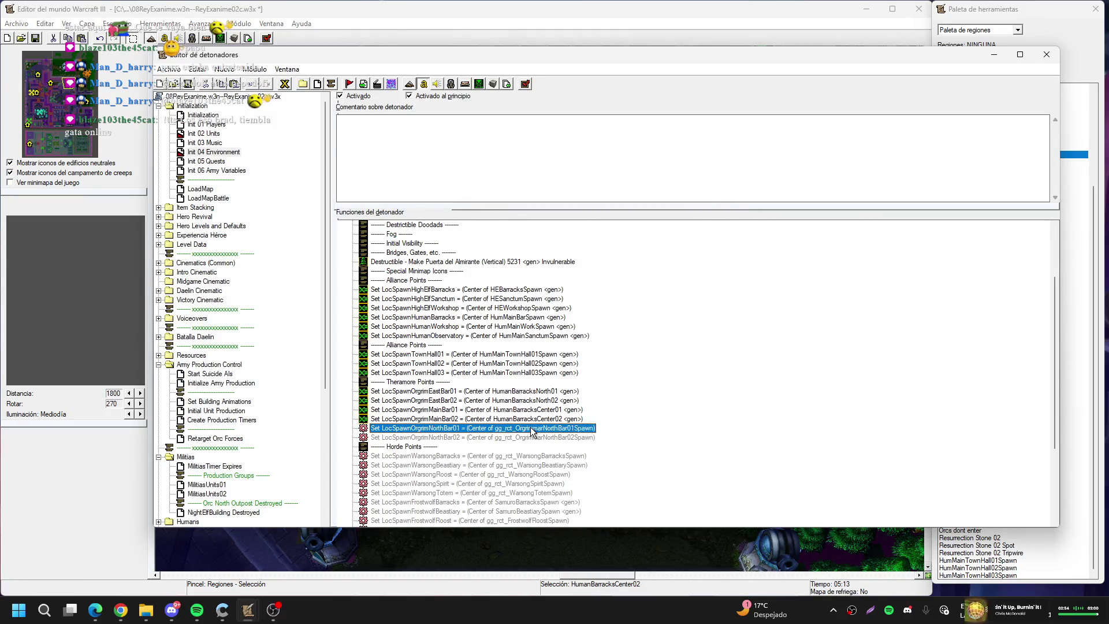
double_click(531, 430)
left_click(642, 295)
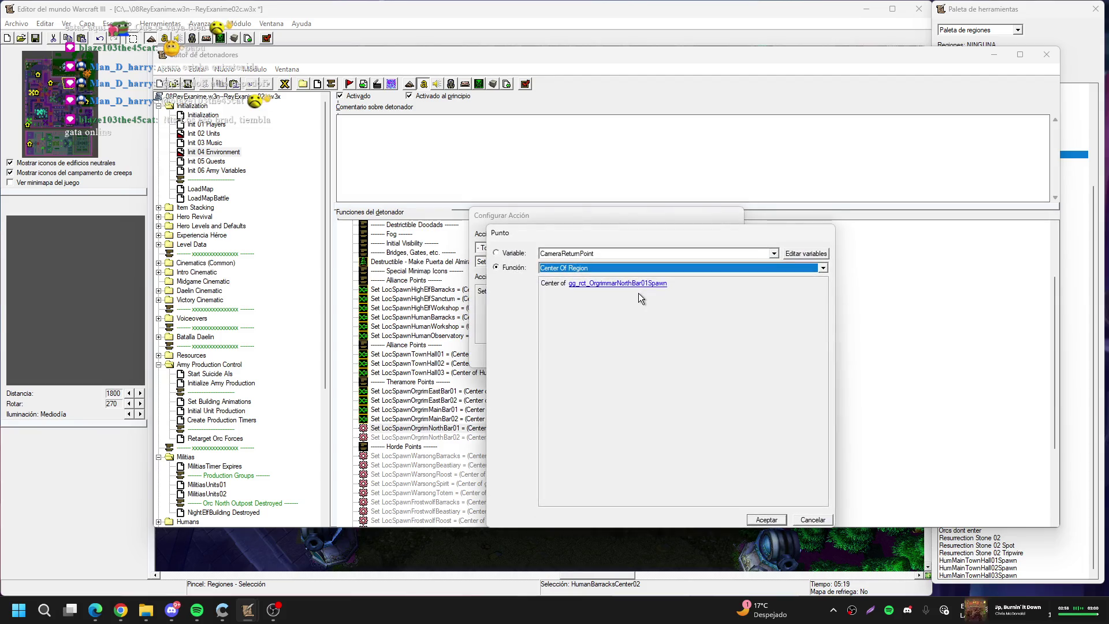
left_click(639, 283)
left_click(736, 289)
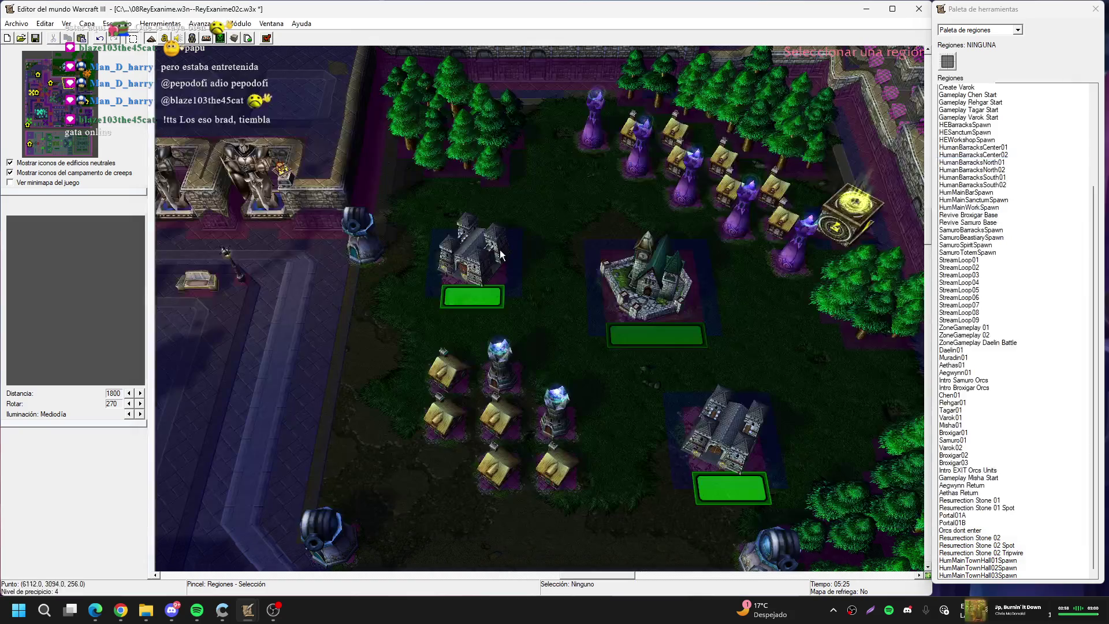
left_click(58, 120)
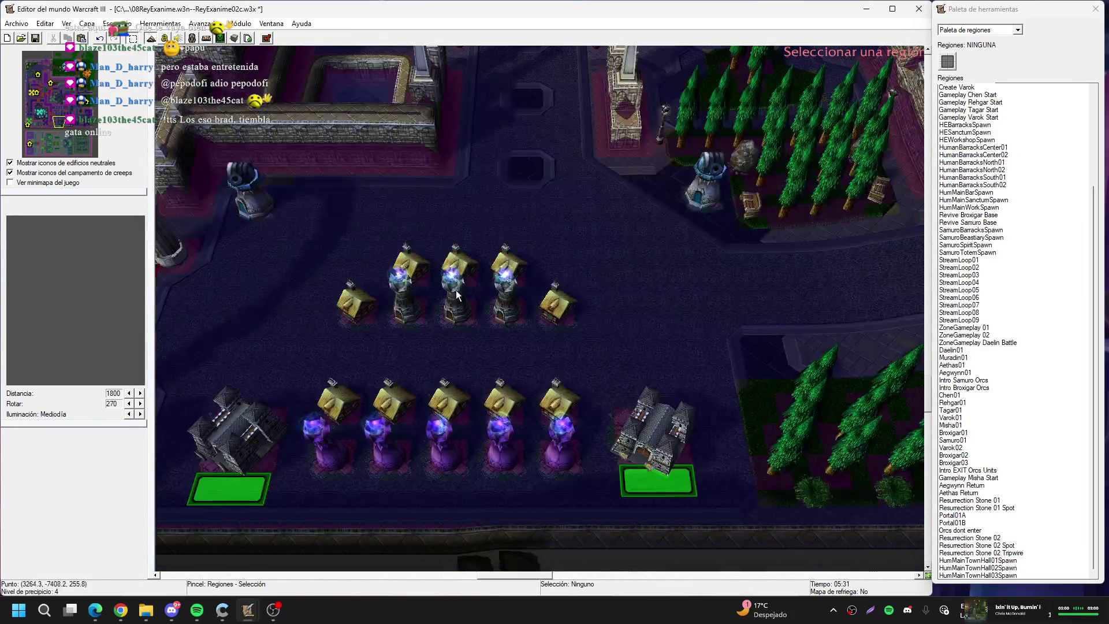
left_click(243, 484)
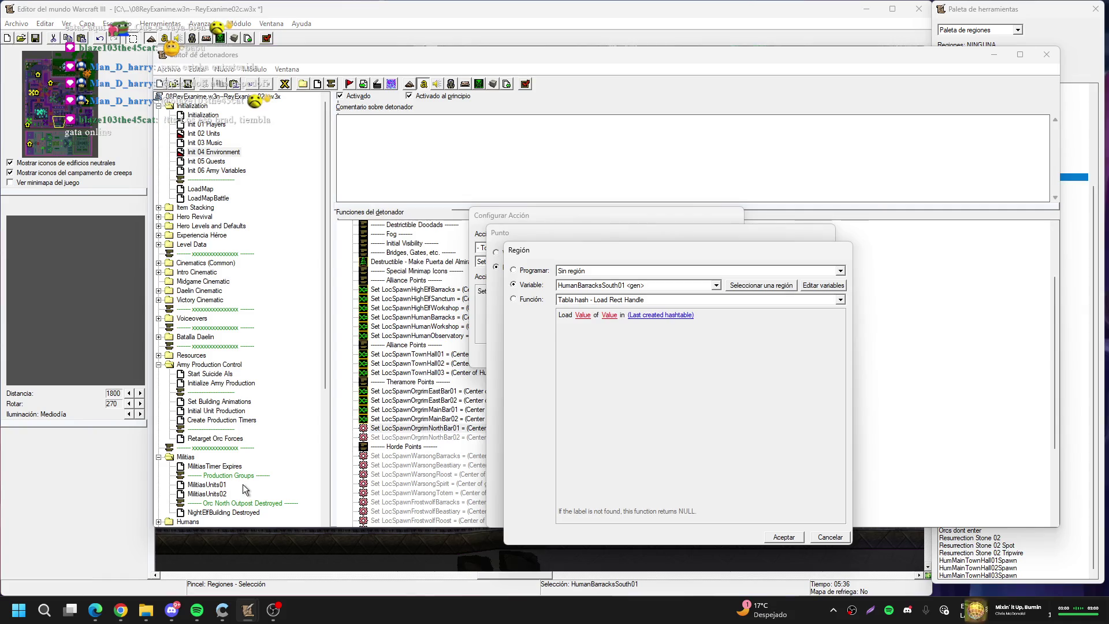
key("Return")
key("Return")
key("Return")
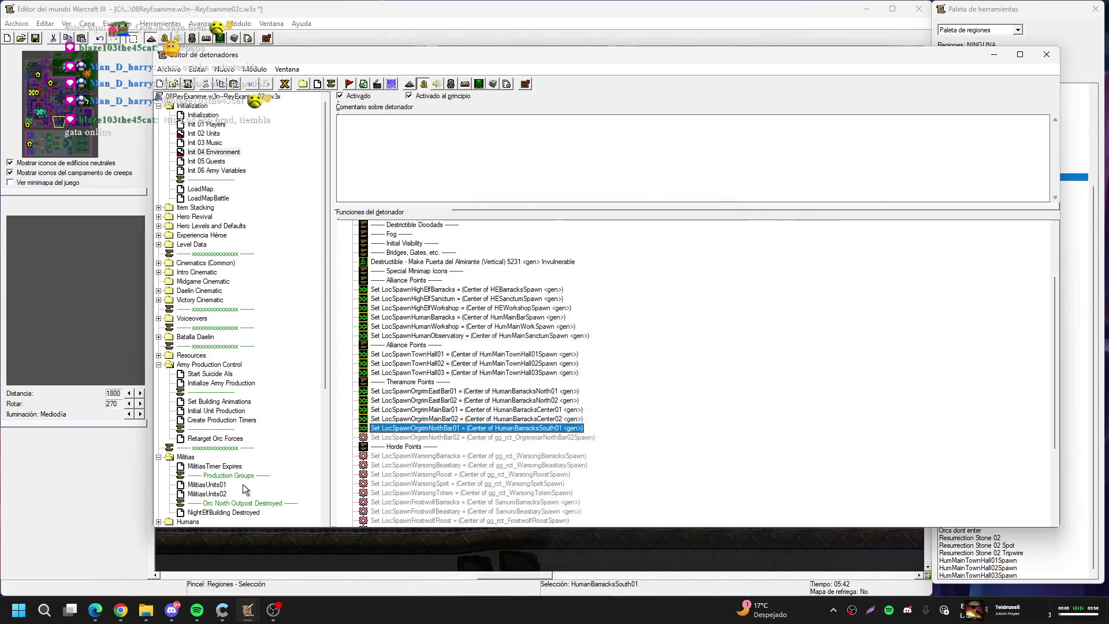
Center LocSpawnOrgrimNorthBar02 on the HumanBarracksSouth02 region
key("Down")
key("Return")
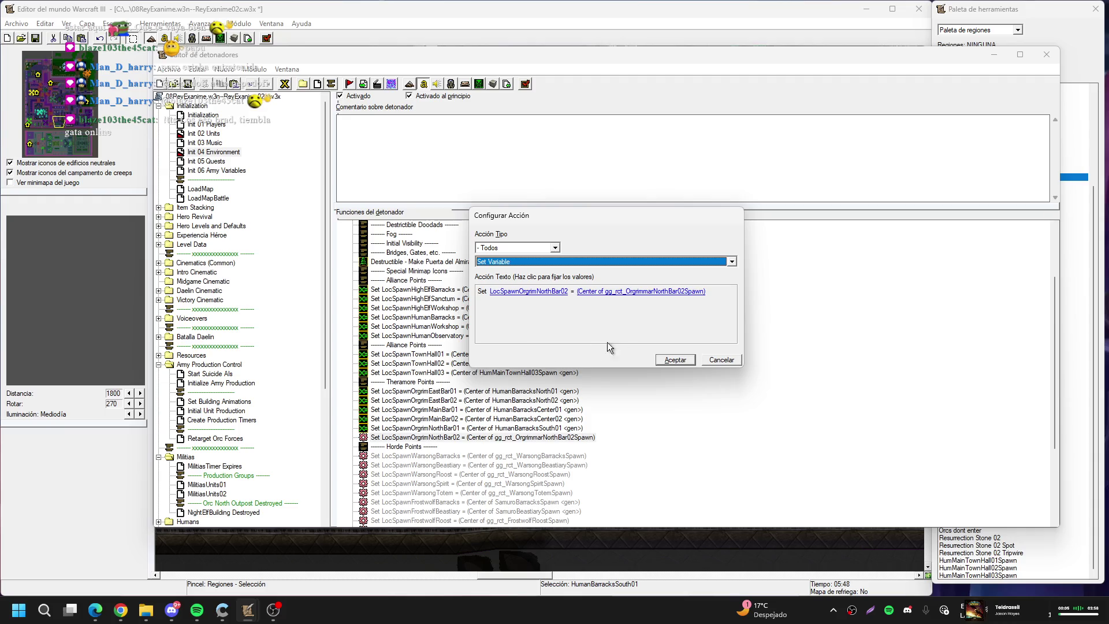
left_click(657, 293)
left_click(649, 289)
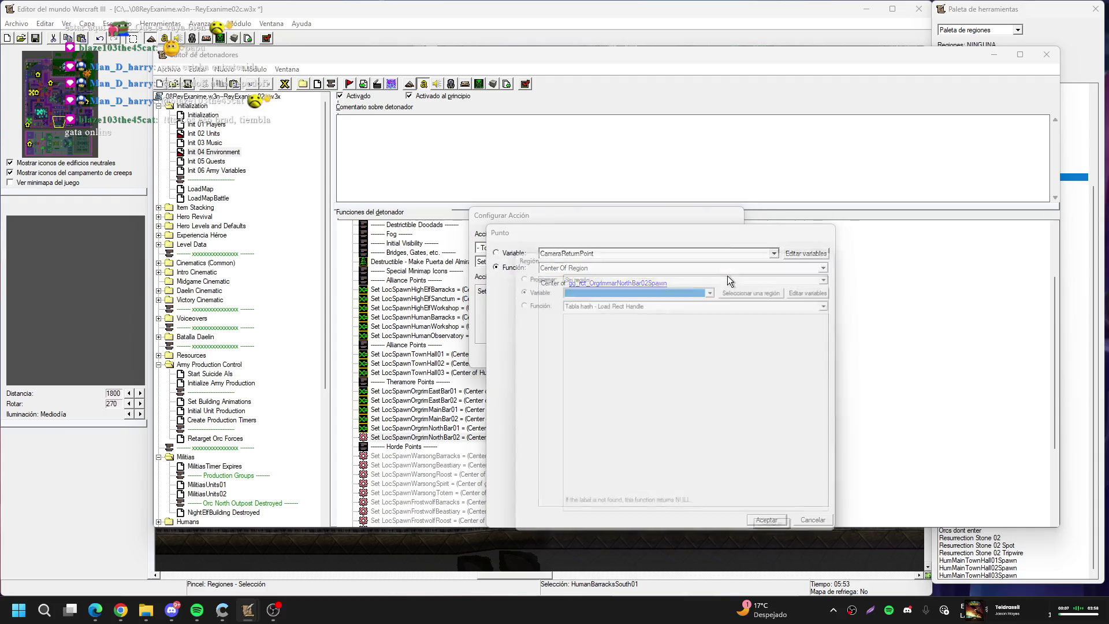
left_click(763, 285)
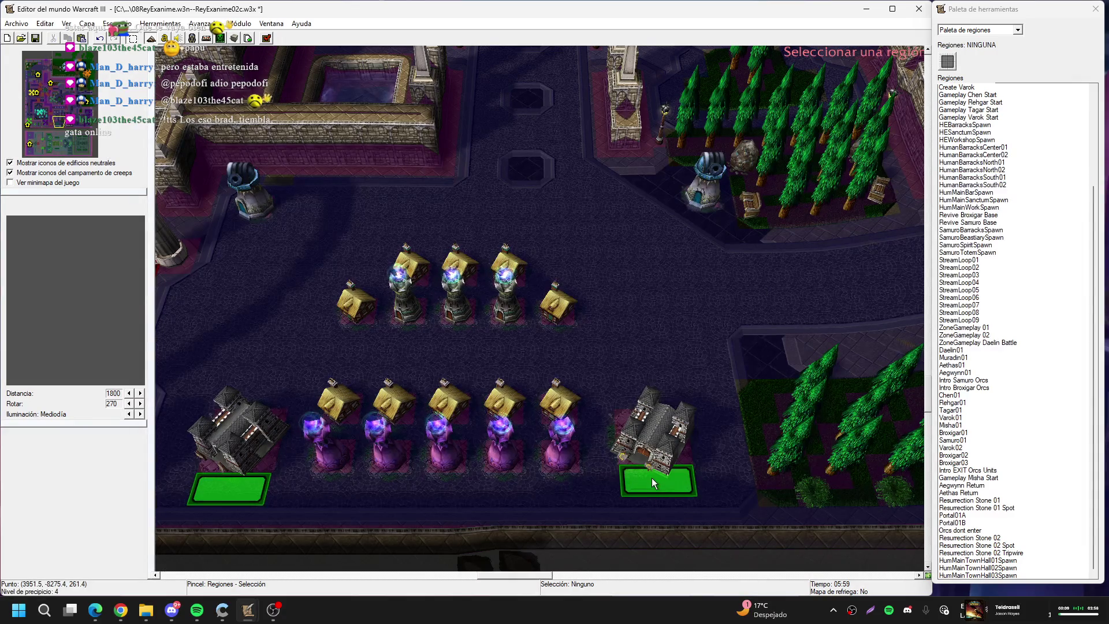
left_click(651, 477)
key("Return")
key("Return")
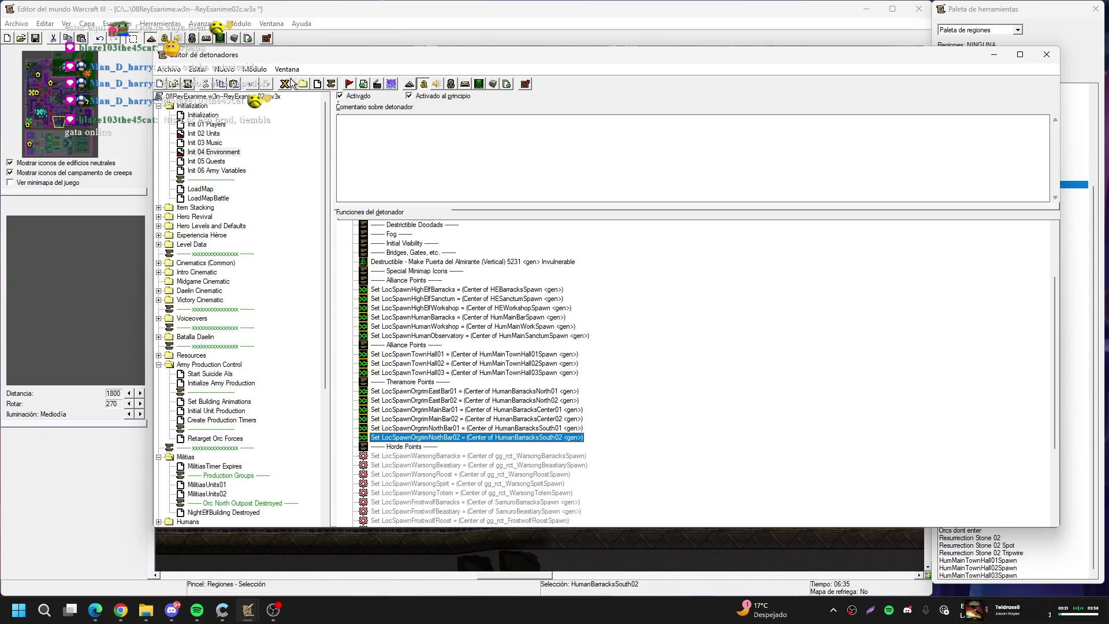
left_click(285, 87)
Rename LocSpawnOrgrimEastBar01 to LocSpawnTheramoreNorthBar01
scroll(479, 282, "down", 2)
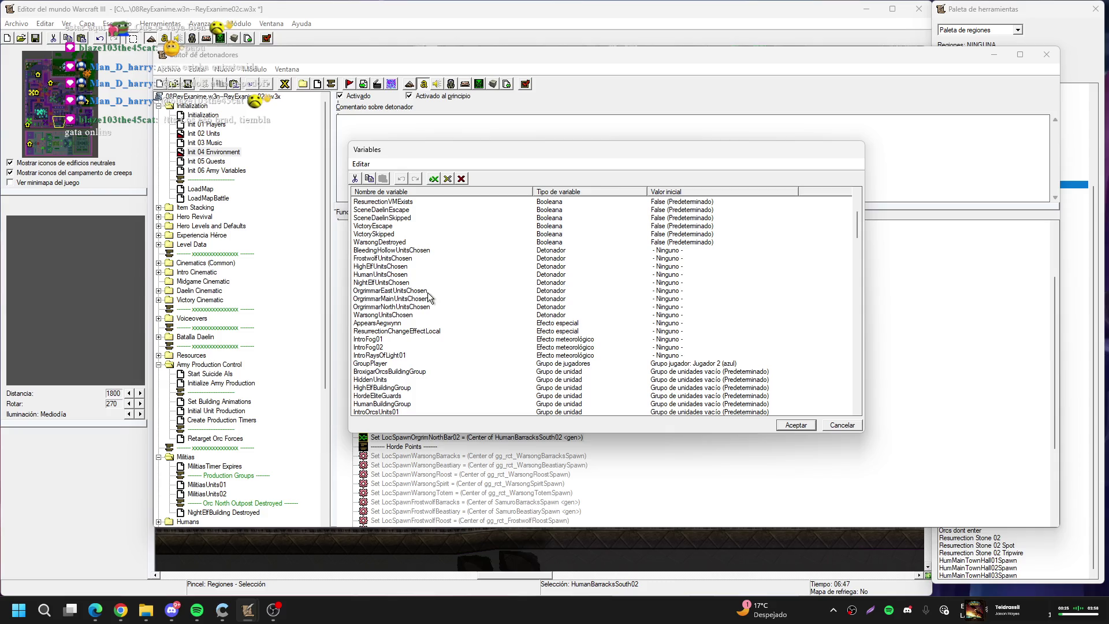
scroll(428, 294, "down", 11)
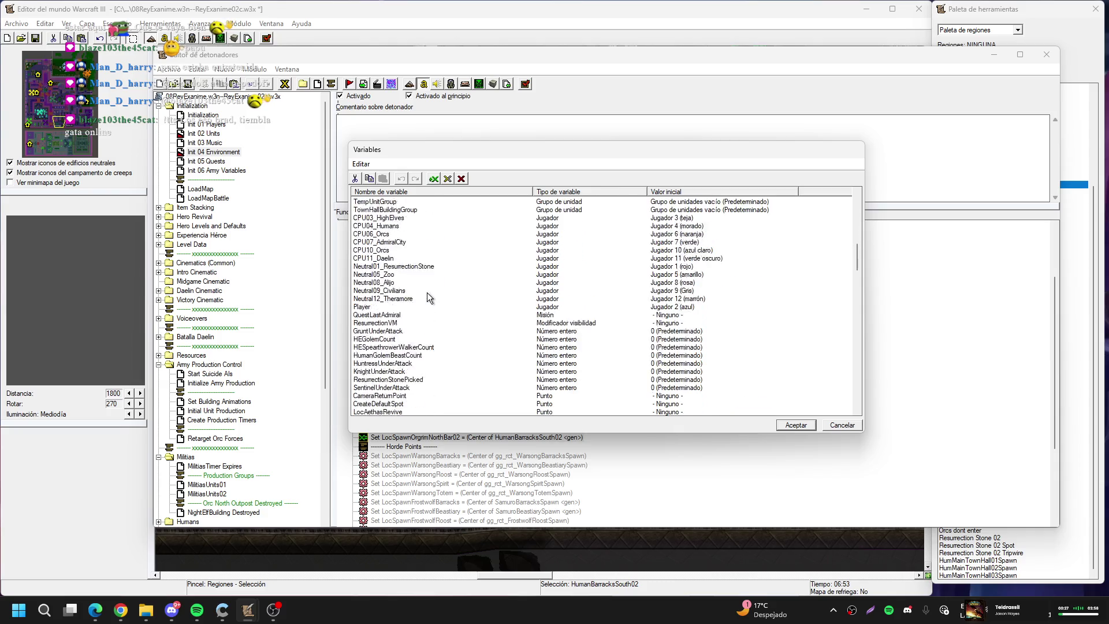
scroll(428, 294, "down", 15)
double_click(425, 307)
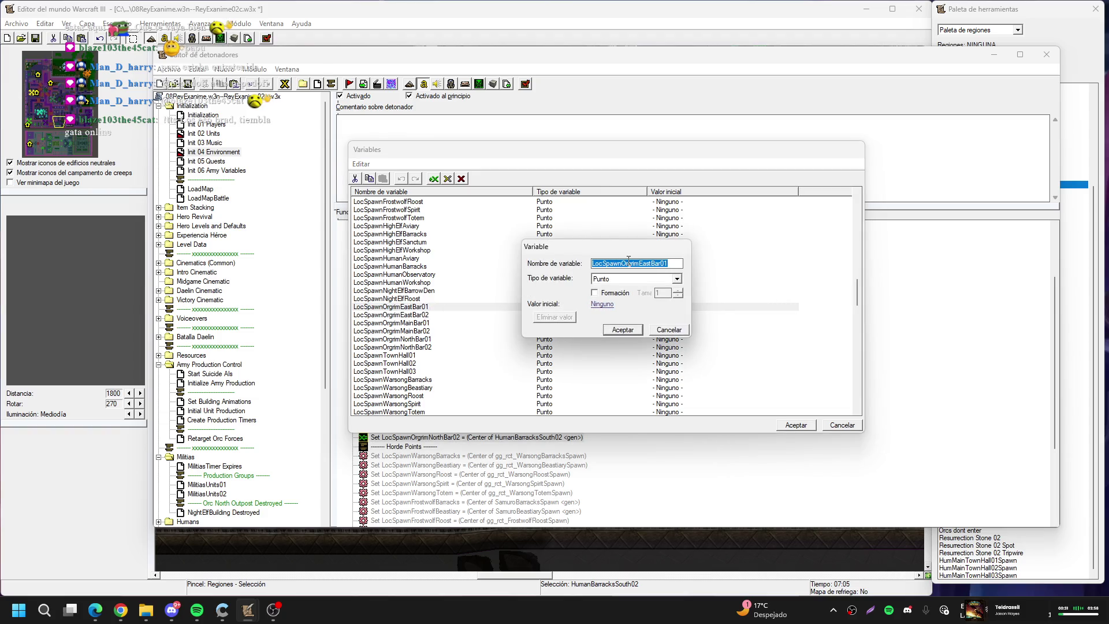
left_click_drag(622, 263, 640, 265)
type("T")
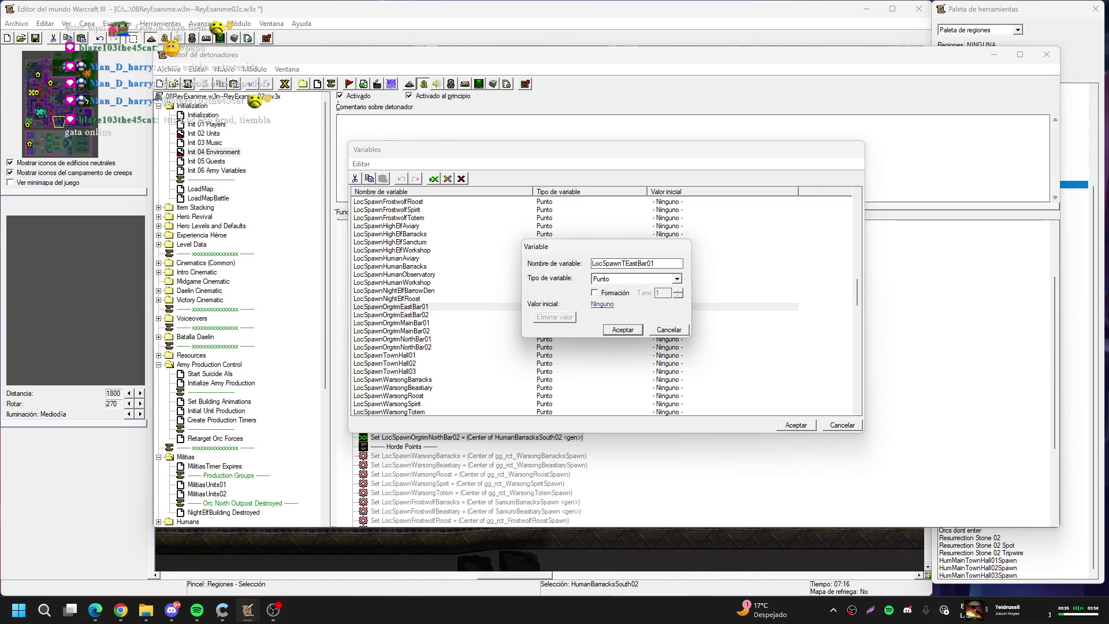
type("heramore")
left_click_drag(621, 264, 663, 263)
key("Delete")
type("North")
key("Return")
Rename LocSpawnOrgrimEastBar02 to LocSpawnTheramoreNorthBar02
key("Down")
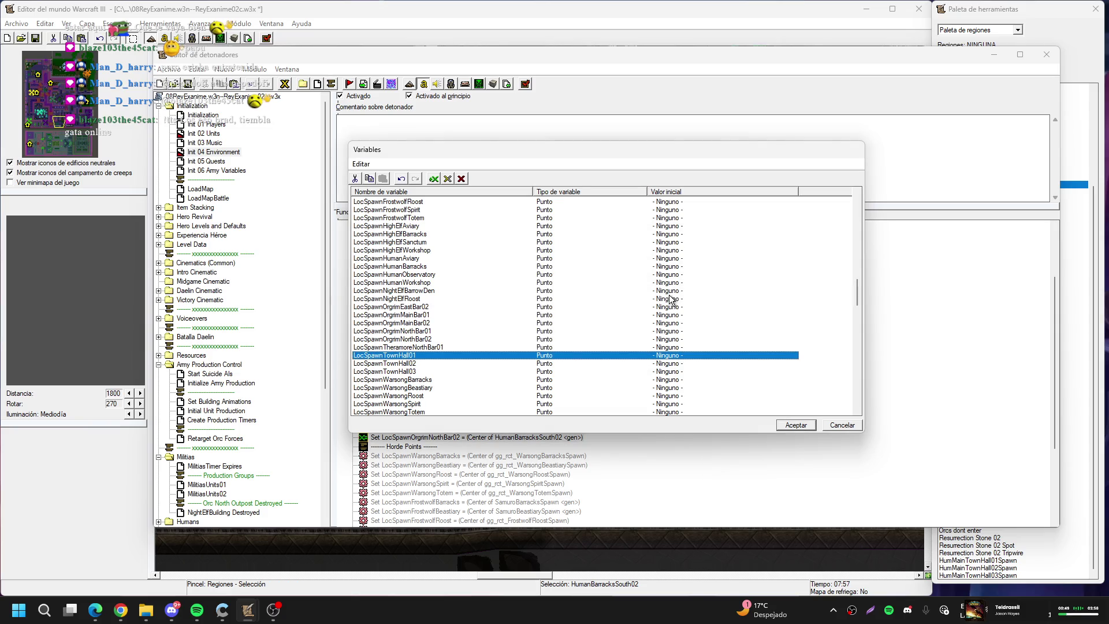
key("Up")
key("Up")
key("Up")
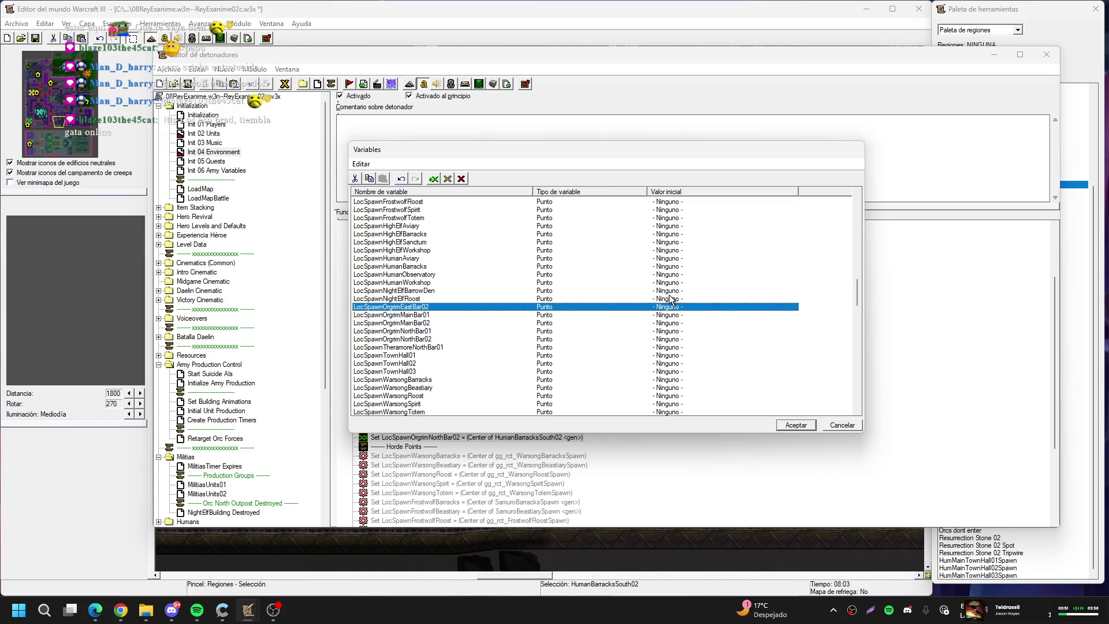
key("Return")
key("End")
key("Left")
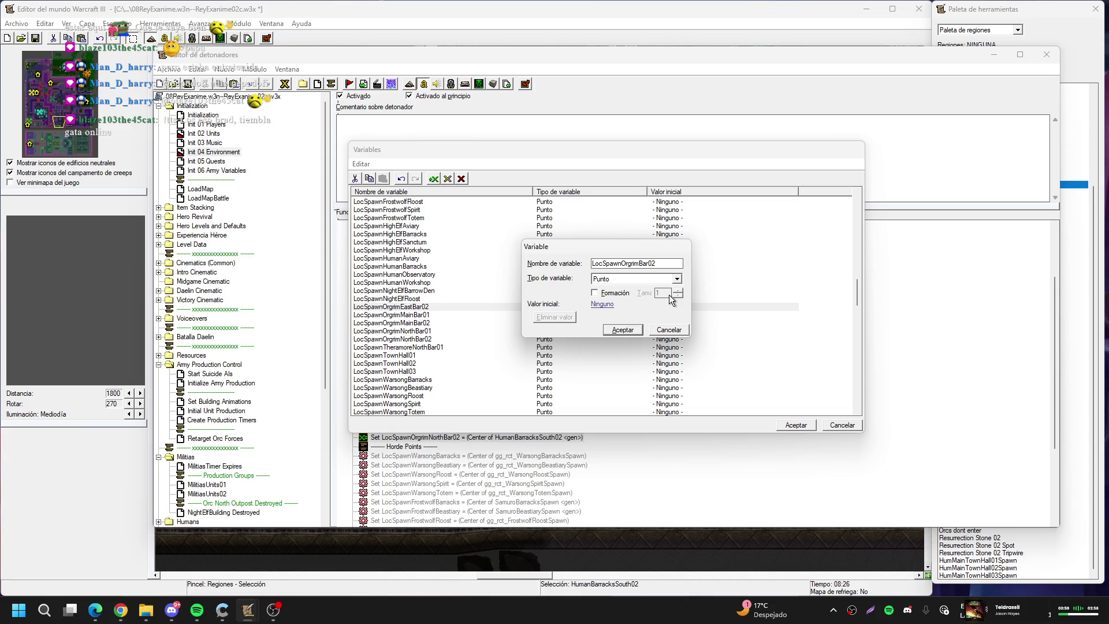
type("North")
left_click(641, 263)
key("BackSpace")
key("BackSpace")
key("BackSpace")
type("Theramore")
key("Return")
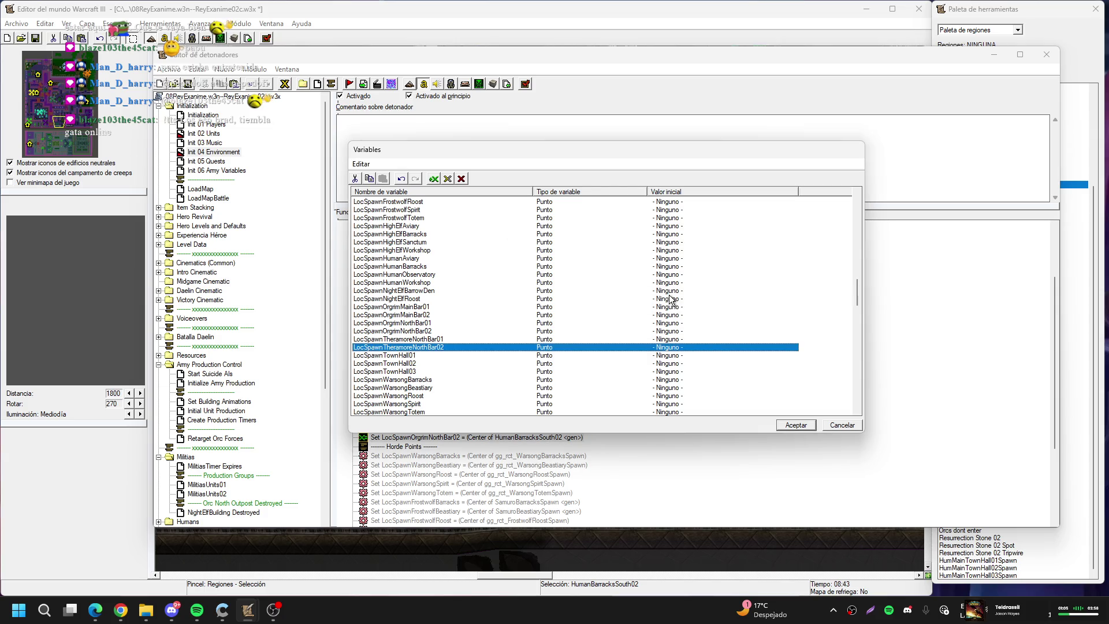
Rename LocSpawnOrgrimMainBar01 to LocSpawnTheramoreCenterBar01
key("Up")
key("Up")
key("Up")
key("Return")
key("End")
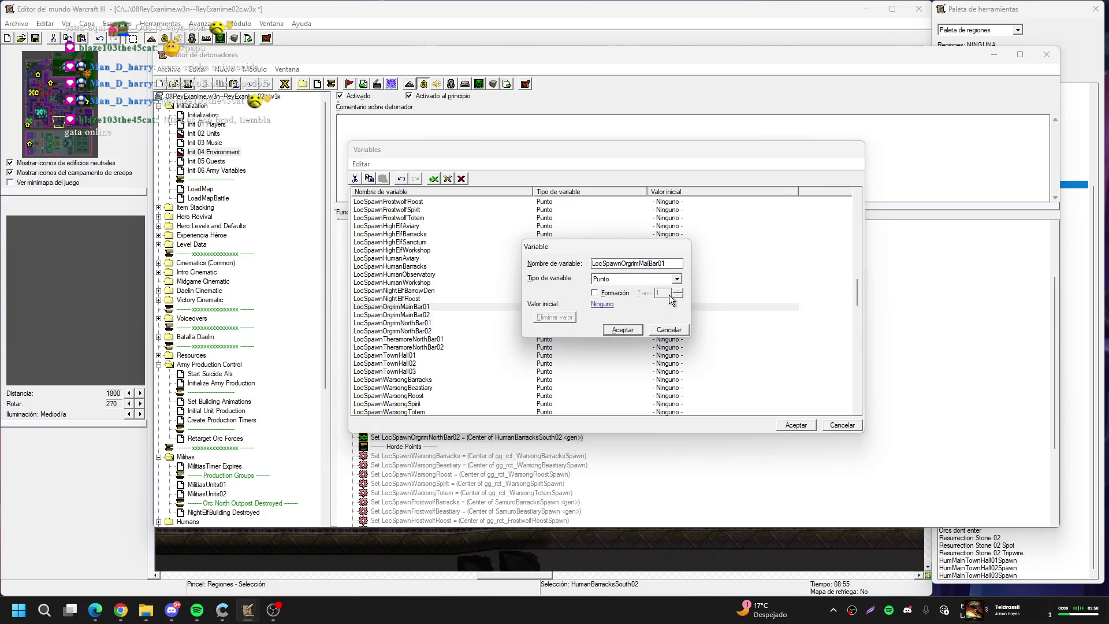
key("BackSpace")
type("Center")
key("BackSpace")
key("BackSpace")
key("BackSpace")
type("Theramore")
key("Return")
Rename LocSpawnOrgrimMainBar02 to LocSpawnTheramoreCenterBar02
key("Up")
key("Up")
key("Up")
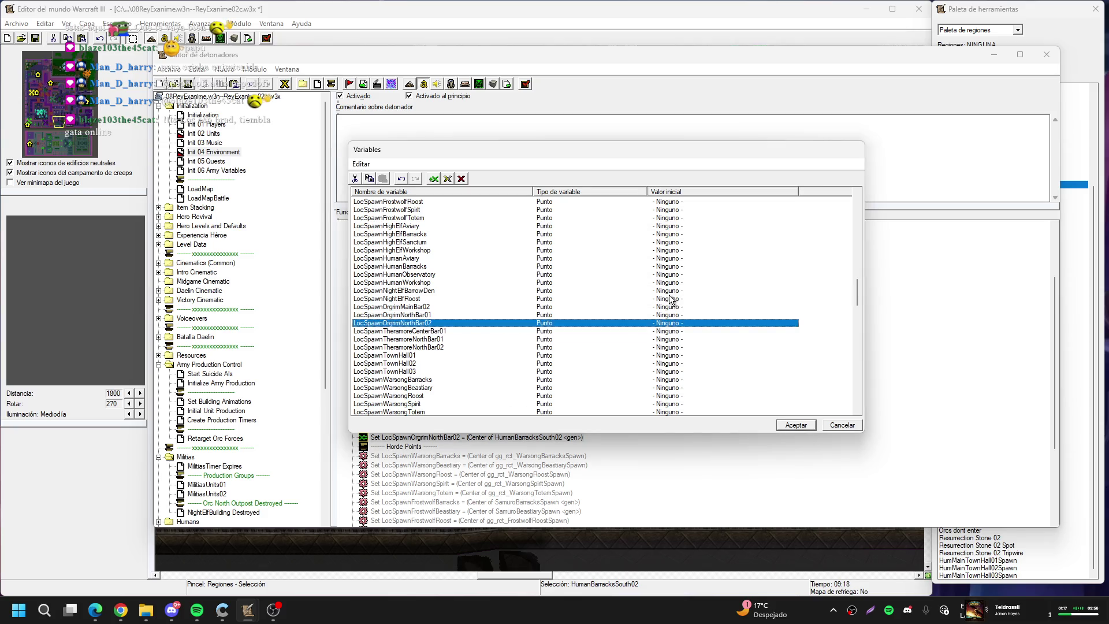
key("Return")
key("End")
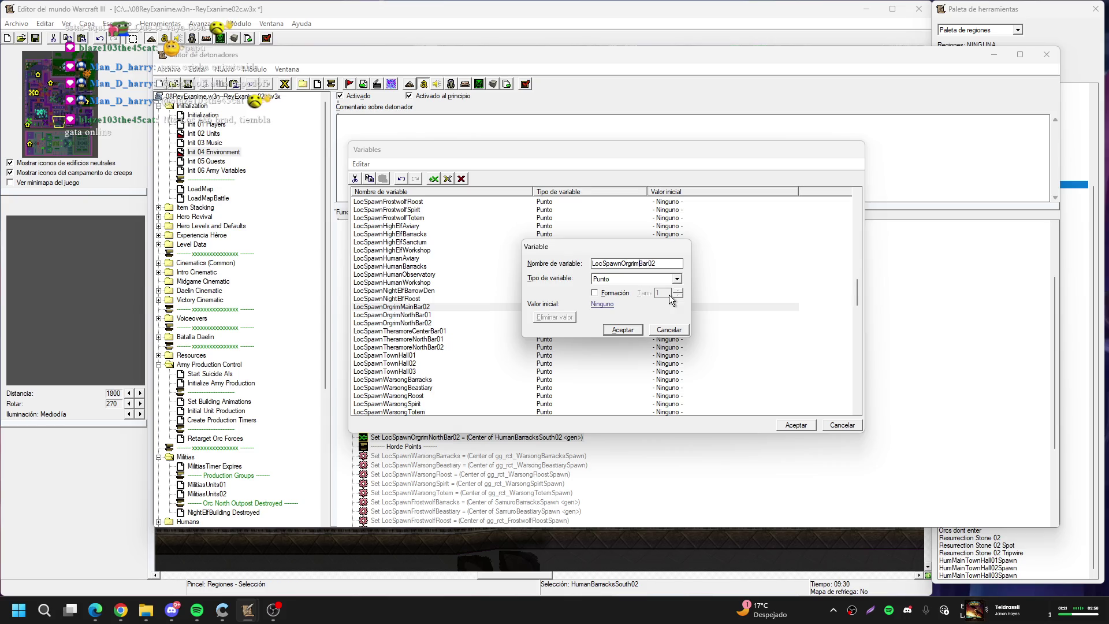
key("BackSpace")
key("BackSpace")
key("BackSpace")
type("TheramoreCenter")
key("Return")
Rename LocSpawnOrgrimNorthBar01 to LocSpawnTheramoreSouthBar01, fixing the 'Soth' typo
key("Up")
key("Up")
key("Down")
key("Down")
key("Down")
key("Up")
key("Up")
key("Down")
key("Down")
key("Up")
key("Up")
key("Up")
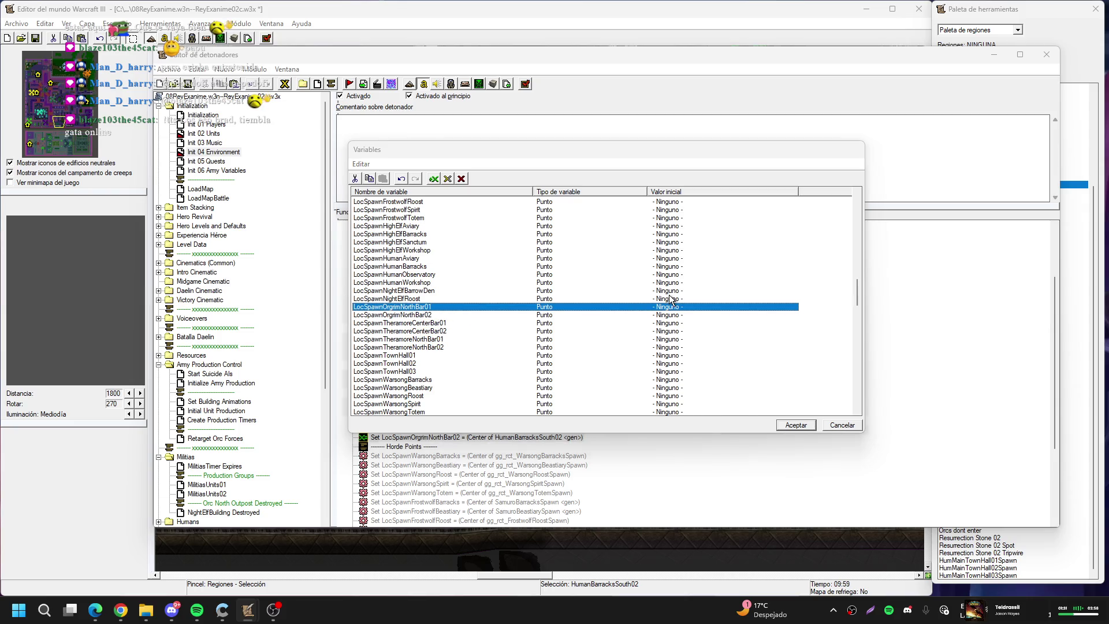
key("Return")
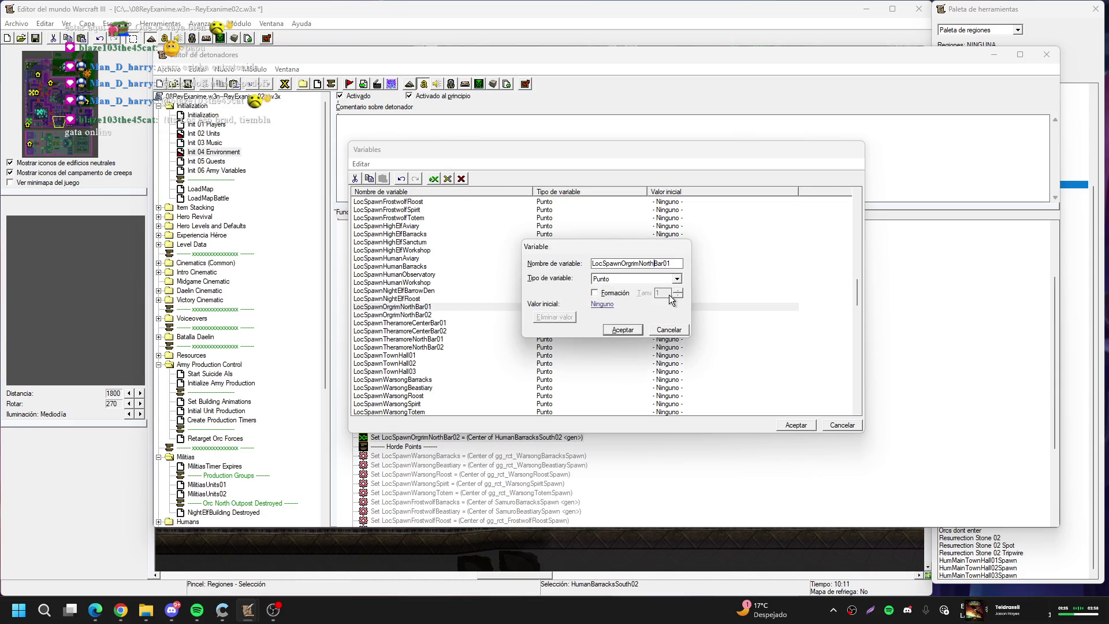
key("BackSpace")
key("BackSpace")
key("BackSpace")
type("TheramoreSoth")
key("BackSpace")
key("BackSpace")
type("uth")
key("Return")
Rename LocSpawnOrgrimNorthBar02 to LocSpawnTheramoreSouthBar02
key("Up")
key("Up")
key("Up")
key("Return")
key("End")
key("Left")
key("Left")
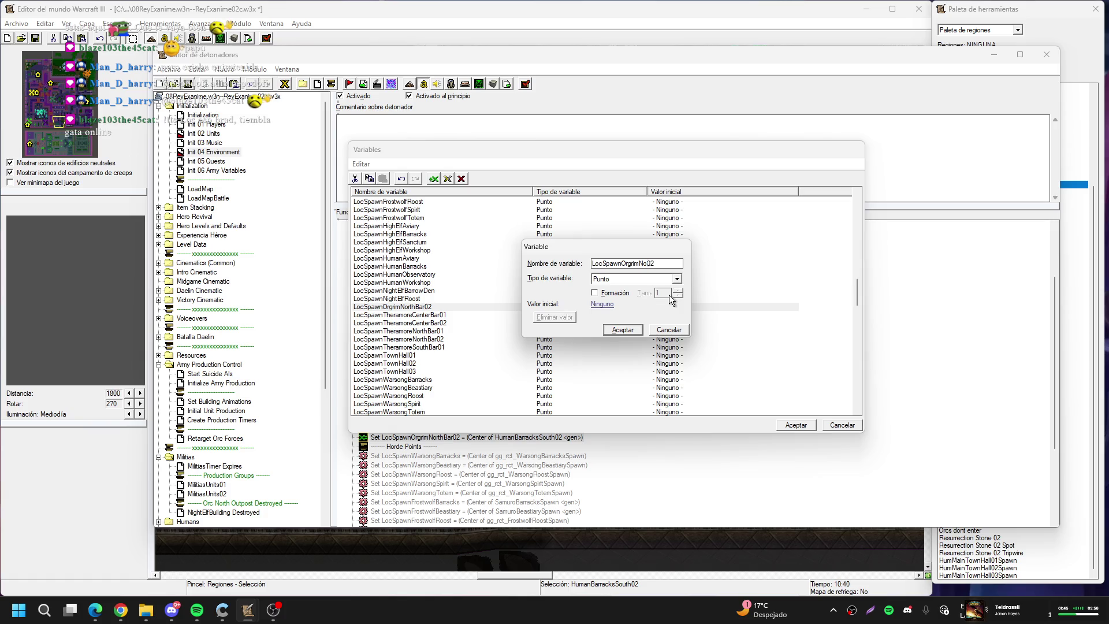
key("Escape")
key("Return")
key("End")
key("Left")
key("BackSpace")
key("BackSpace")
key("BackSpace")
type("Theramore")
type("South")
key("Return")
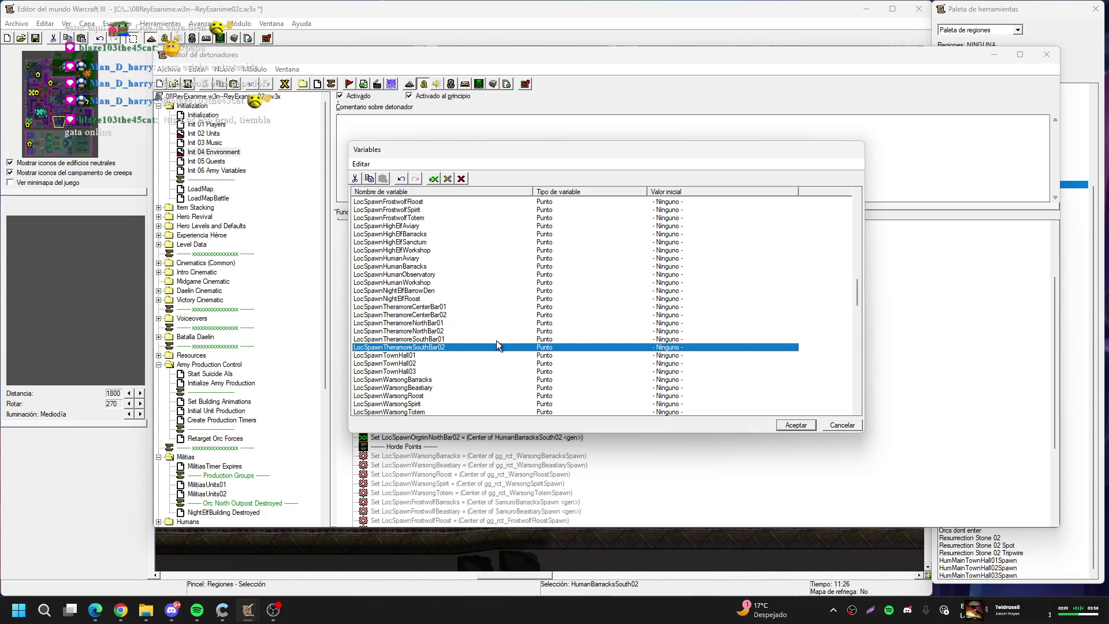
Rename OrgrimmarEastUnitsChosen to TheramoreNorthUnitsChosen
scroll(491, 335, "up", 10)
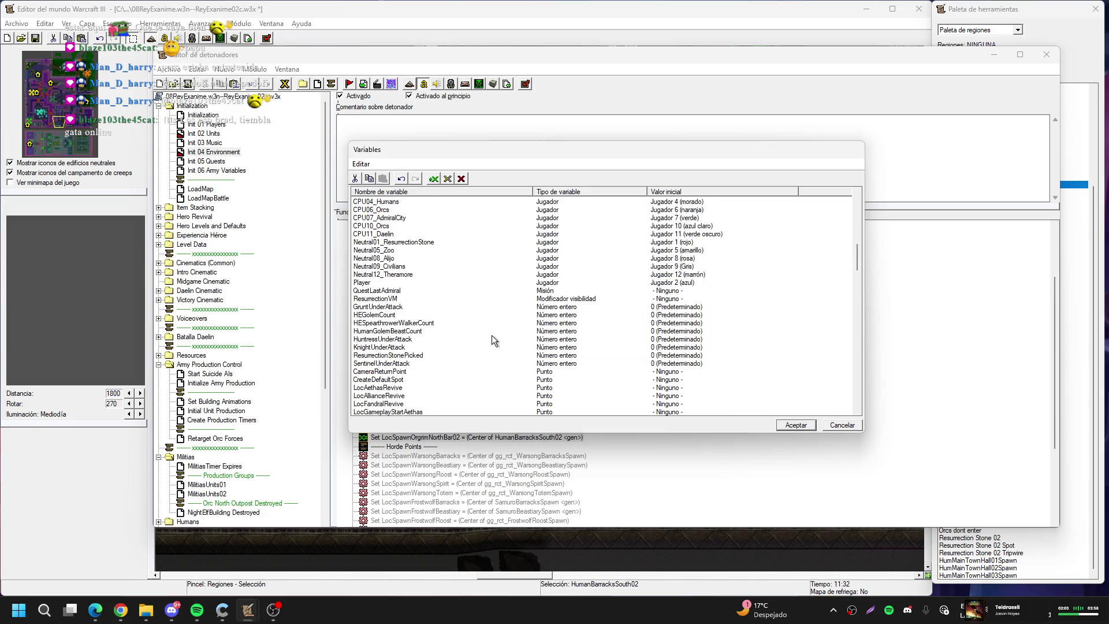
scroll(491, 335, "up", 5)
scroll(492, 336, "down", 7)
scroll(491, 336, "up", 20)
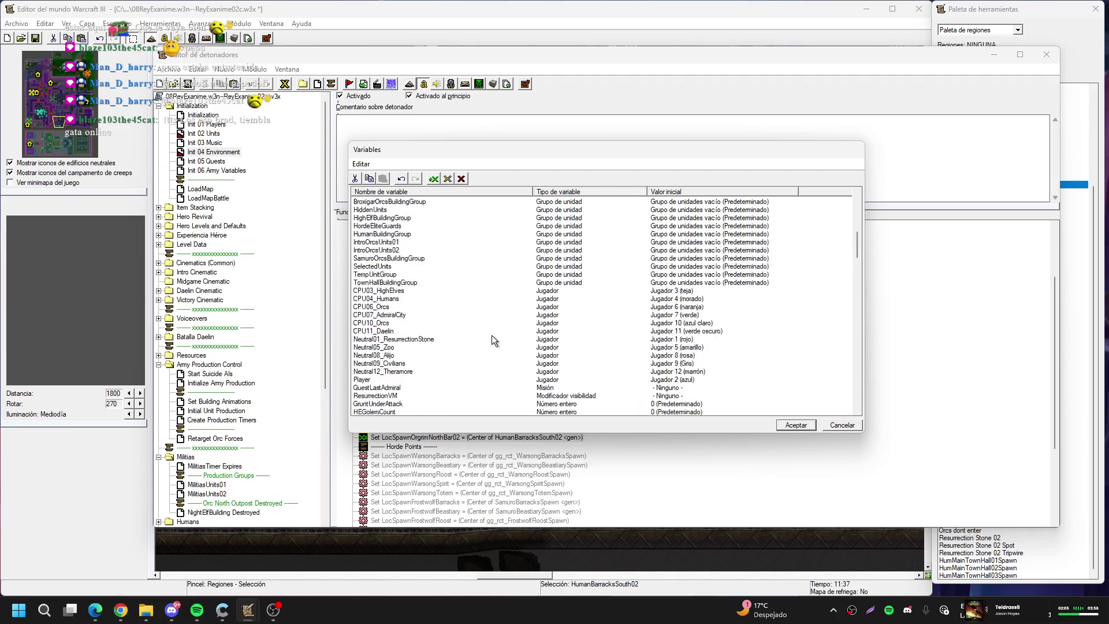
scroll(491, 341, "down", 6)
scroll(491, 341, "up", 7)
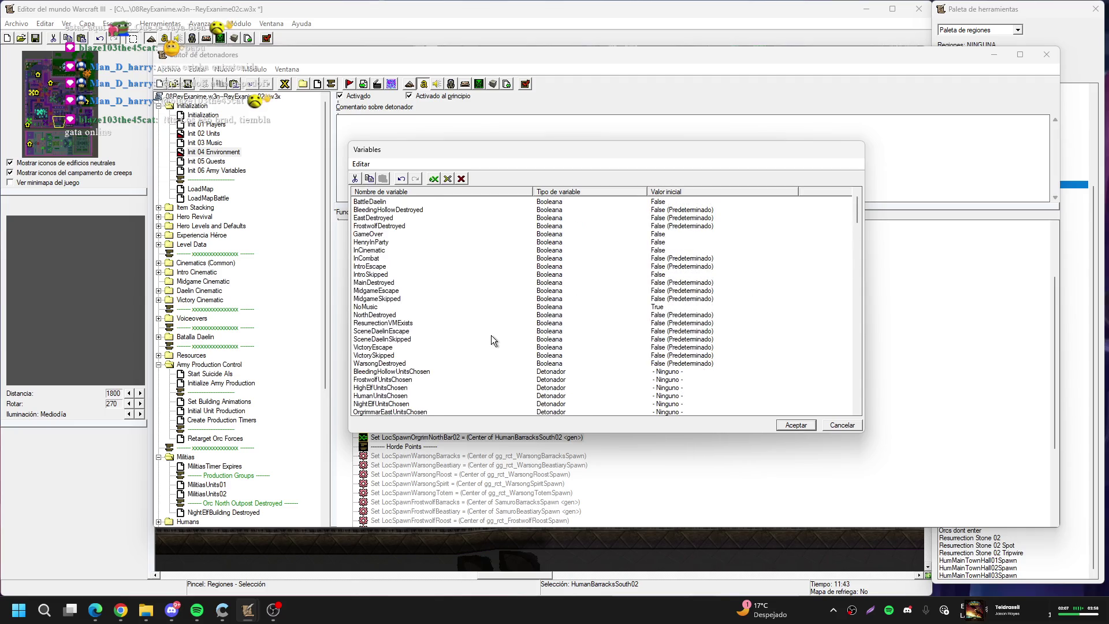
scroll(491, 341, "down", 3)
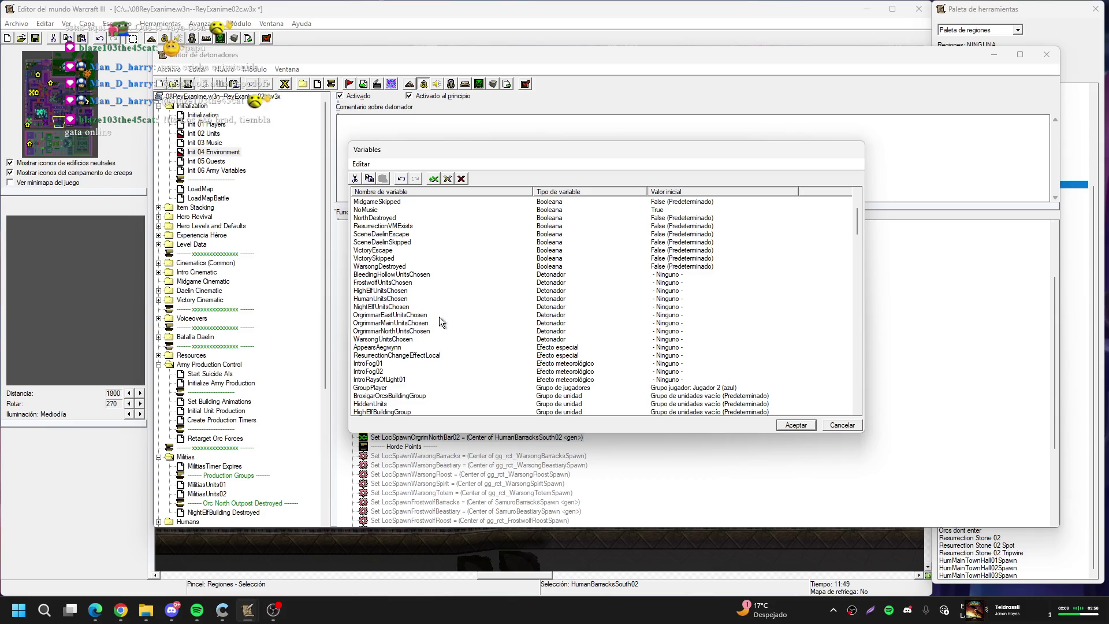
double_click(439, 317)
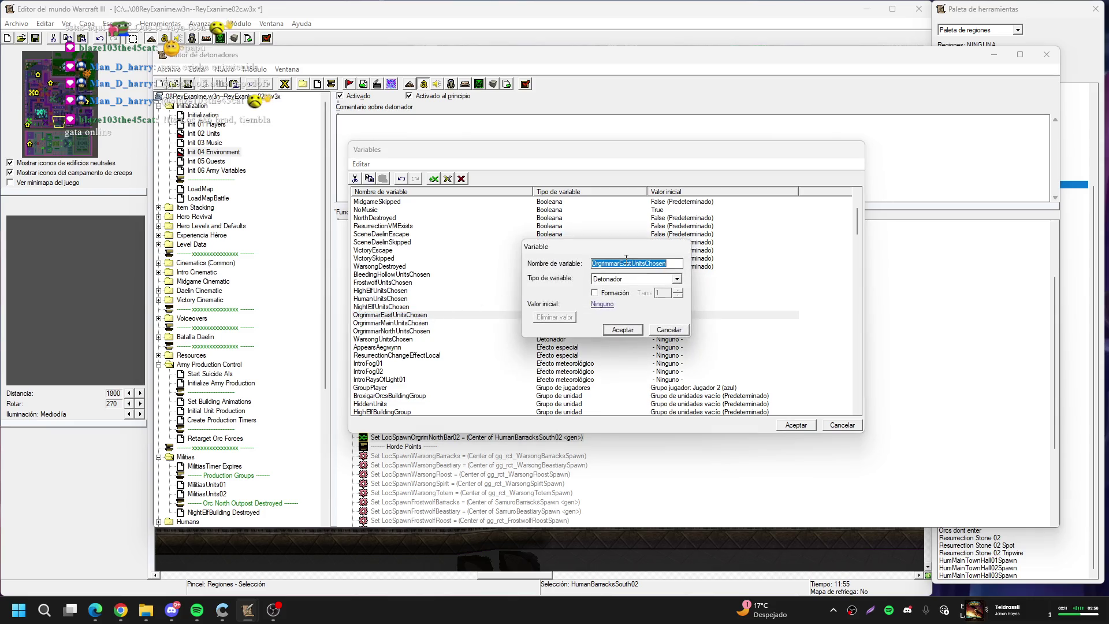
left_click_drag(632, 263, 511, 271)
type("TheramoreNorth")
key("Return")
Rename OrgrimmarMainUnitsChosen to TheramoreCenterUnitsChosen
key("Down")
key("Up")
key("Up")
key("Up")
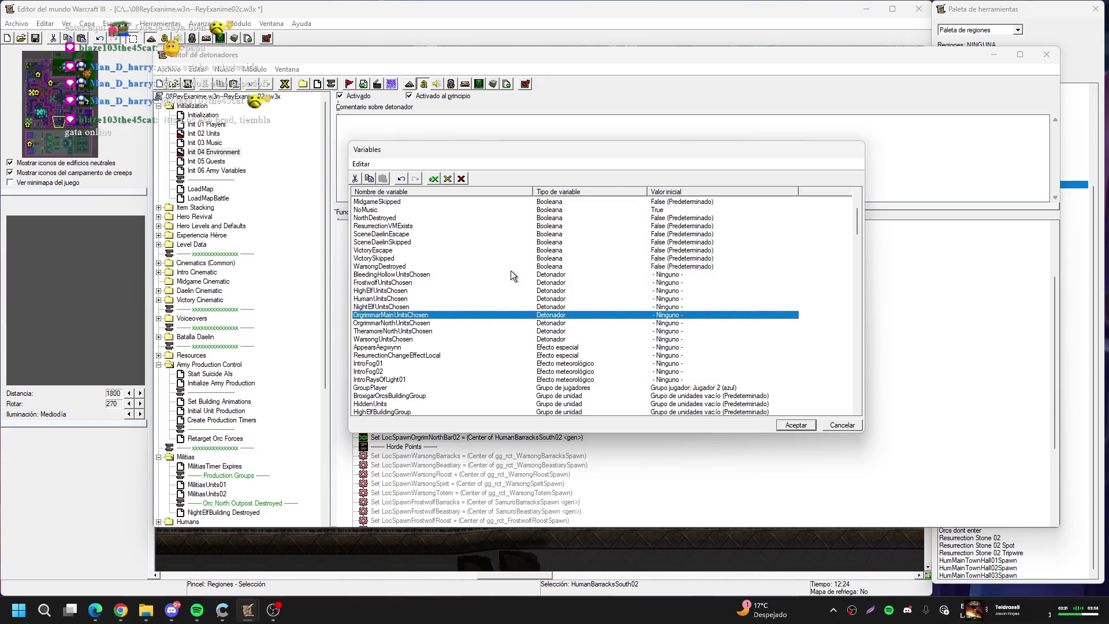
key("Return")
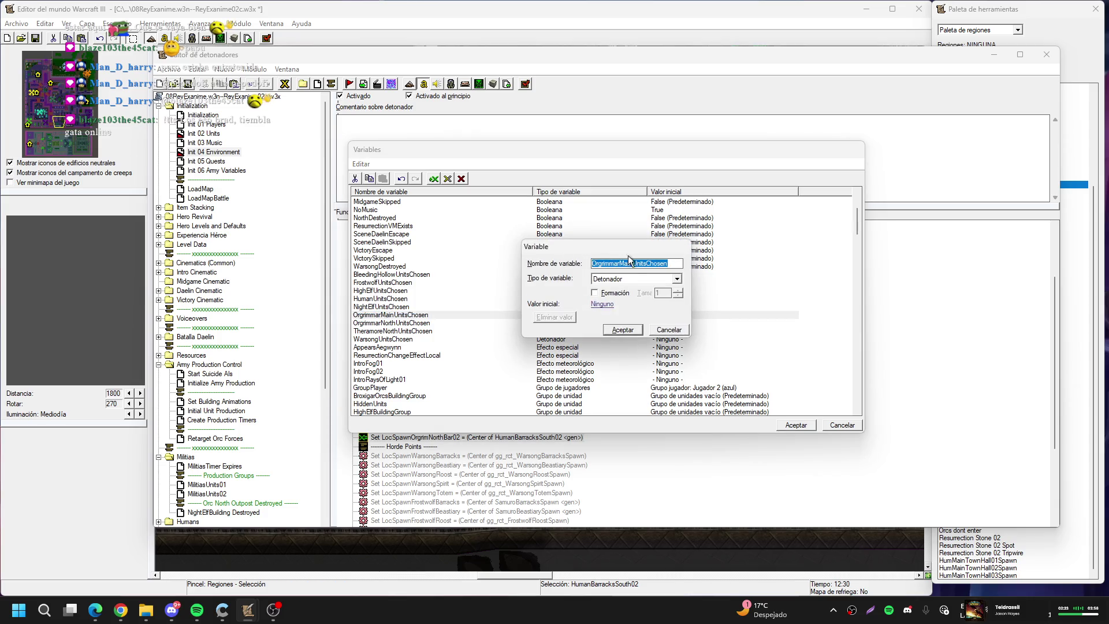
left_click_drag(634, 263, 590, 264)
type("Thera")
type("moreCen")
type("ter")
key("Return")
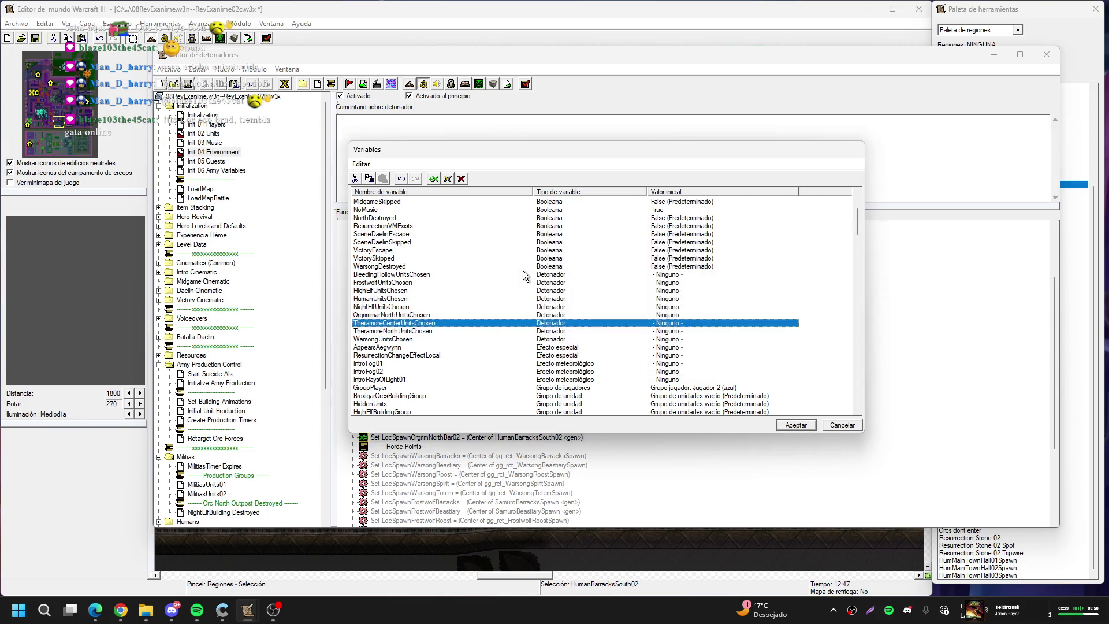
Rename OrgrimmarNorthUnitsChosen to TheramoreSouthUnitsChosen
key("Return")
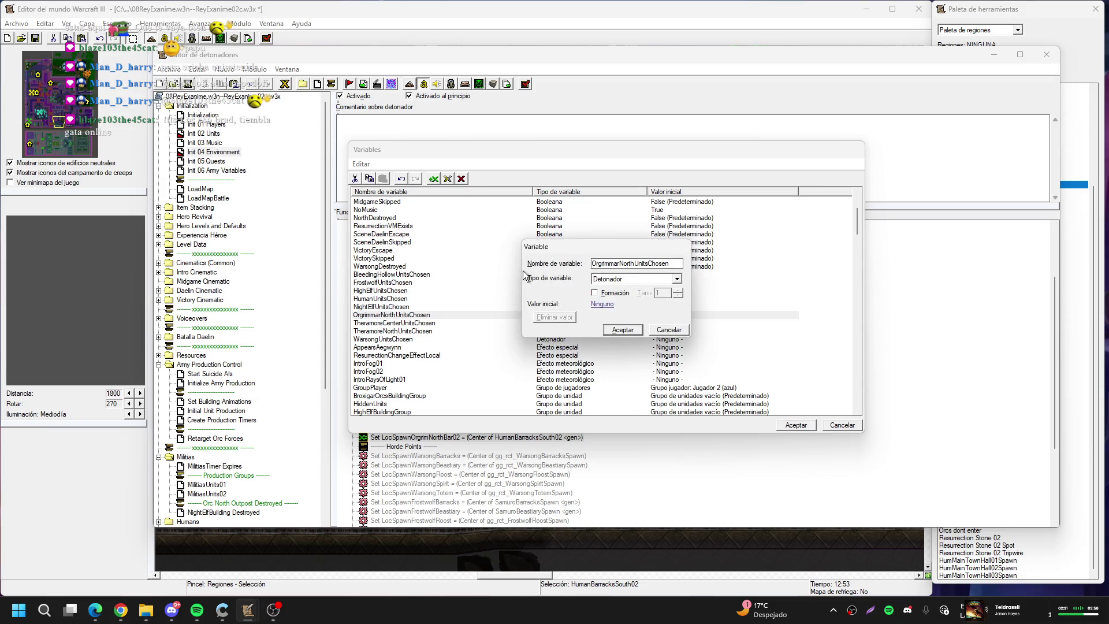
key("Delete")
key("Delete")
key("Delete")
type("TheramoreSouth")
key("Return")
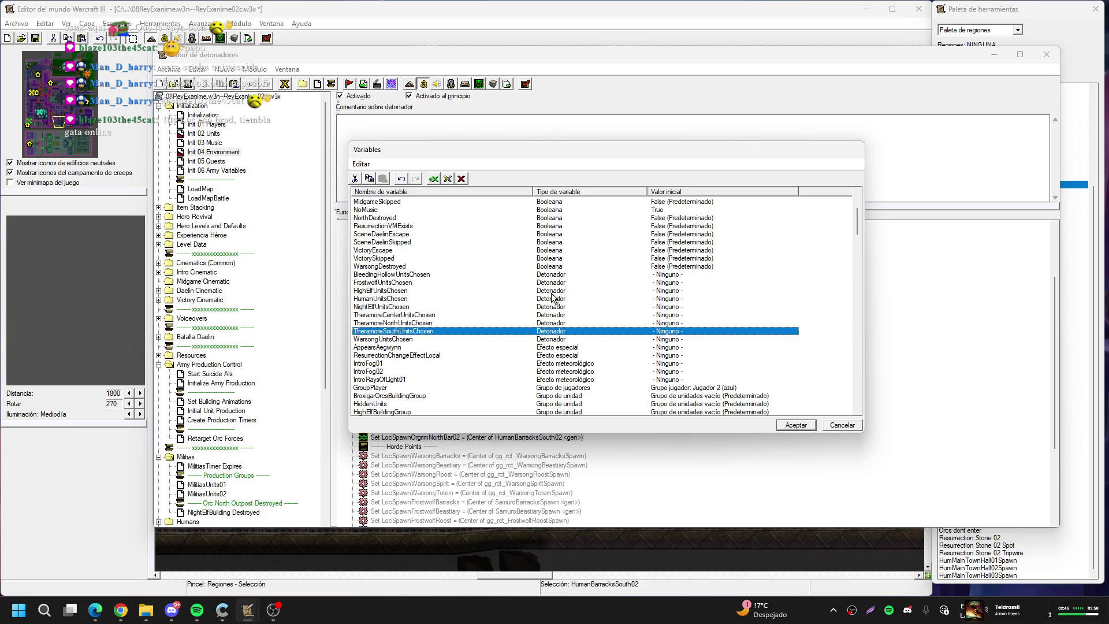
scroll(552, 298, "up", 2)
Rename OrgrimmarMainTimerLength to TheramoreCenterTimerLength
scroll(552, 298, "down", 4)
scroll(552, 295, "down", 20)
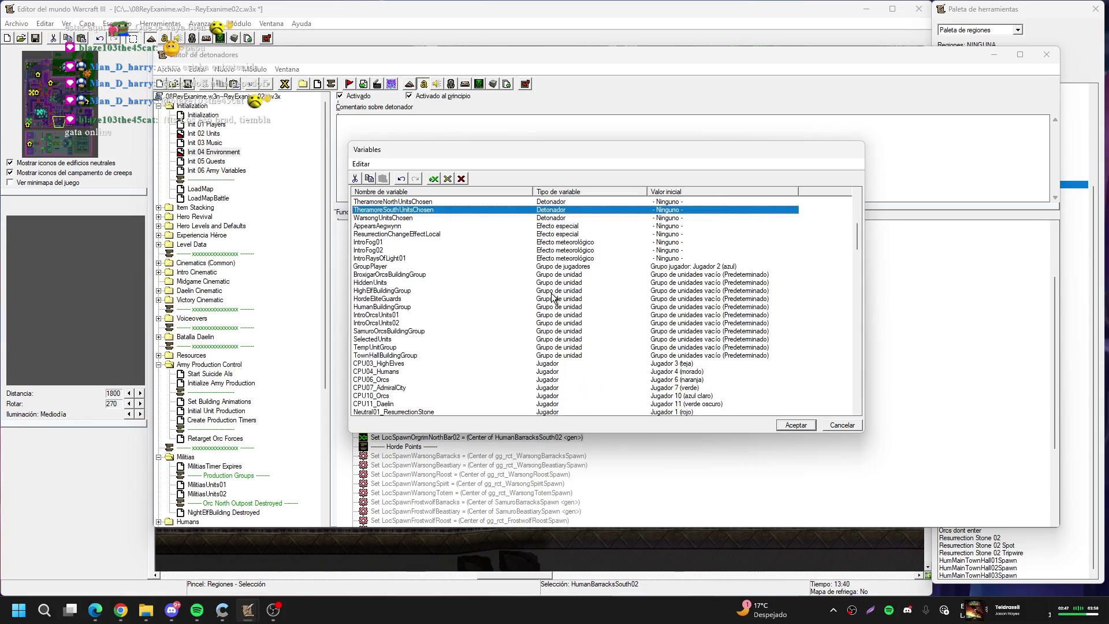
scroll(552, 293, "down", 5)
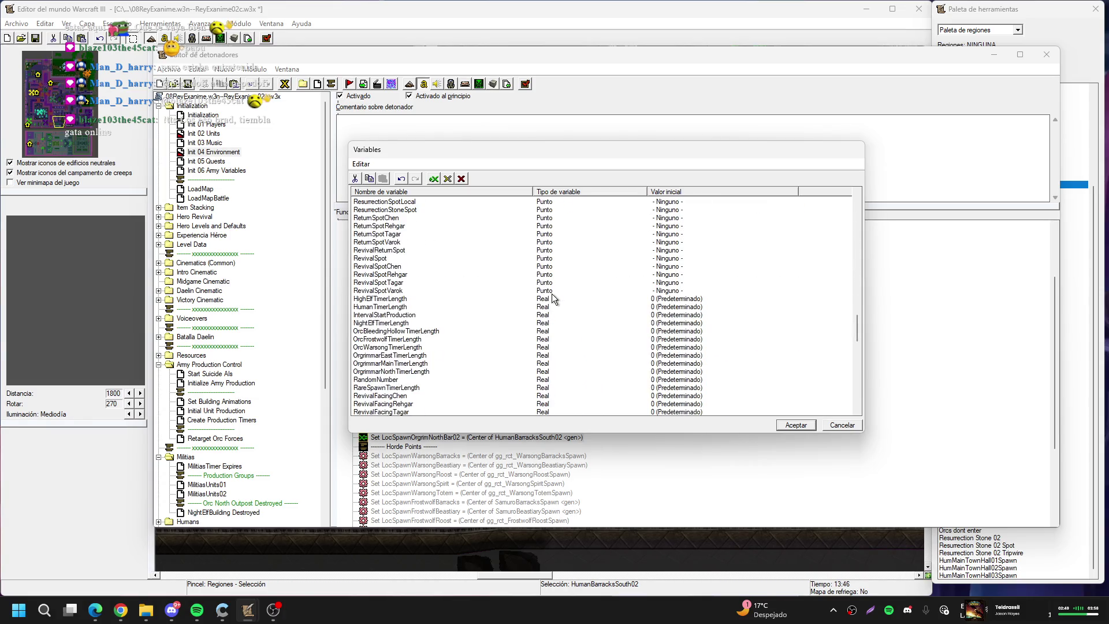
scroll(553, 294, "down", 1)
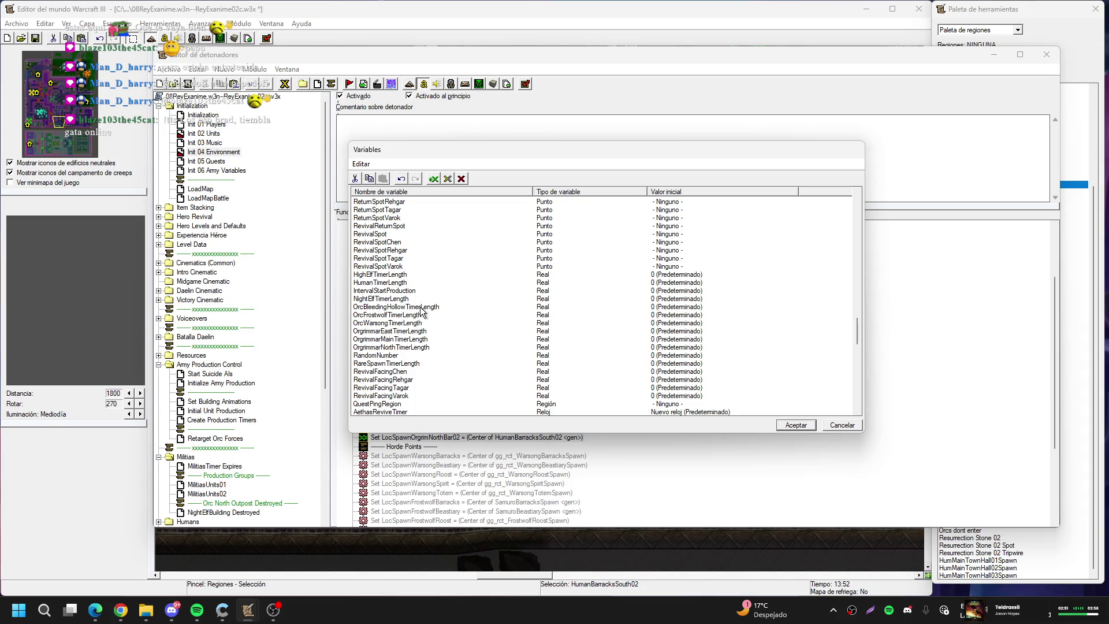
double_click(423, 339)
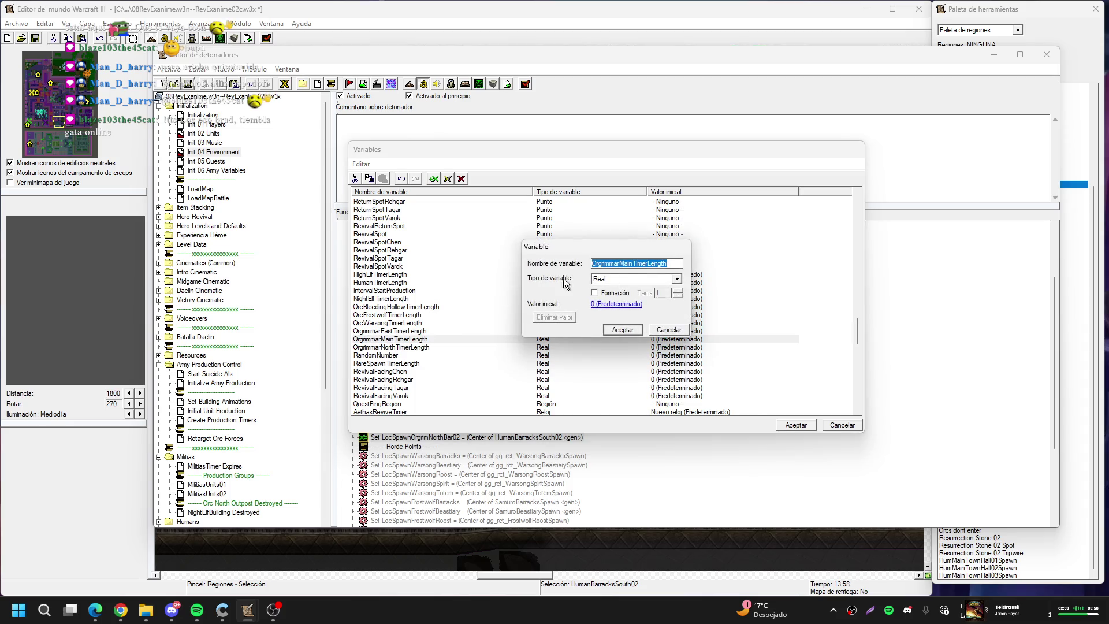
left_click_drag(633, 264, 402, 267)
type("TheramoreCenter")
key("Return")
Rename OrgrimmarEastTimerLength to TheramoreNorthTimerLength
key("Up")
key("Up")
key("Up")
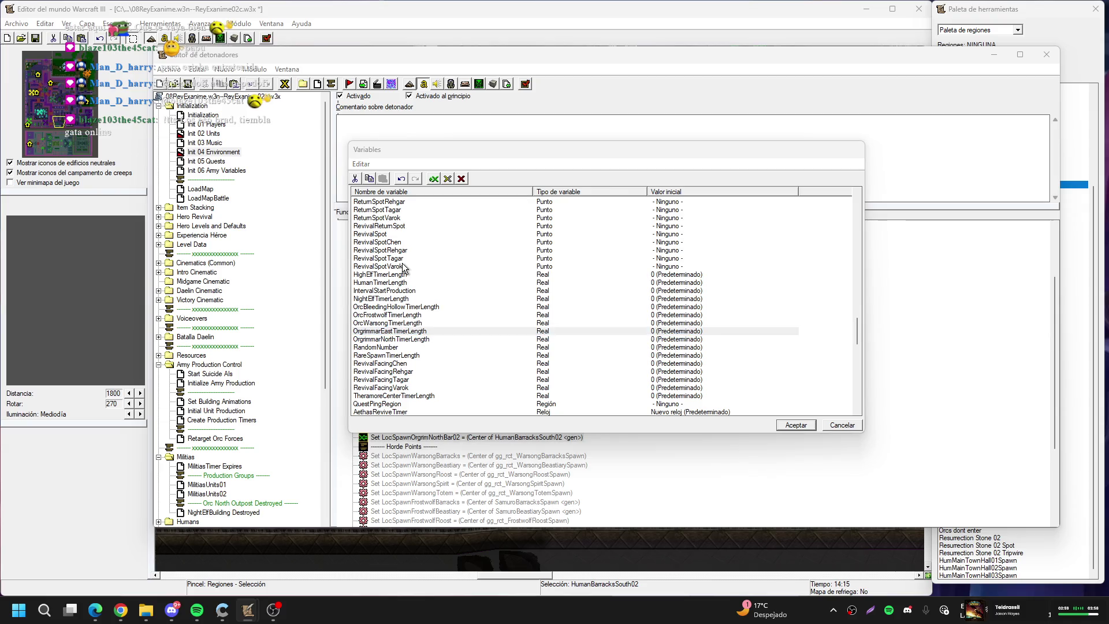
key("Return")
key("End")
key("Home")
key("Delete")
key("Delete")
key("Delete")
type("Theramore")
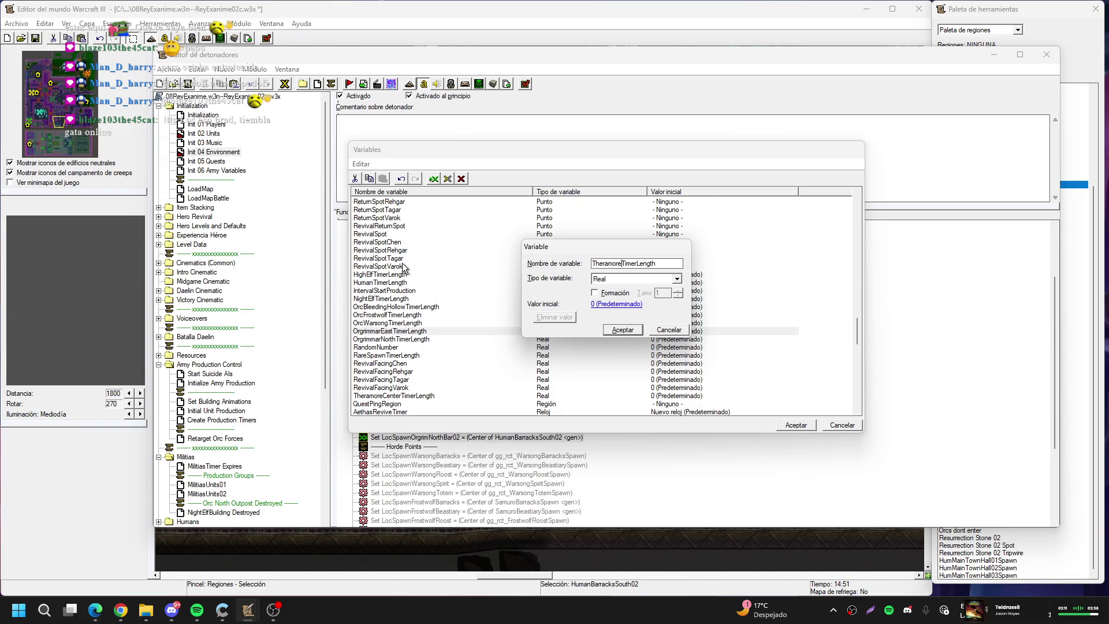
type("North")
key("Return")
Rename OrgrimmarNorthTimerLength to TheramoreSouthTimerLength and close the Variables list
key("Up")
key("Up")
key("Up")
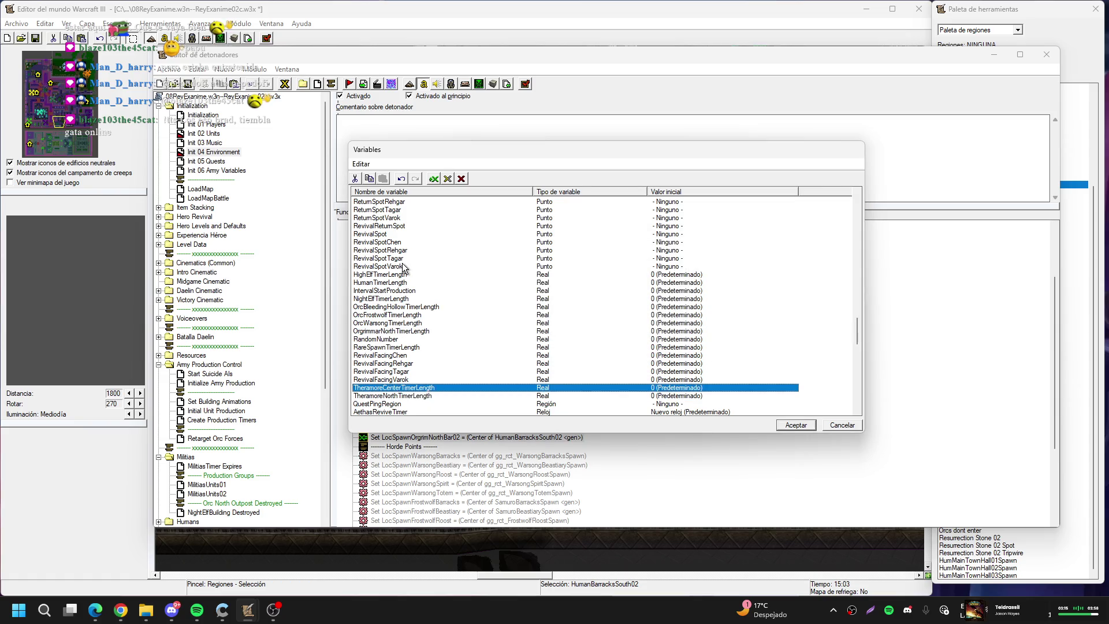
key("Down")
key("Down")
key("Return")
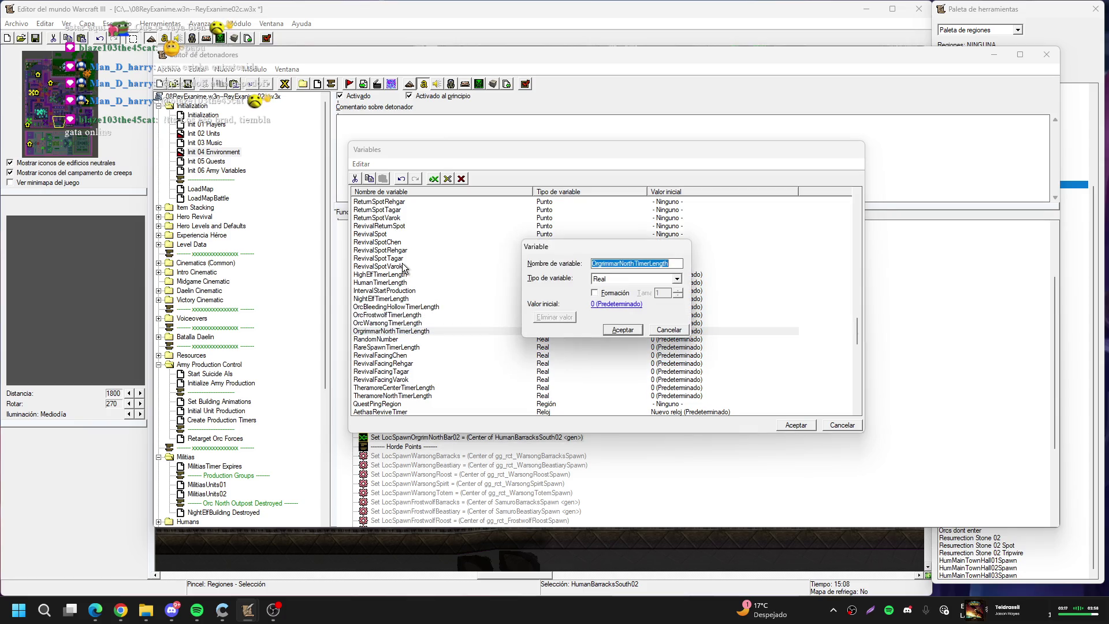
key("Delete")
key("Delete")
key("Delete")
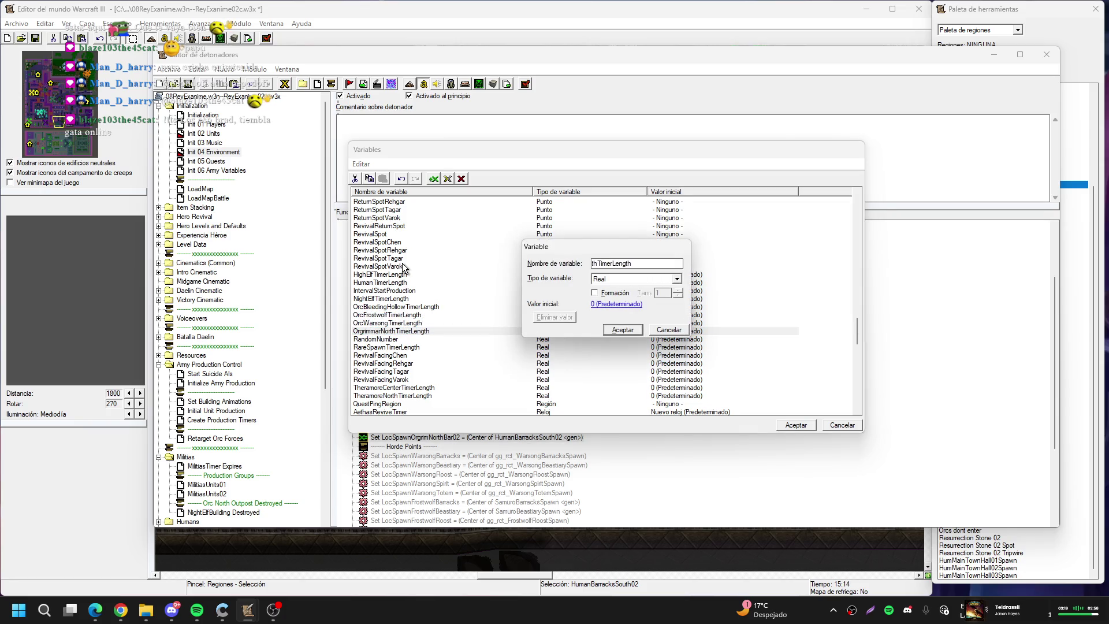
type("TheramoreSouth")
key("Return")
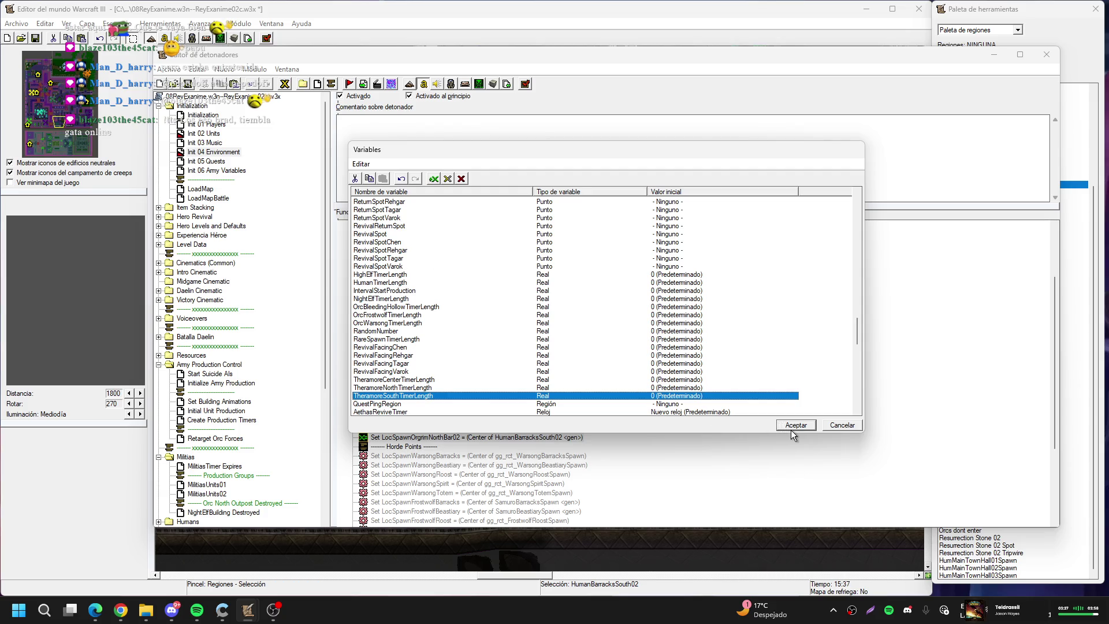
left_click_drag(794, 432, 792, 436)
scroll(774, 396, "down", 1)
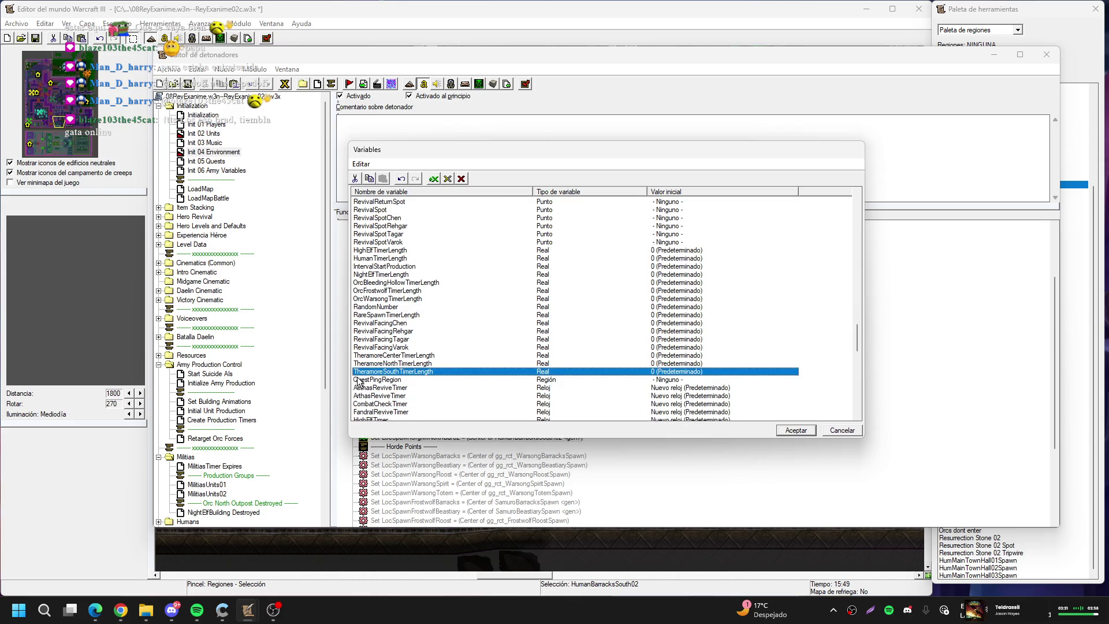
left_click(785, 432)
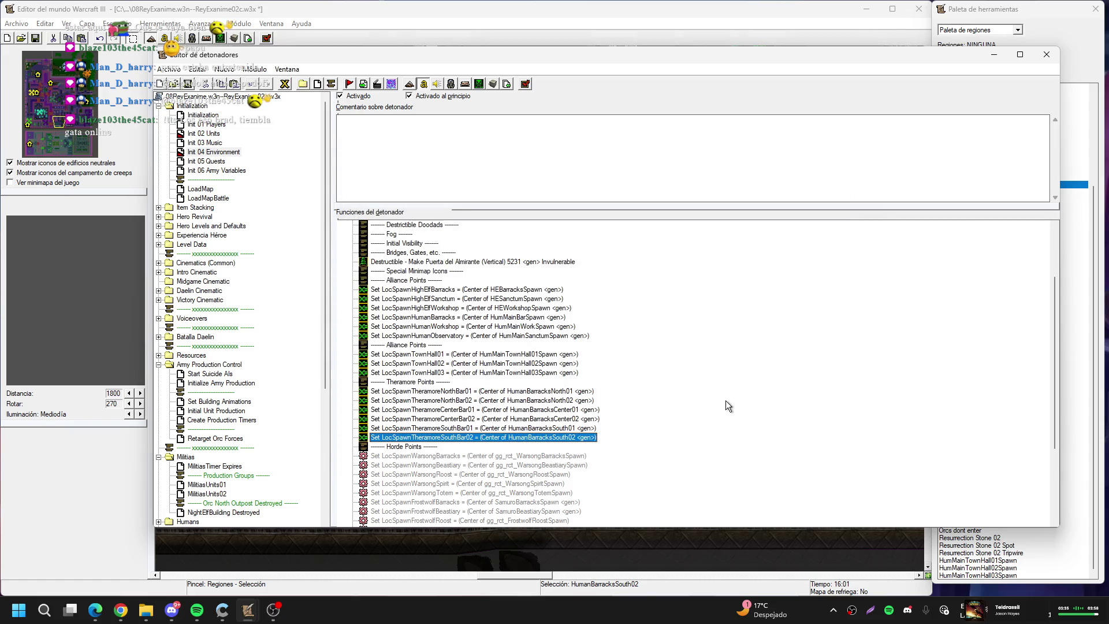
Scroll through the Init 04 actions and bring up the MilitiasUnits01 trigger
scroll(542, 346, "down", 2)
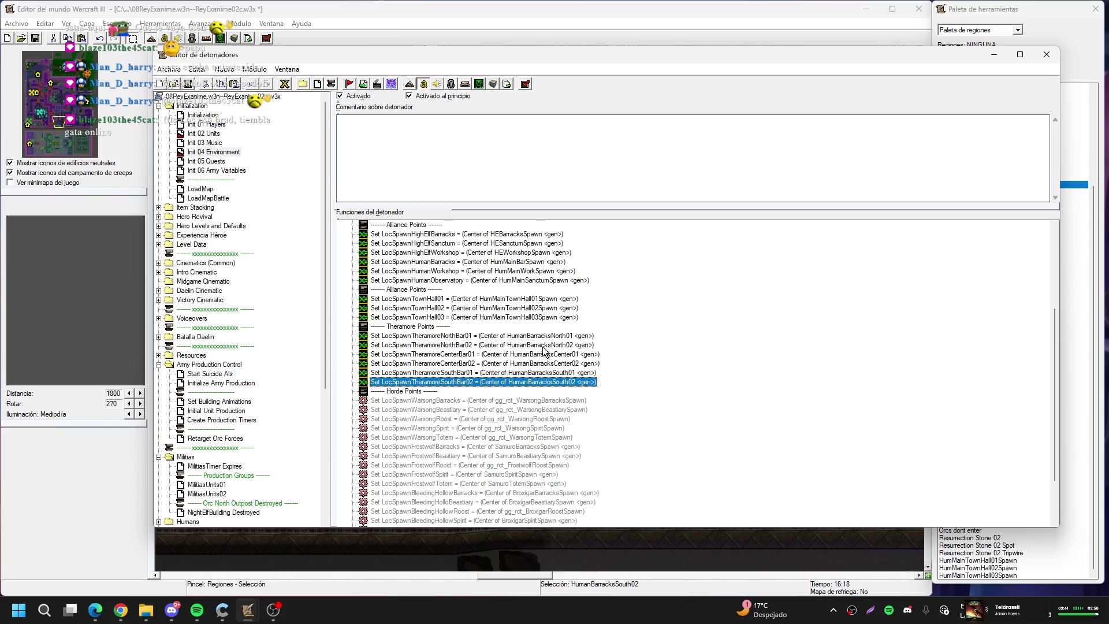
scroll(520, 328, "down", 3)
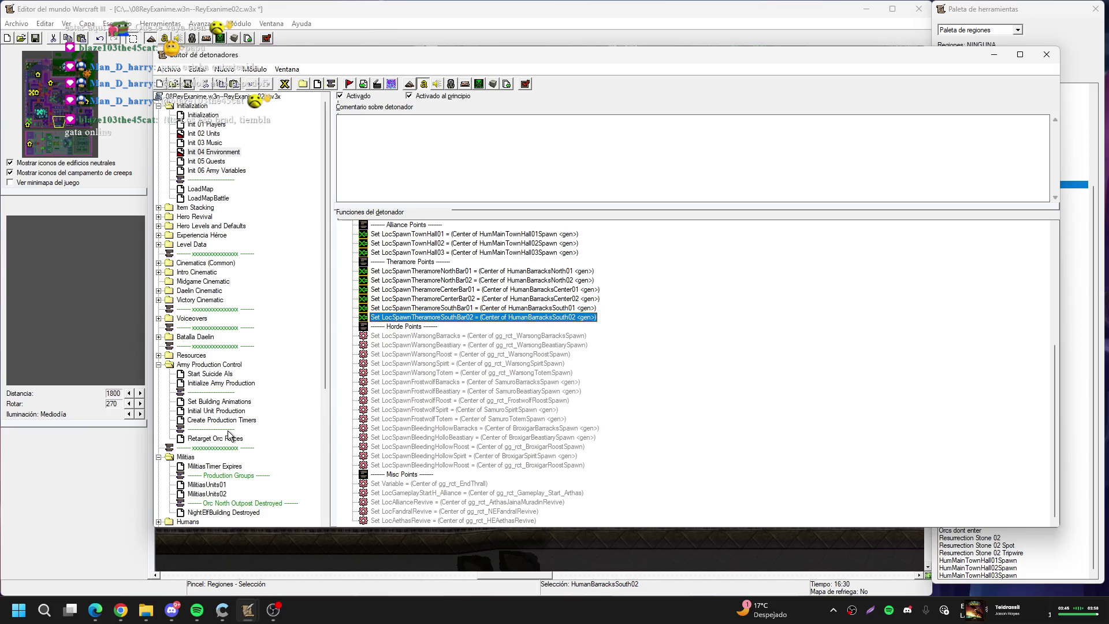
left_click(220, 485)
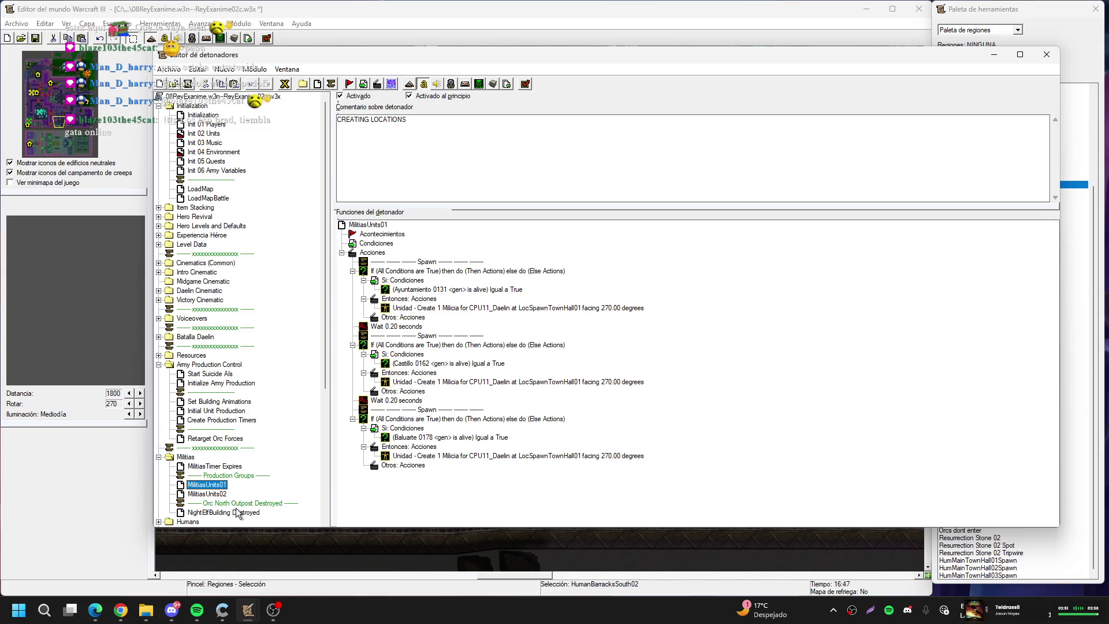
Inspect MilitiasUnits02's Create Milicia actions and their spawn point picker without changing anything
scroll(231, 506, "down", 4)
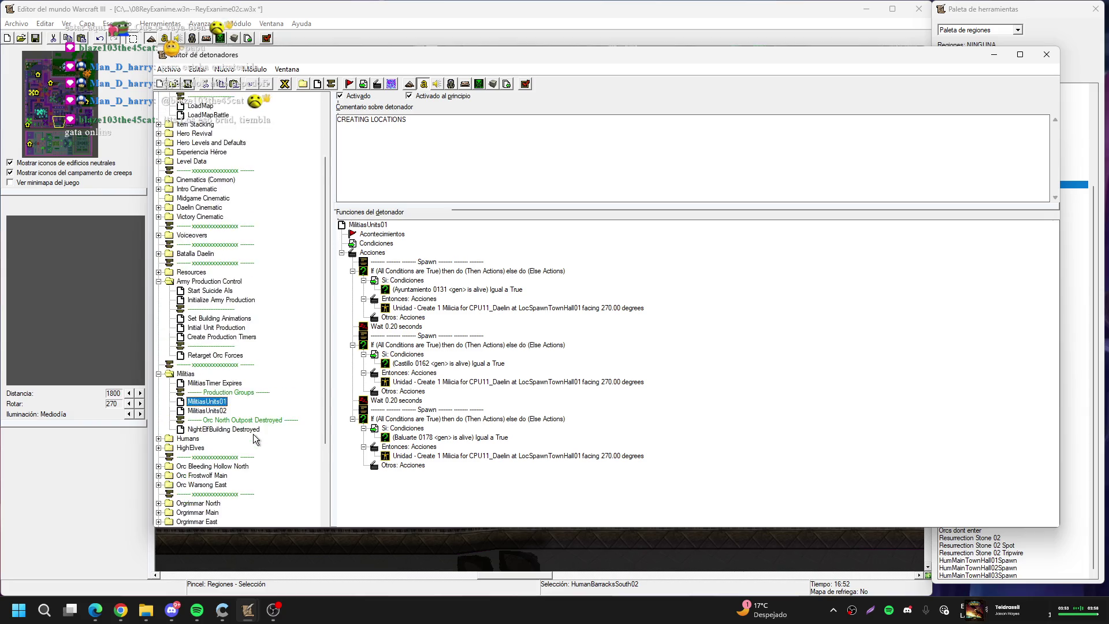
left_click(210, 384)
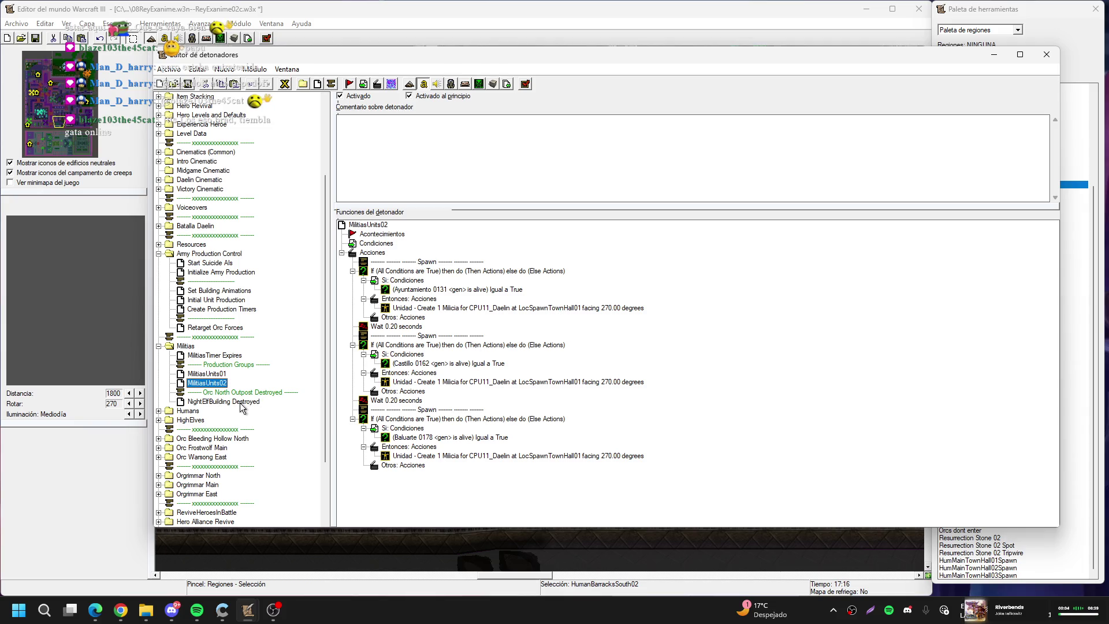
double_click(575, 310)
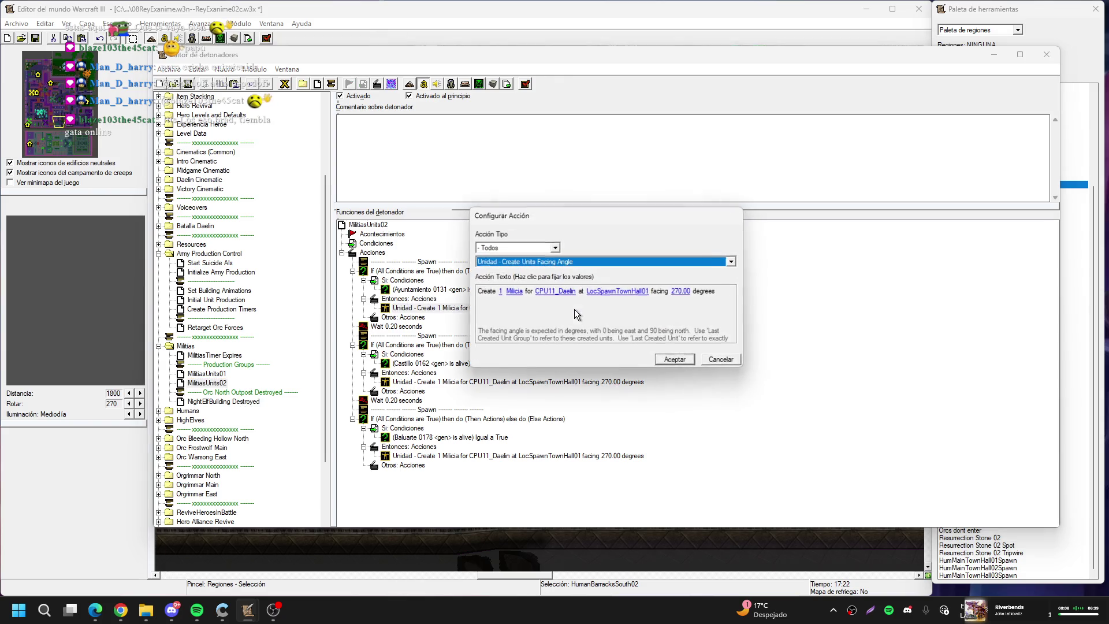
left_click(717, 359)
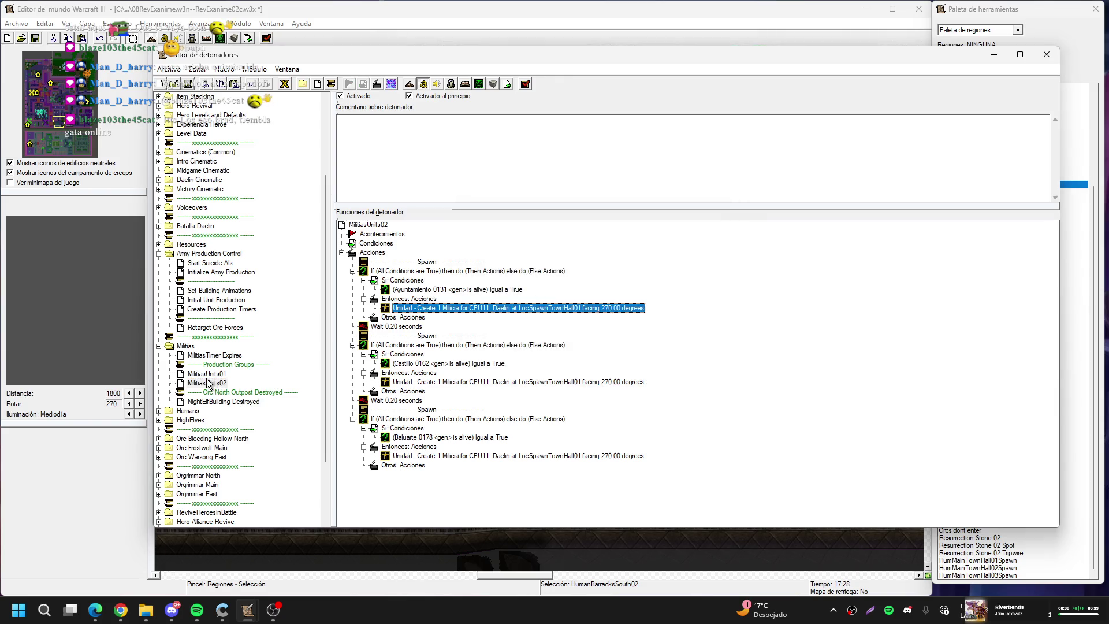
left_click(397, 3)
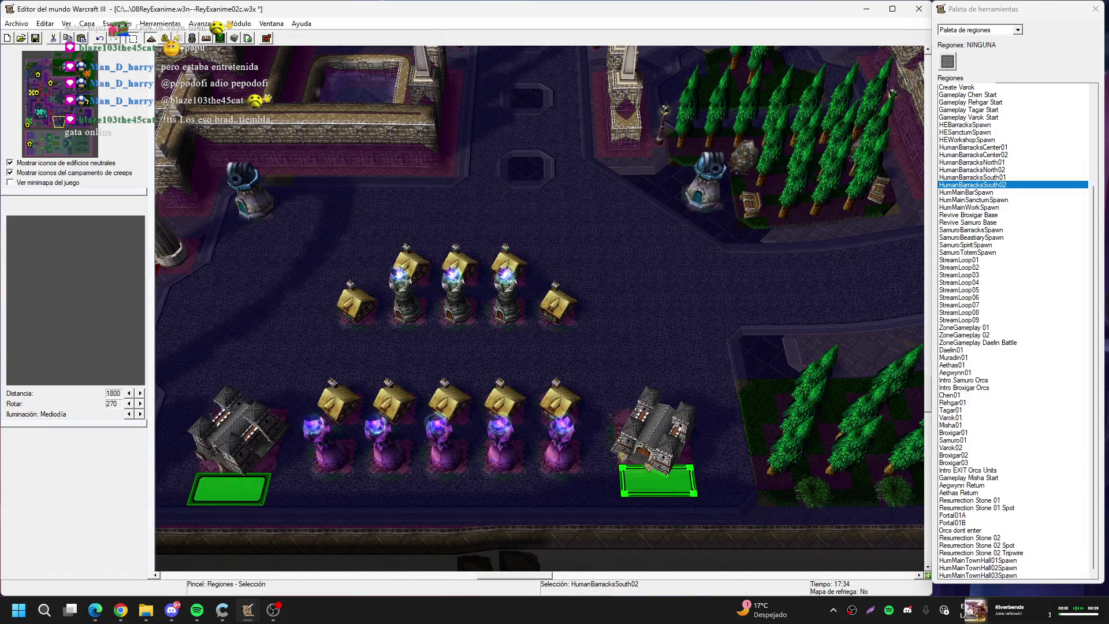
left_click(164, 38)
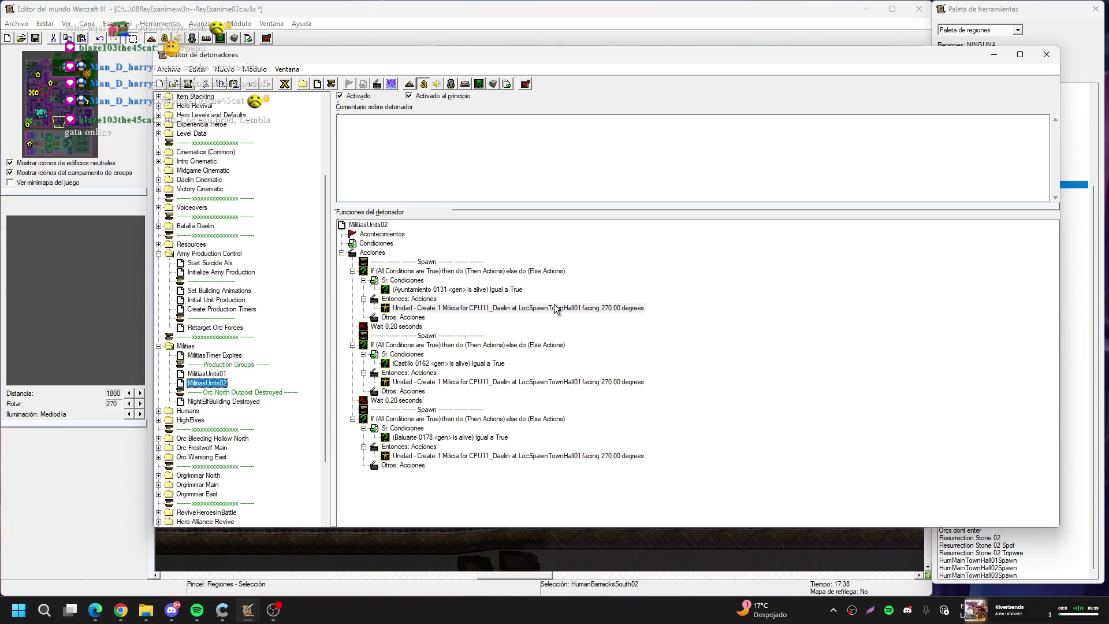
double_click(580, 384)
left_click(611, 295)
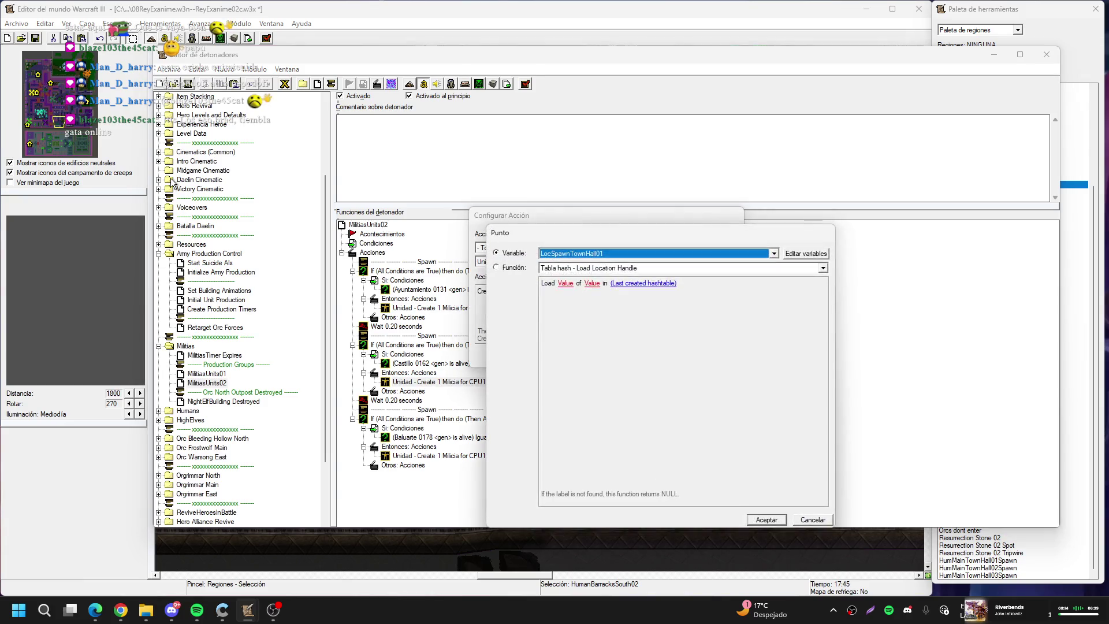
key("Return")
key("Return")
Bring up the Init 04 Environment trigger to review its spawn point assignments
scroll(217, 193, "up", 4)
left_click(213, 152)
scroll(591, 324, "up", 4)
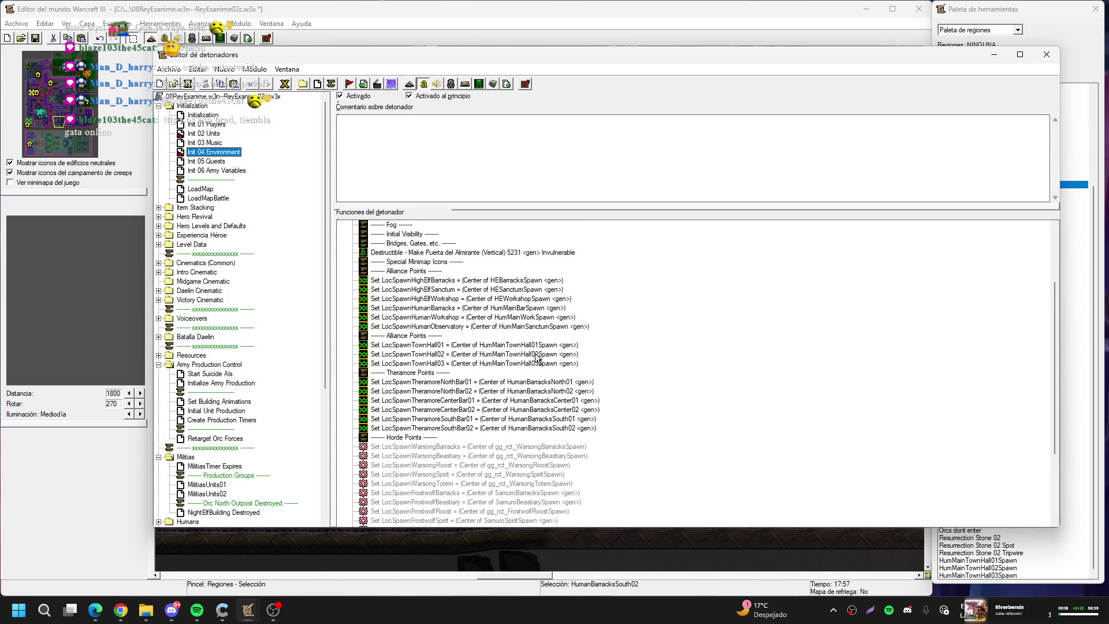
Jump the map to HumMainTownHall01, 02 and 03Spawn regions, then return to MilitiasUnits01
left_click(491, 11)
right_click(976, 328)
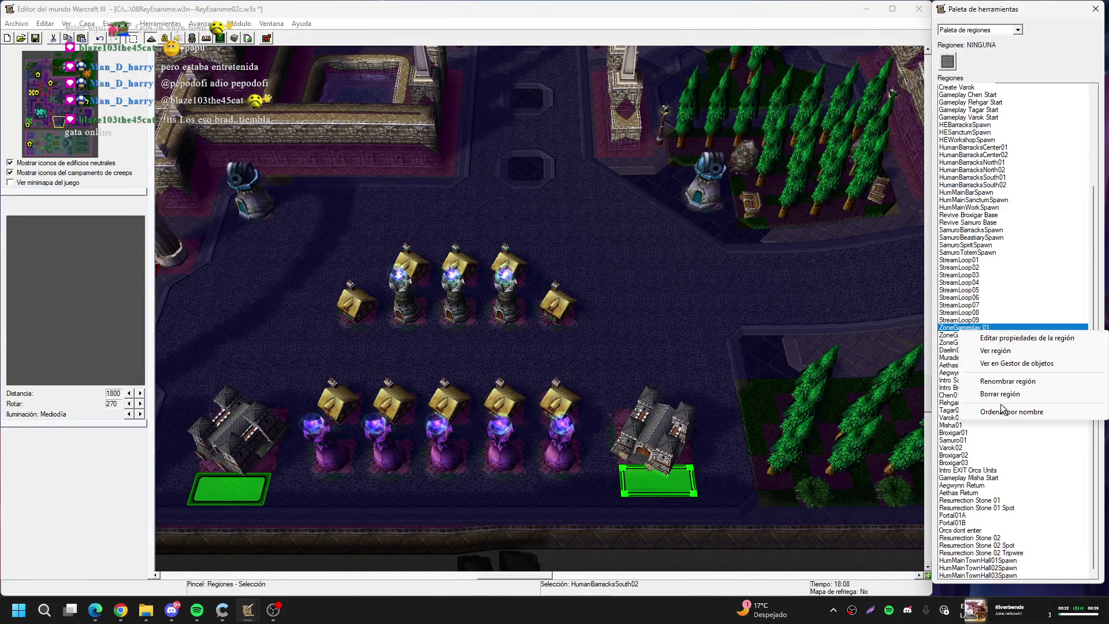
left_click(996, 552)
double_click(1002, 560)
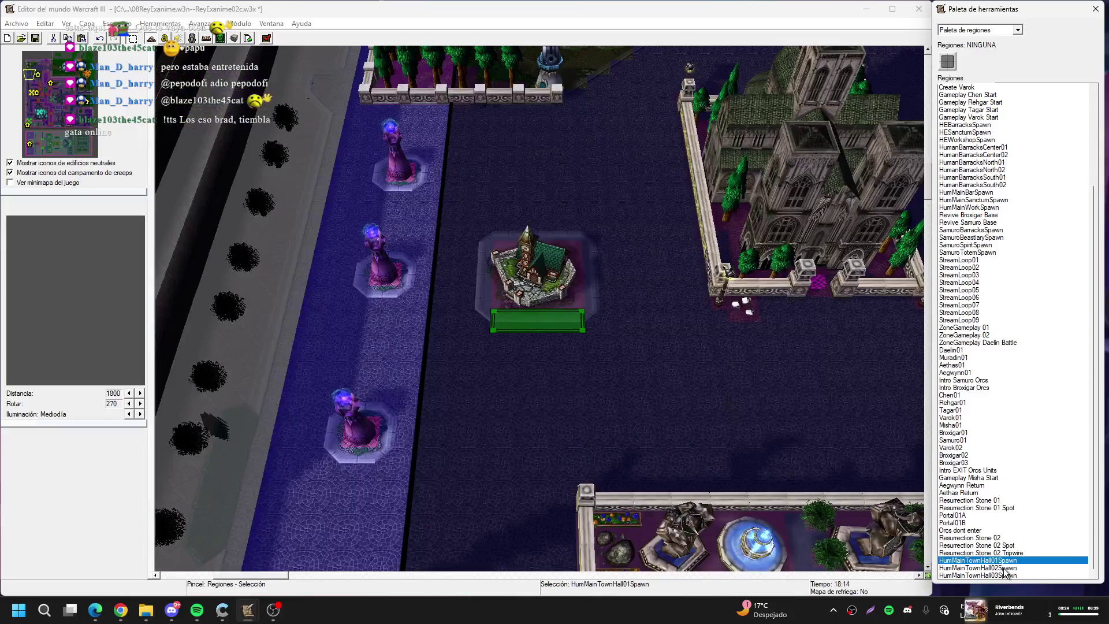
double_click(1004, 569)
left_click(1017, 576)
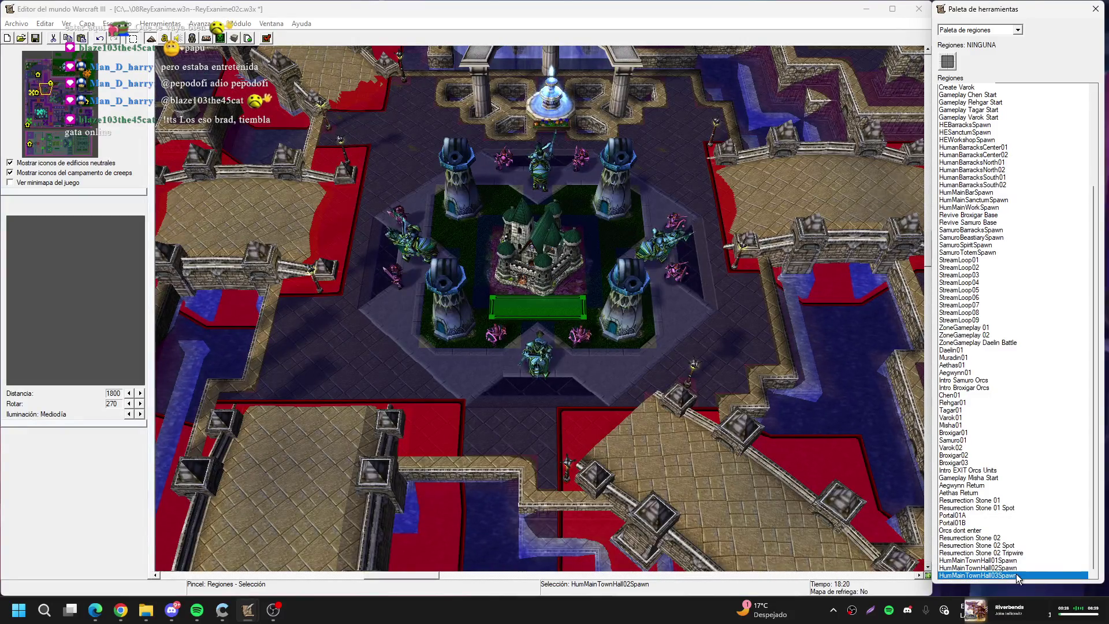
double_click(1017, 576)
left_click(165, 39)
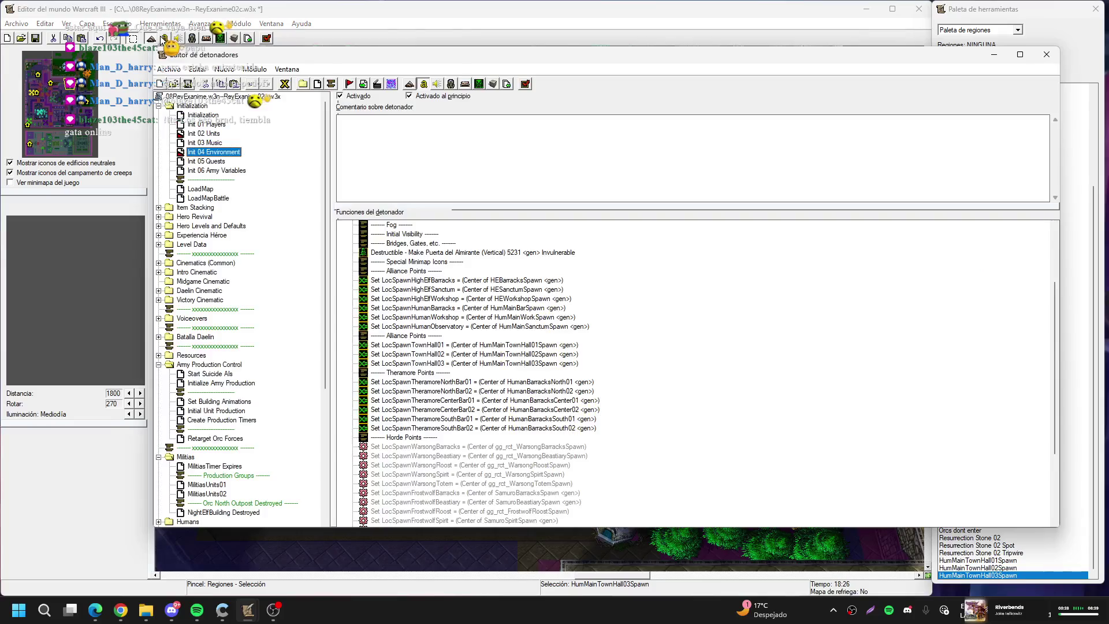
left_click(222, 485)
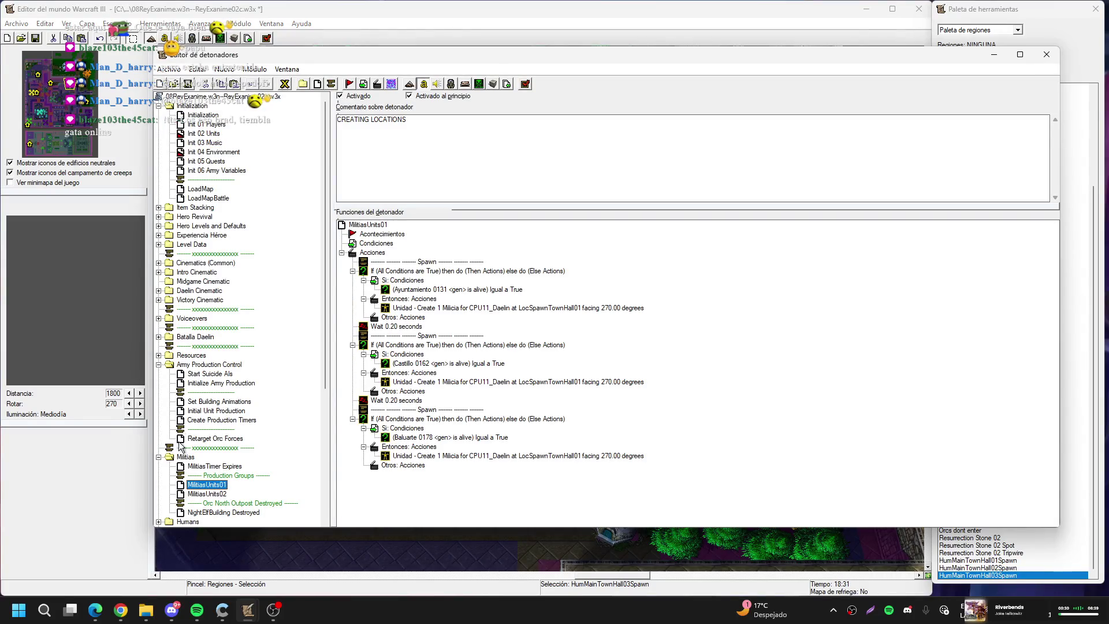
In MilitiasUnits01, move the second and third Milicia spawns to LocSpawnTownHall02 and LocSpawnTownHall03
double_click(575, 382)
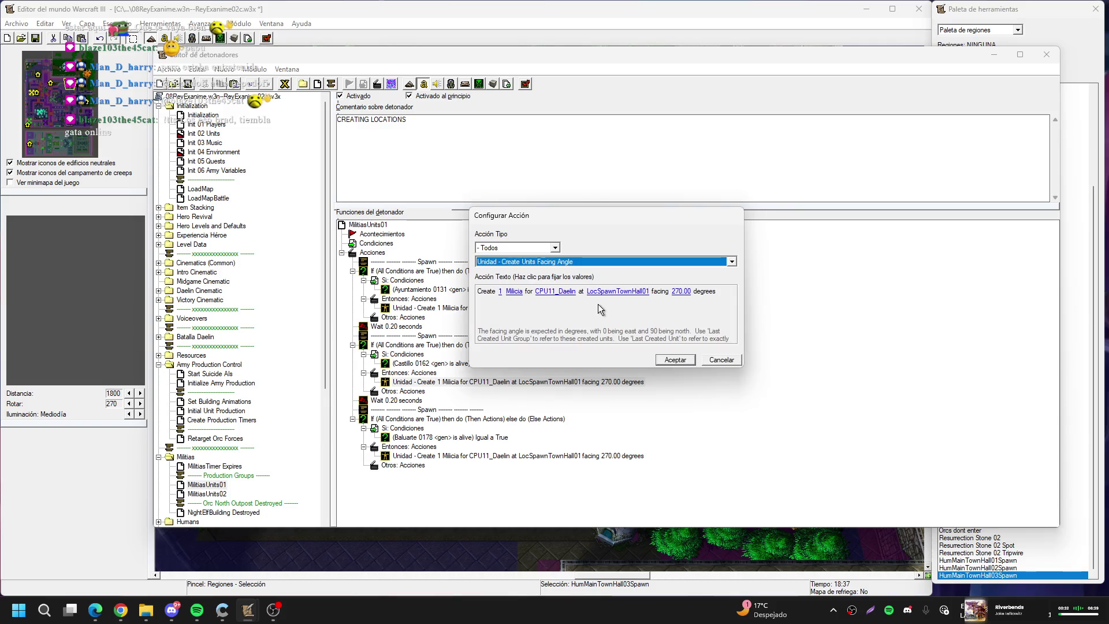
left_click(615, 290)
key("Down")
key("Return")
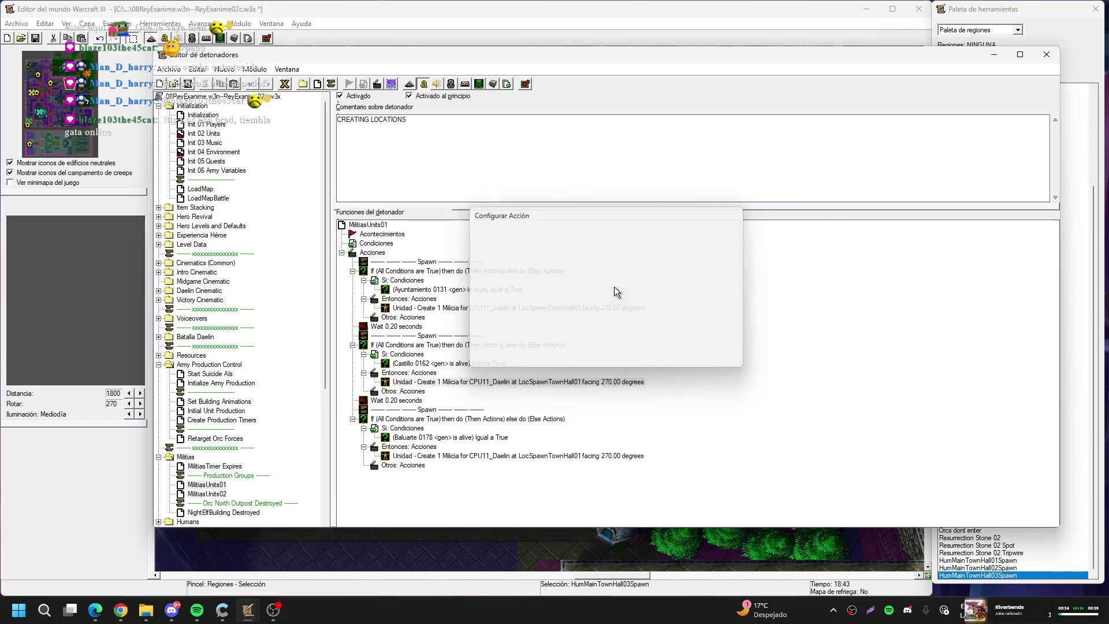
key("Return")
key("Down")
key("Down")
key("Down")
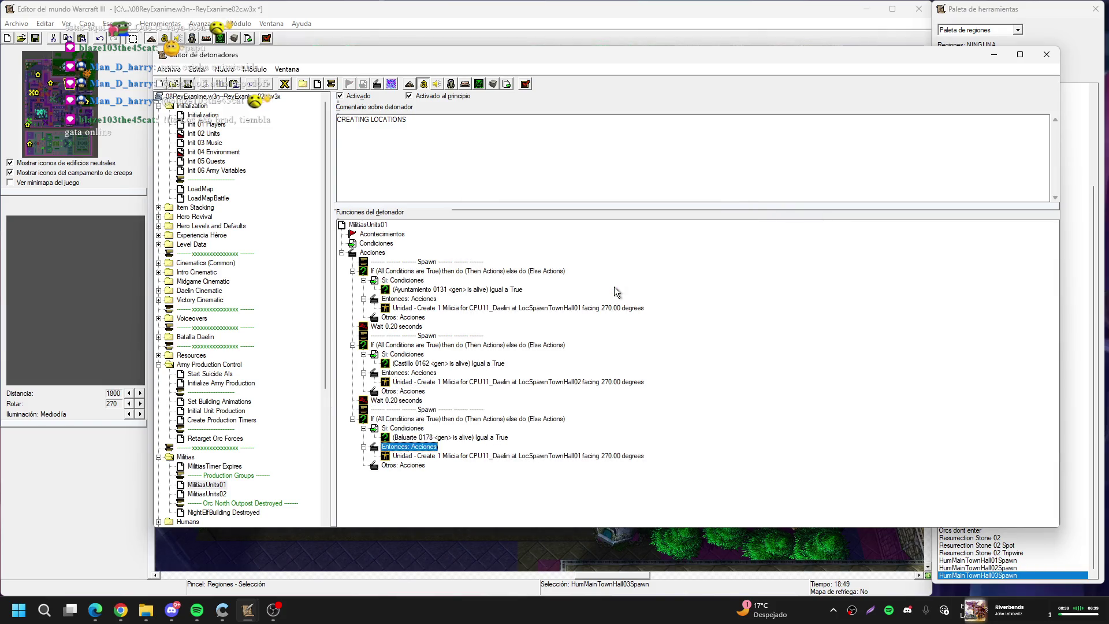
key("Return")
left_click(616, 290)
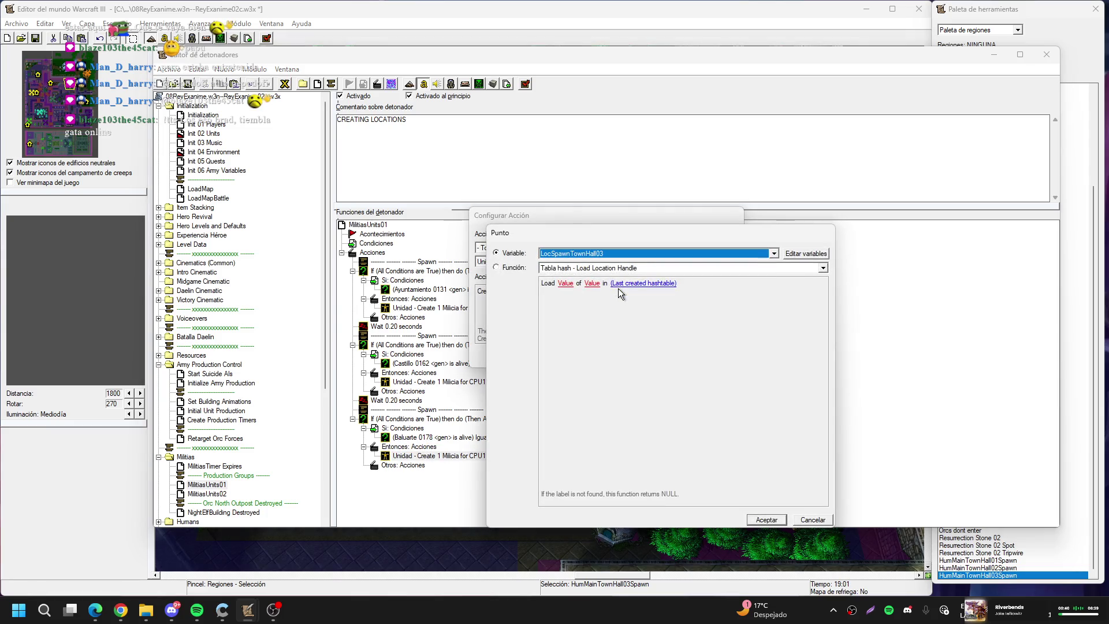
key("Down")
key("Return")
key("Return")
scroll(249, 354, "down", 3)
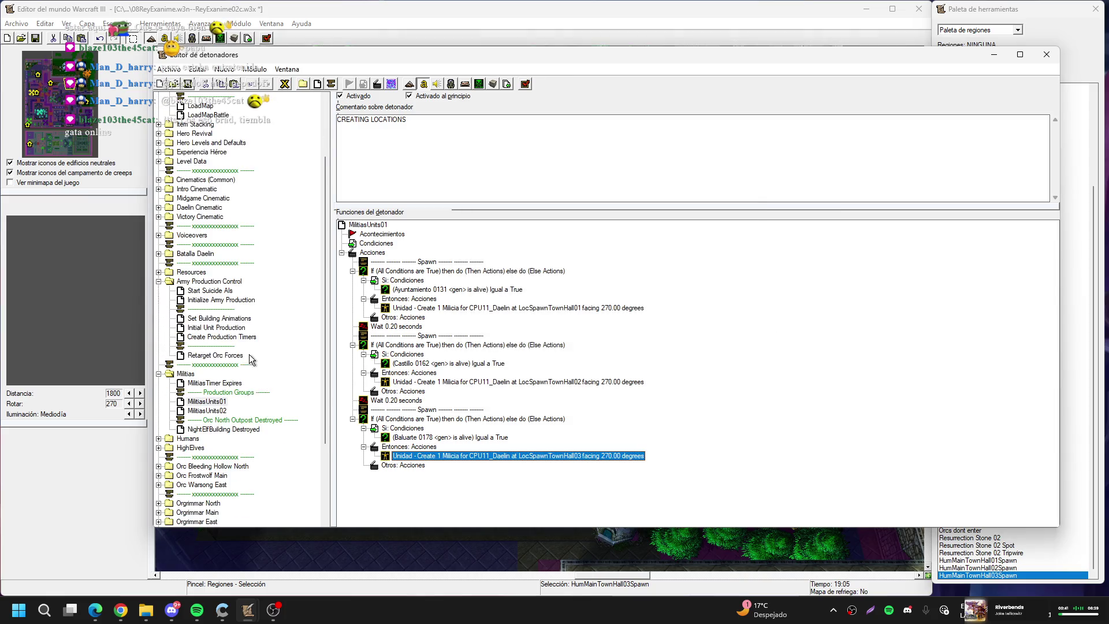
In MilitiasUnits02, move the second and third Milicia spawns to LocSpawnTownHall02 and LocSpawnTownHall03
left_click(207, 411)
double_click(575, 309)
key("Escape")
double_click(567, 382)
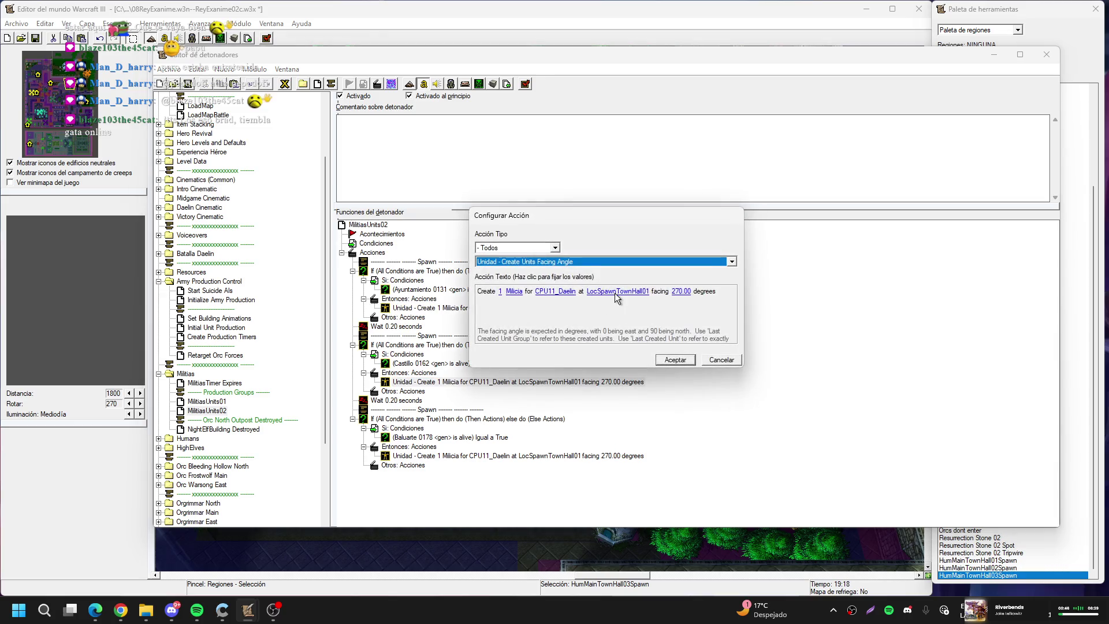
left_click(615, 293)
key("Down")
key("Return")
key("Return")
key("Down")
key("Down")
key("Down")
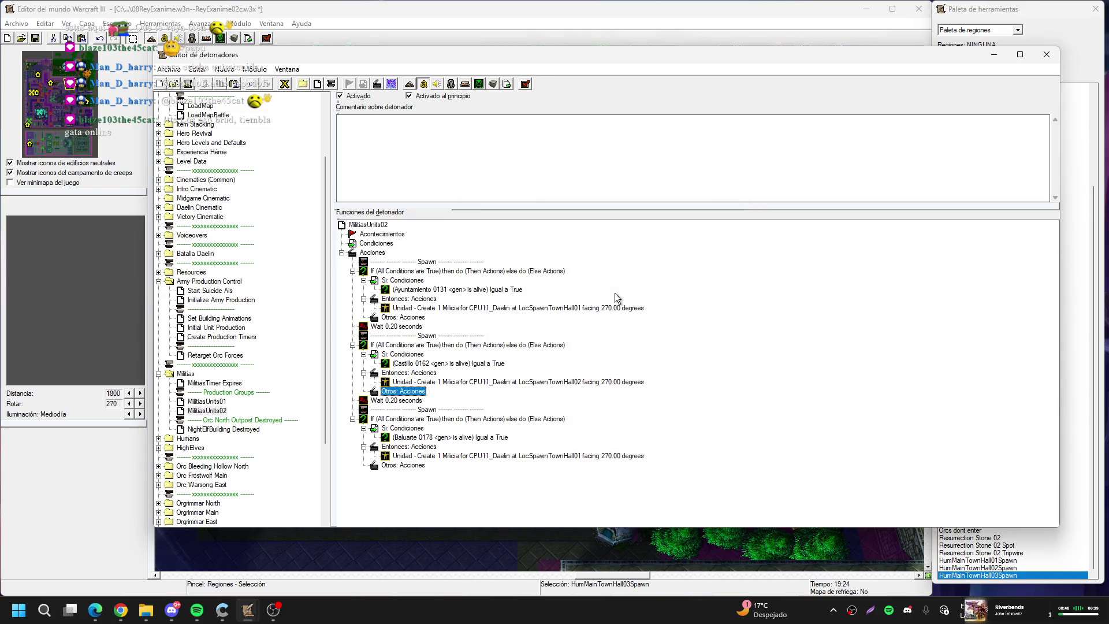
key("Return")
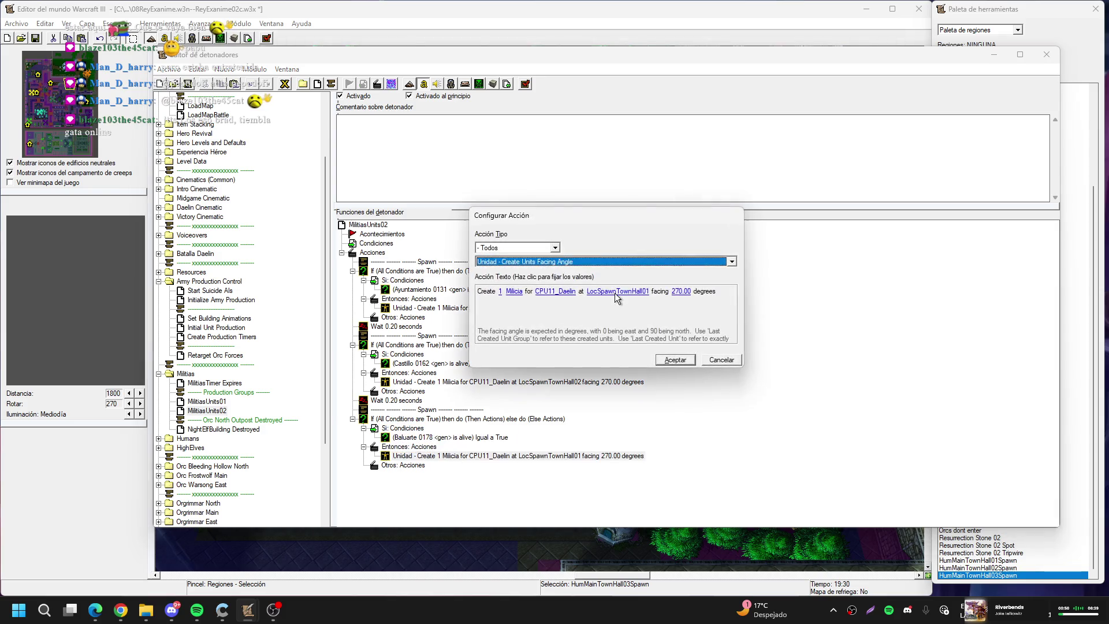
left_click(614, 293)
key("Down")
key("Down")
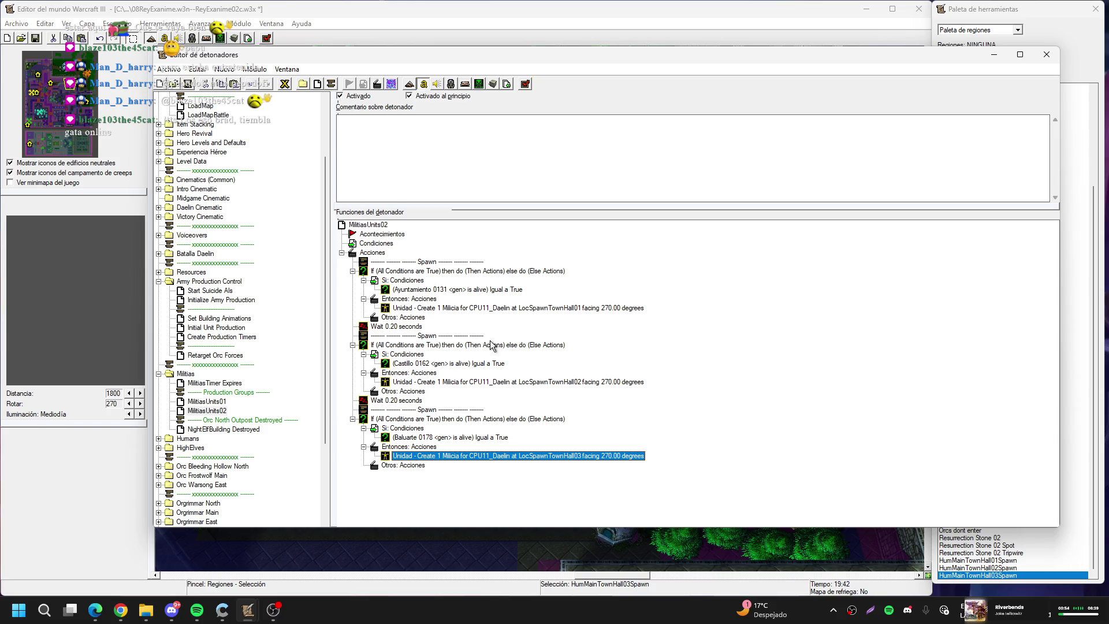
left_click(290, 329)
scroll(290, 328, "down", 2)
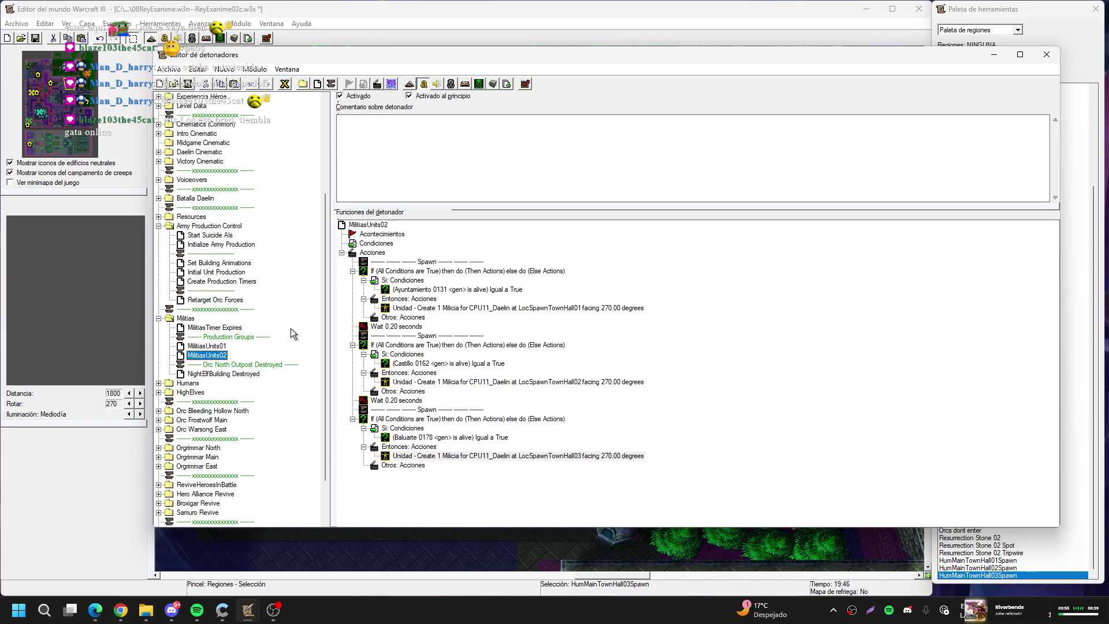
Rename the NightElfBuilding Destroyed trigger to MilitiasBuilding Destroyed
left_click(245, 375)
left_click(211, 375)
left_click(212, 375)
key("BackSpace")
key("BackSpace")
key("BackSpace")
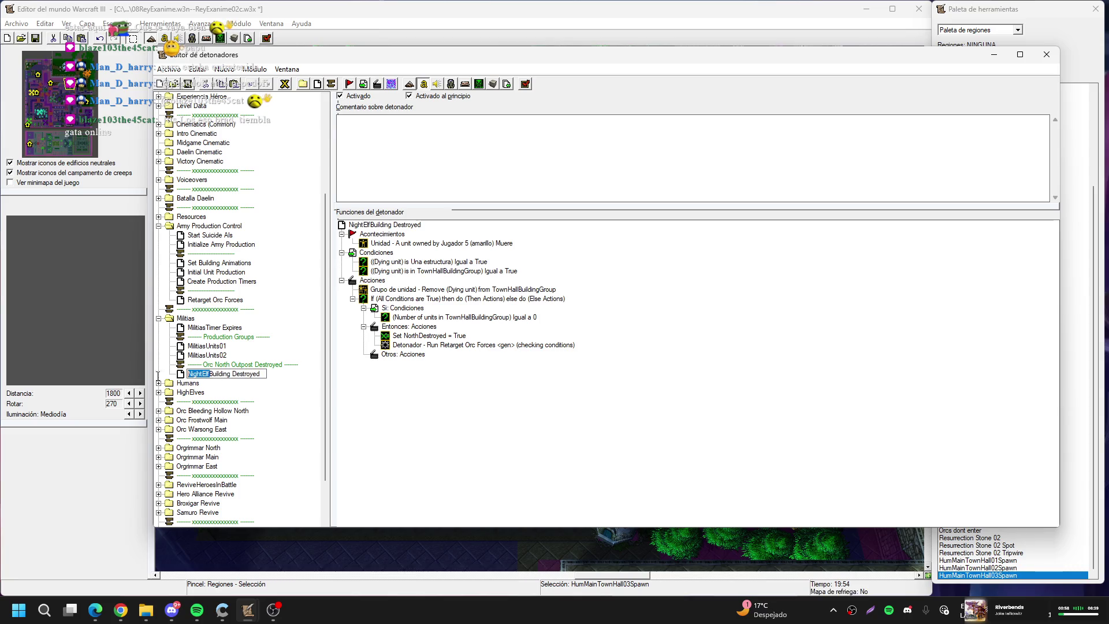
type("Militias")
key("Return")
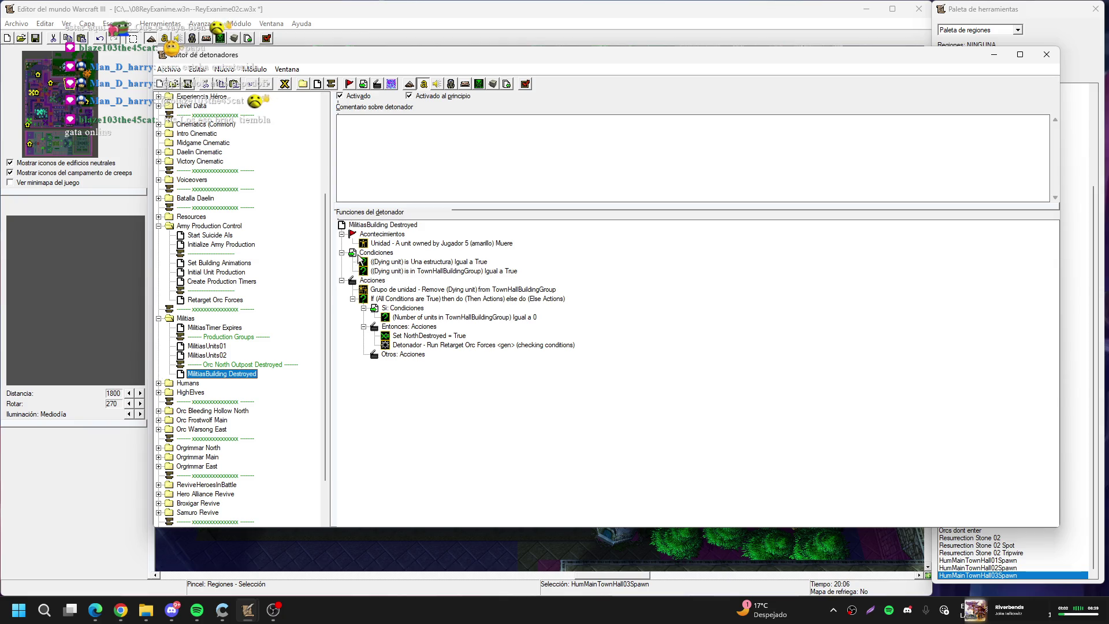
Change the unit death event's owning player to Jugador 11 (verde oscuro)
left_click(471, 247)
double_click(467, 241)
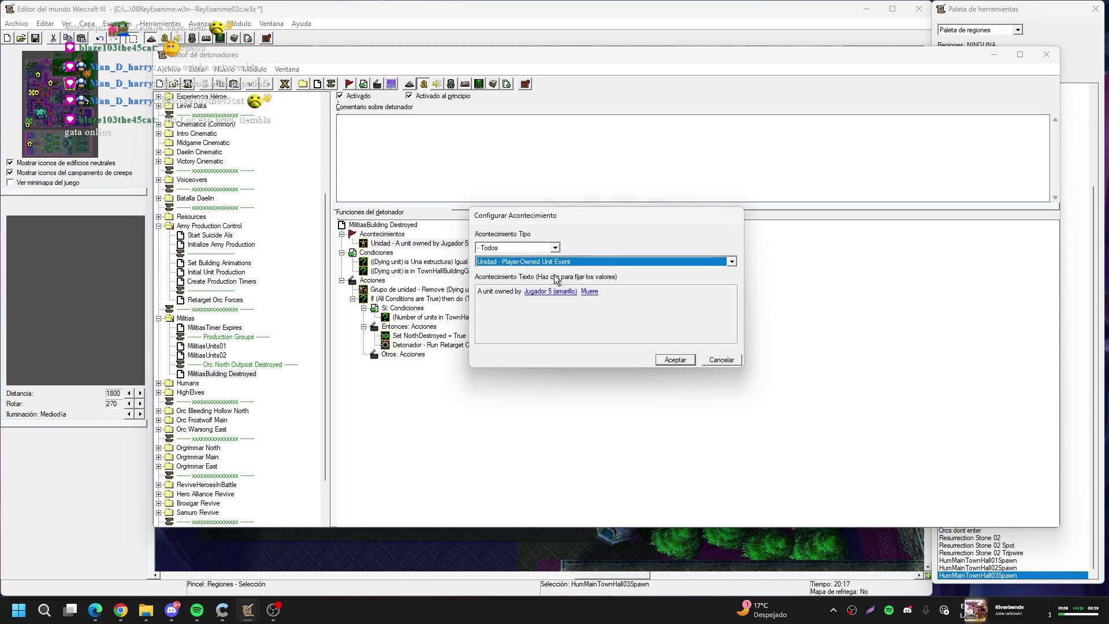
left_click(561, 289)
key("Down")
key("Down")
key("Down")
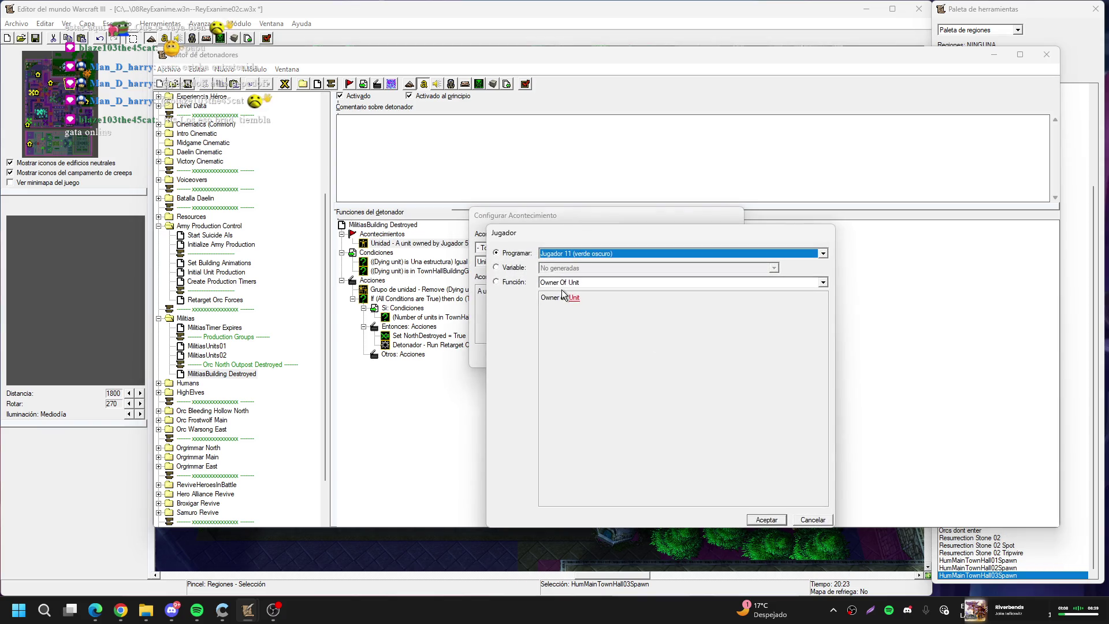
key("Return")
key("Return")
key("Down")
key("Down")
key("Down")
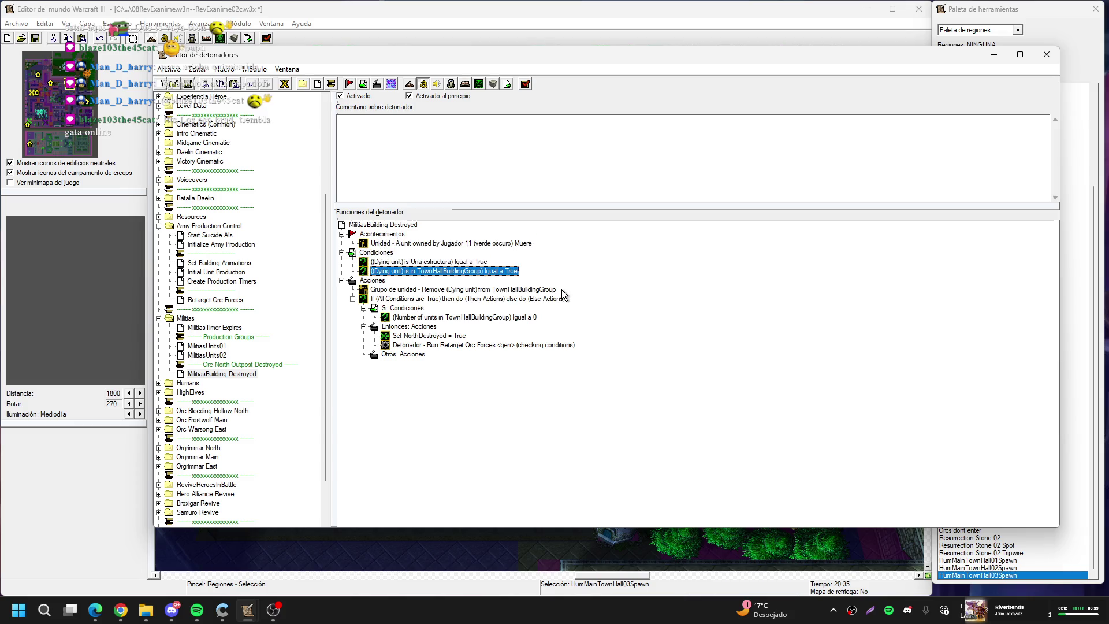
key("Down")
key("Down")
key("Down")
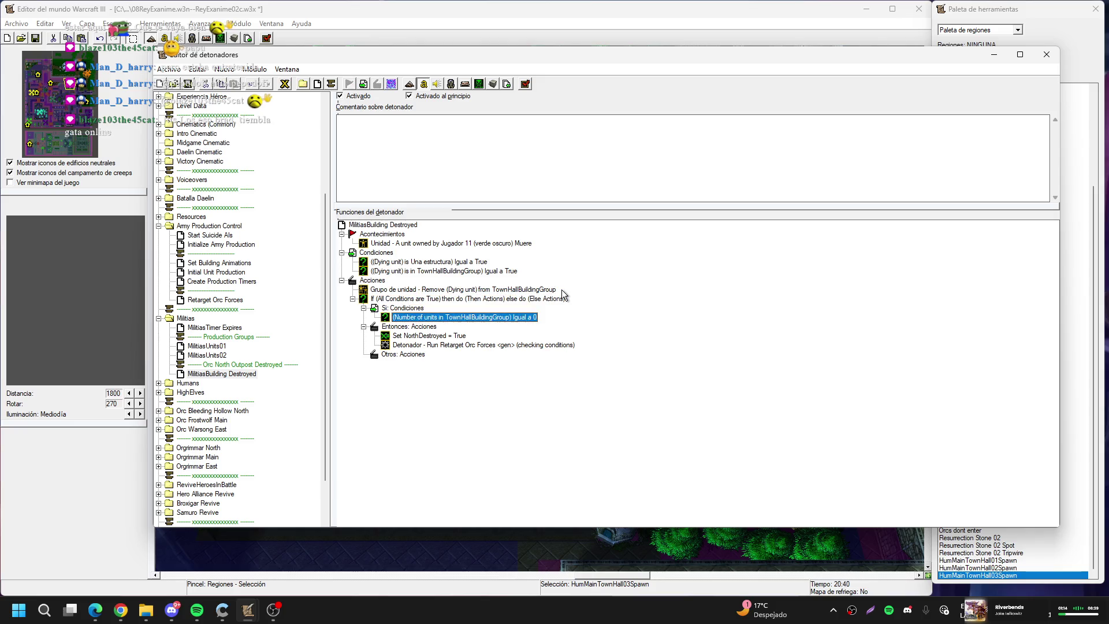
key("Down")
key("Down")
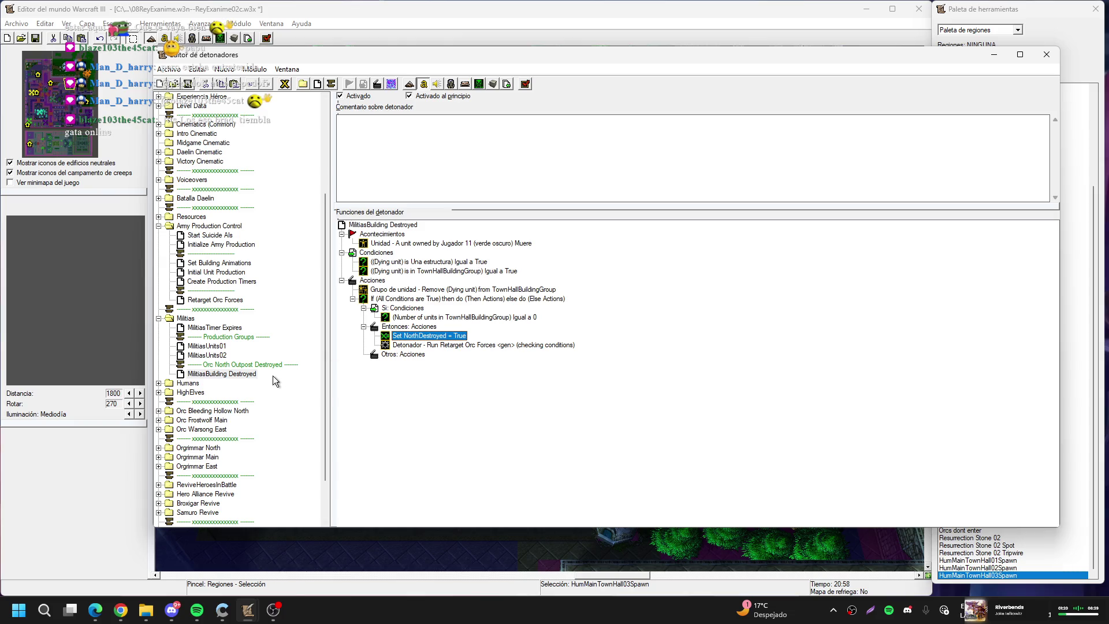
Delete the Retarget Orc Forces trigger, the outpost comment and MilitiasBuilding Destroyed, then collapse Militias
left_click(245, 299)
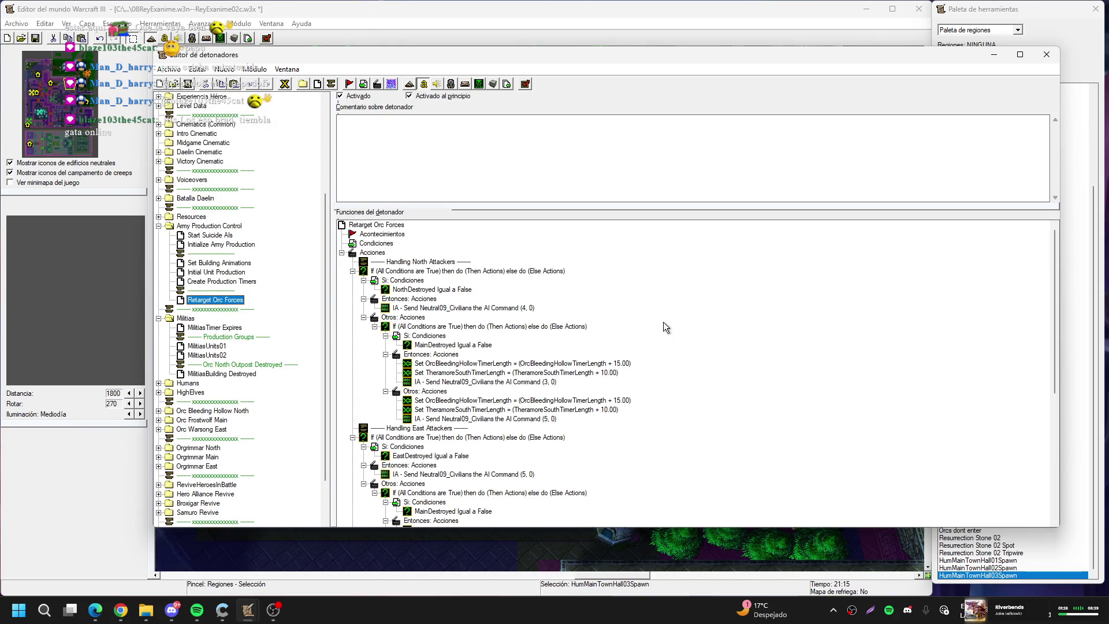
scroll(663, 323, "down", 8)
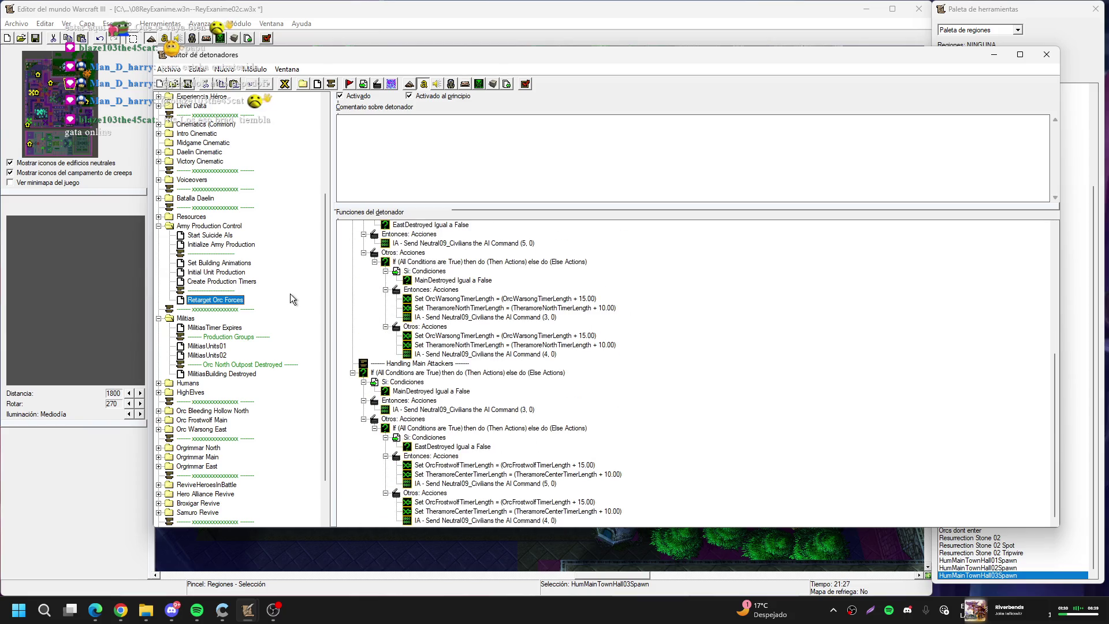
key("Delete")
key("Return")
key("Return")
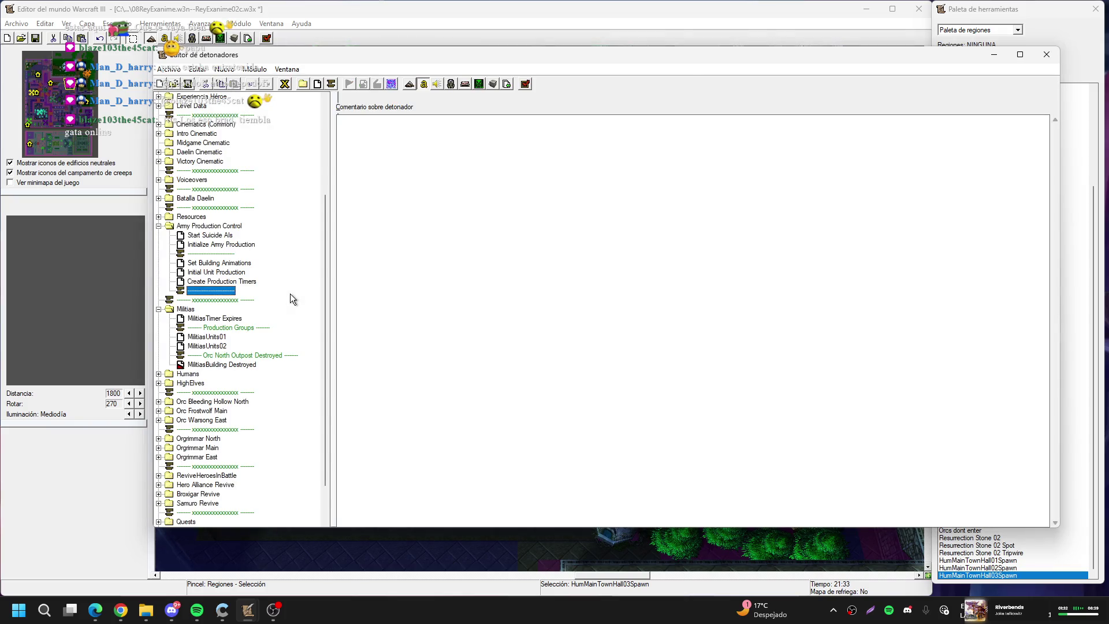
key("Down")
key("Down")
key("Down")
key("Down")
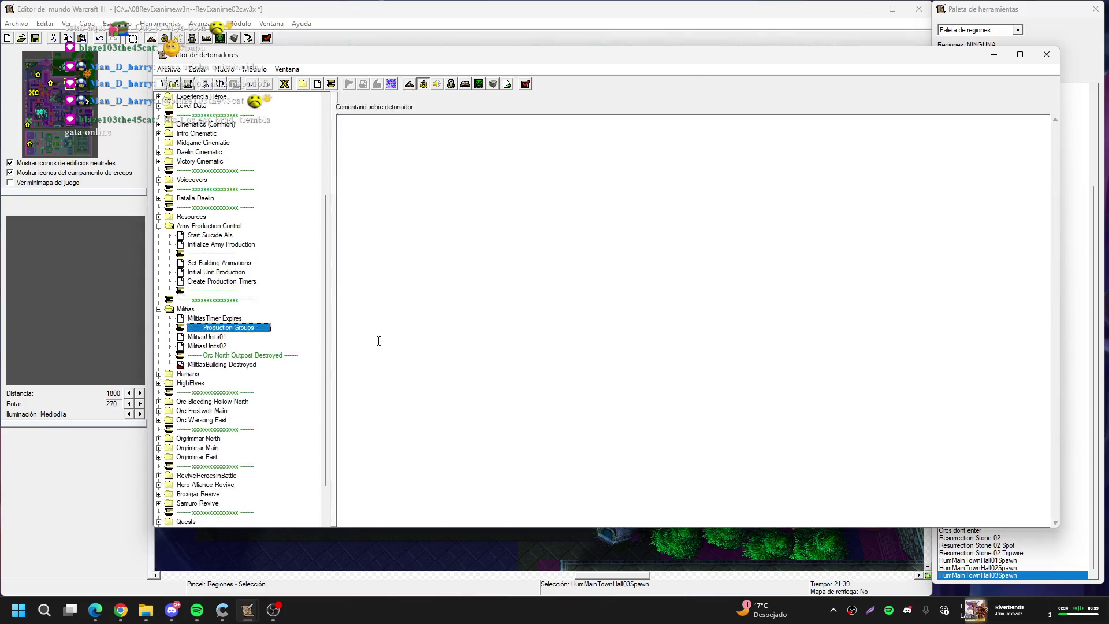
key("Delete")
key("Delete")
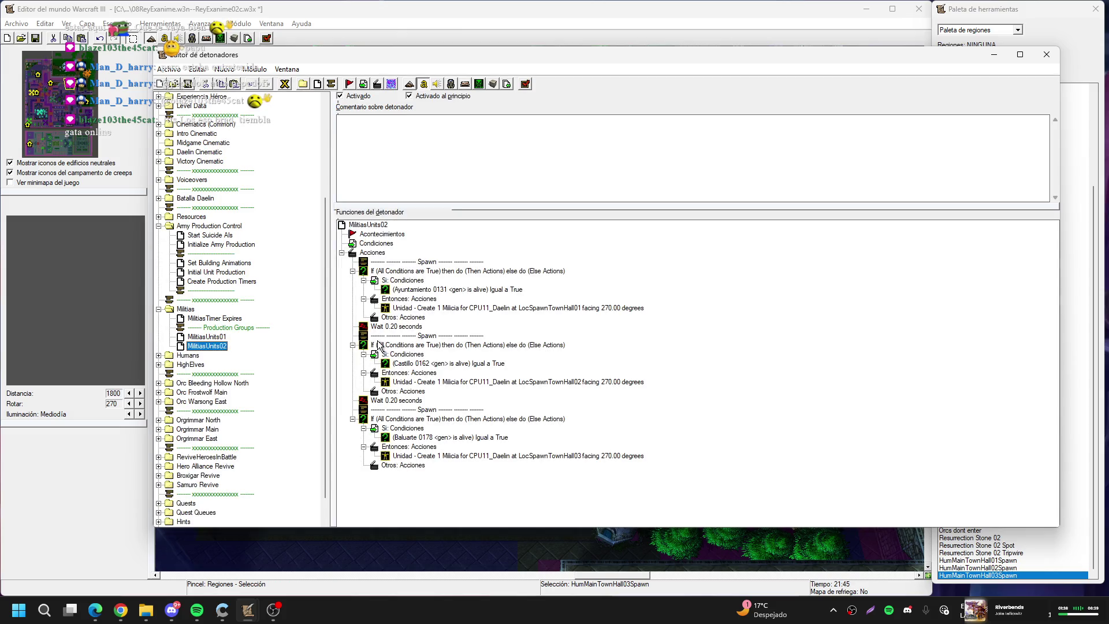
left_click(158, 309)
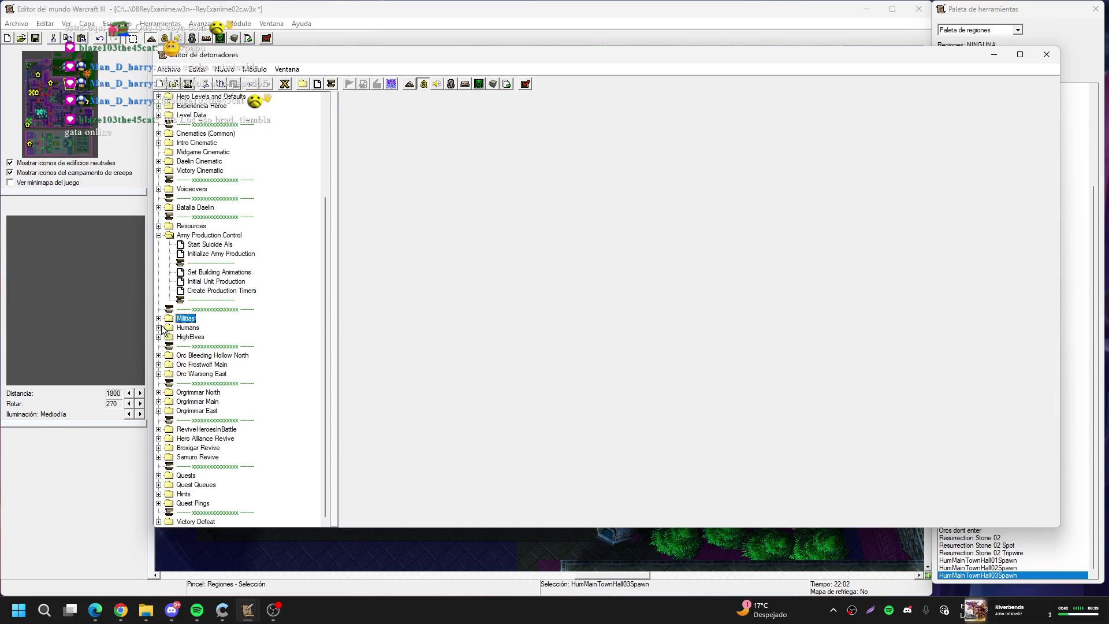
Expand the Humans and Militias folders and view the MilitiasTimer Expires trigger
left_click(160, 328)
left_click(209, 245)
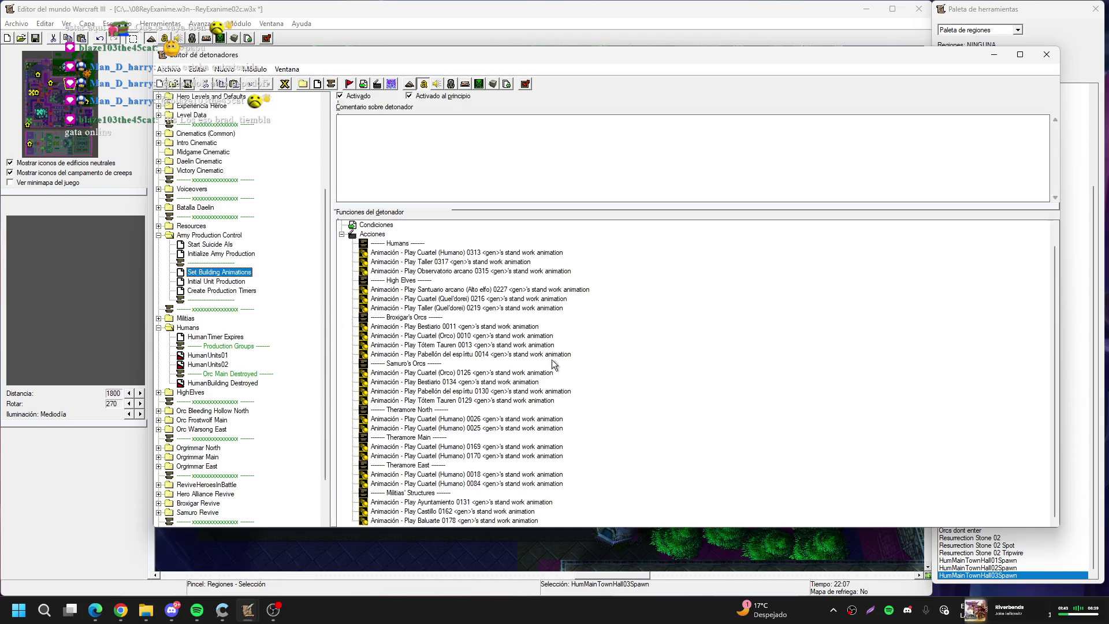
left_click(159, 319)
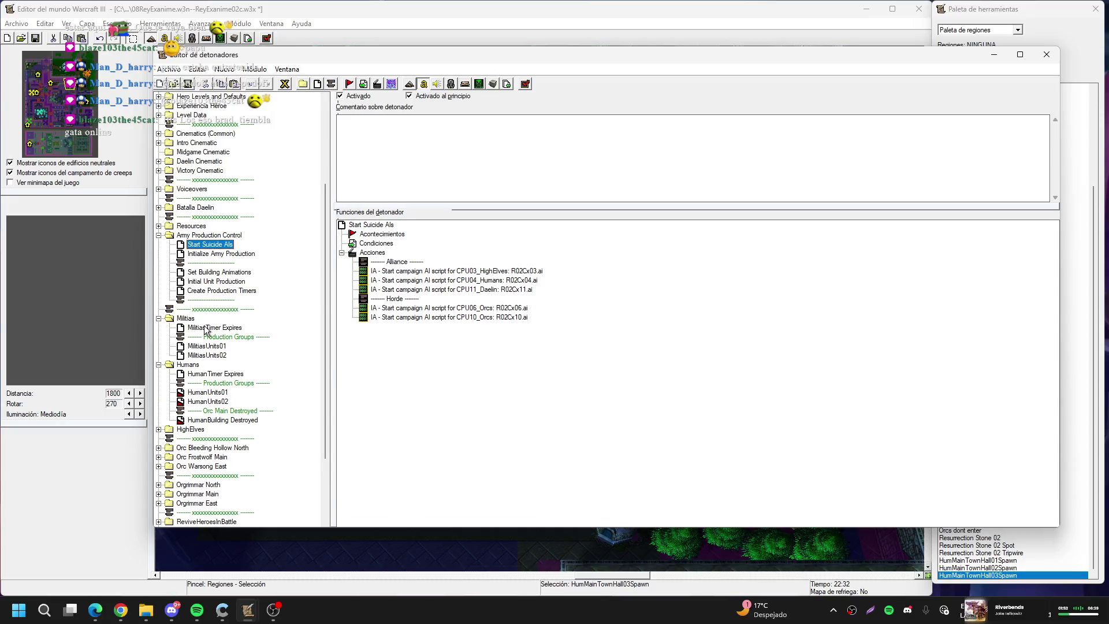
left_click(204, 327)
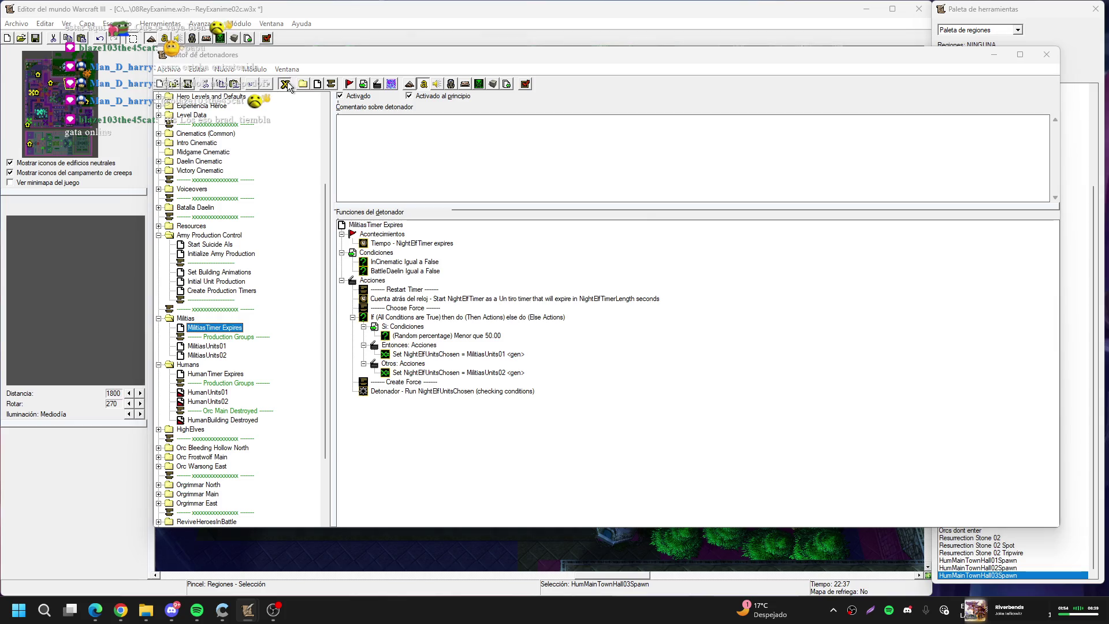
Rename the NightElfTimer variable to MilitiaTimer in the Variables editor and confirm
left_click(285, 84)
scroll(430, 286, "down", 10)
scroll(432, 288, "down", 15)
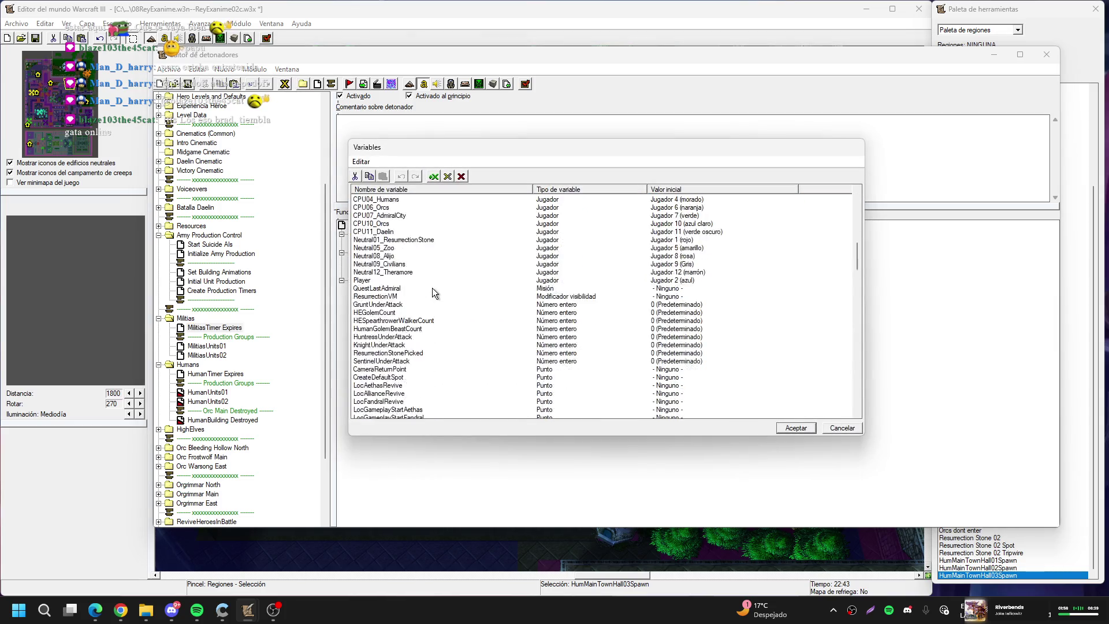
scroll(430, 267, "down", 9)
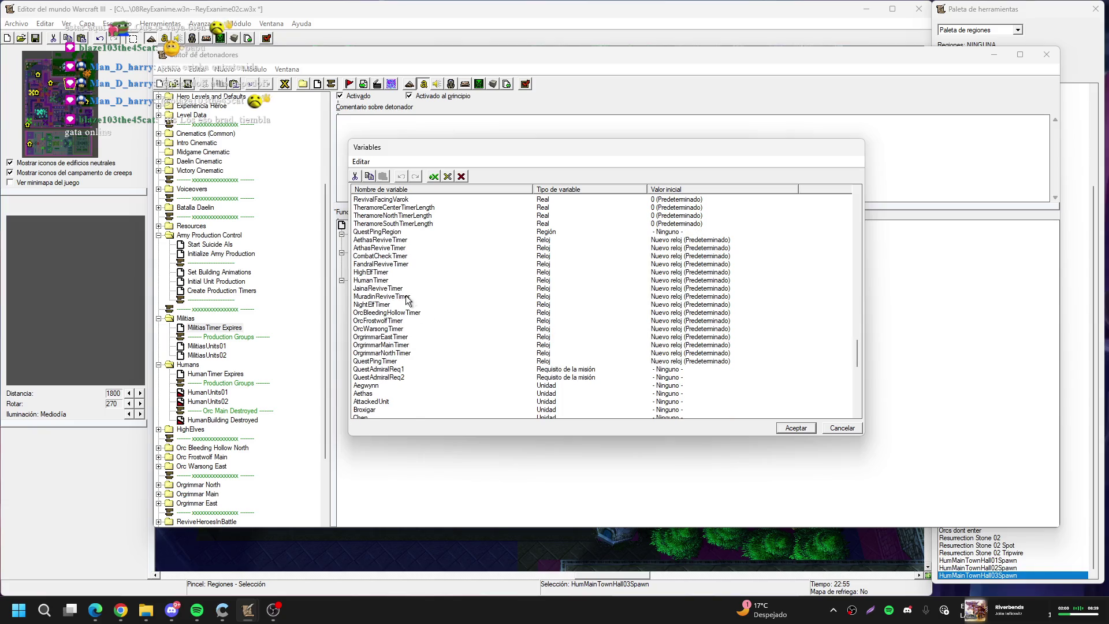
left_click(389, 347)
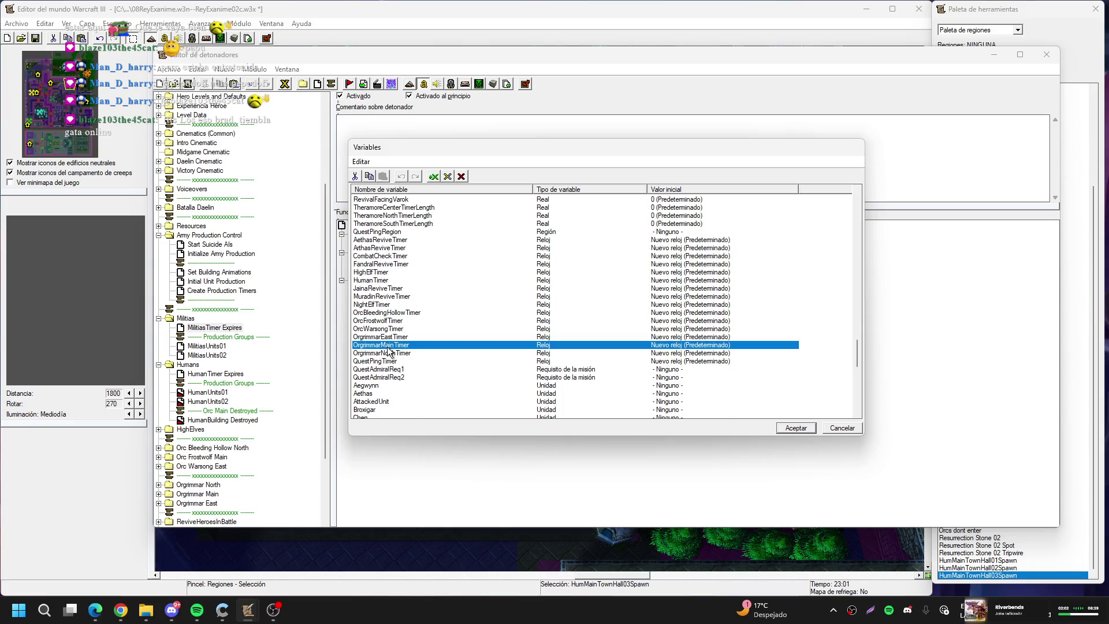
left_click(386, 315)
double_click(378, 306)
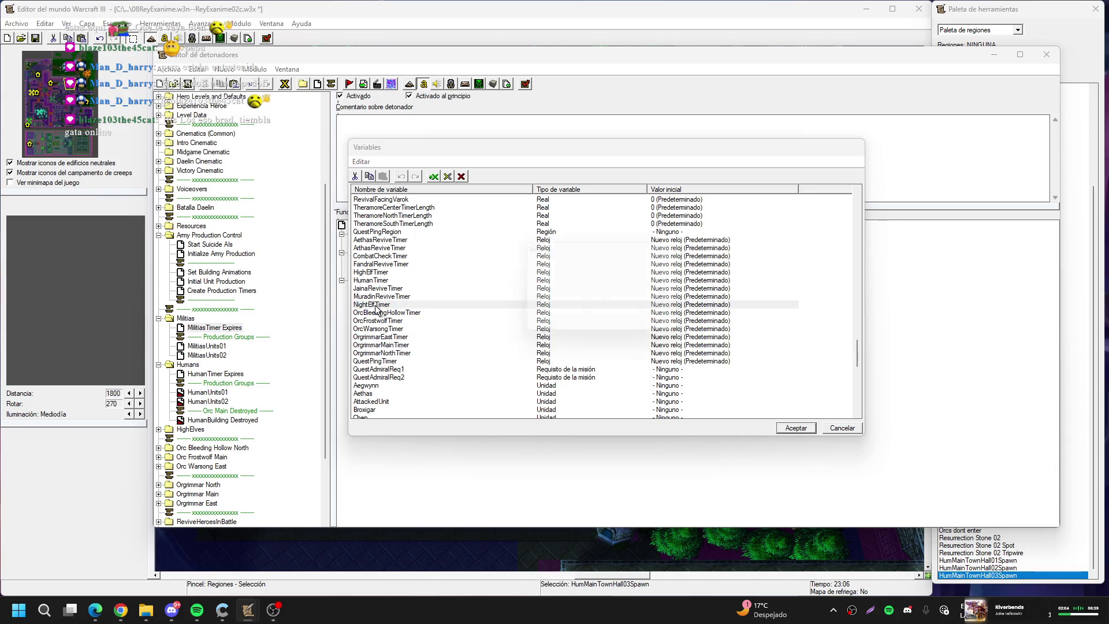
key("Home")
key("Delete")
key("Delete")
key("Delete")
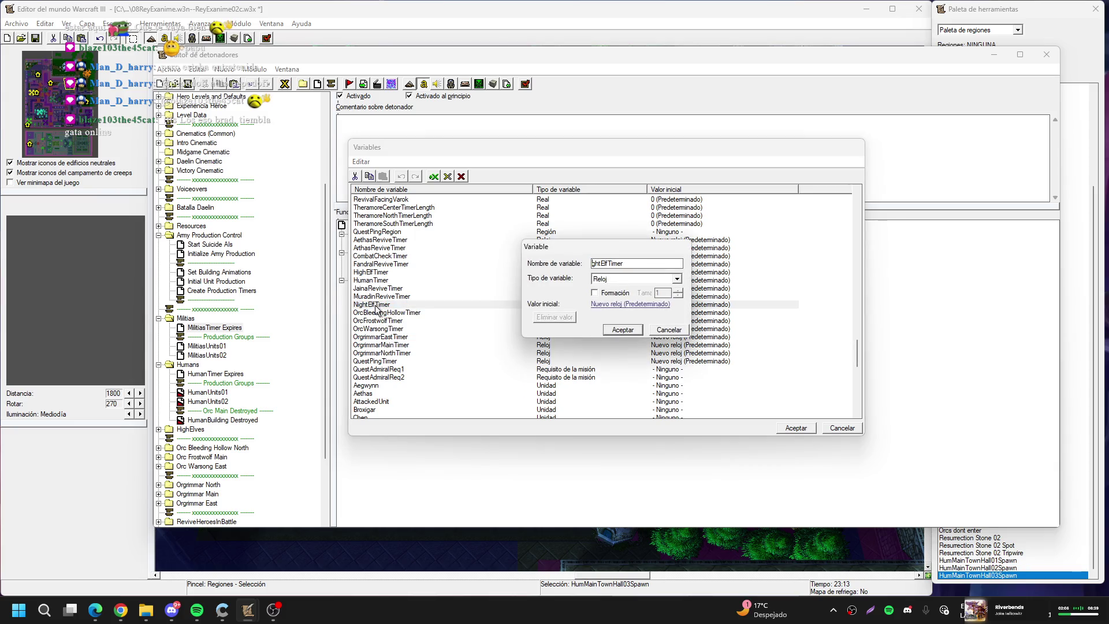
type("Militia")
key("Return")
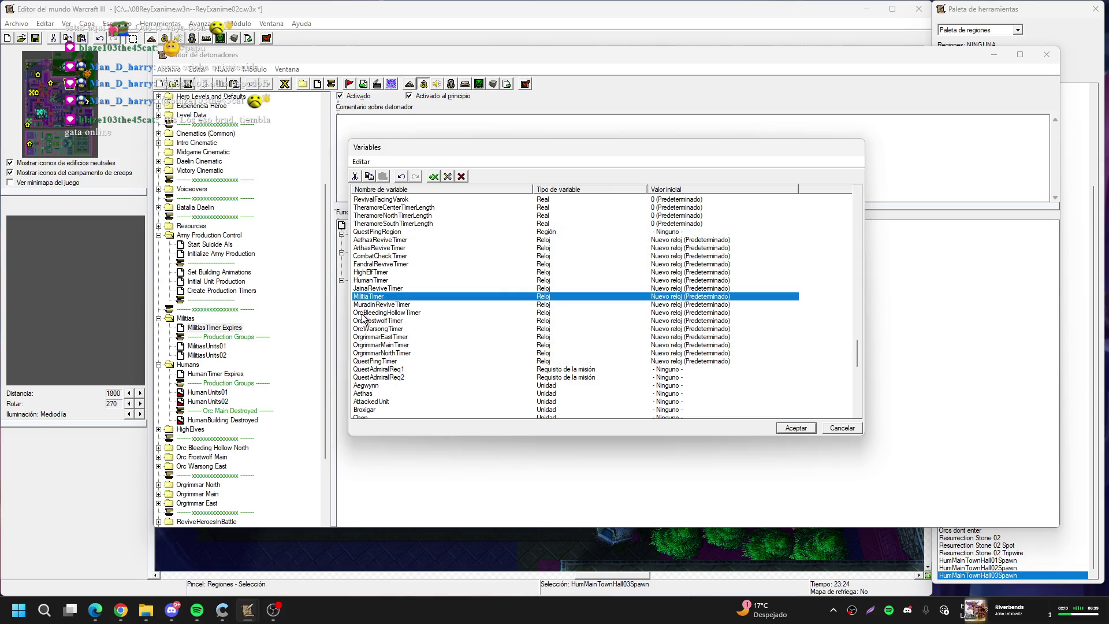
left_click(796, 428)
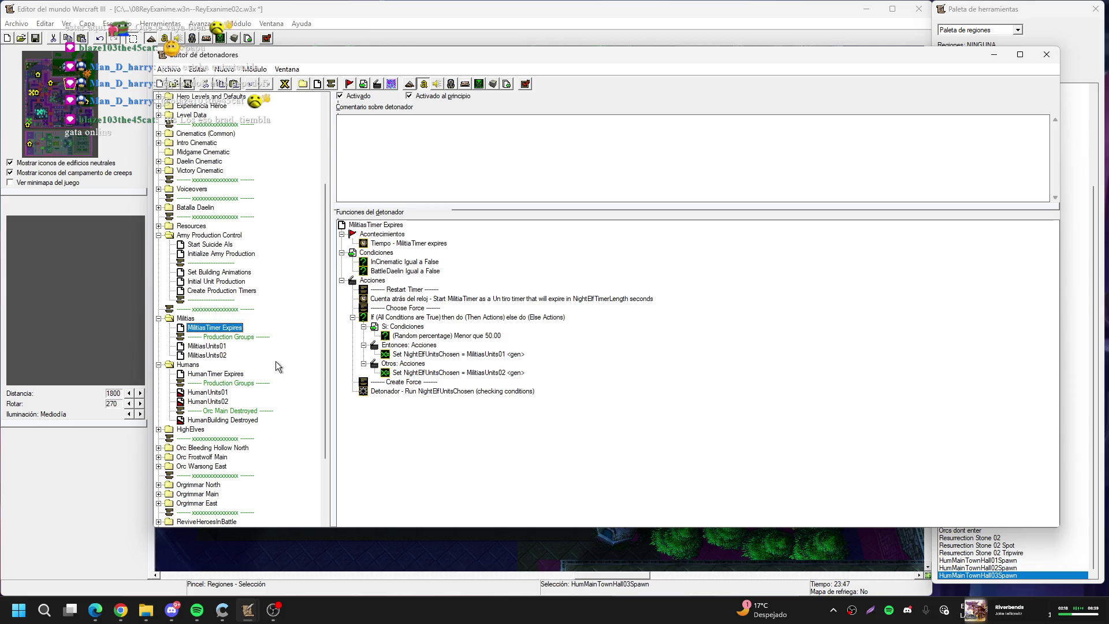
left_click(207, 346)
In HumanUnits01, point the first unit-alive condition at the Cuartel (Humano) 0313 barracks
left_click(208, 383)
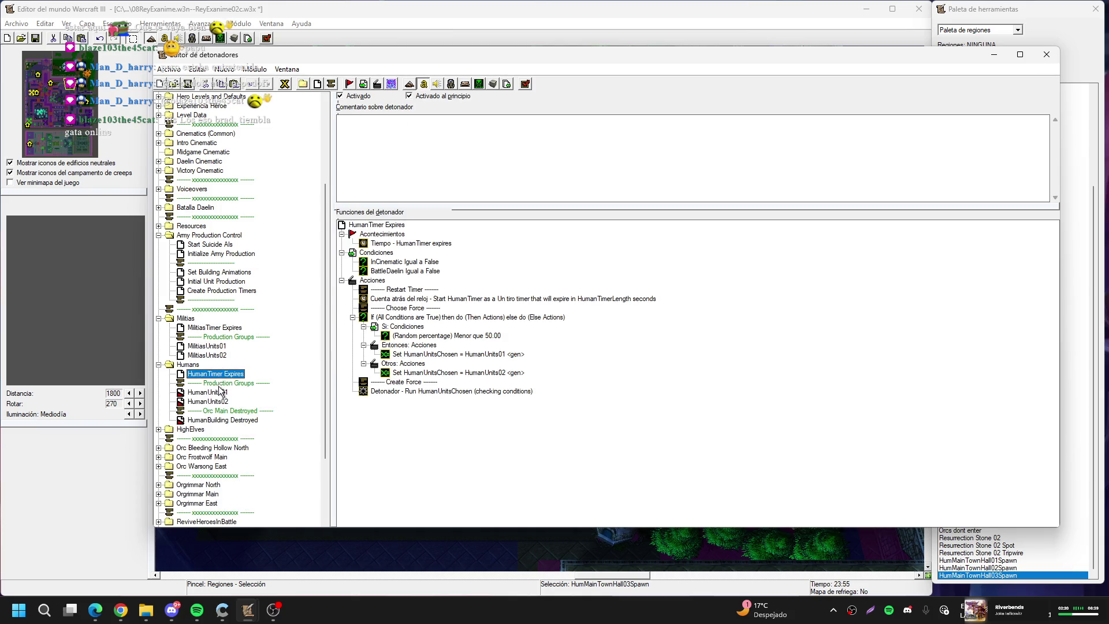
left_click(208, 392)
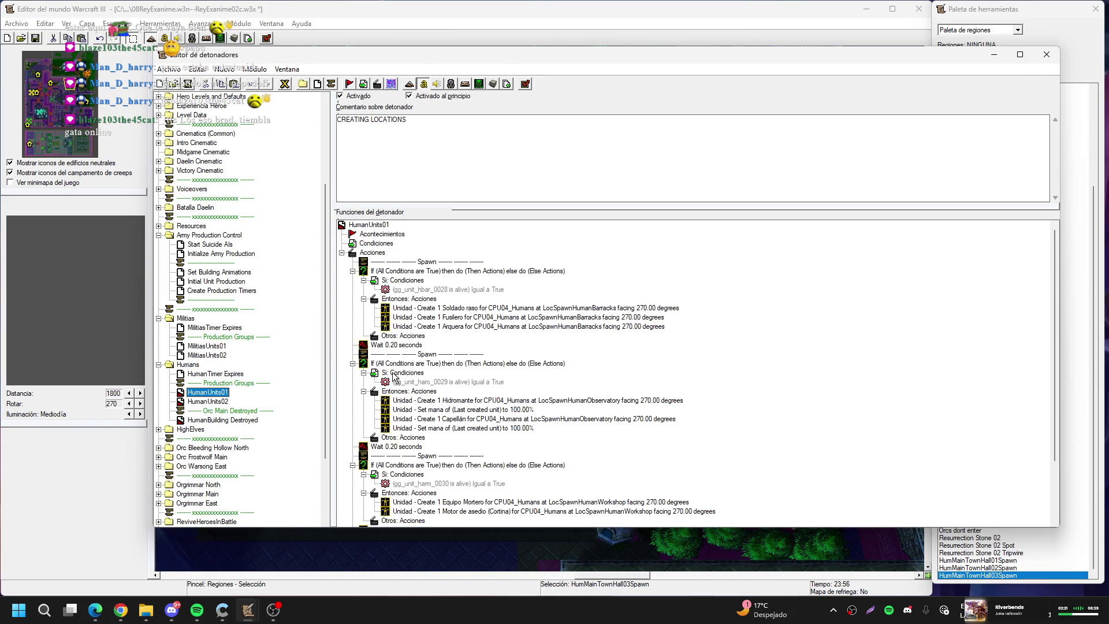
double_click(454, 289)
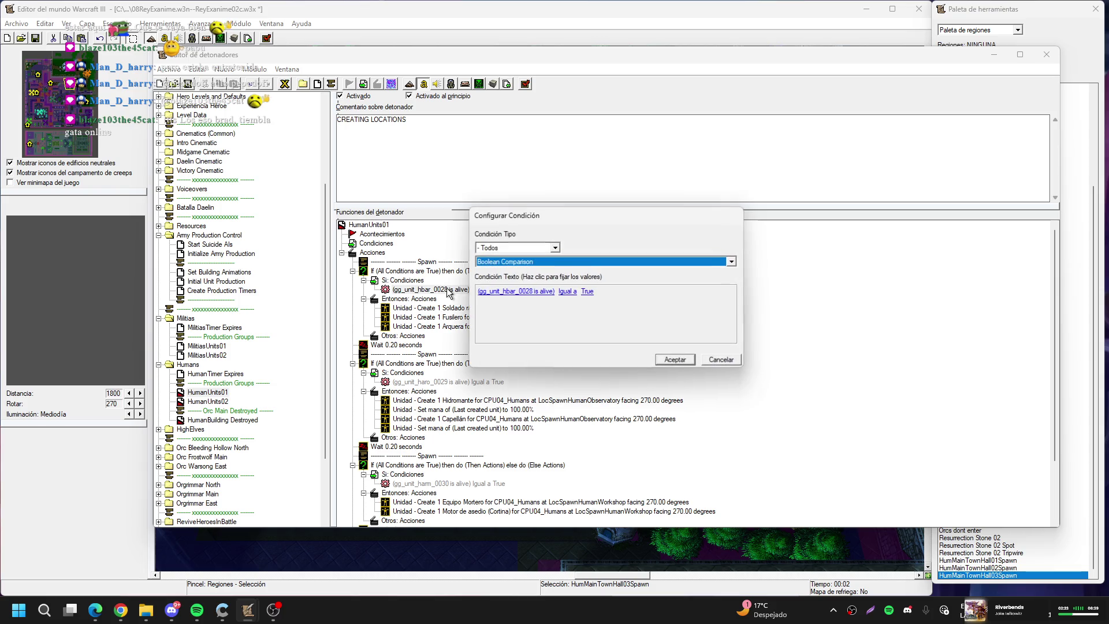
left_click(527, 291)
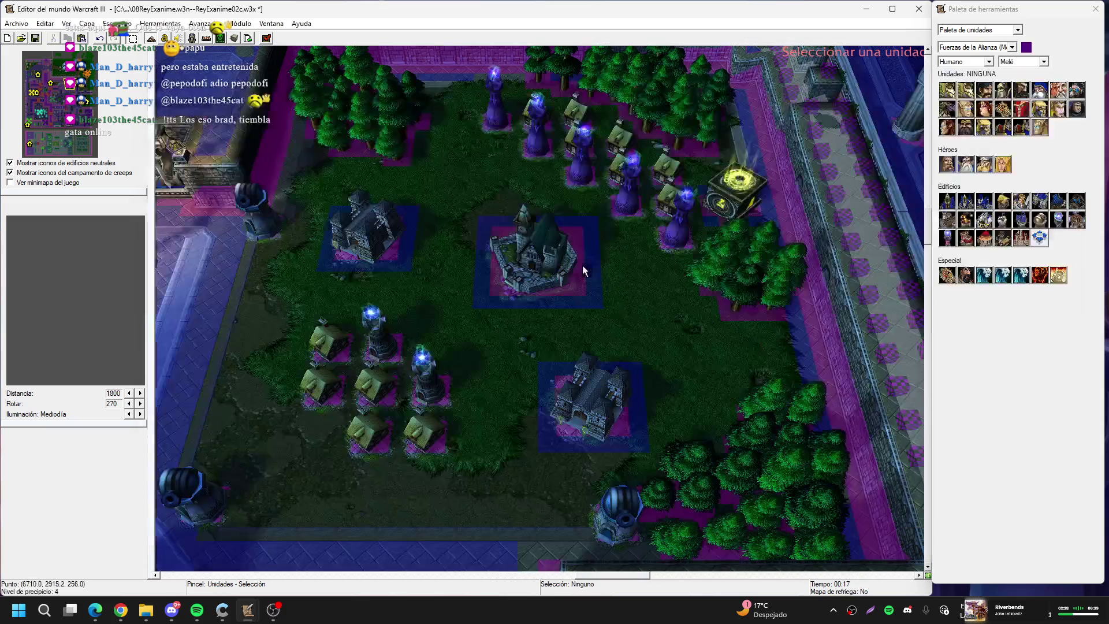
left_click_drag(91, 111, 90, 109)
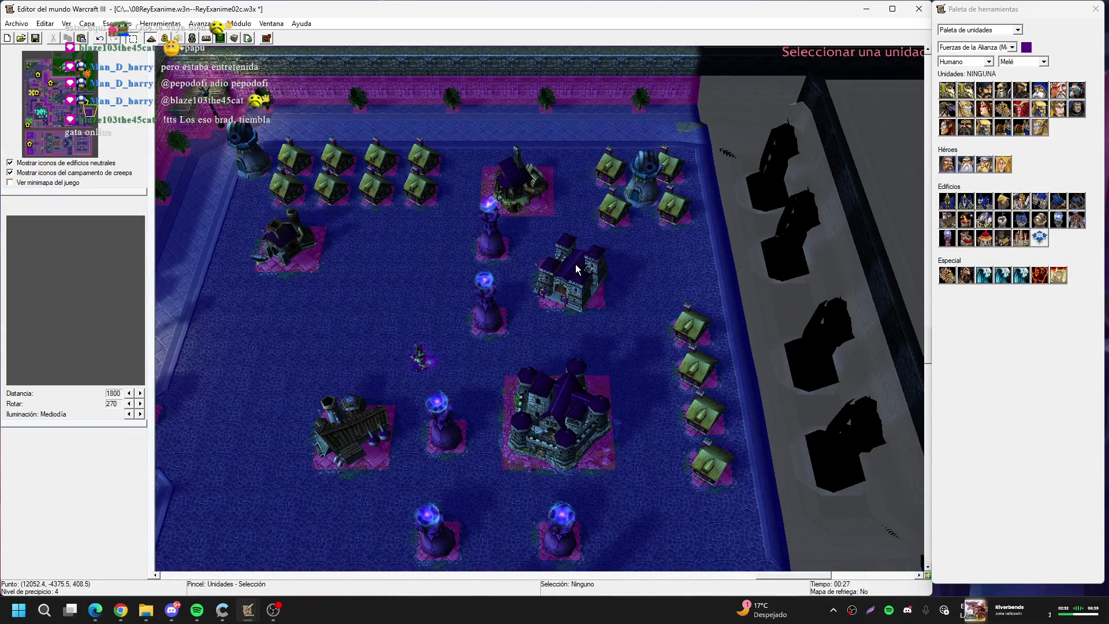
left_click(574, 271)
key("Return")
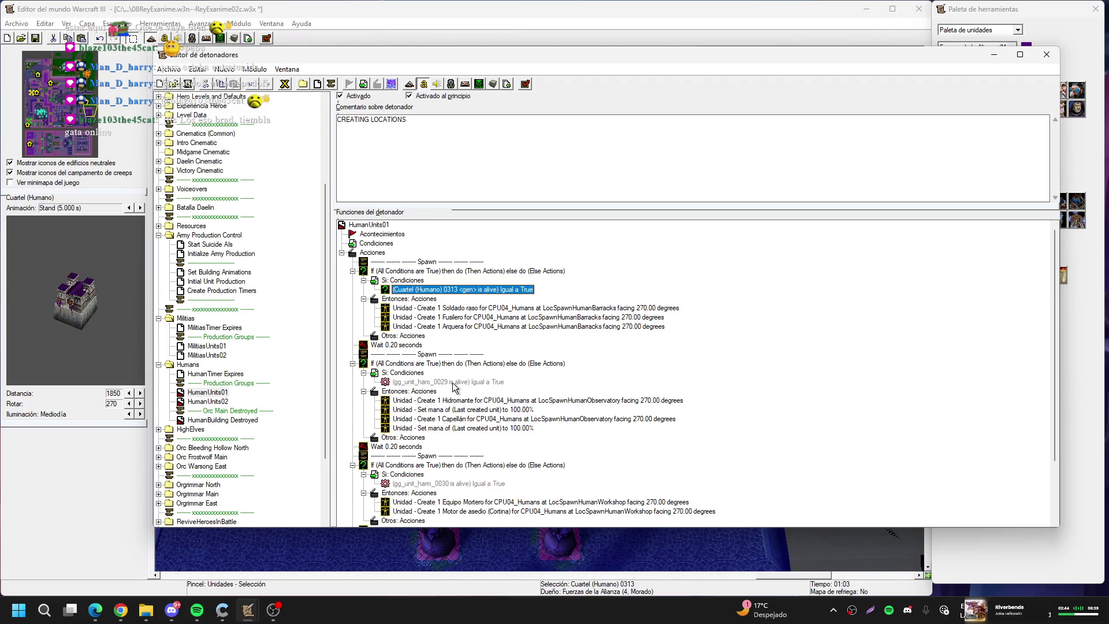
Point the first Unit Is Alive condition at Observatorio arcano 0315
double_click(454, 382)
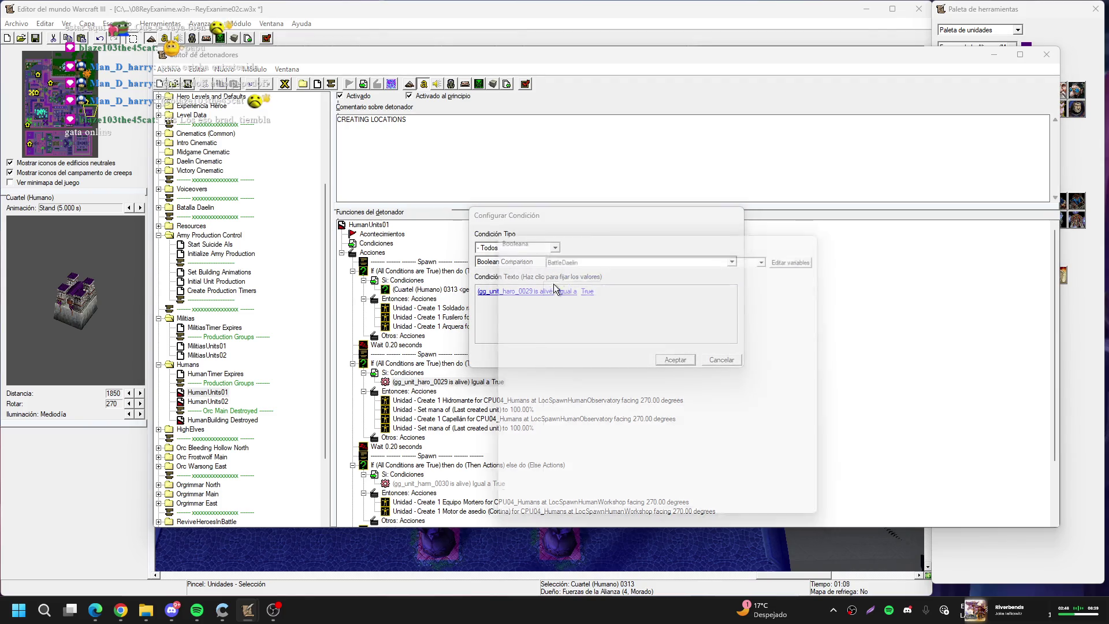
left_click(751, 284)
key("Down")
key("Down")
key("Down")
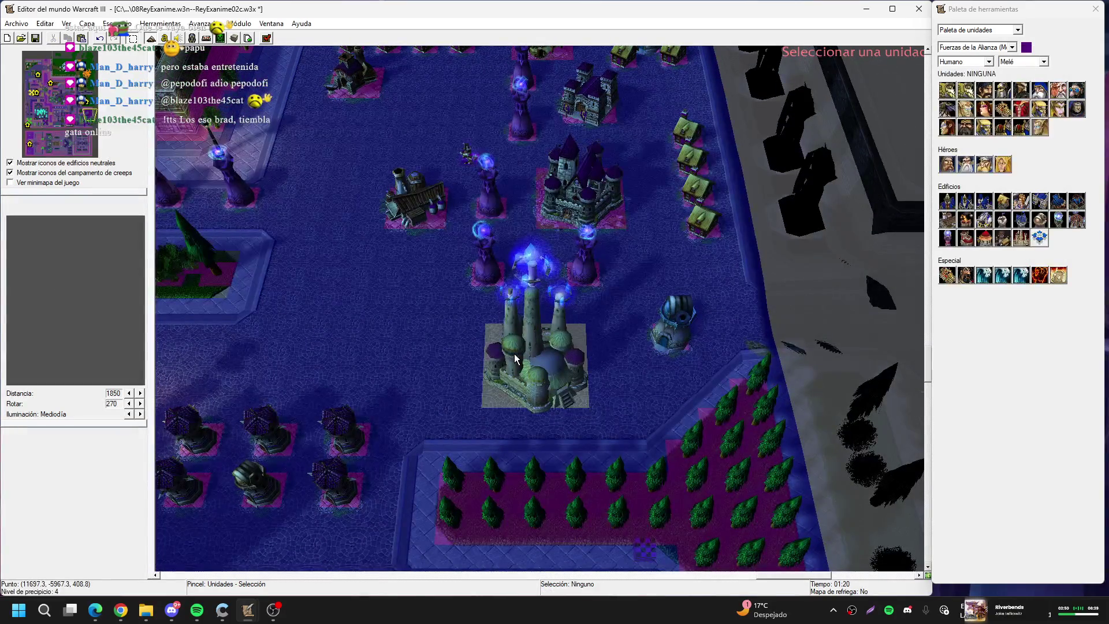
left_click(514, 355)
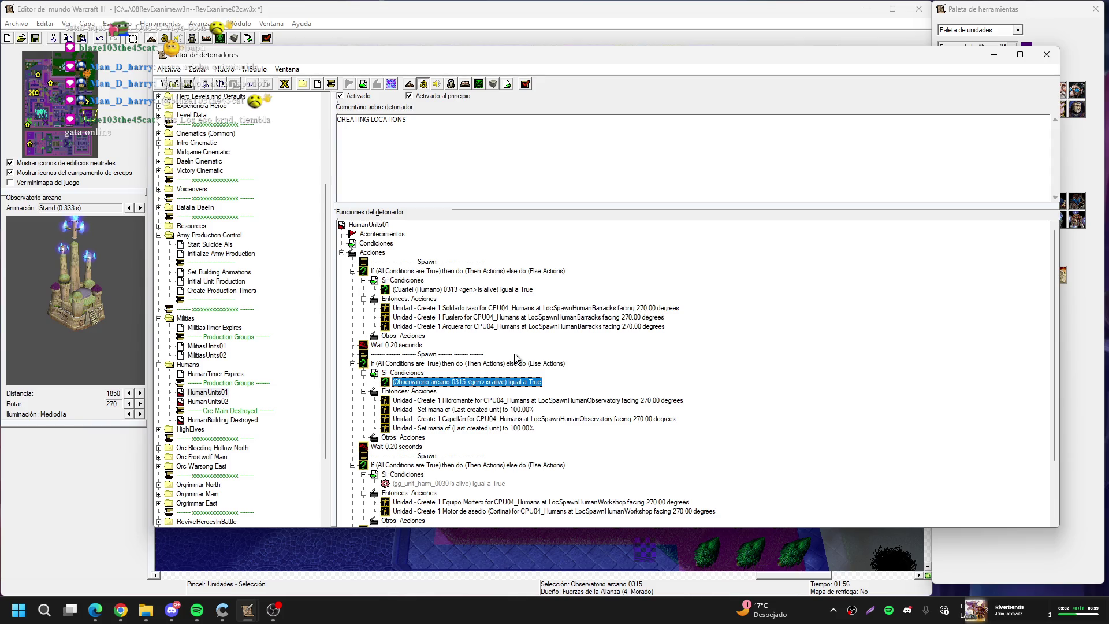
Point the gg_unit_harm_0030 alive condition at the Taller 0317 workshop
scroll(563, 350, "down", 3)
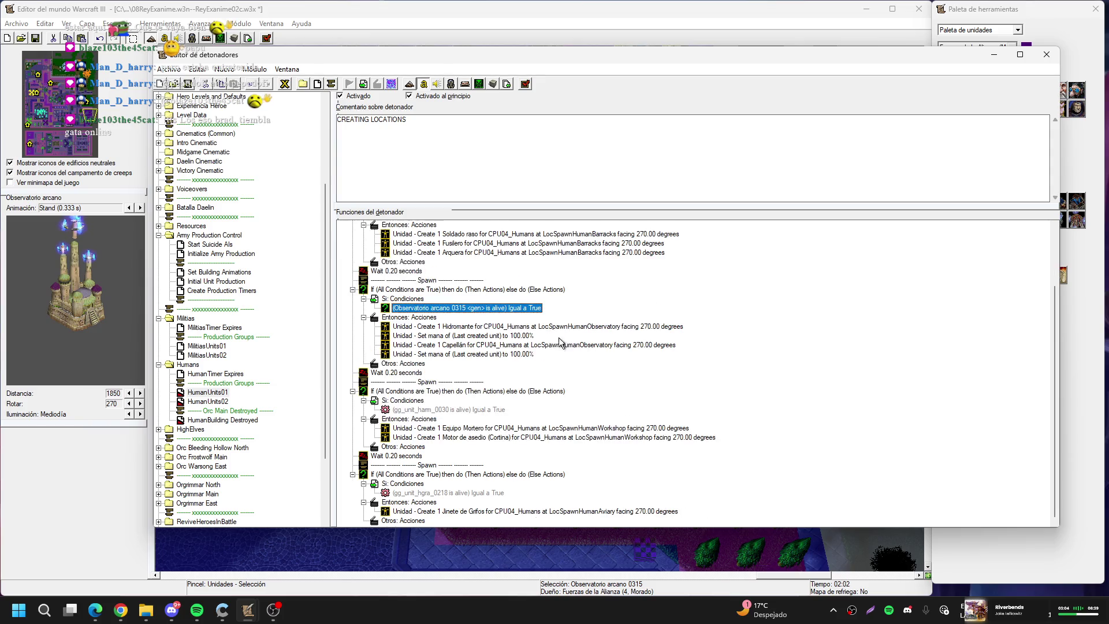
double_click(474, 411)
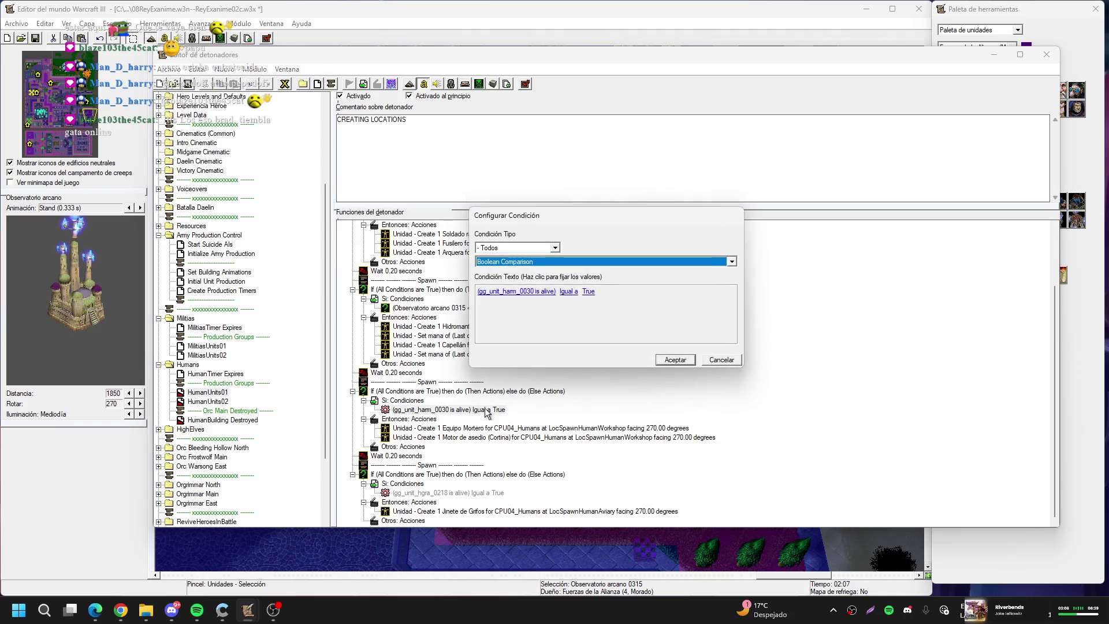
left_click(531, 293)
left_click(556, 289)
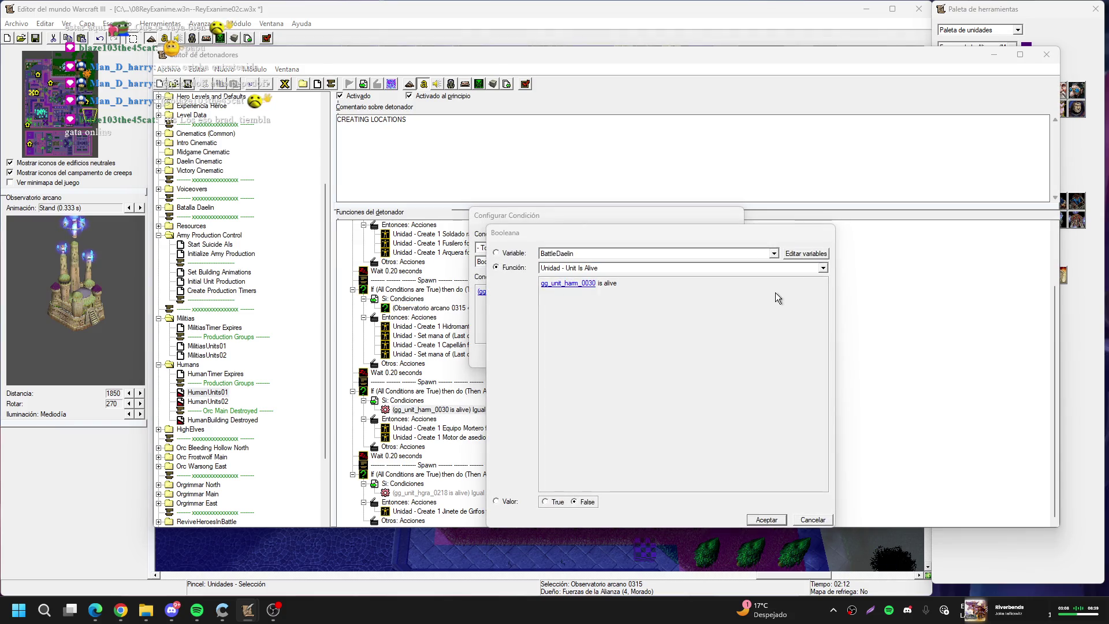
left_click(779, 289)
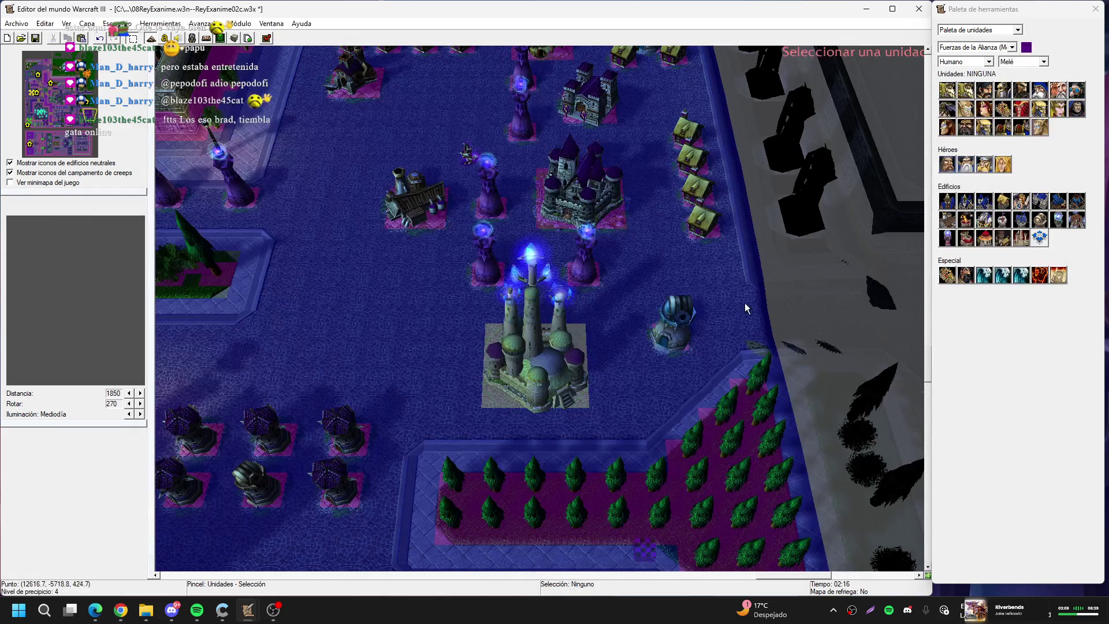
left_click(413, 199)
left_click(650, 359)
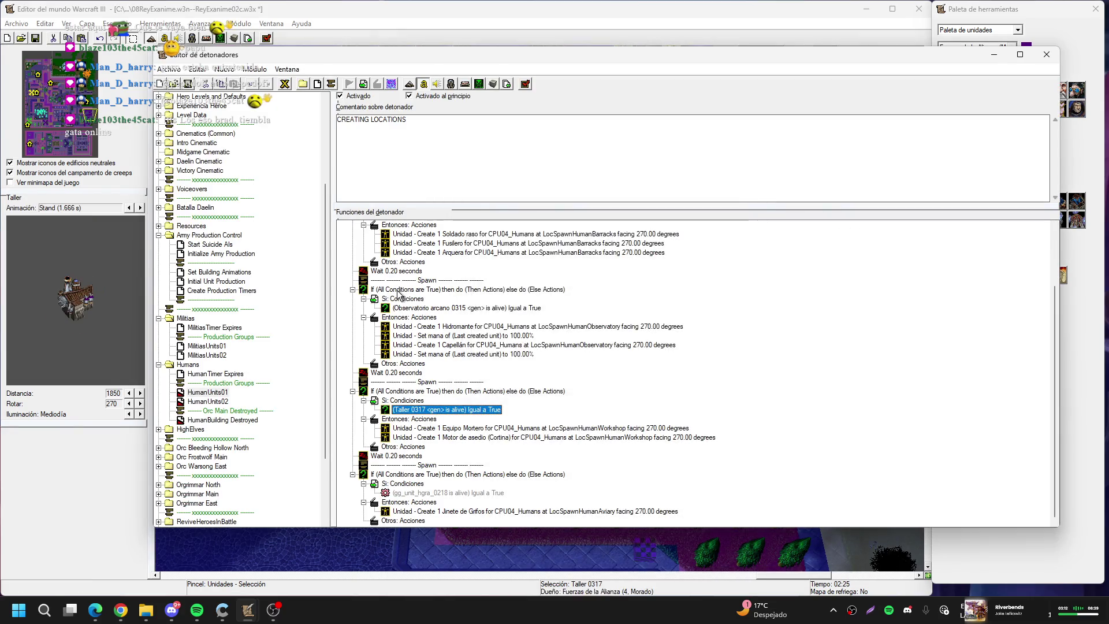
Review the edited spawn blocks, then switch to the HumanUnits02 trigger
left_click(414, 458)
scroll(414, 459, "up", 3)
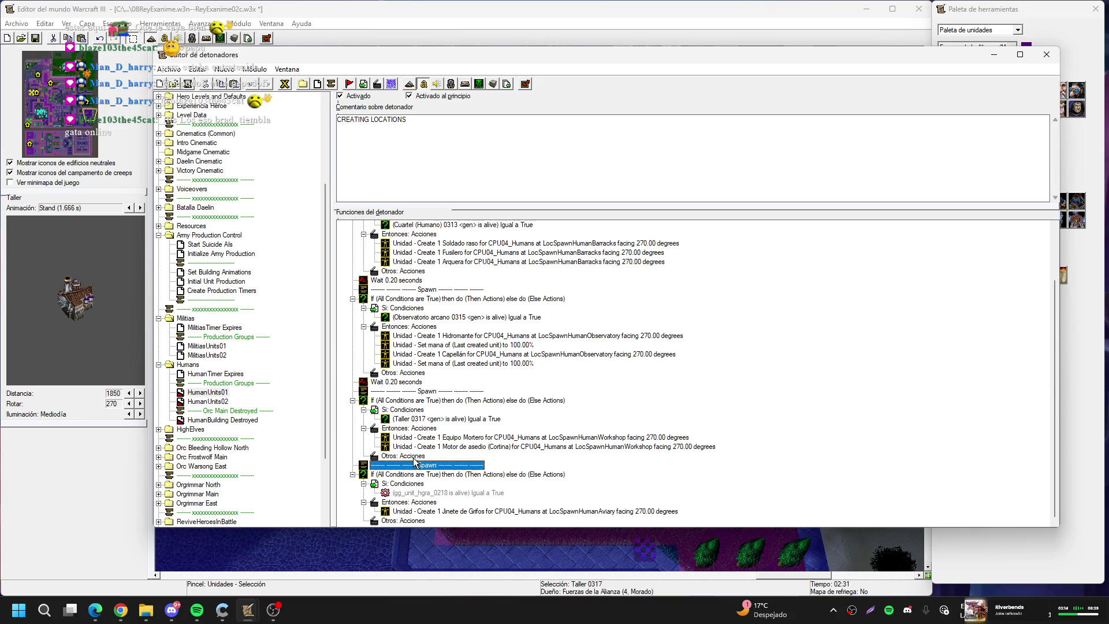
left_click(414, 461)
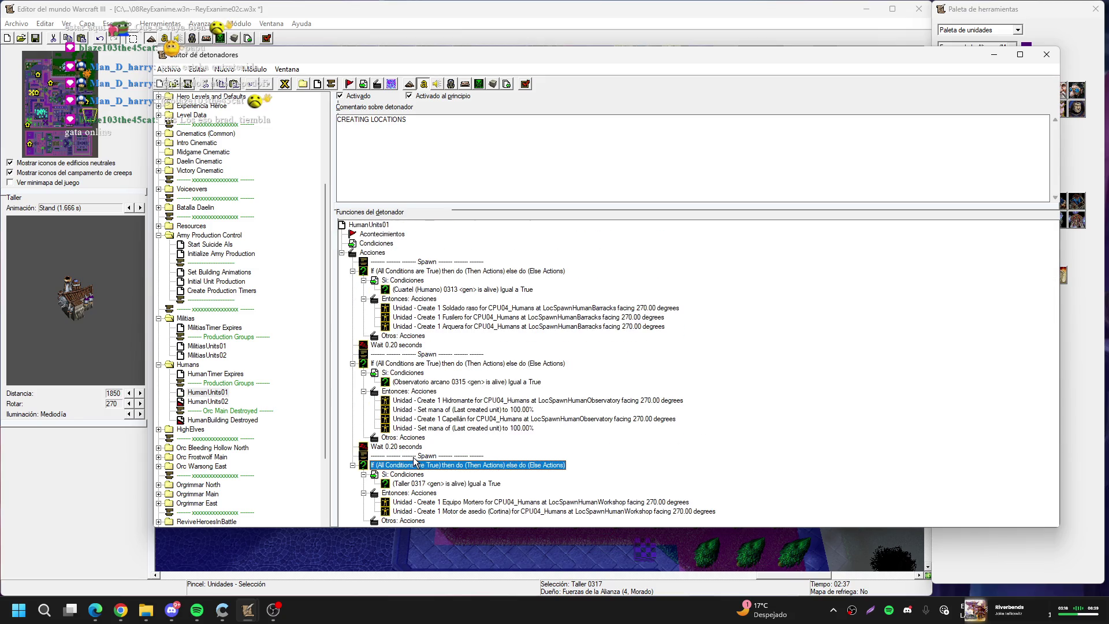
left_click(219, 401)
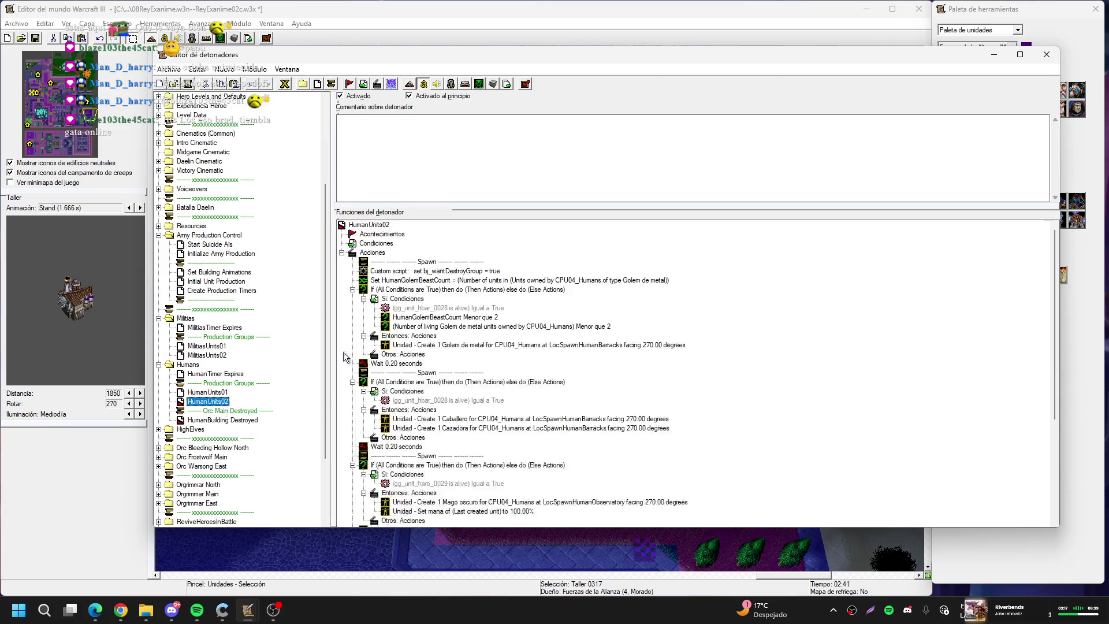
Point both gg_unit_hbar_0028 alive conditions at the Cuartel (Humano) 0313 barracks
left_click(483, 308)
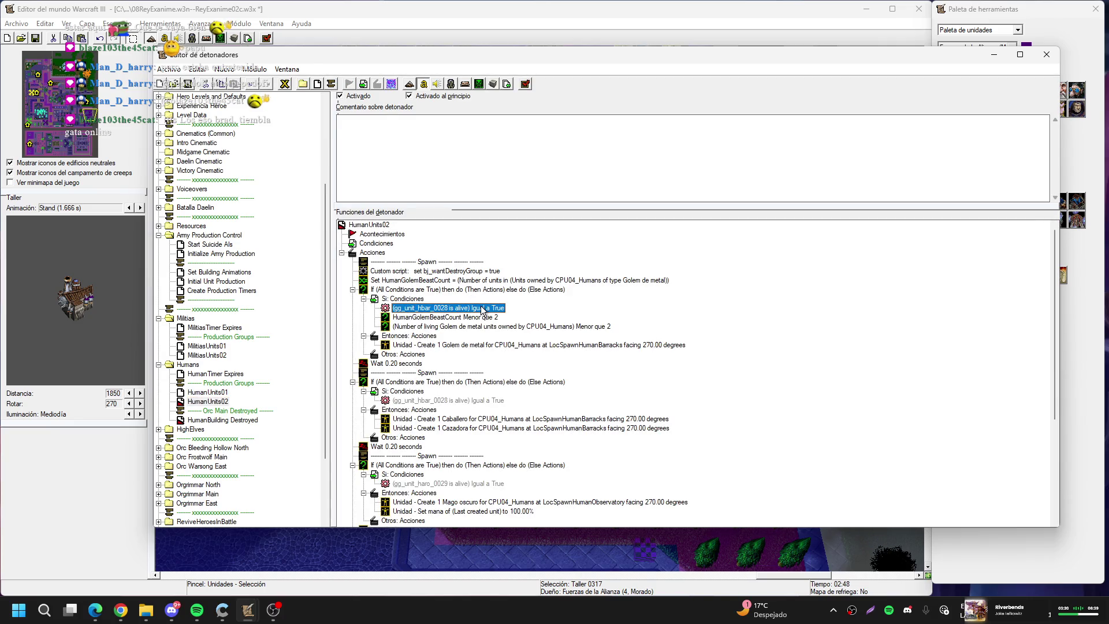
double_click(483, 308)
left_click(522, 292)
left_click(581, 284)
left_click(776, 281)
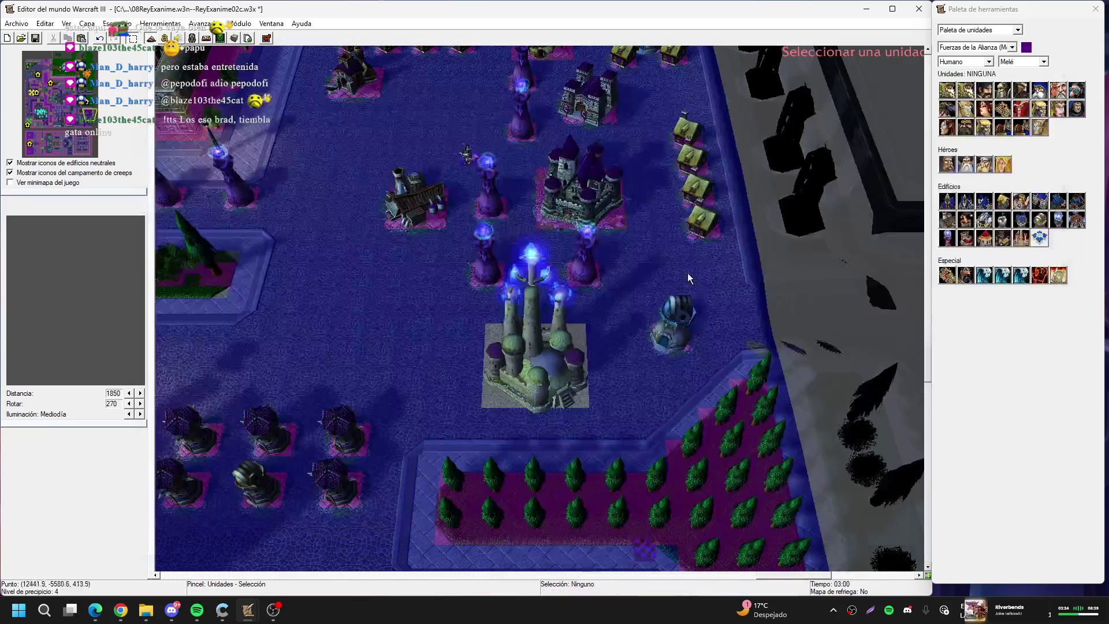
left_click(598, 98)
key("Return")
key("Return")
key("Return")
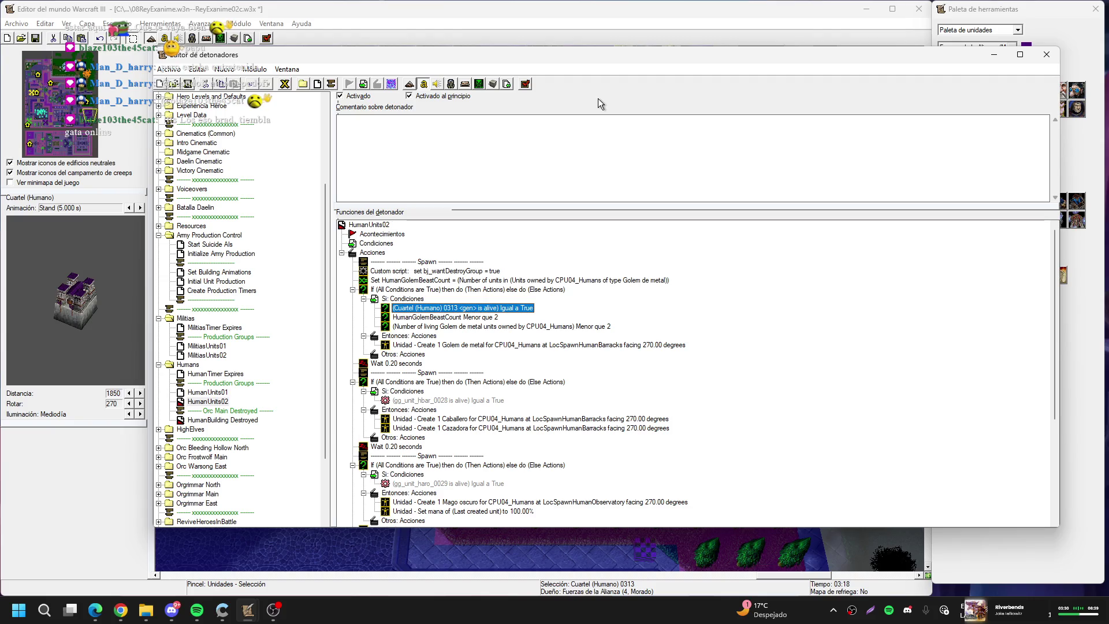
scroll(458, 345, "down", 2)
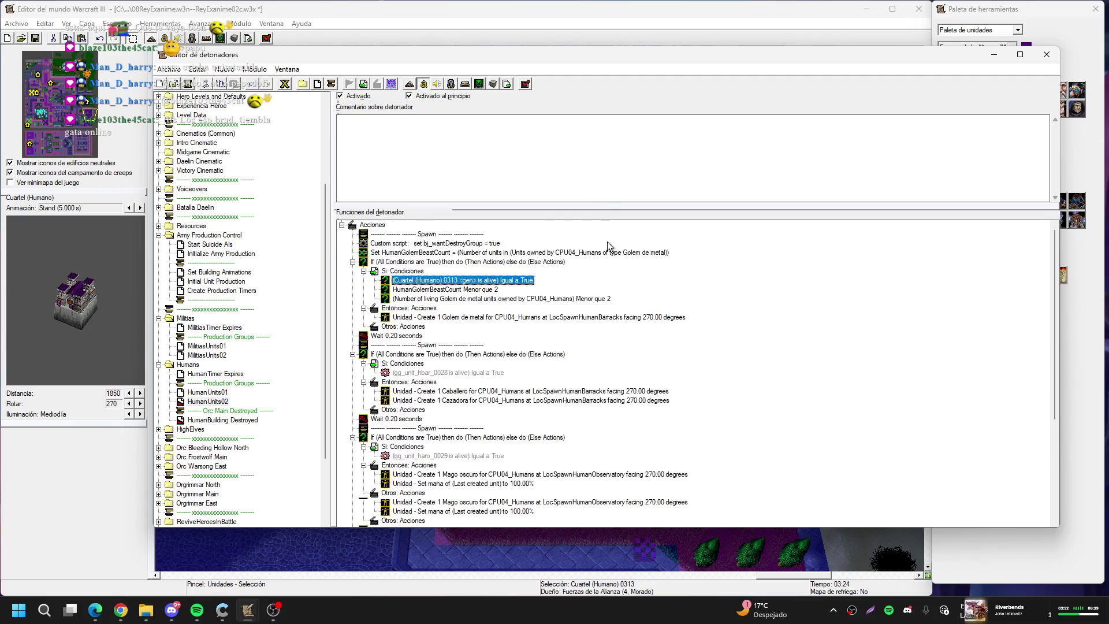
double_click(458, 345)
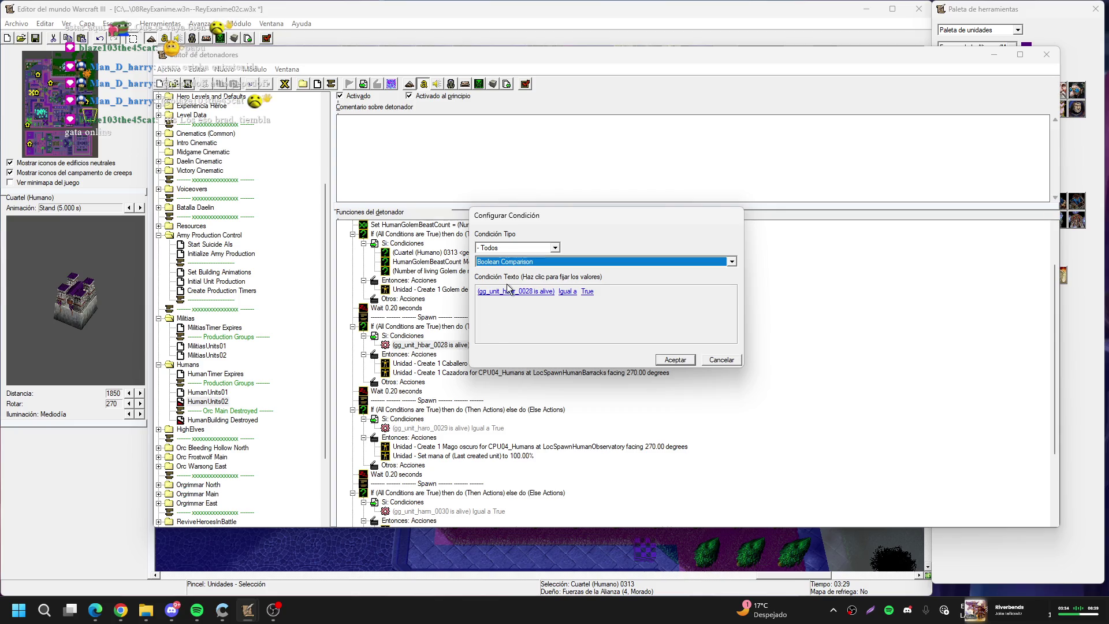
left_click(583, 289)
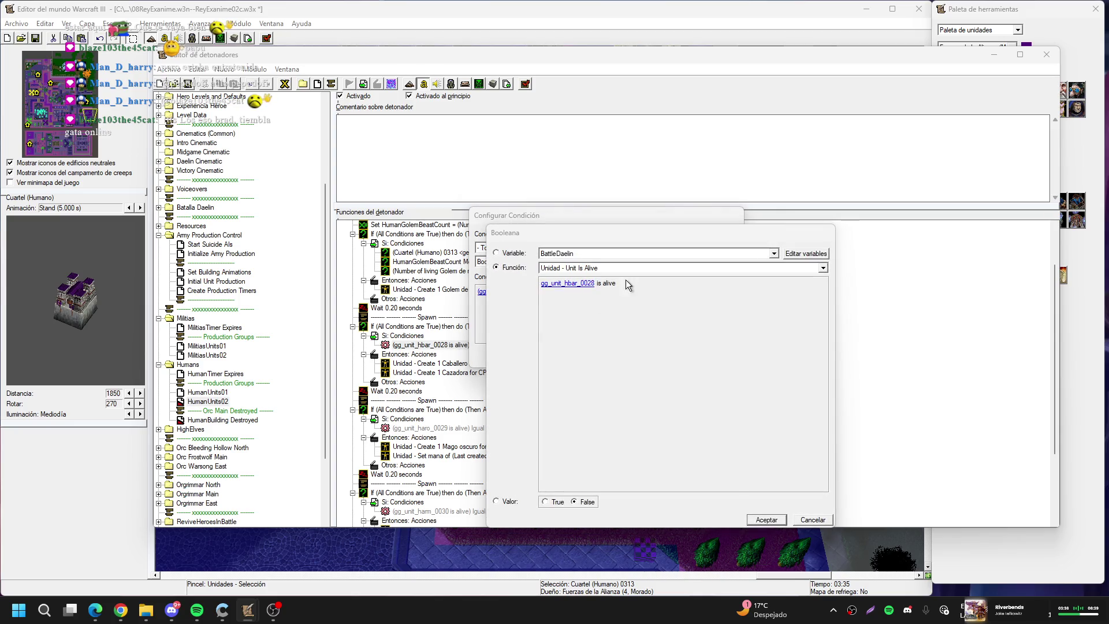
left_click(764, 282)
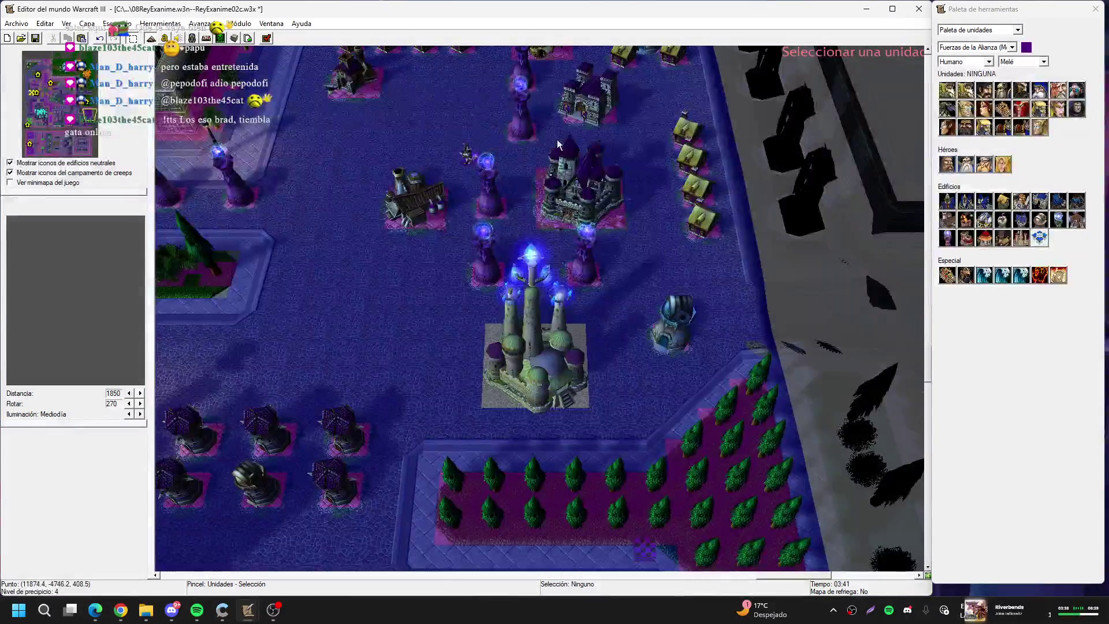
left_click(589, 108)
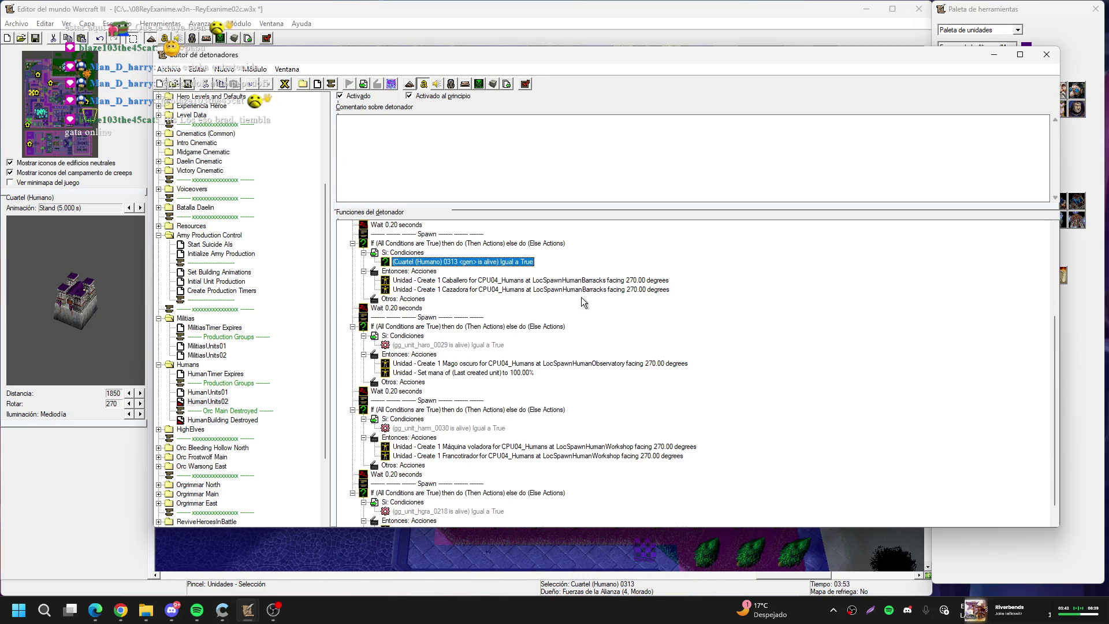
Point the gg_unit_haro_0029 condition at Observatorio arcano 0315 and delete the Máquina voladora spawn action
double_click(448, 344)
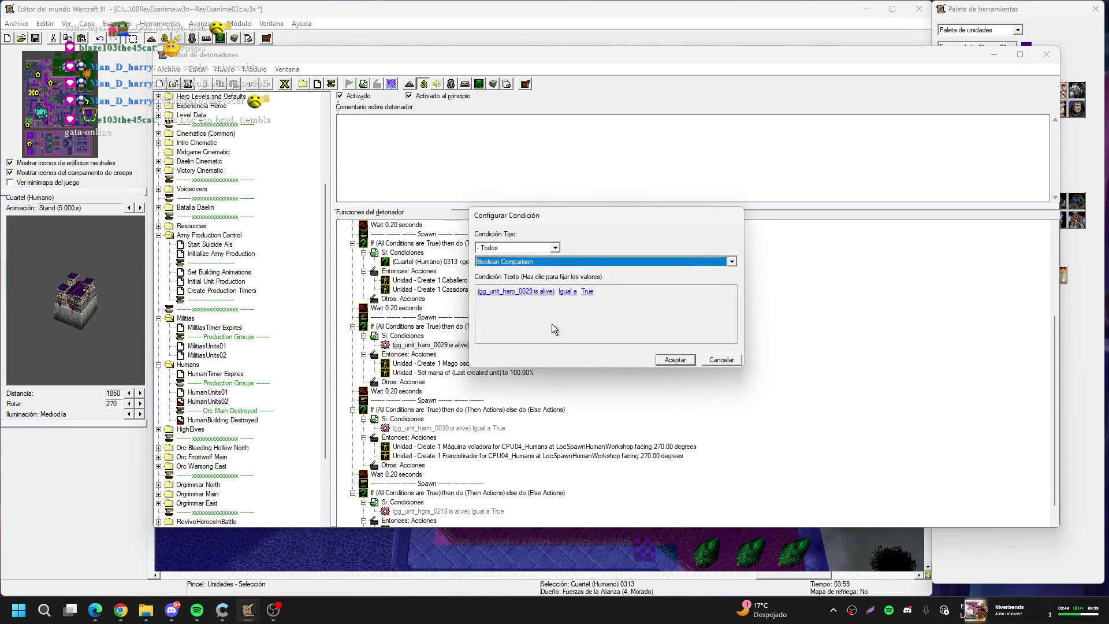
left_click(531, 290)
left_click(594, 283)
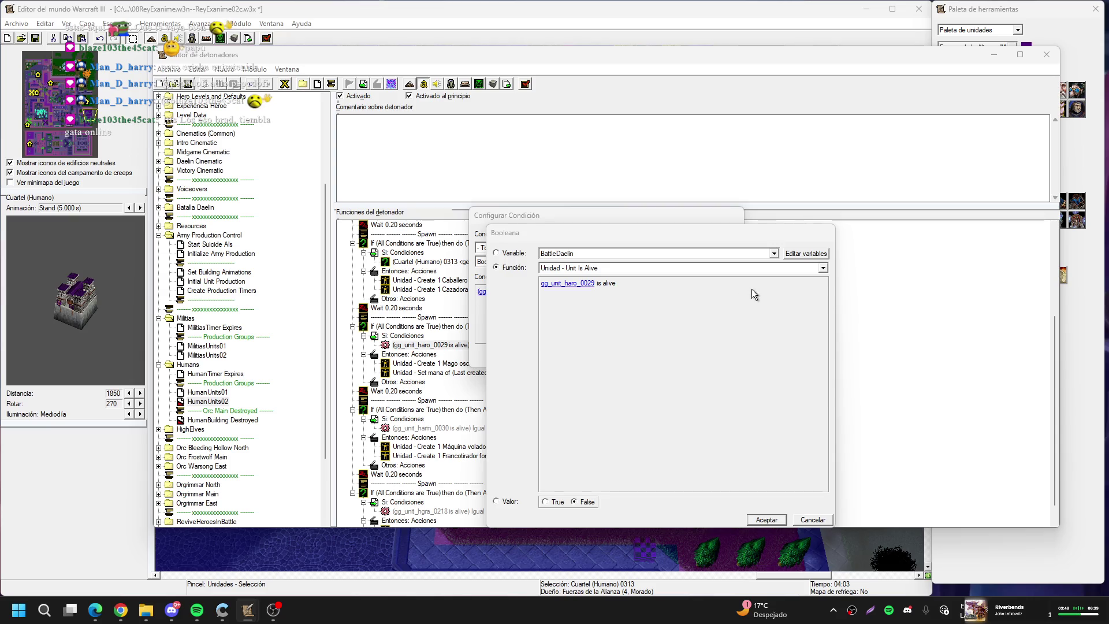
left_click(757, 284)
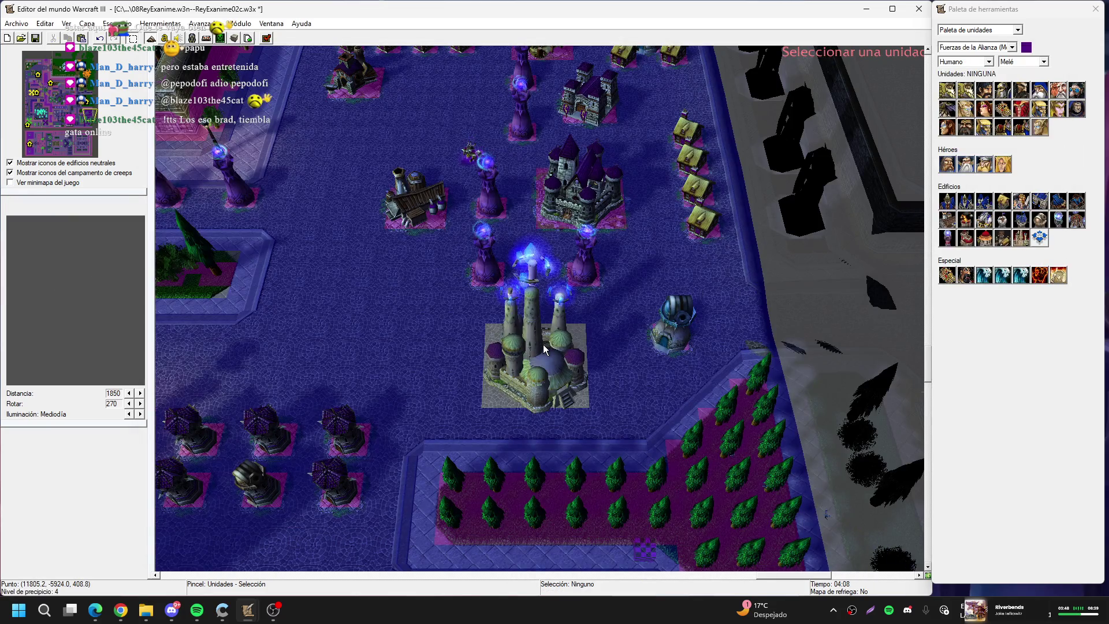
left_click(543, 344)
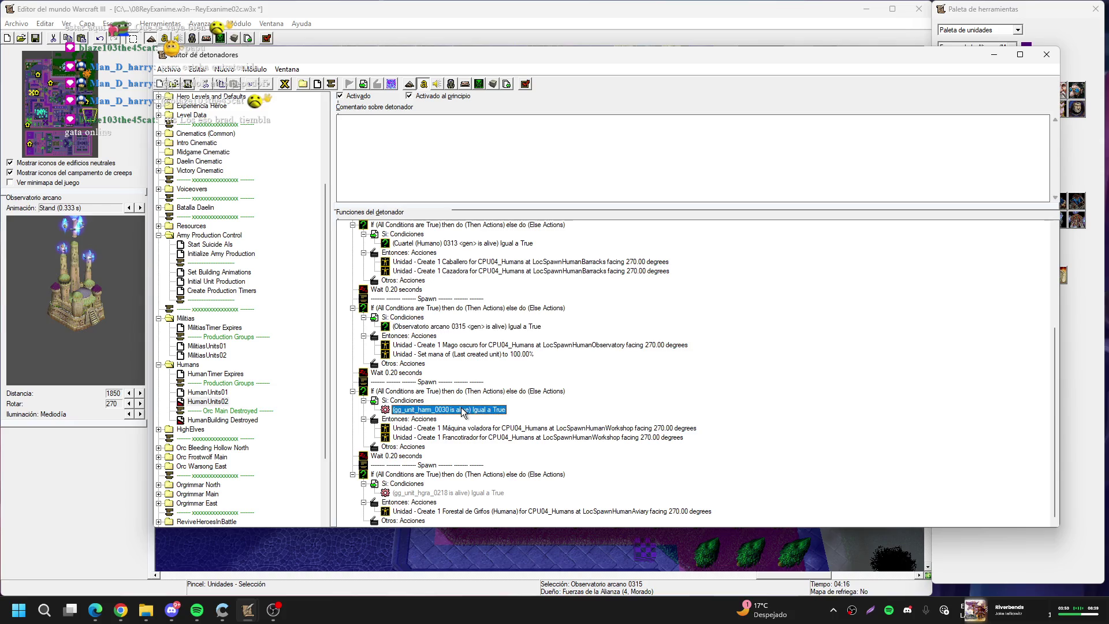
left_click(479, 430)
key("Delete")
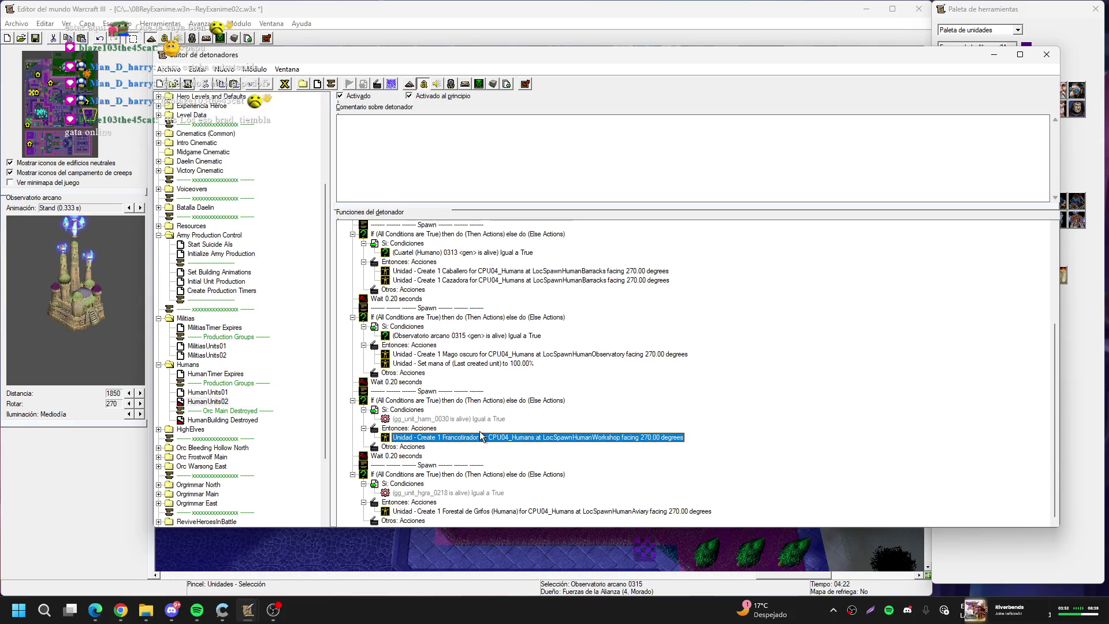
Point the gg_unit_harm_0030 condition at the Taller 0317 workshop
double_click(439, 419)
left_click(522, 294)
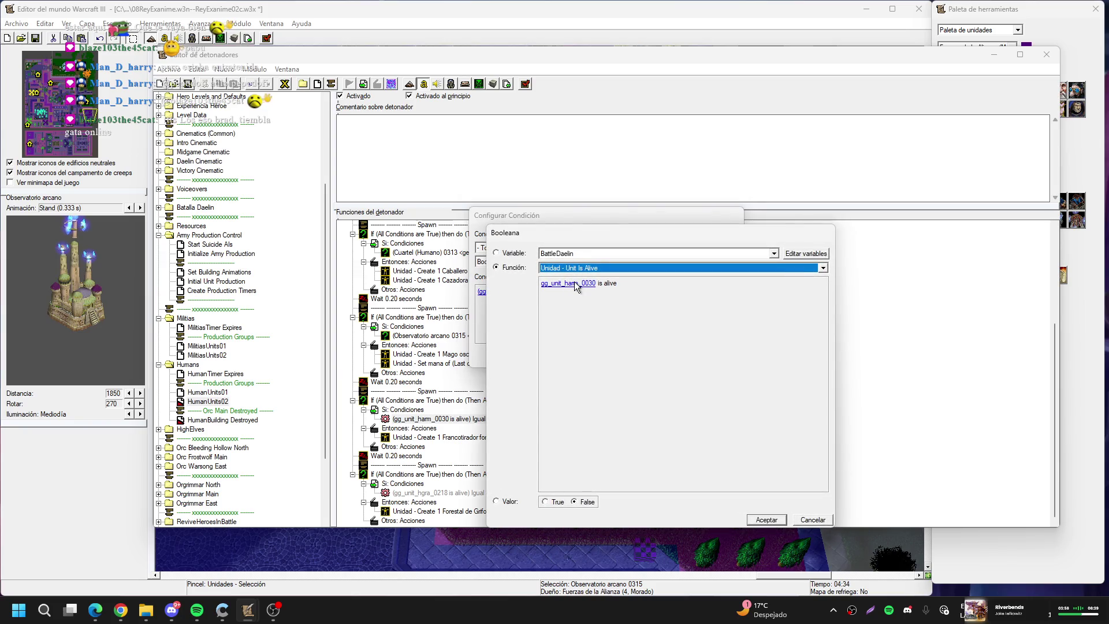
left_click(575, 282)
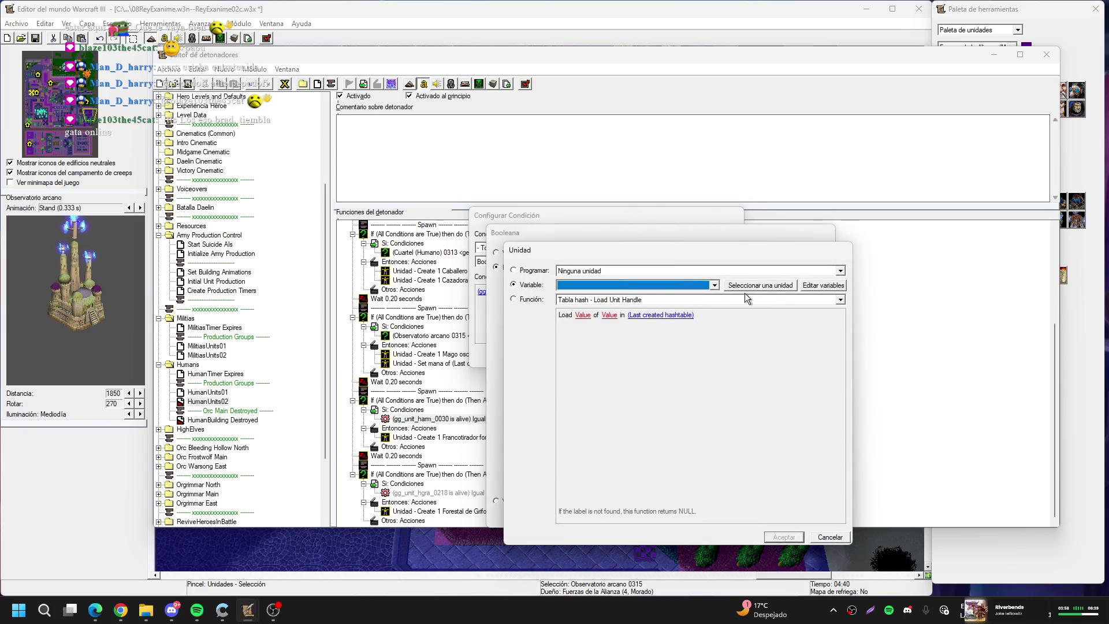
left_click(747, 285)
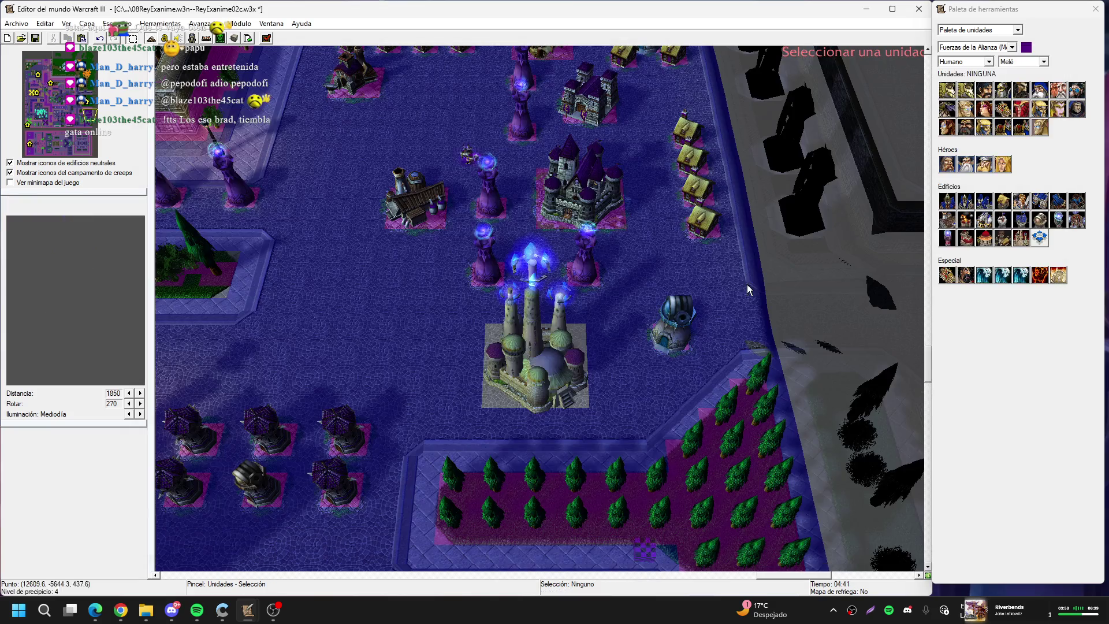
left_click(423, 201)
key("Return")
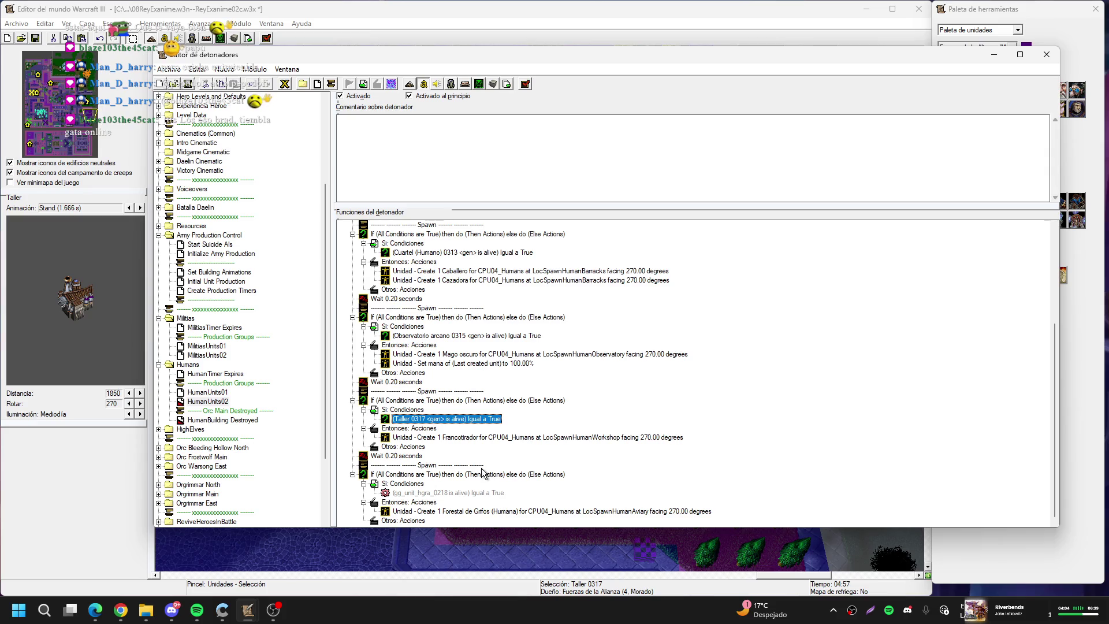
Review the spawn blocks, then open HumanBuilding Destroyed and select its run-trigger action
left_click(407, 457)
scroll(408, 457, "up", 4)
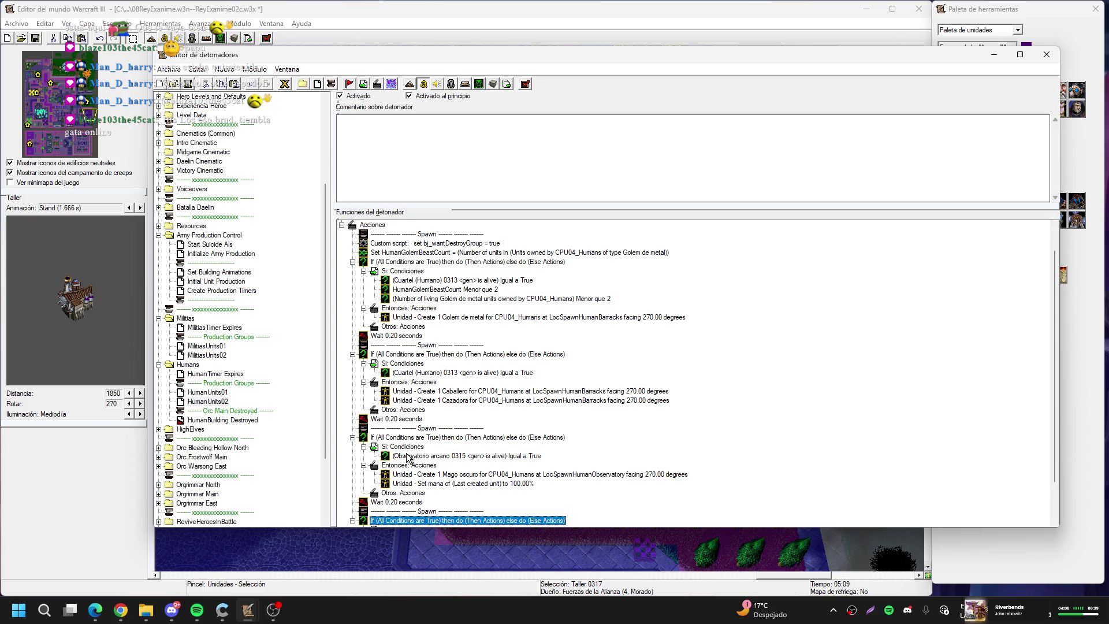
scroll(408, 459, "down", 2)
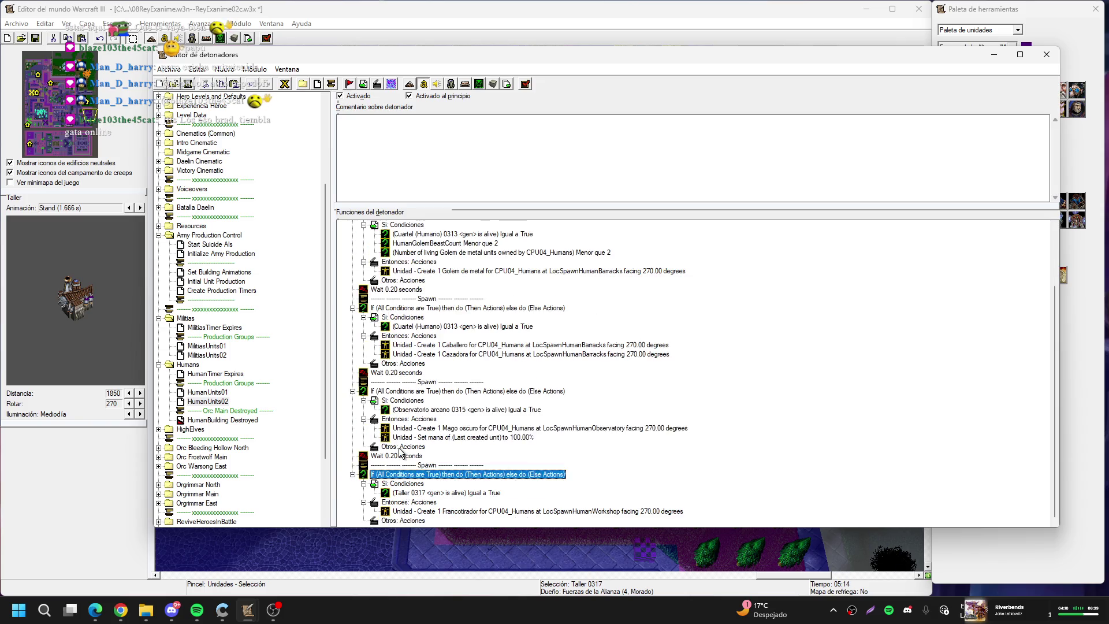
left_click(234, 420)
left_click(479, 345)
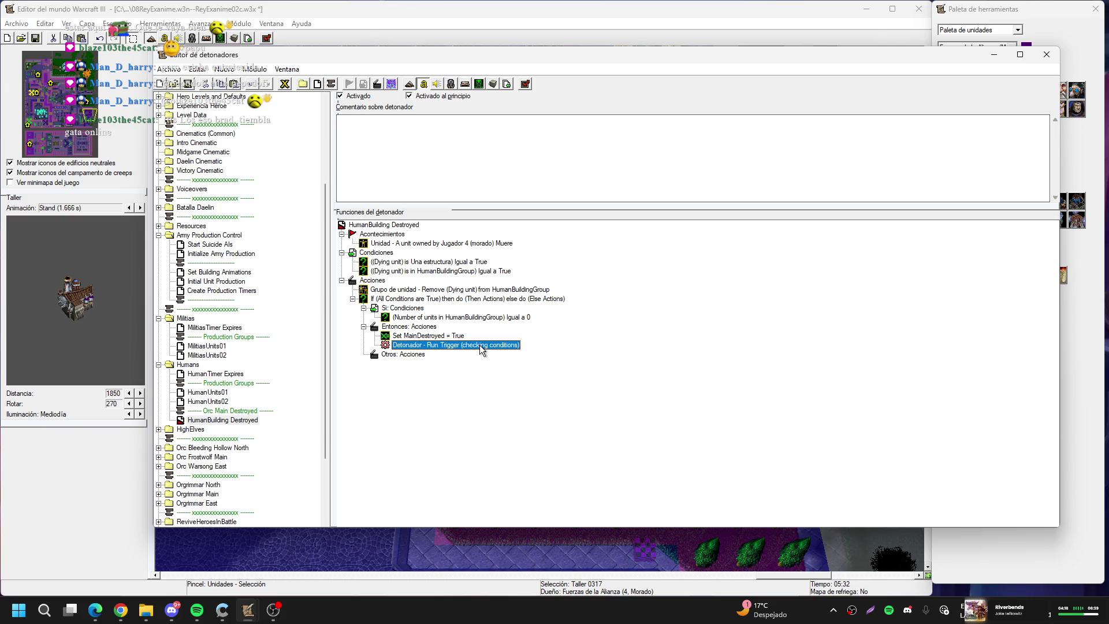
Delete the Orc Main, HumanBuilding, Orc East Outpost and HighElfBuilding Destroyed triggers
left_click(215, 411)
key("Delete")
key("Delete")
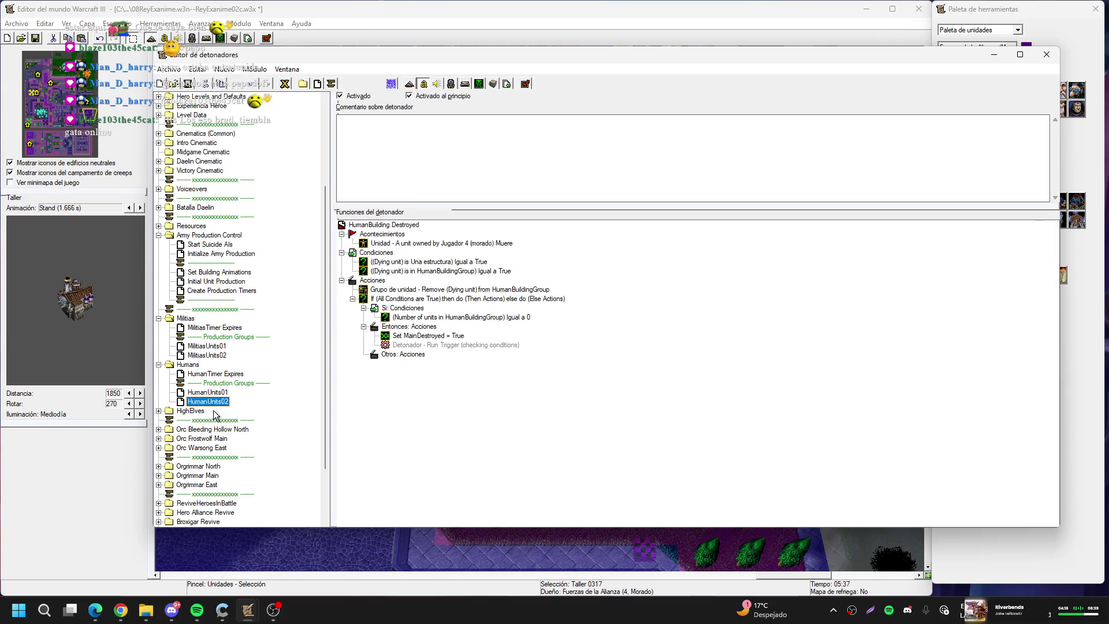
scroll(225, 396, "down", 3)
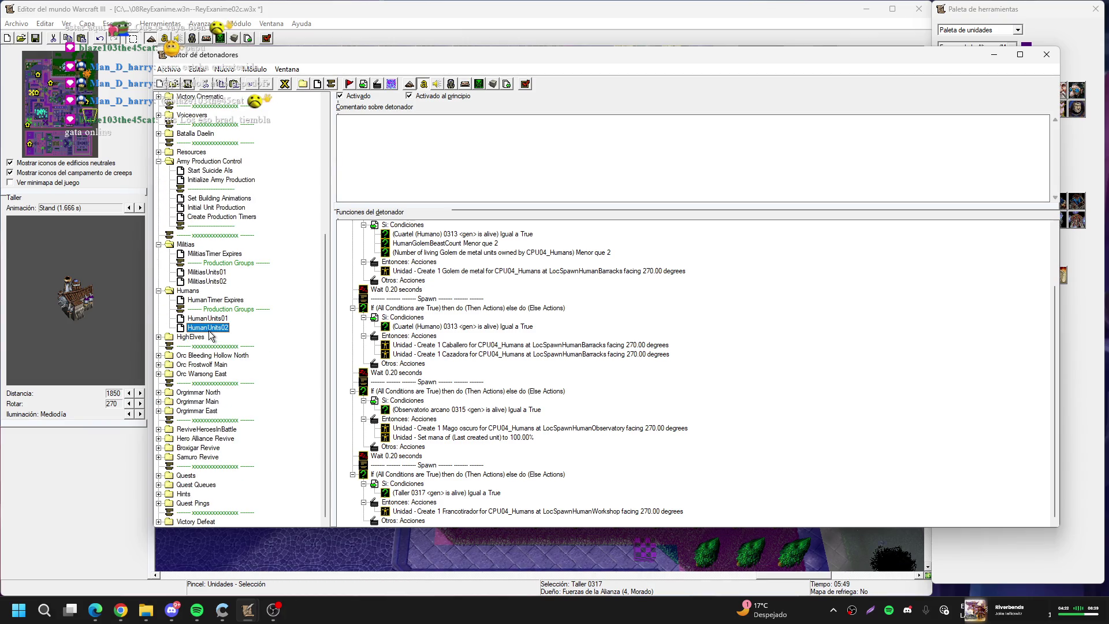
left_click(159, 337)
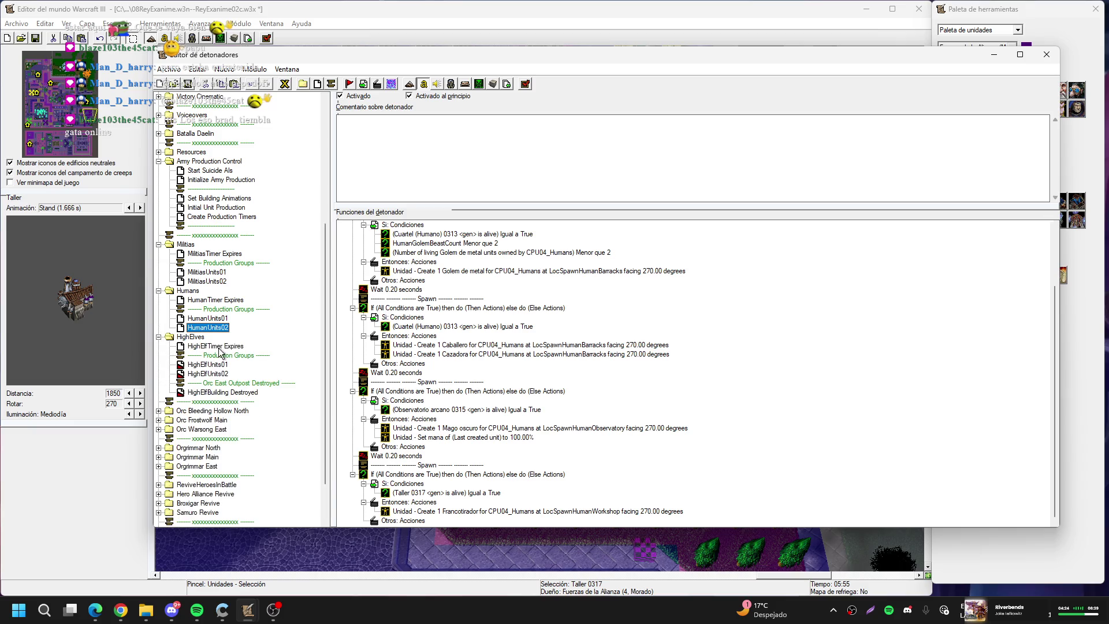
left_click(236, 383)
key("Delete")
key("Delete")
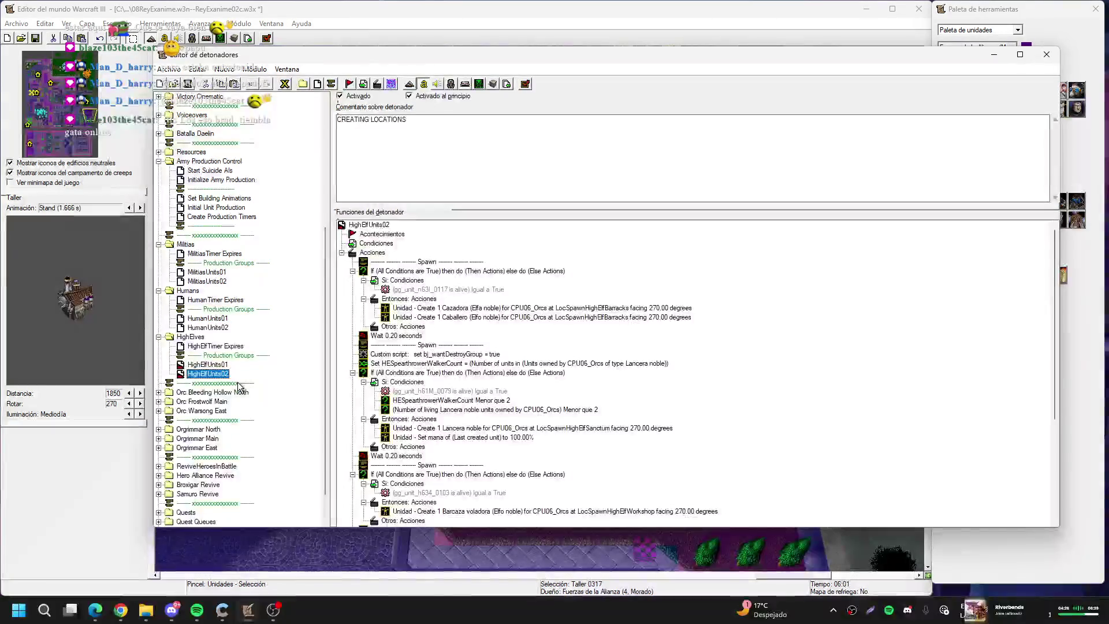
In HighElfUnits01, point the Golem arcano spawn's alive condition at Taller 0219
left_click(224, 365)
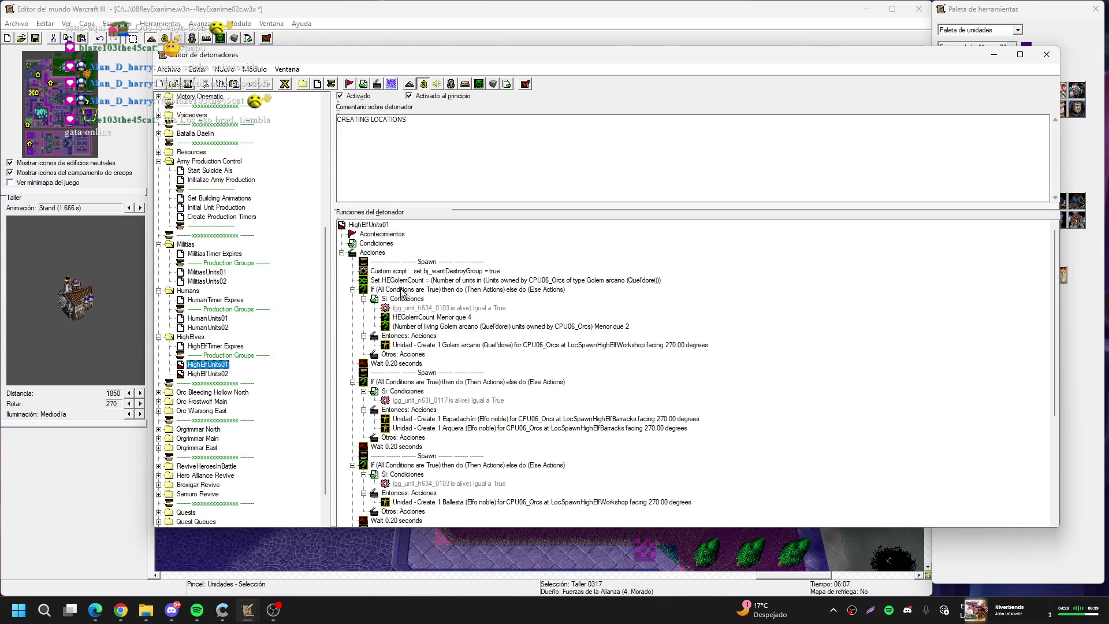
double_click(459, 308)
left_click(523, 292)
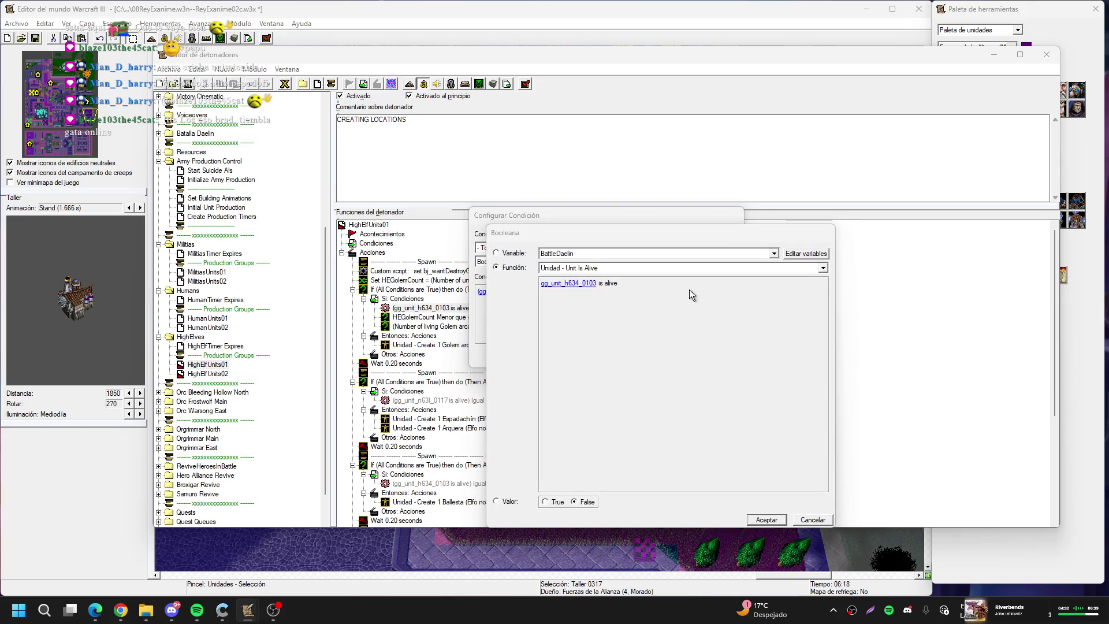
left_click(763, 283)
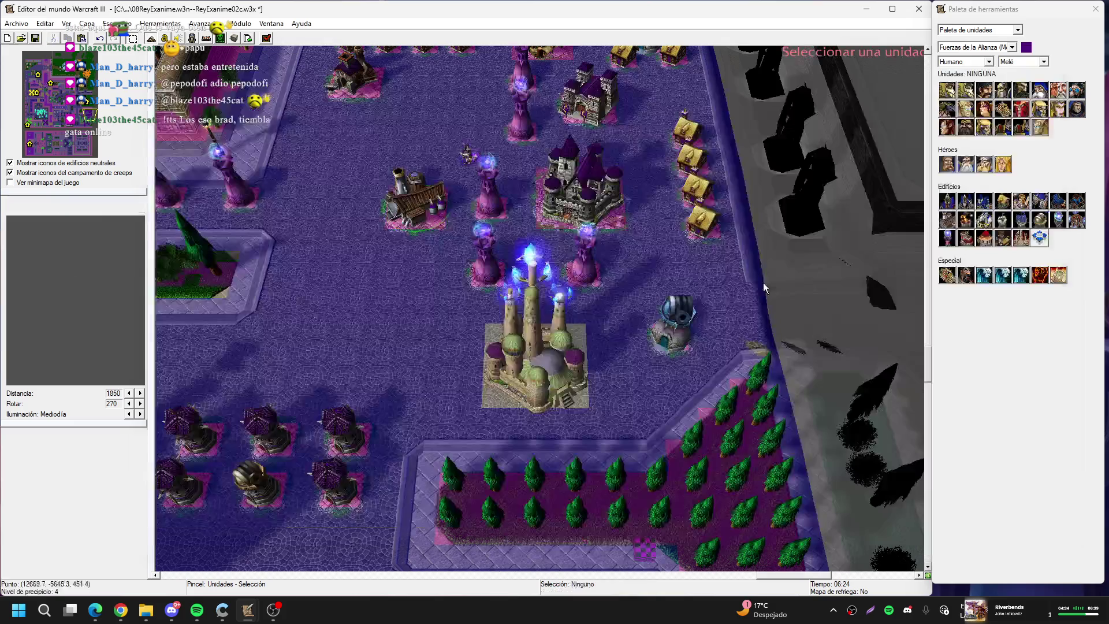
key("Up")
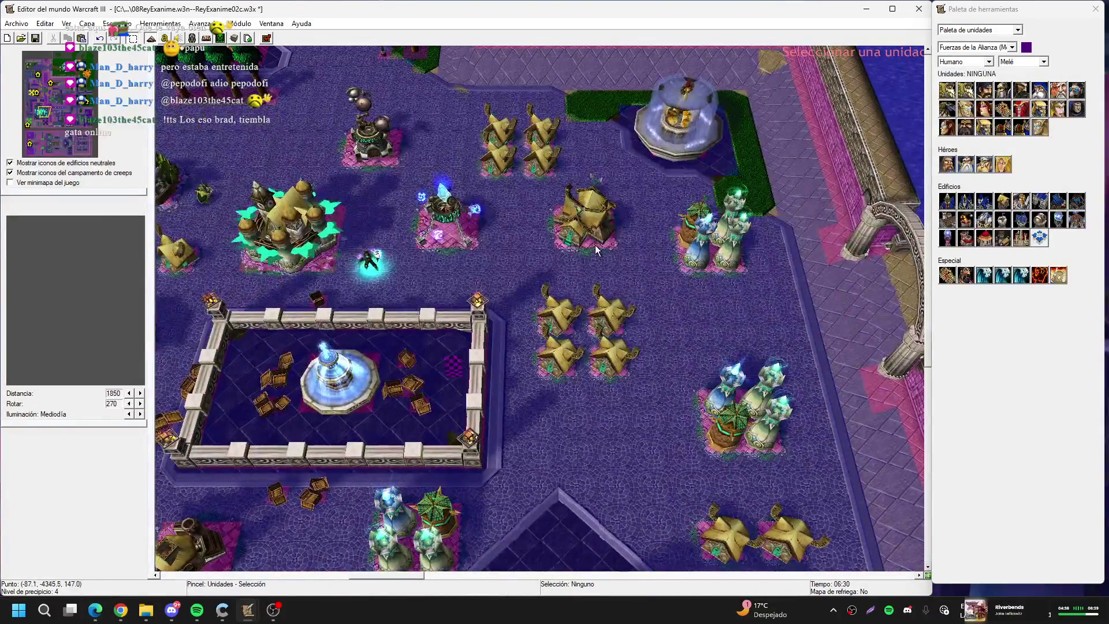
left_click(596, 231)
key("Return")
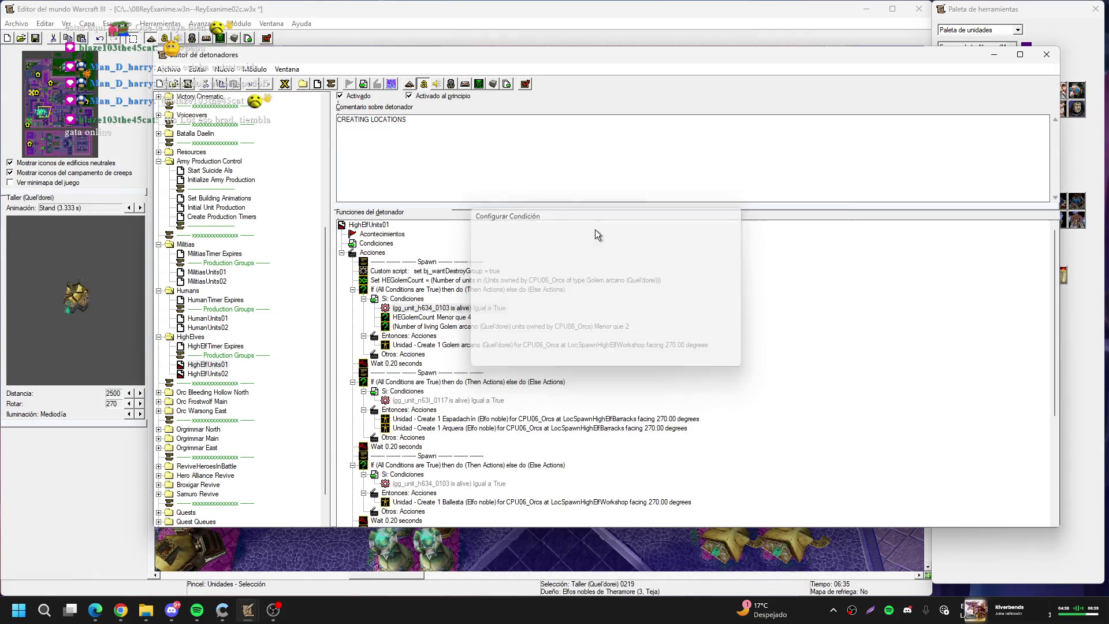
Point the gg_unit_n63l_0117 alive condition at the Quel'dorei barracks Cuartel 0216
double_click(467, 397)
left_click(514, 292)
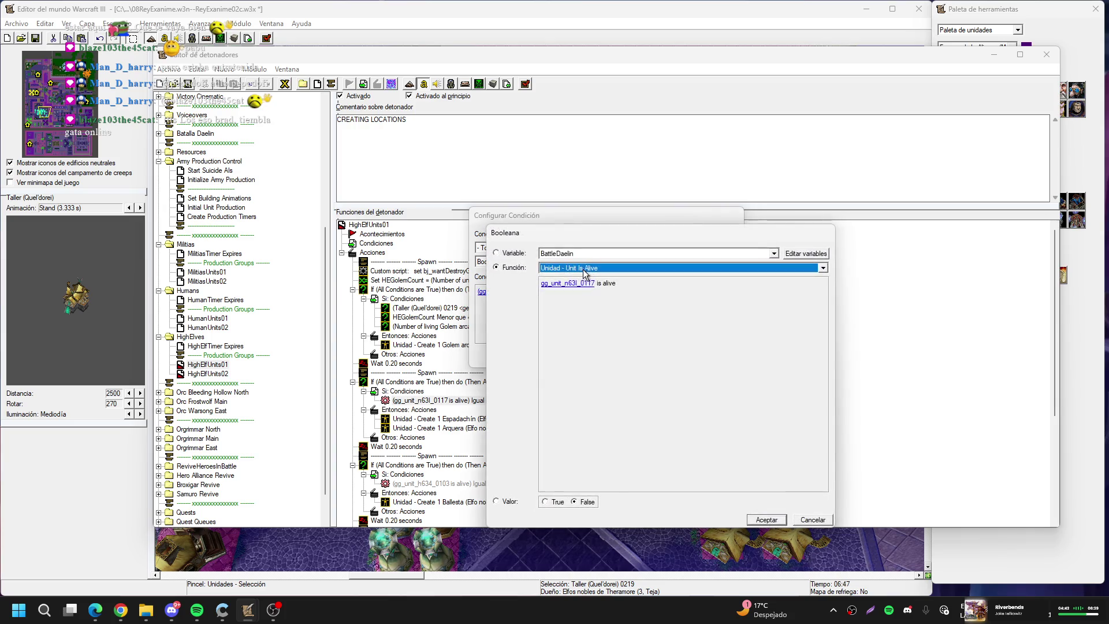
left_click(566, 283)
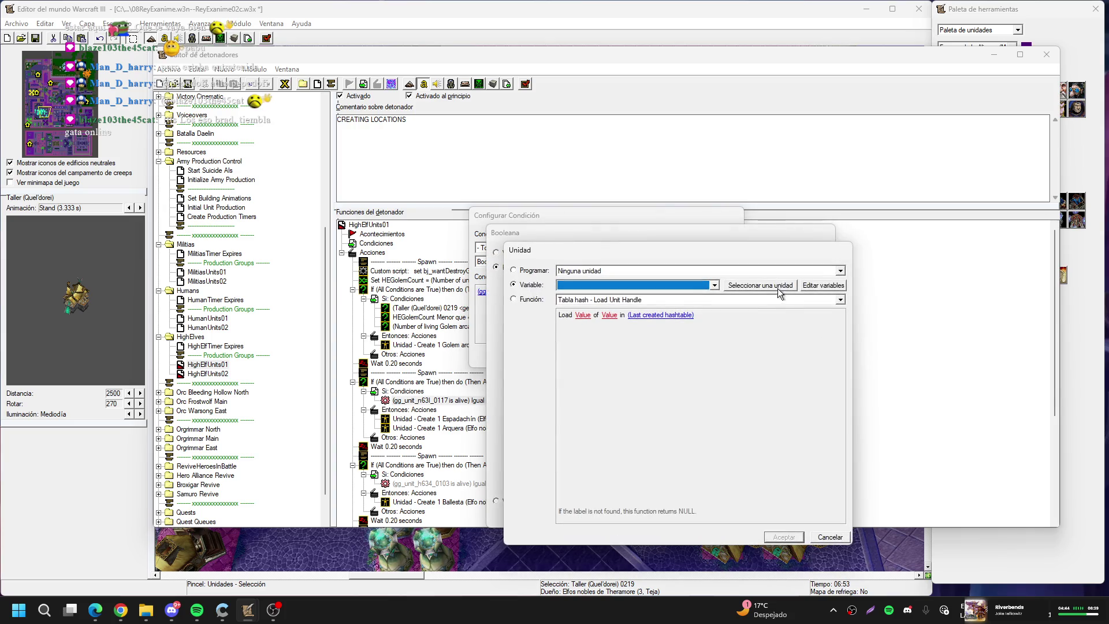
left_click(778, 289)
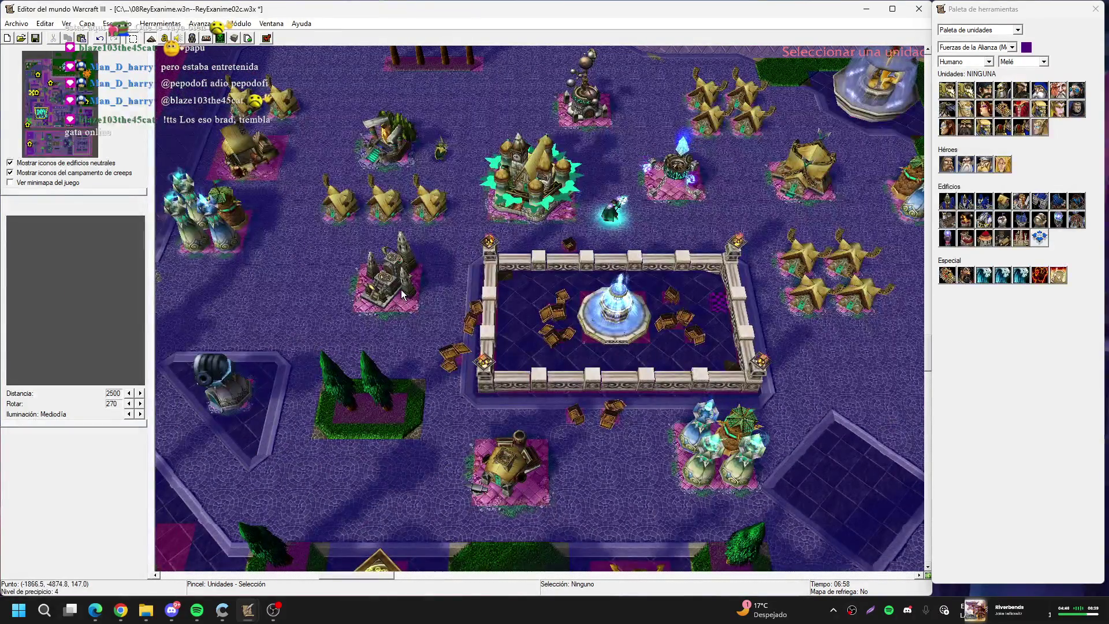
left_click(401, 289)
key("Return")
key("Return")
key("Return")
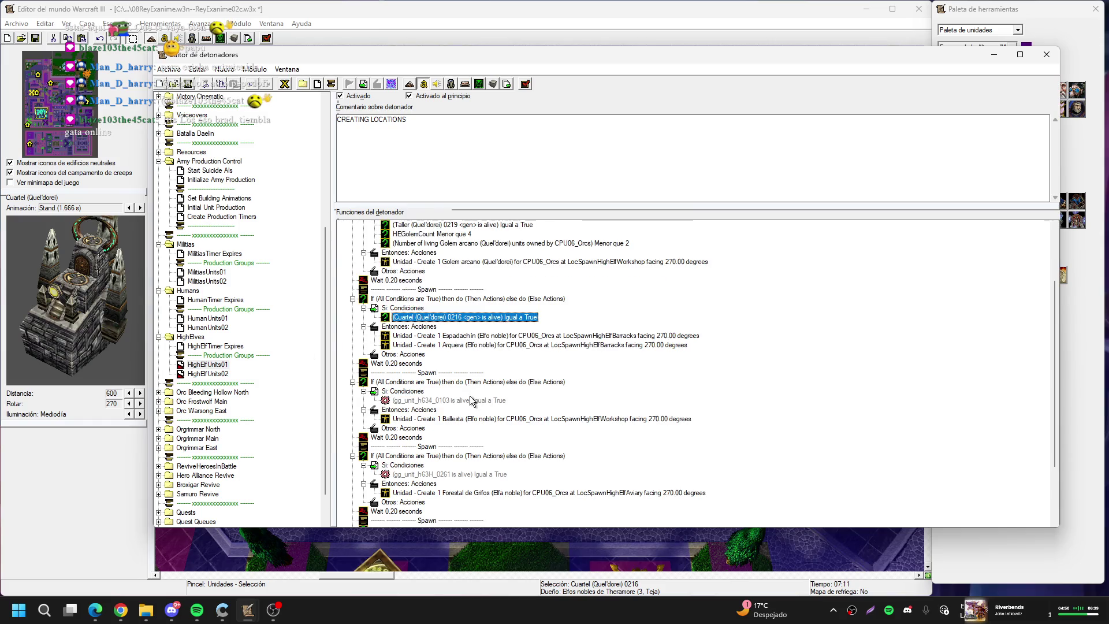
Point the Ballesta condition at Taller 0219 and delete the Forestal de Grifos spawn block
double_click(469, 396)
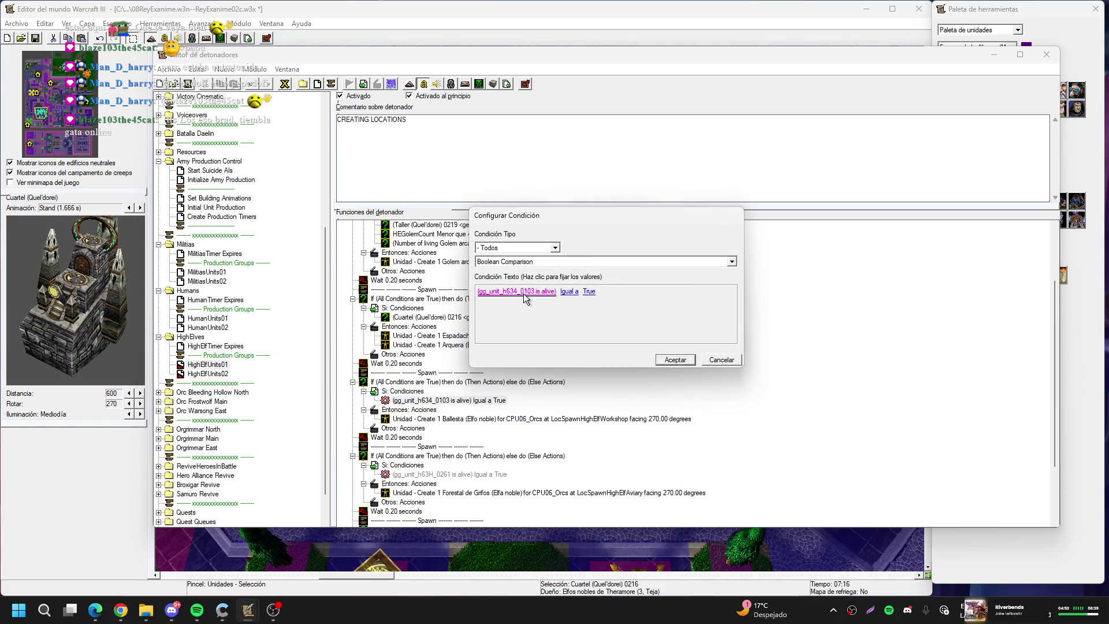
left_click(524, 294)
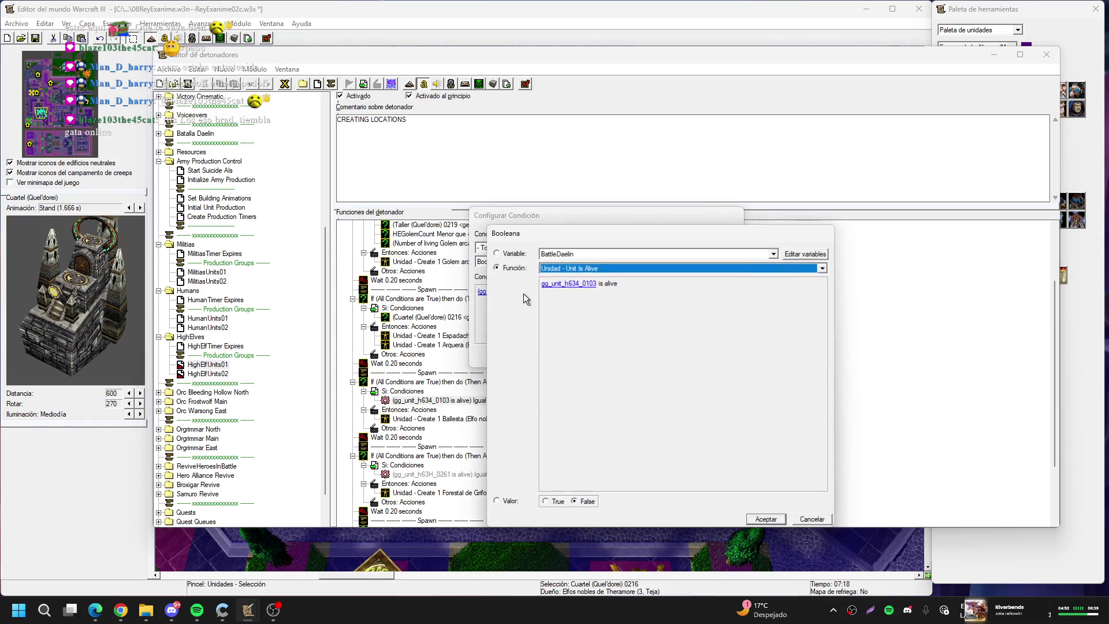
left_click(591, 285)
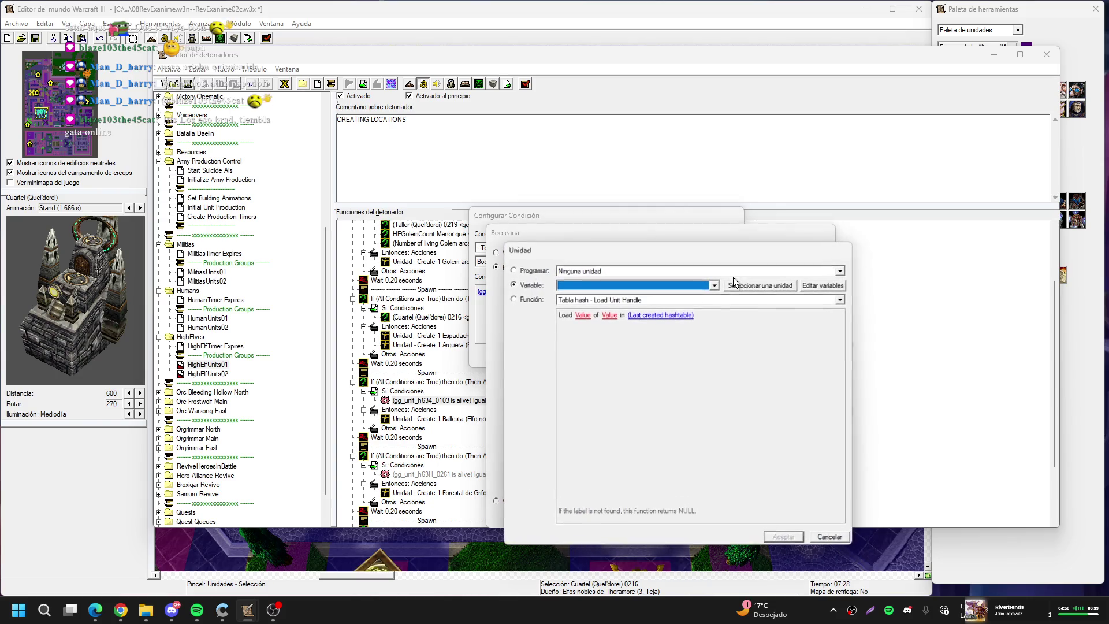
left_click(756, 286)
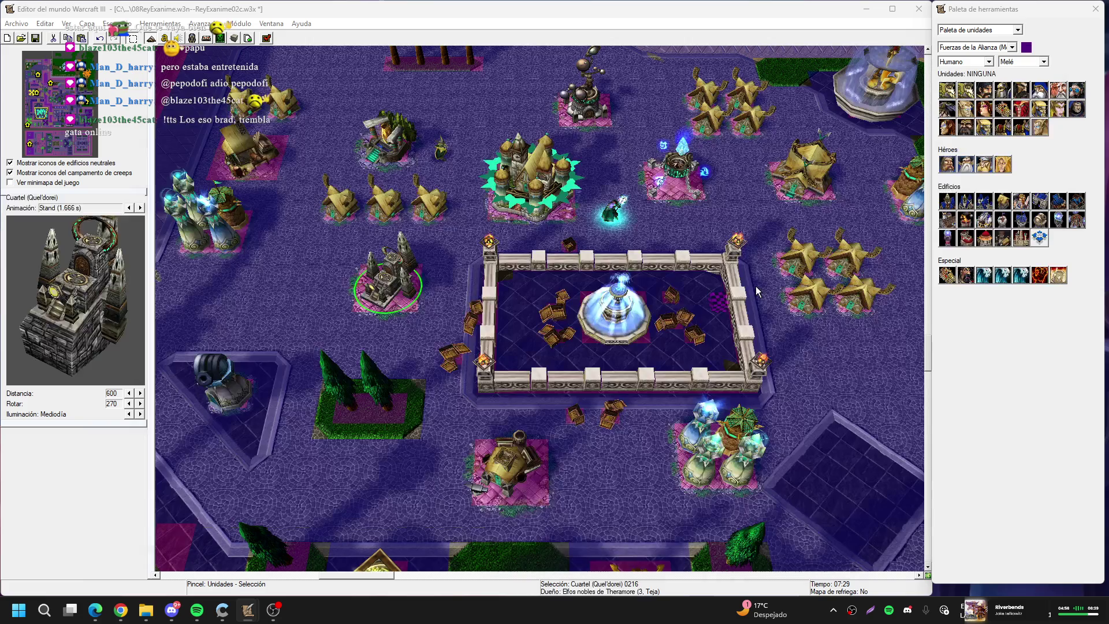
left_click(820, 163)
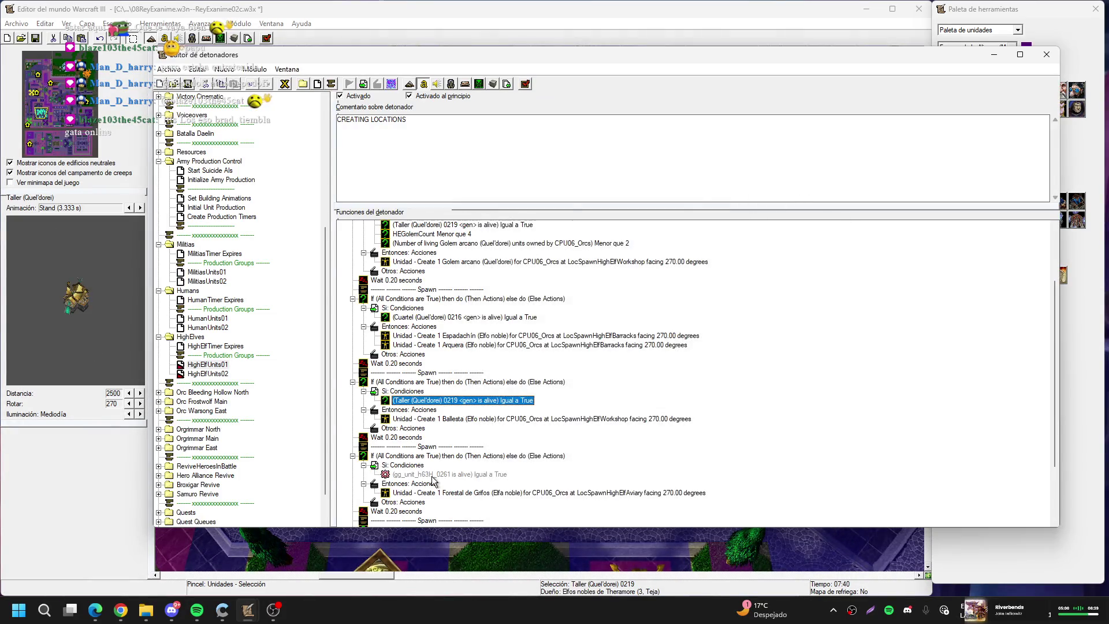
left_click(443, 476)
left_click(408, 447)
key("Delete")
key("Delete")
key("Delete")
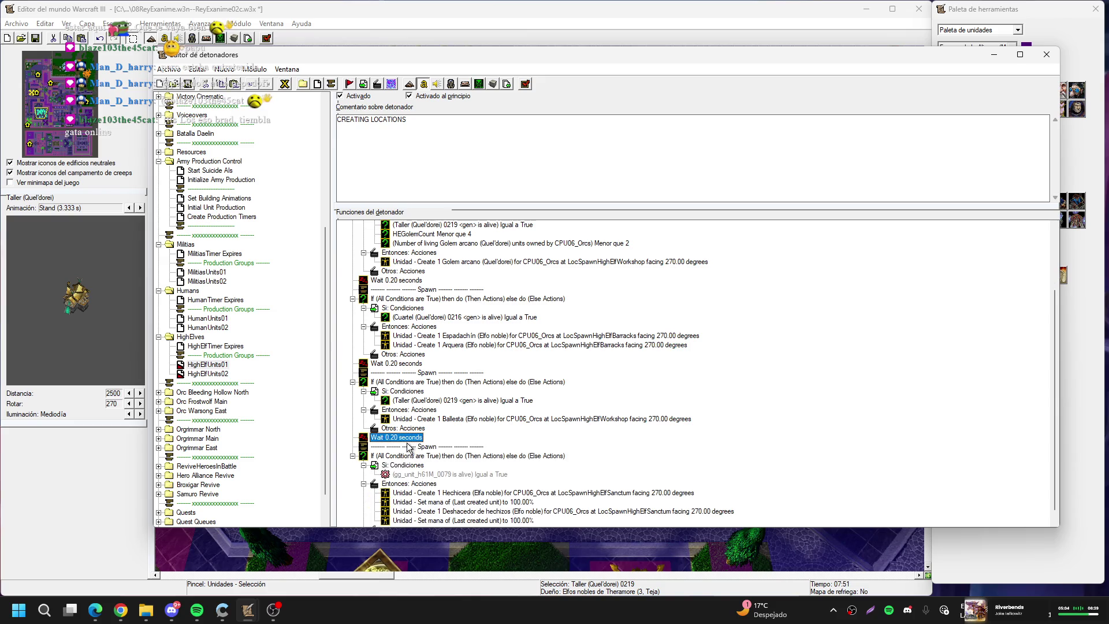
Point the Hechicera condition at Santuario arcano 0227, then open HighElfUnits02's Cazadora condition
scroll(411, 445, "down", 1)
double_click(458, 466)
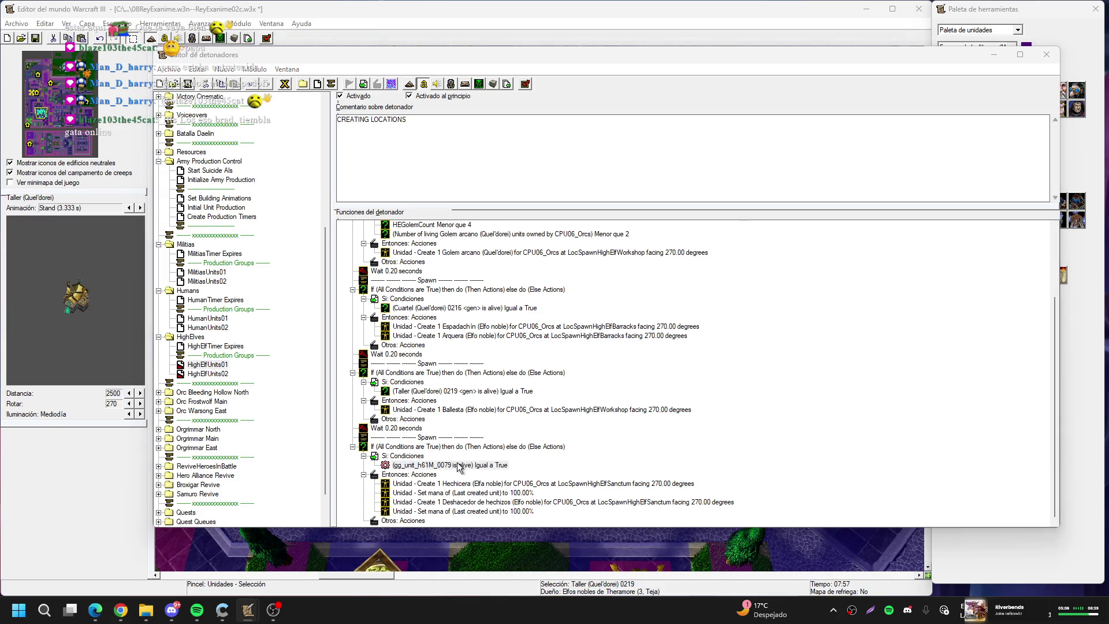
left_click(538, 292)
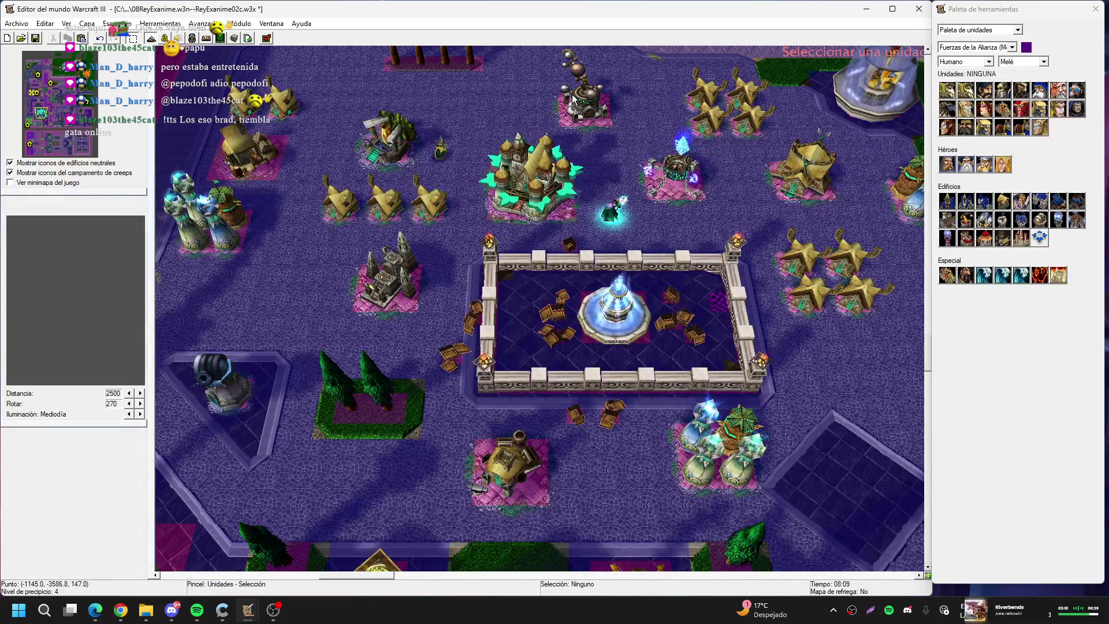
left_click(575, 100)
key("Return")
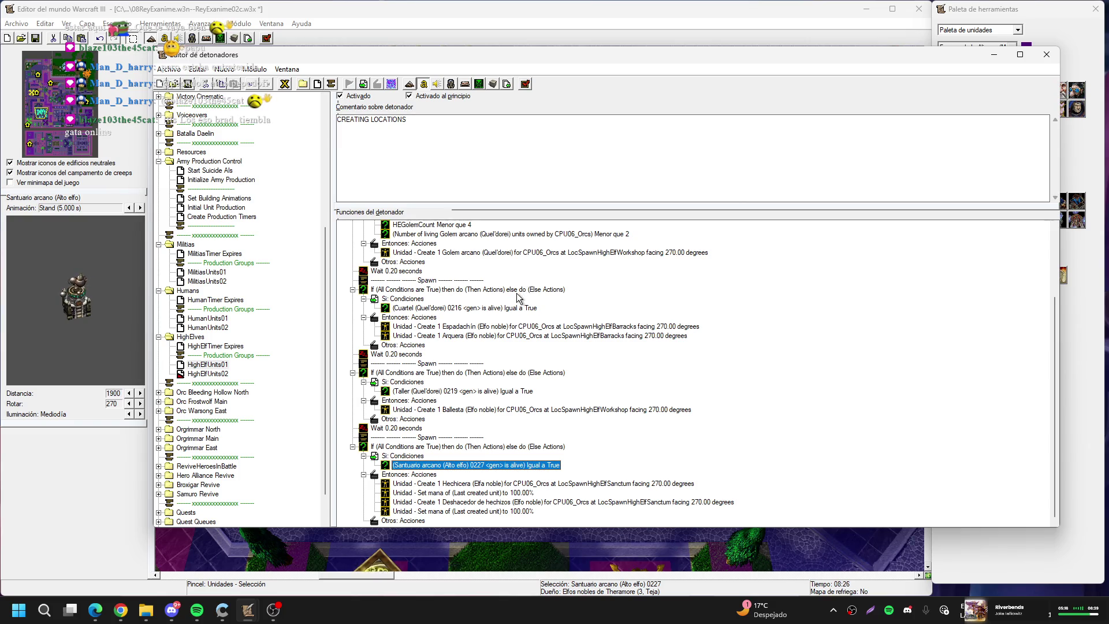
left_click(208, 376)
double_click(461, 291)
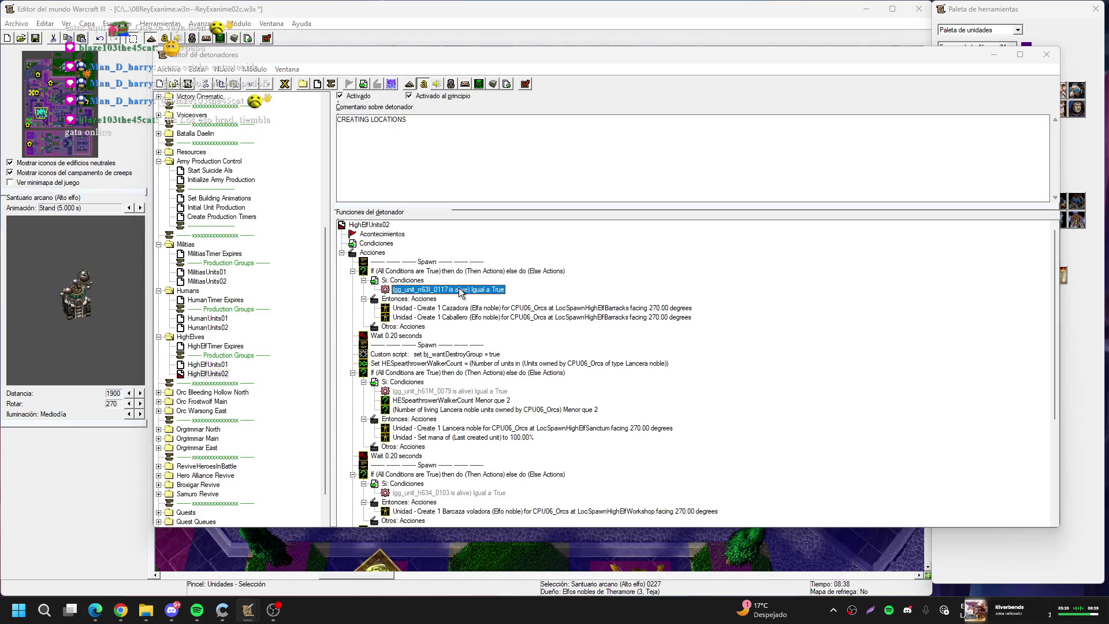
Point the Cazadora spawn's alive condition at the Quel'dorei barracks Cuartel 0216
left_click(552, 292)
left_click(576, 281)
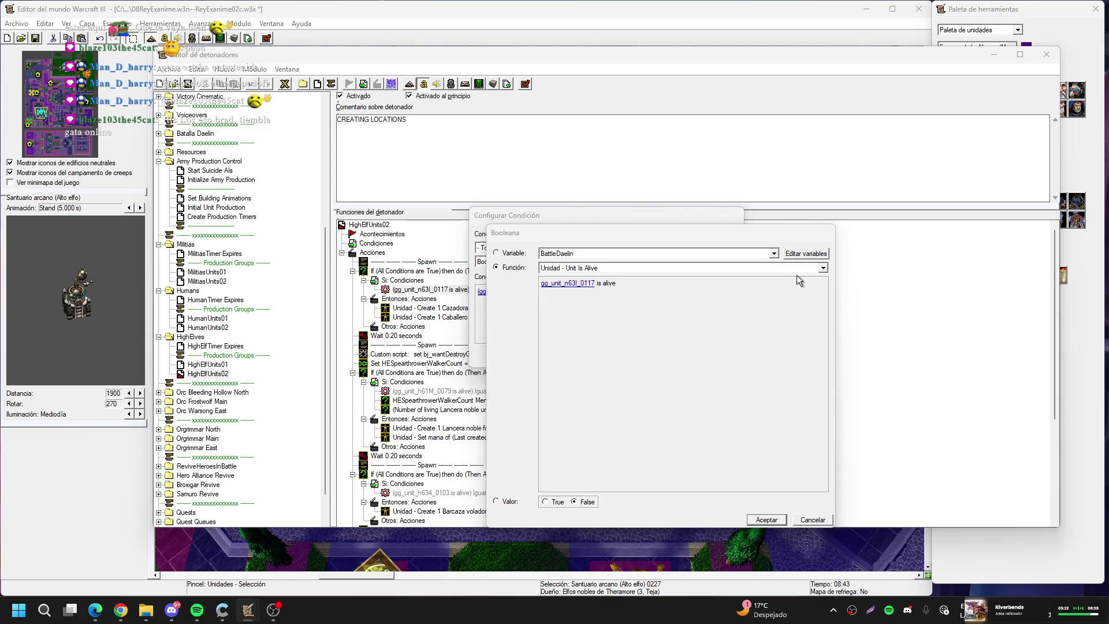
left_click(784, 279)
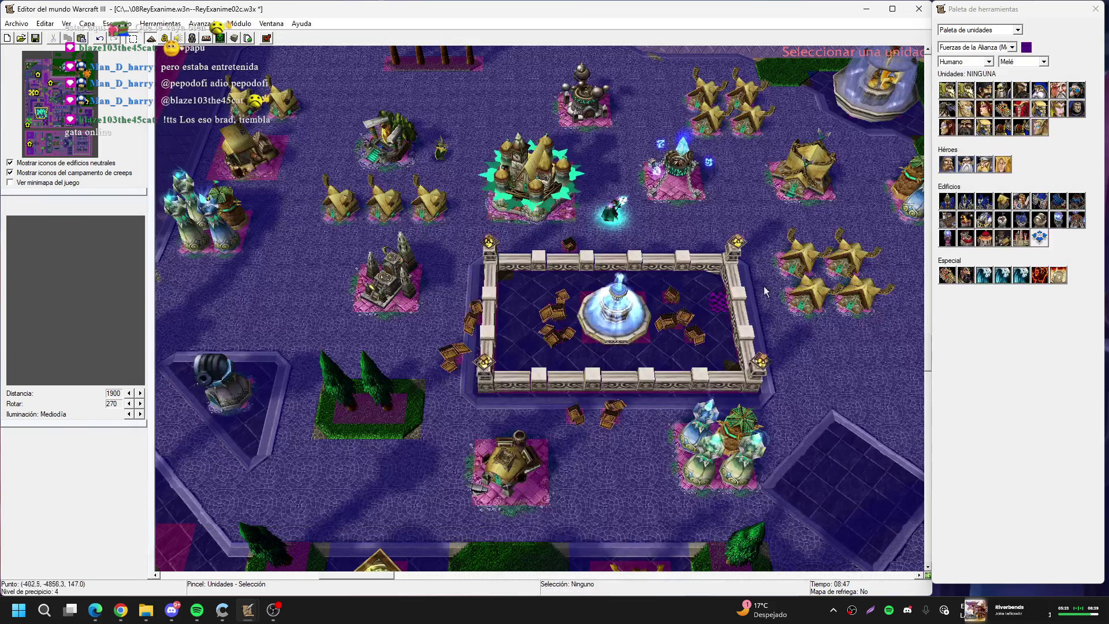
left_click(386, 283)
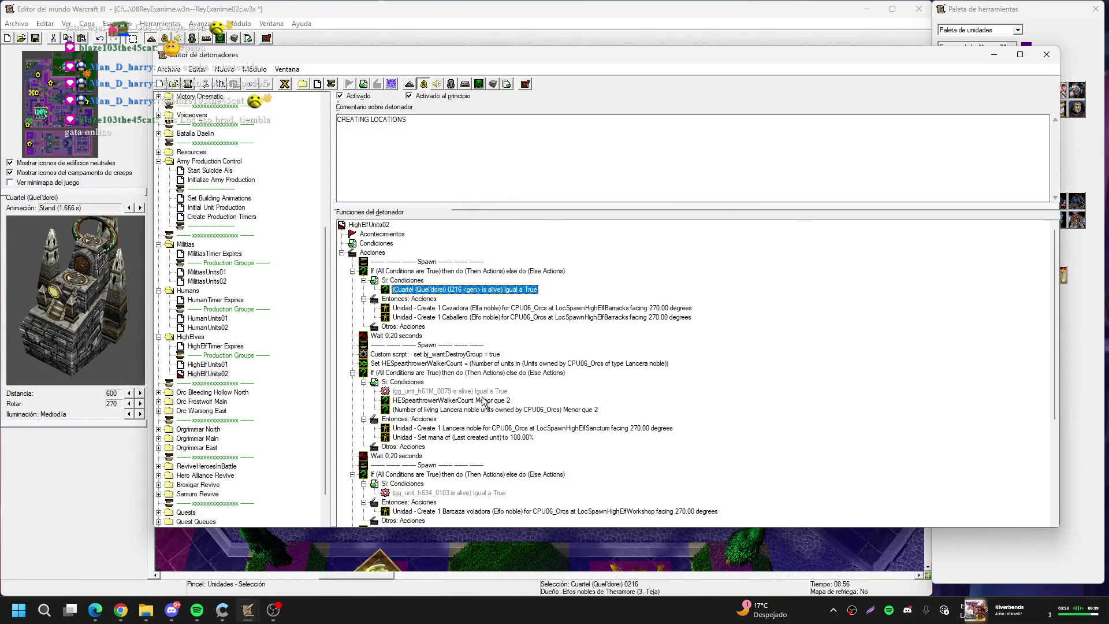
Point the gg_unit_h61M_0079 alive condition at Santuario arcano 0227
double_click(459, 392)
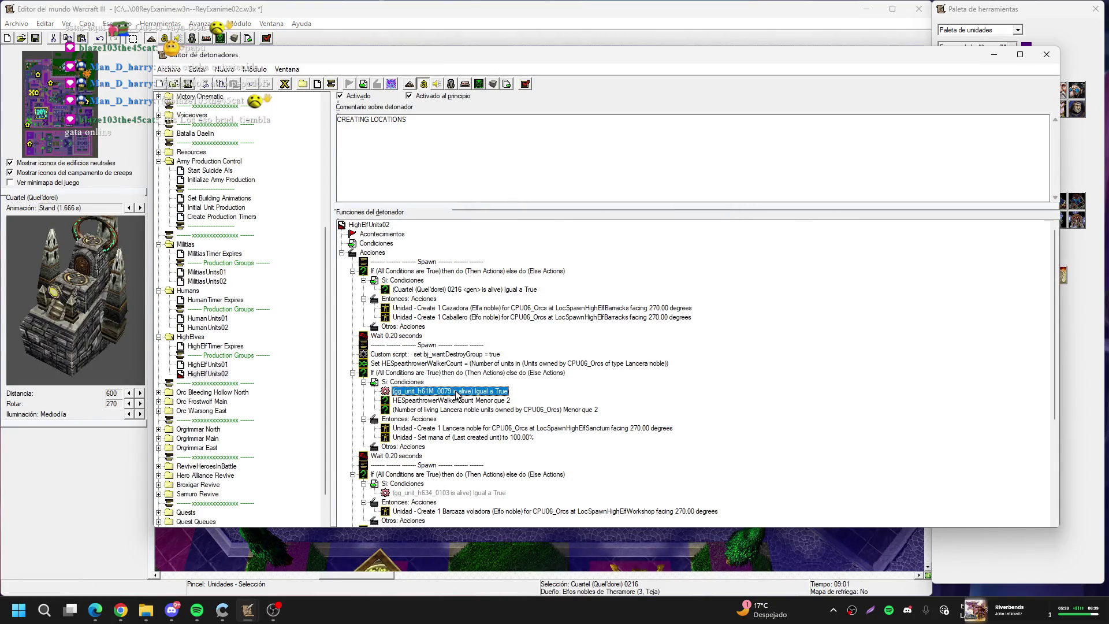
left_click(517, 293)
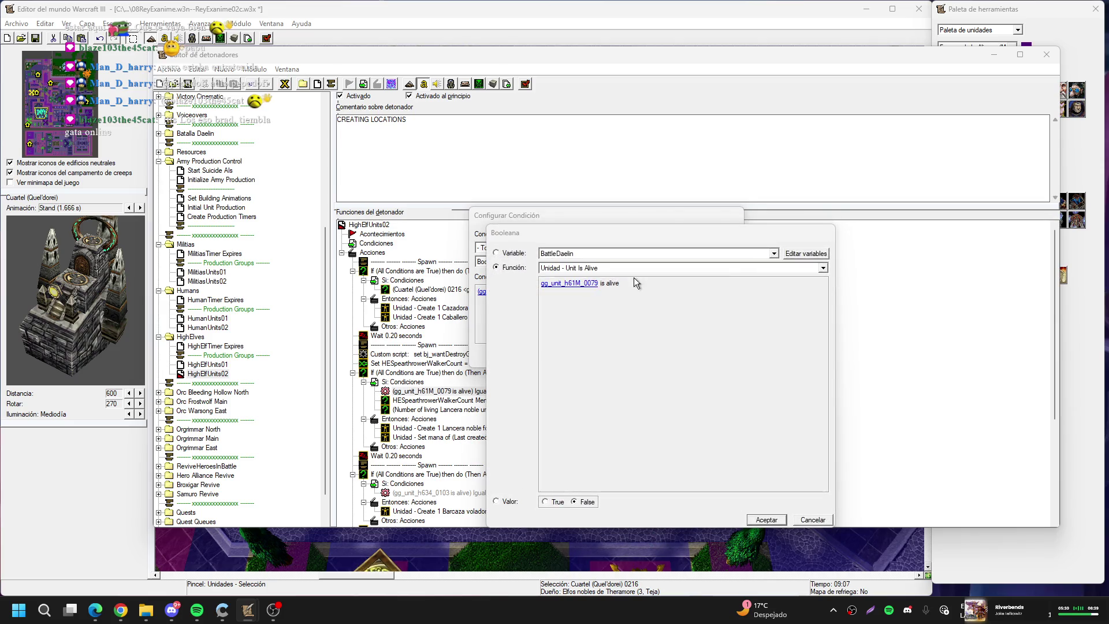
left_click(569, 283)
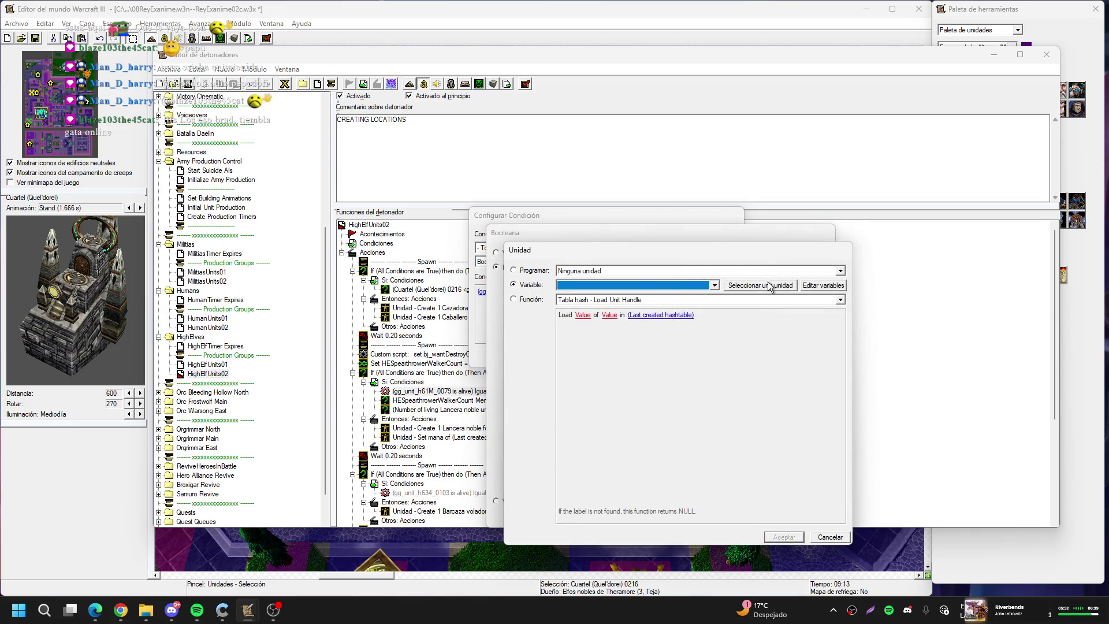
left_click(768, 282)
left_click(588, 109)
key("Return")
key("Return")
key("Return")
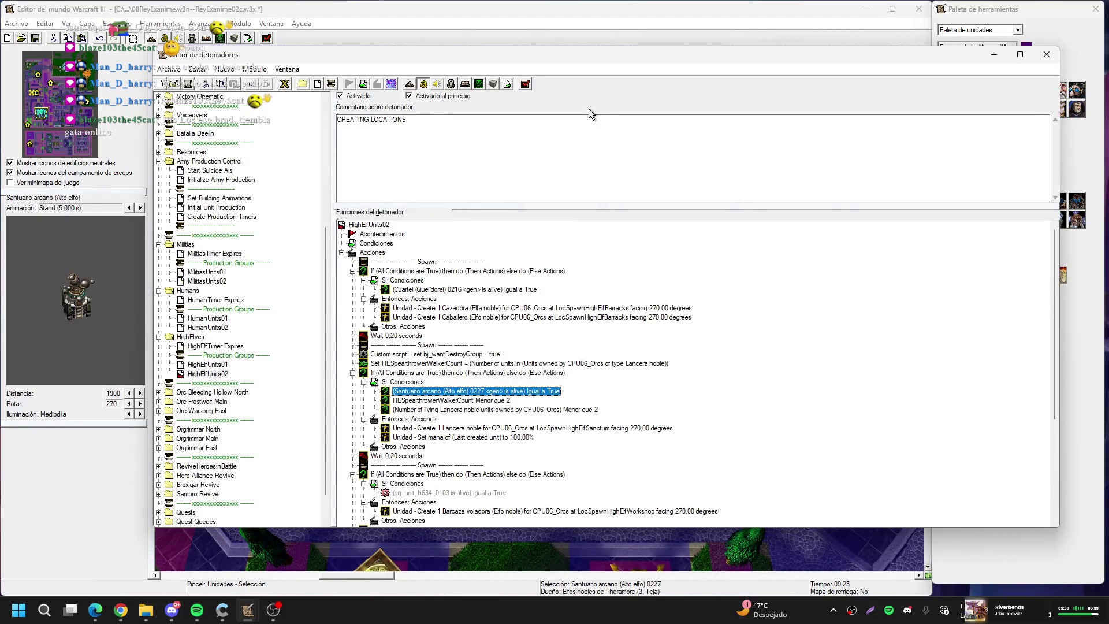
Delete the Barcaza voladora and Dragonhawk spawn blocks
scroll(550, 341, "down", 5)
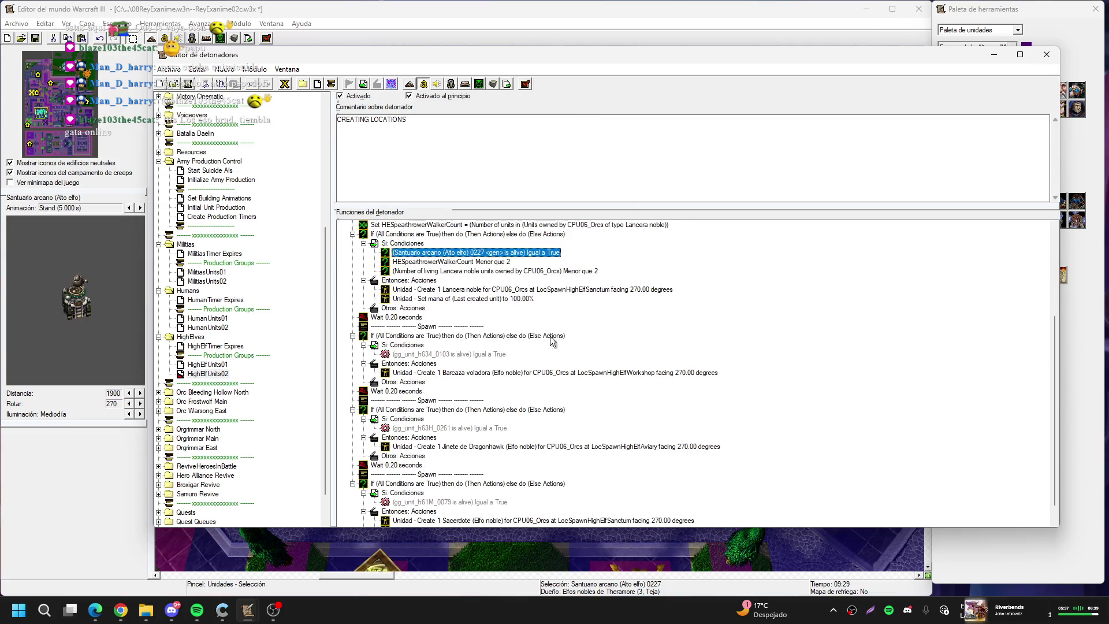
left_click(413, 321)
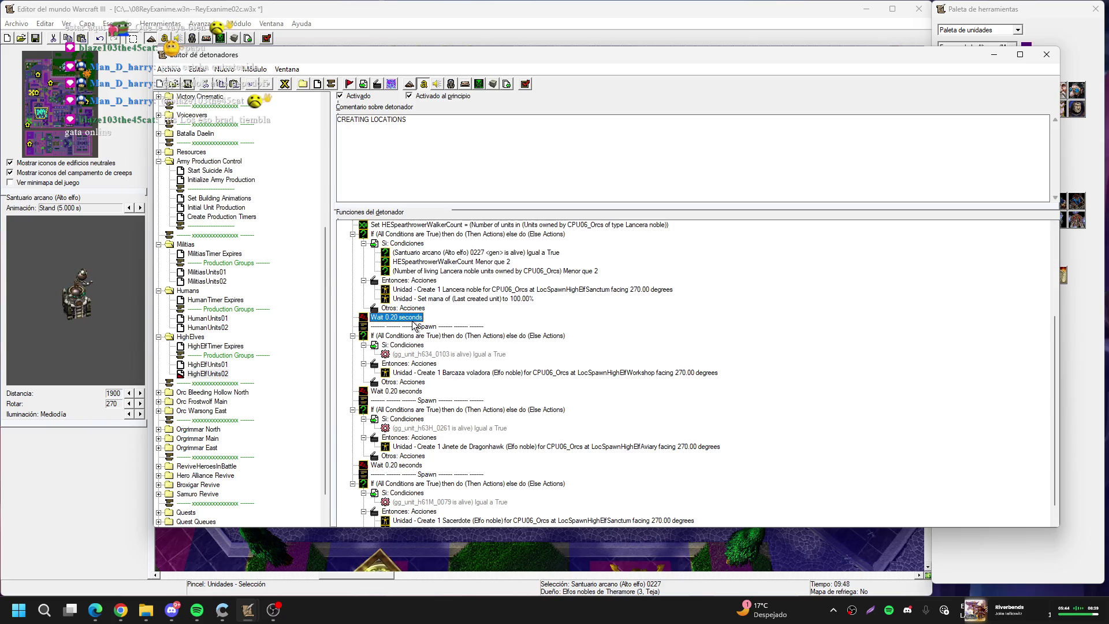
key("Delete")
key("Delete")
key("Delete")
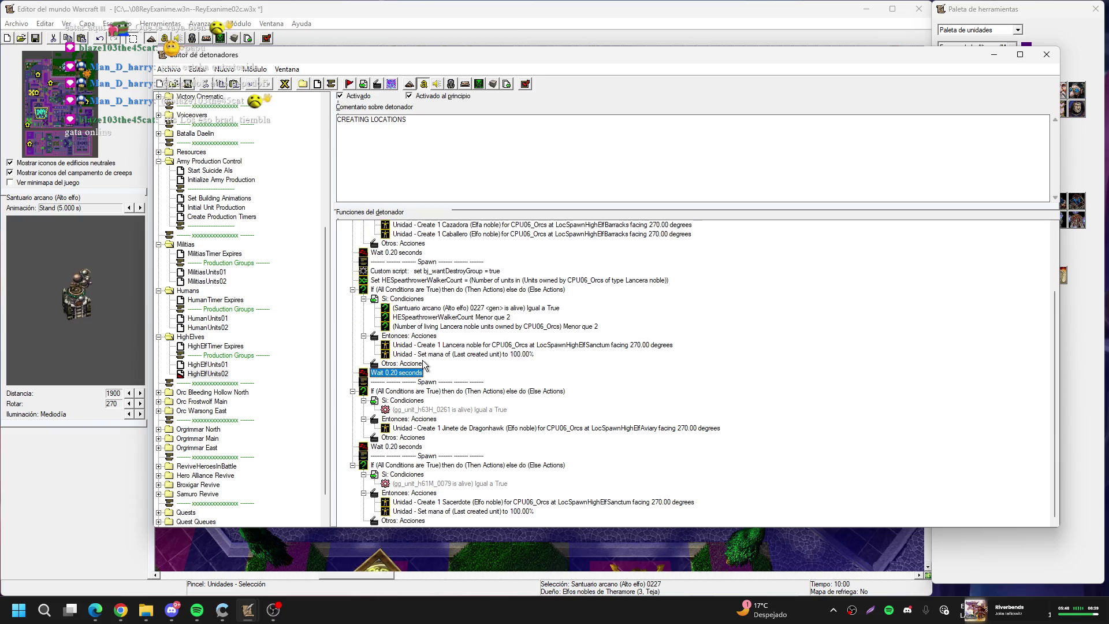
double_click(462, 411)
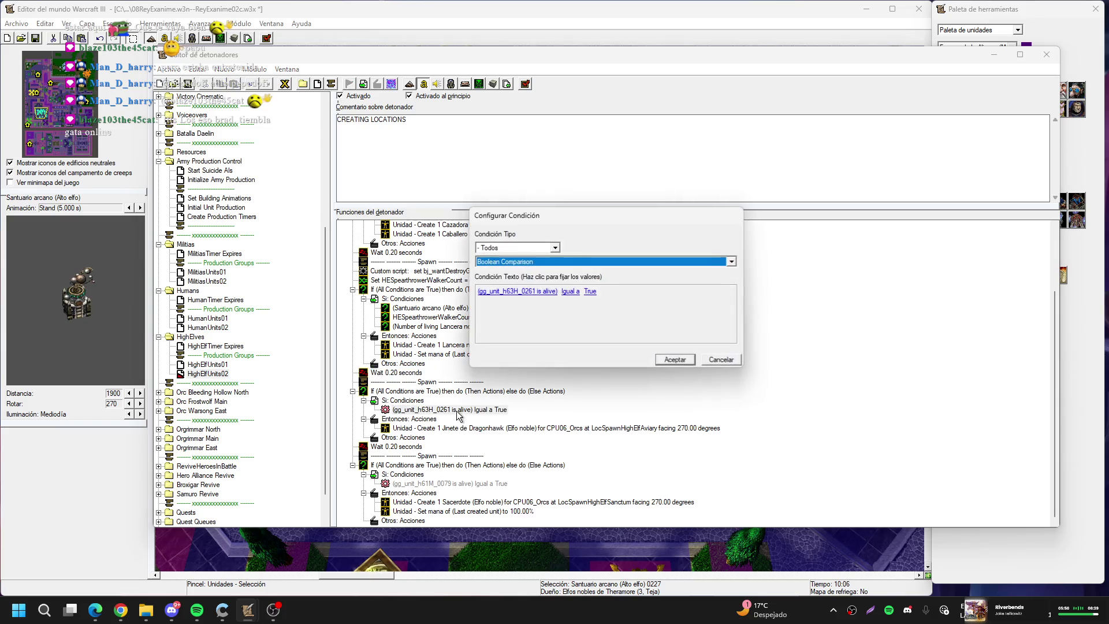
left_click(736, 357)
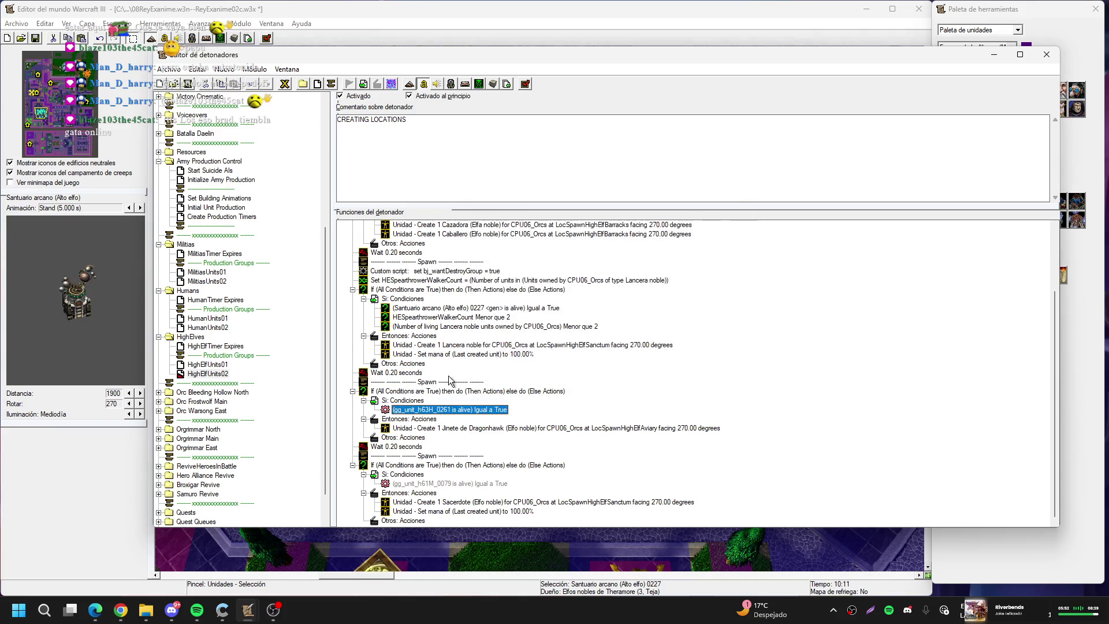
left_click(420, 382)
key("Delete")
key("Delete")
key("Delete")
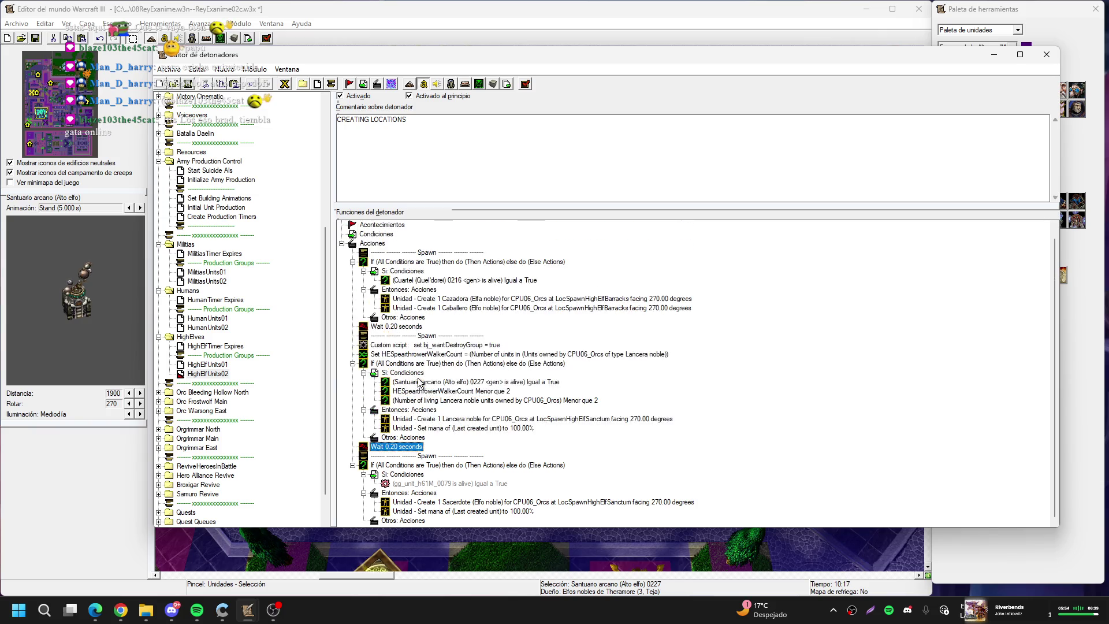
Point the Sacerdote block's alive condition at Santuario arcano 0227, then return to HighElfUnits01
left_click(462, 483)
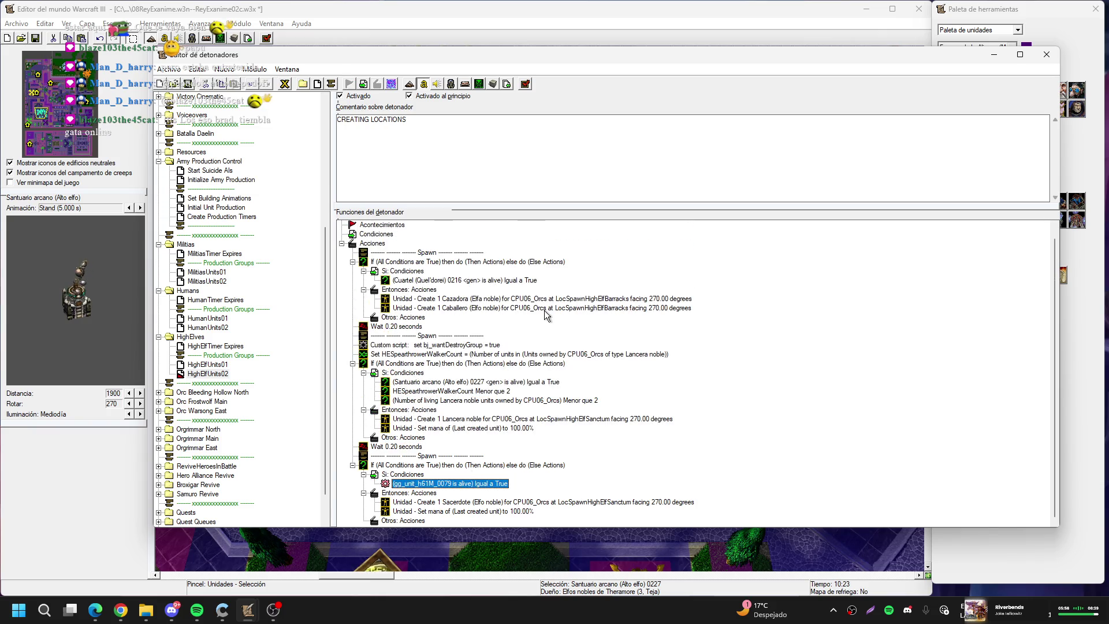
double_click(456, 485)
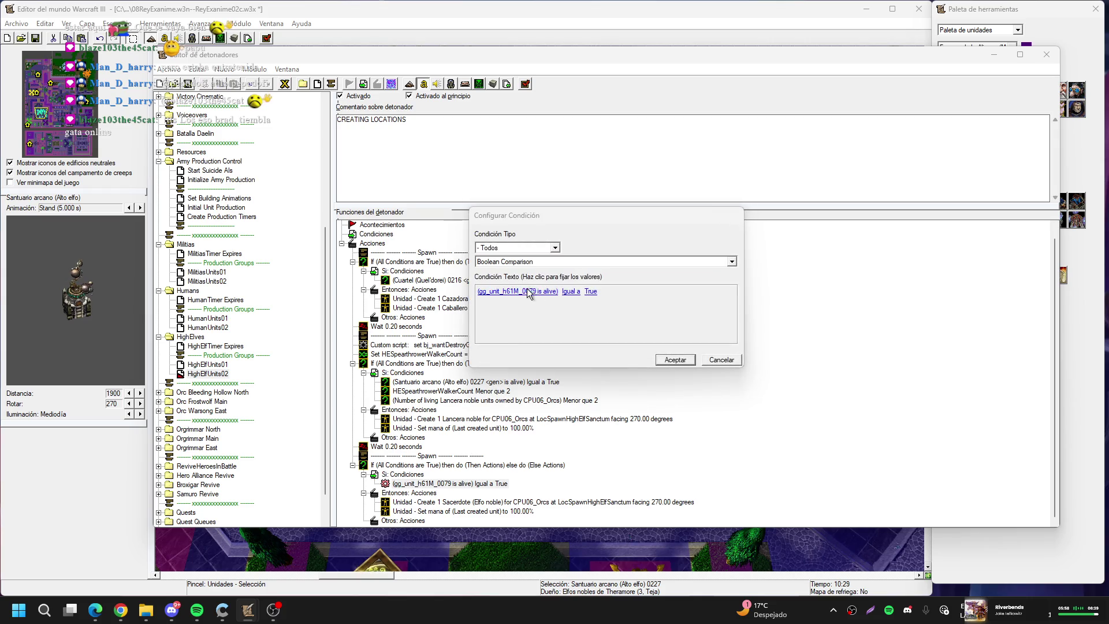
left_click(515, 292)
left_click(565, 284)
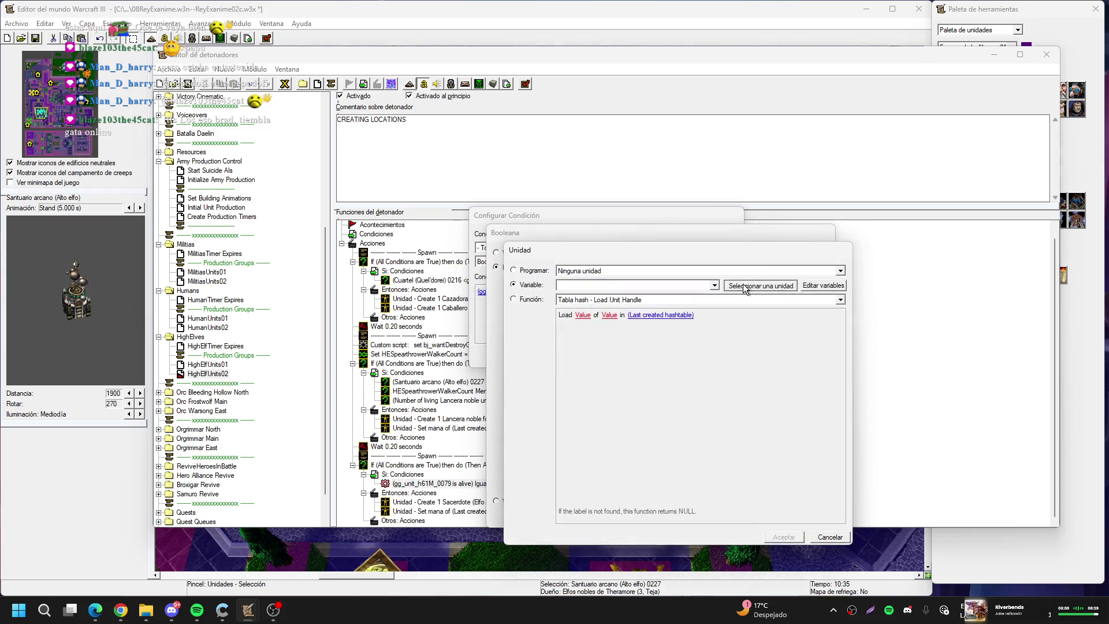
left_click(743, 283)
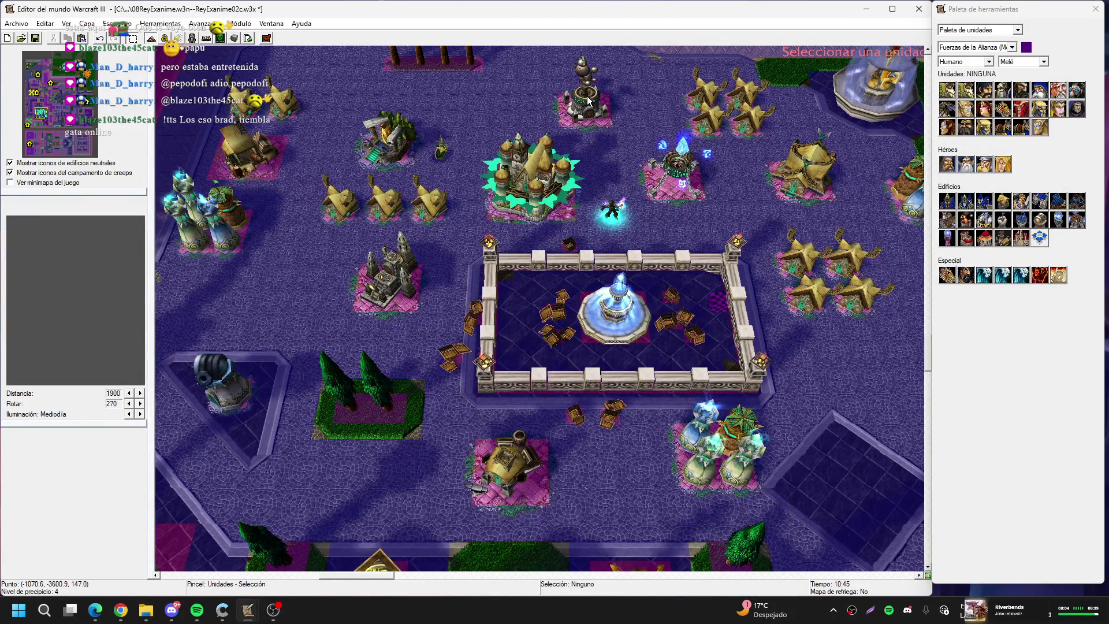
left_click(588, 100)
key("Return")
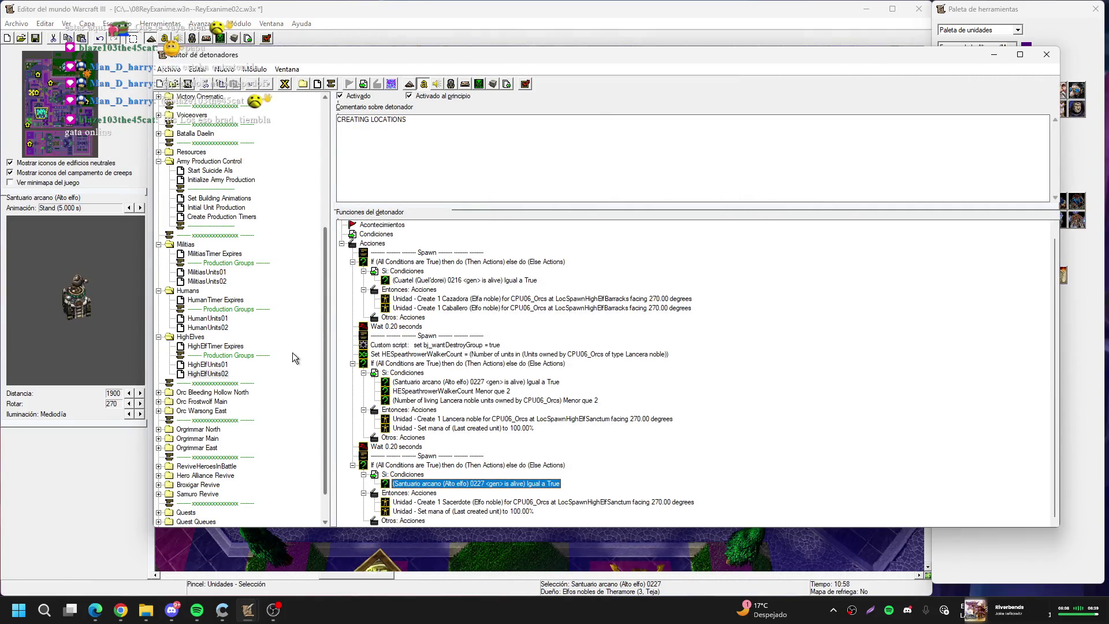
left_click(227, 363)
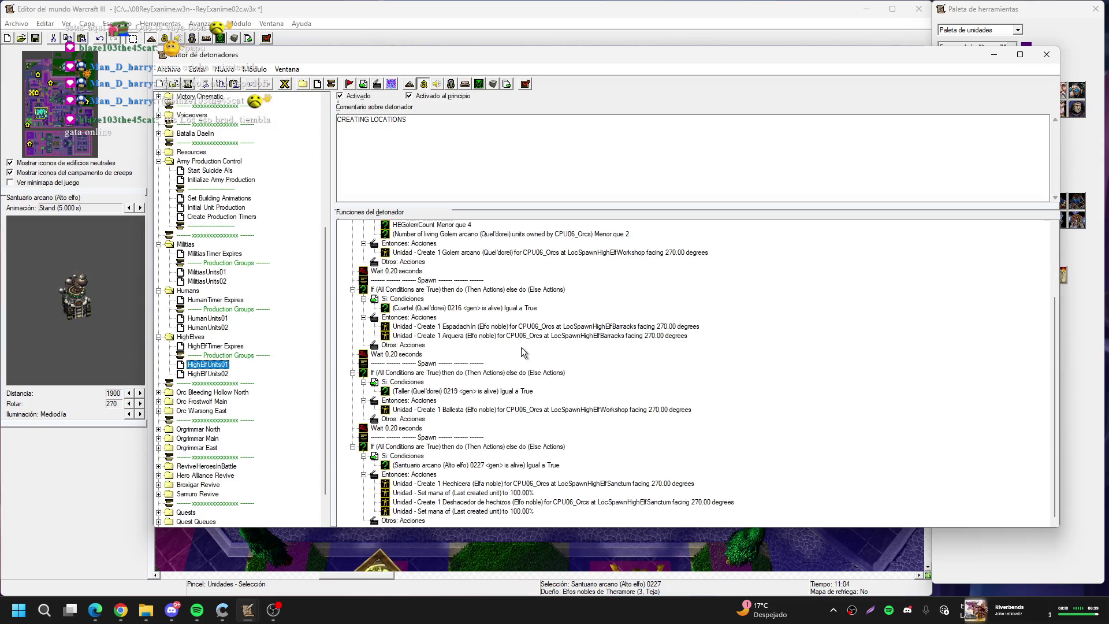
Cut the Set HEGolemCount line and Golem arcano spawn block from HighElfUnits01
scroll(516, 362, "up", 3)
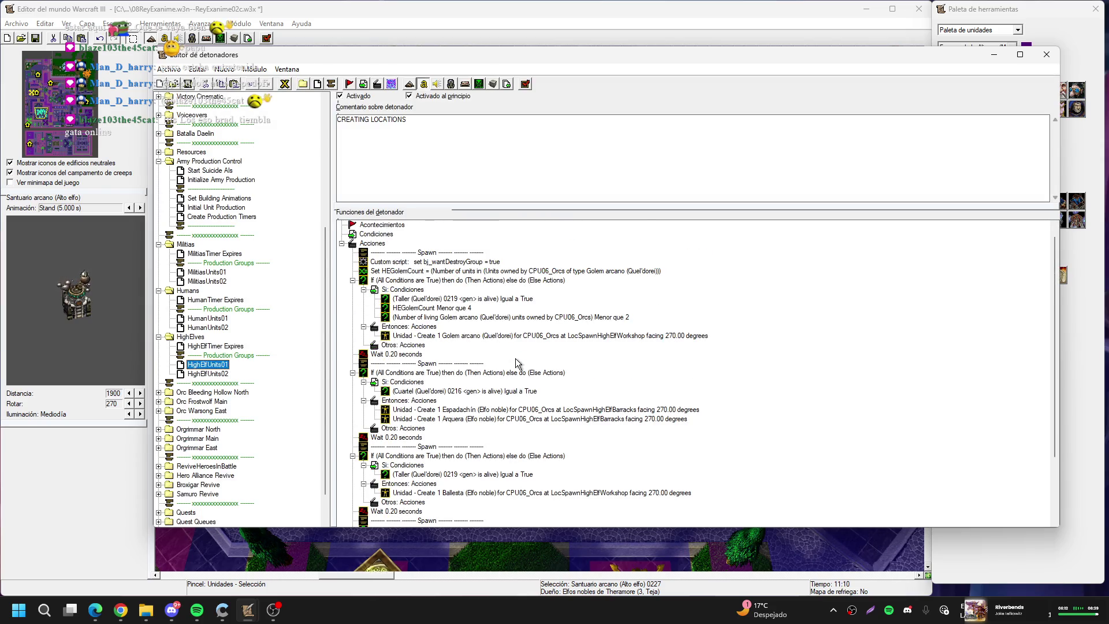
left_click(449, 281)
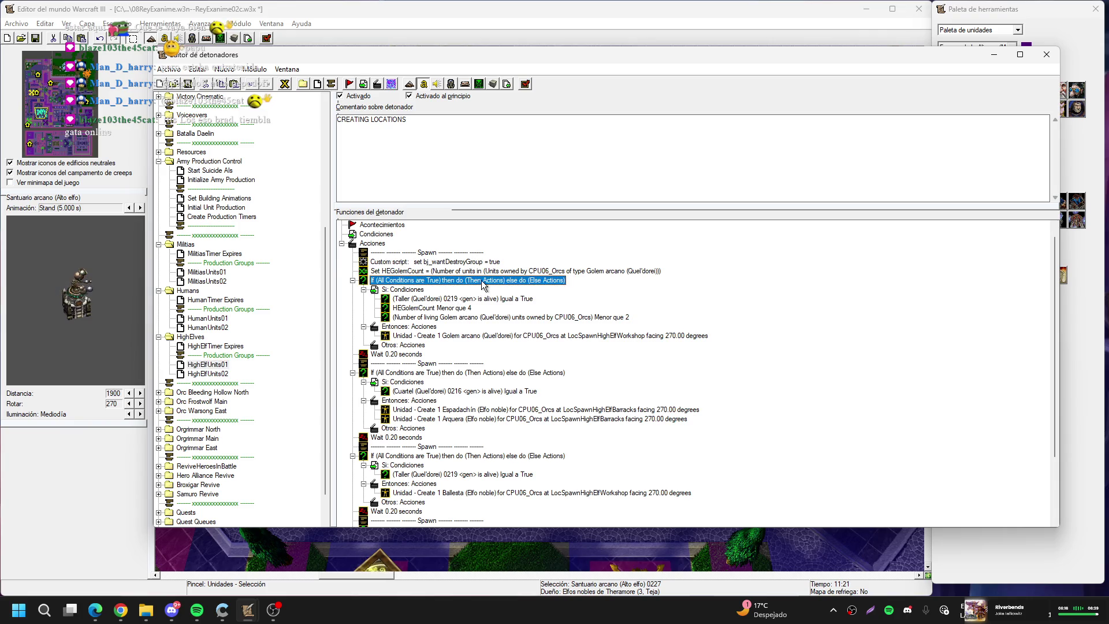
key("shift+Up")
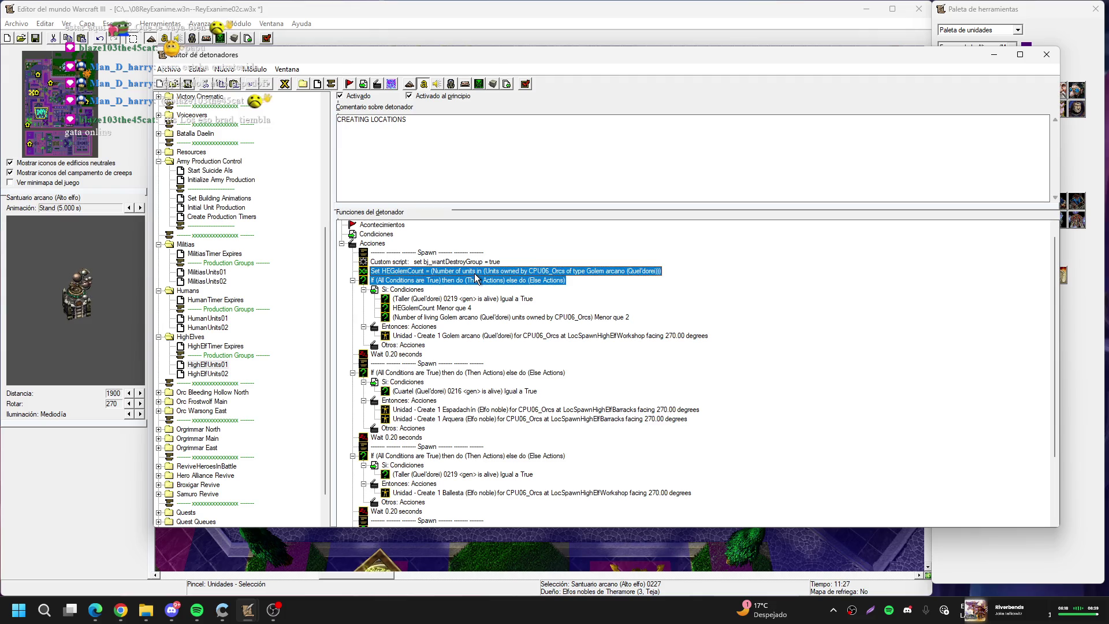
key("ctrl+x")
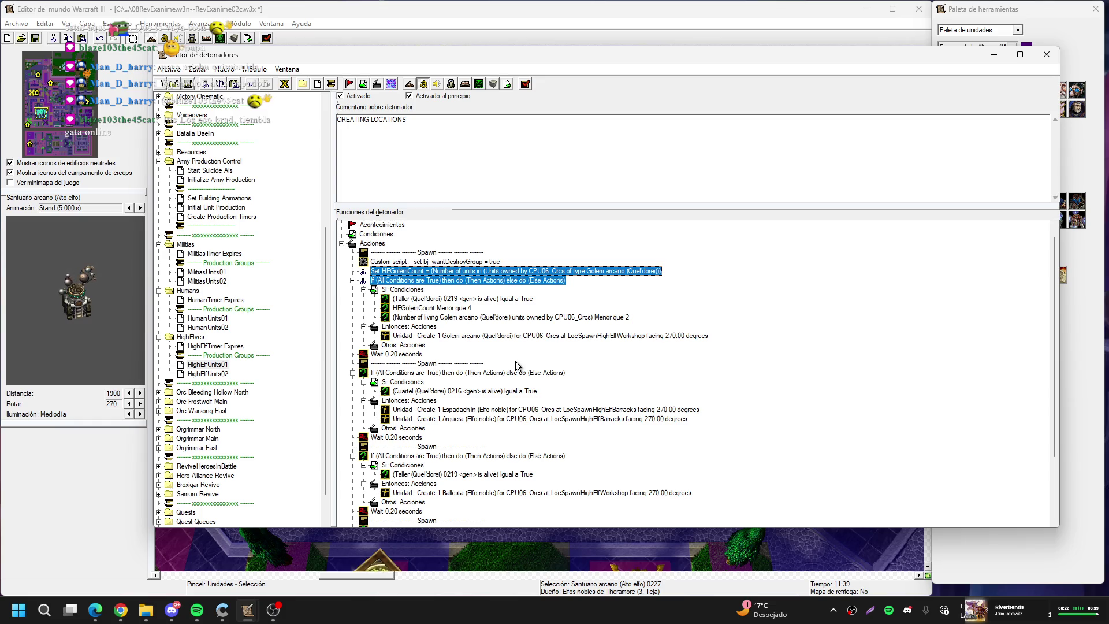
Paste the golem lines into HighElfUnits02 after the Sacerdote block
scroll(516, 366, "down", 3)
scroll(515, 365, "up", 3)
scroll(516, 366, "down", 3)
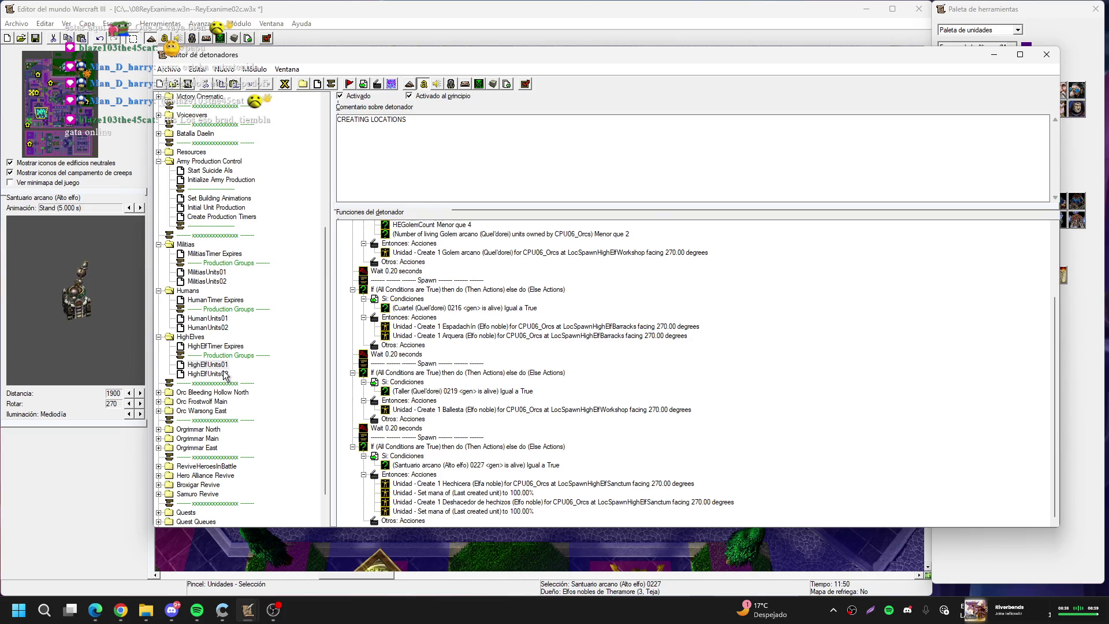
left_click(227, 374)
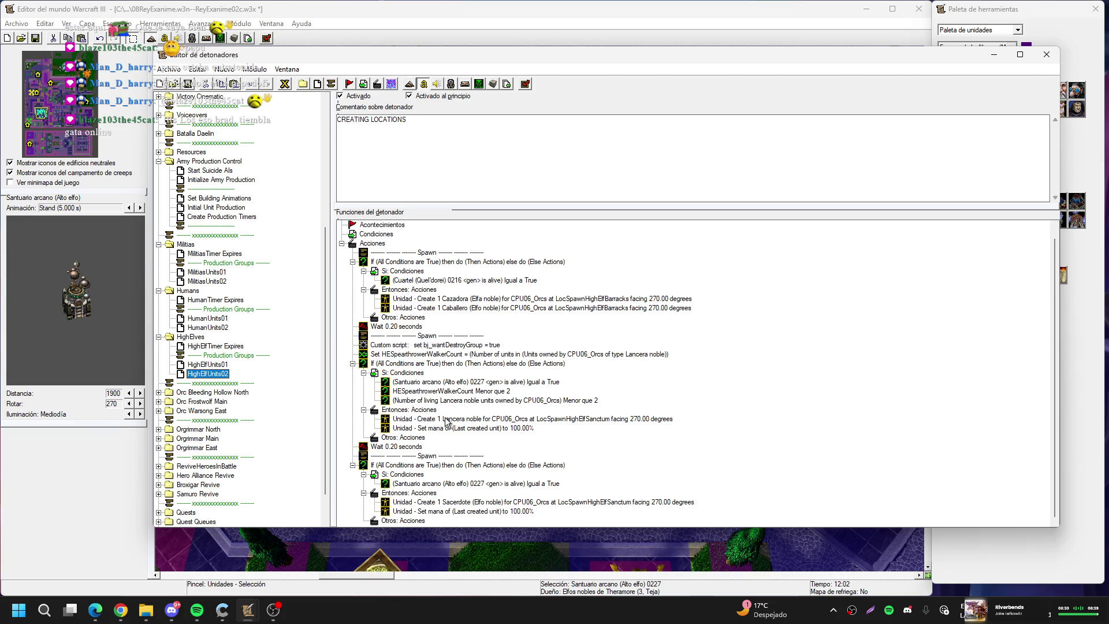
left_click(431, 465)
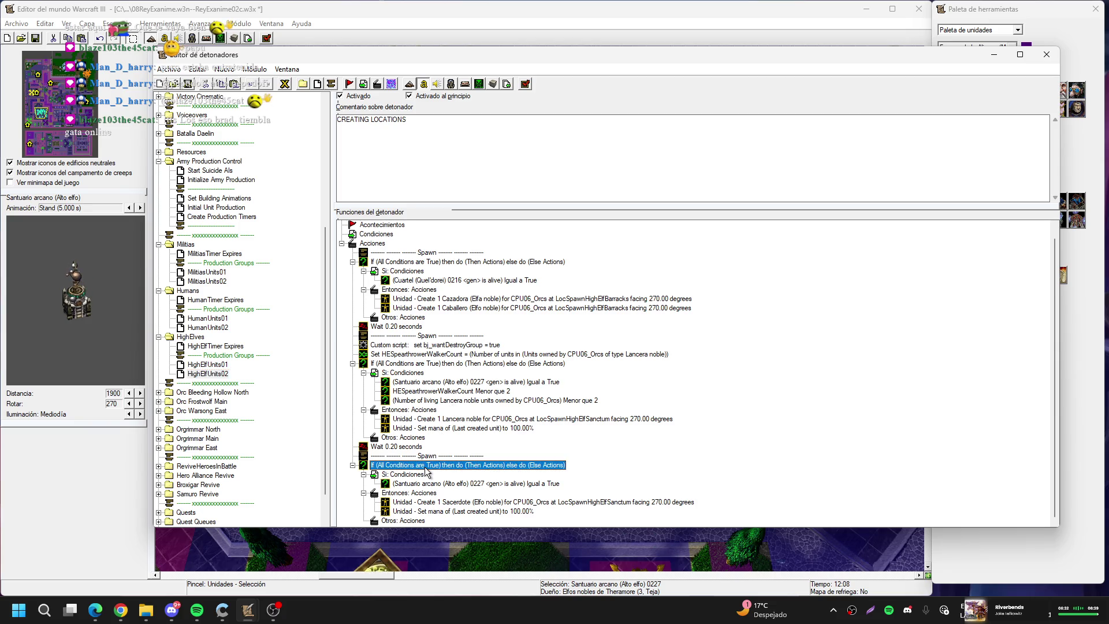
key("ctrl+v")
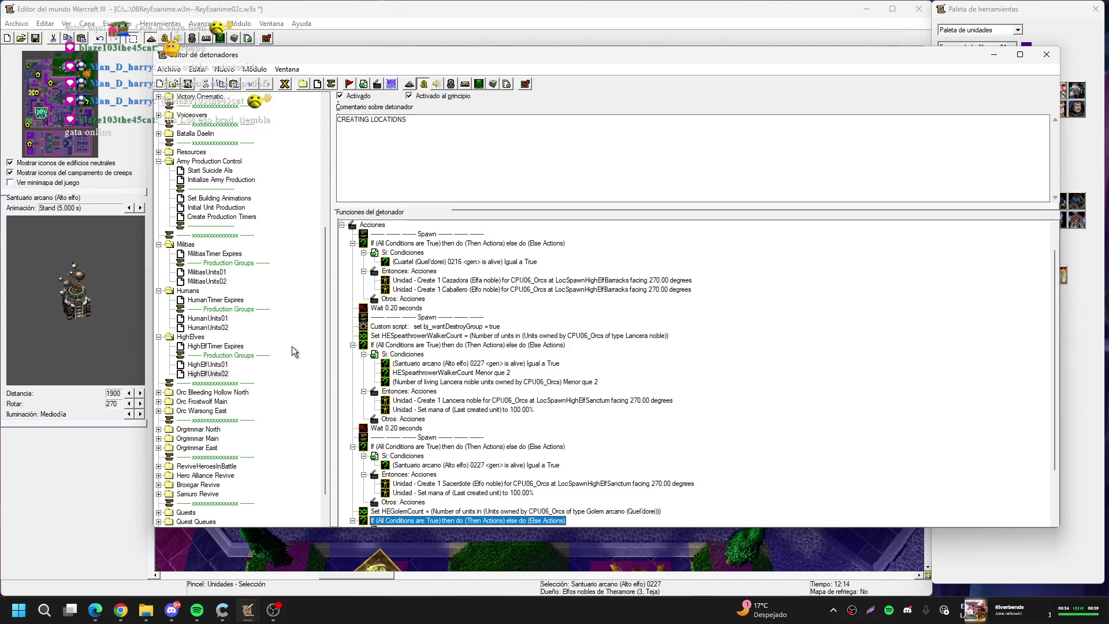
Copy the Spawn comment and custom script line into HighElfUnits02 after the Sacerdote block
left_click(223, 365)
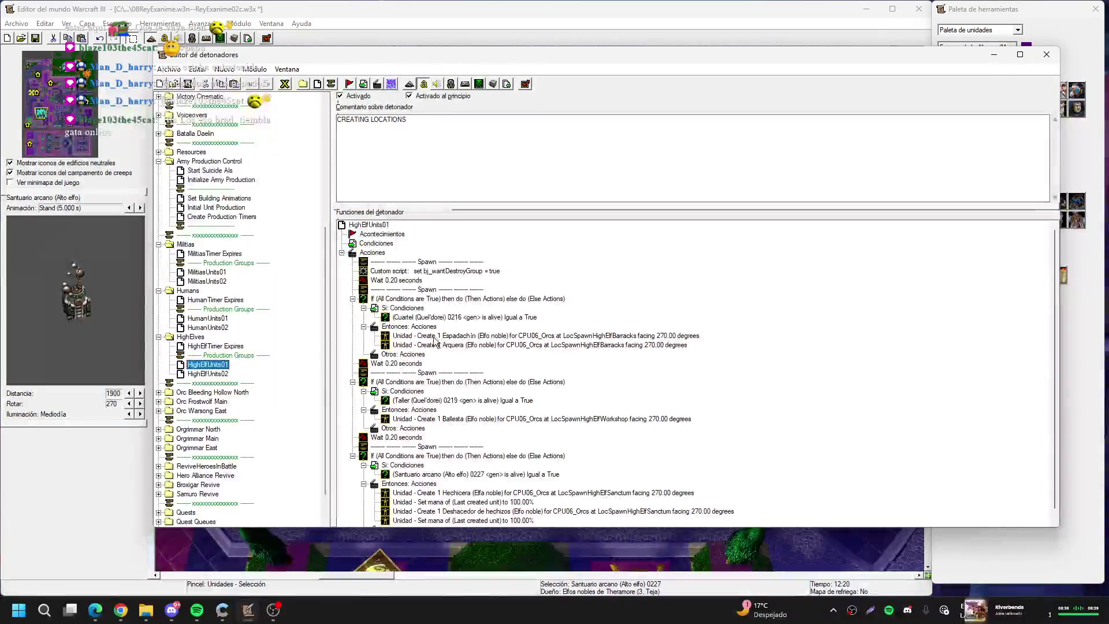
left_click(421, 264)
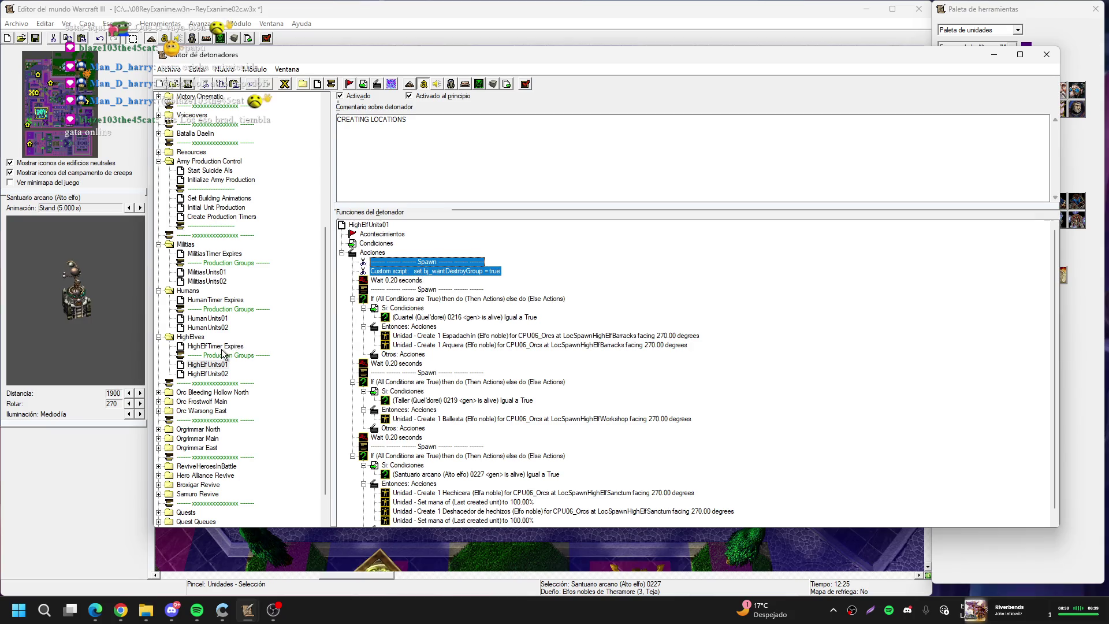
left_click(223, 373)
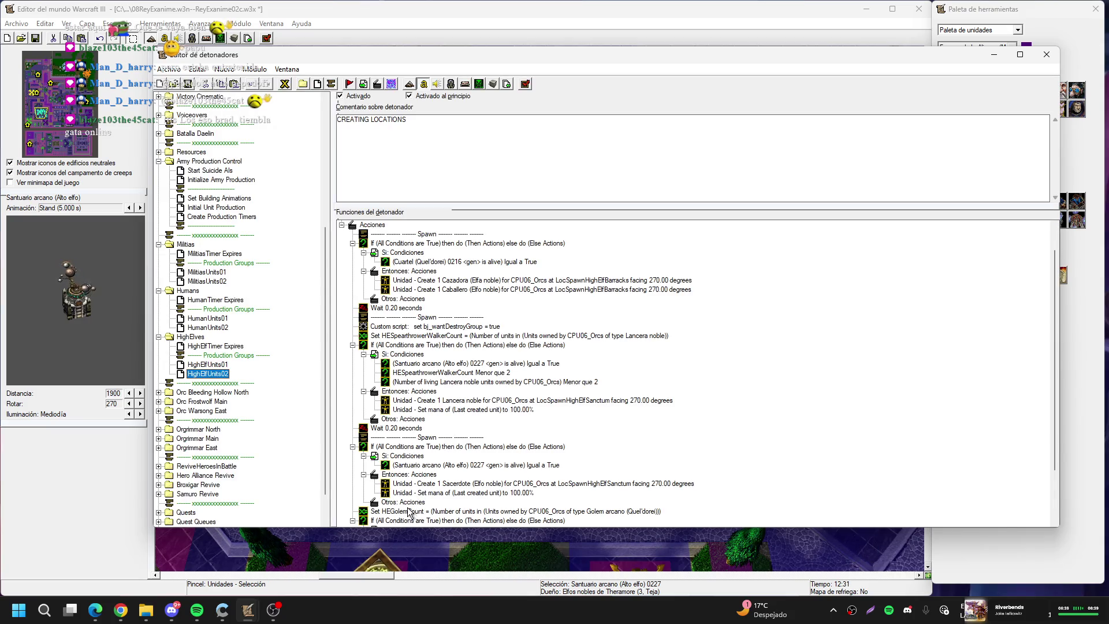
left_click(411, 448)
key("ctrl+v")
scroll(419, 439, "down", 3)
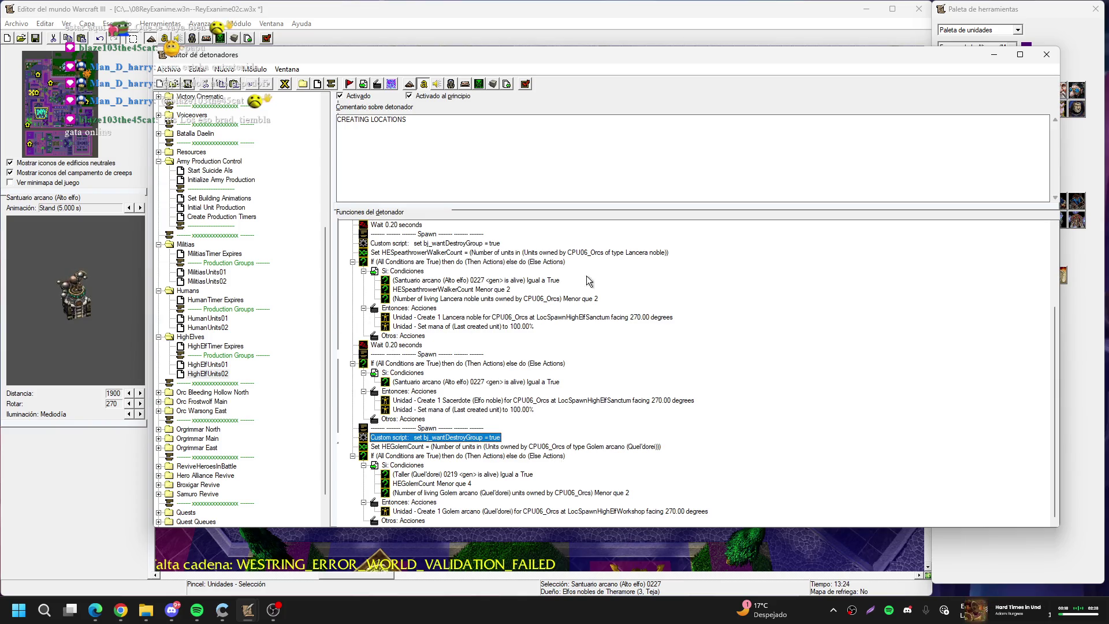
left_click(218, 272)
Browse the MilitiasUnits02, HumanUnits01, HumanUnits02, HighElfUnits01 and HighElfUnits02 triggers
left_click(226, 282)
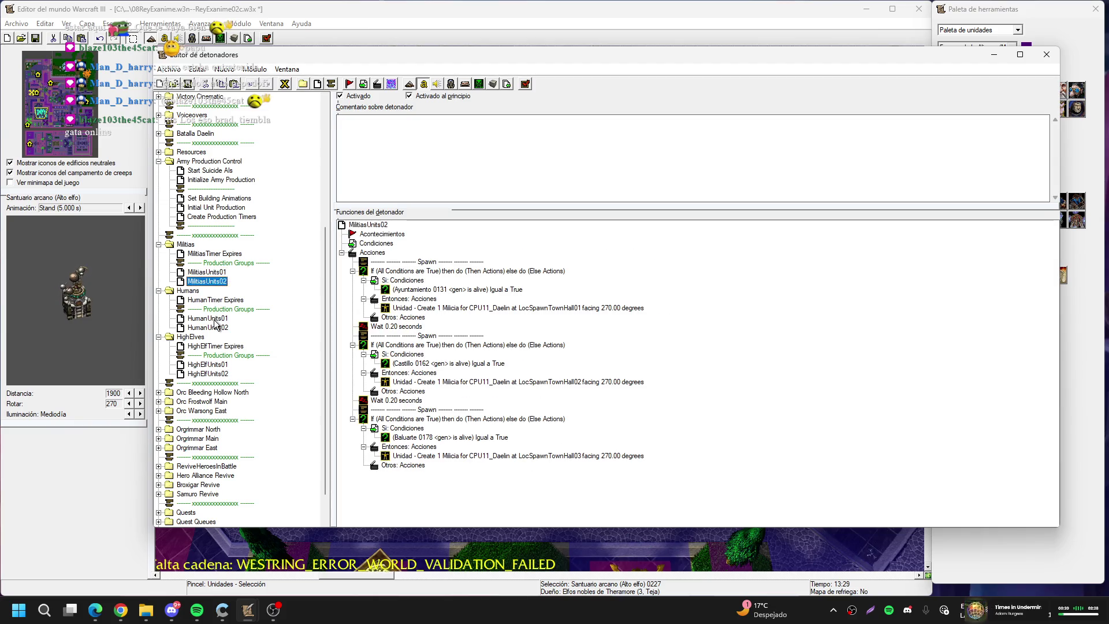
left_click(208, 319)
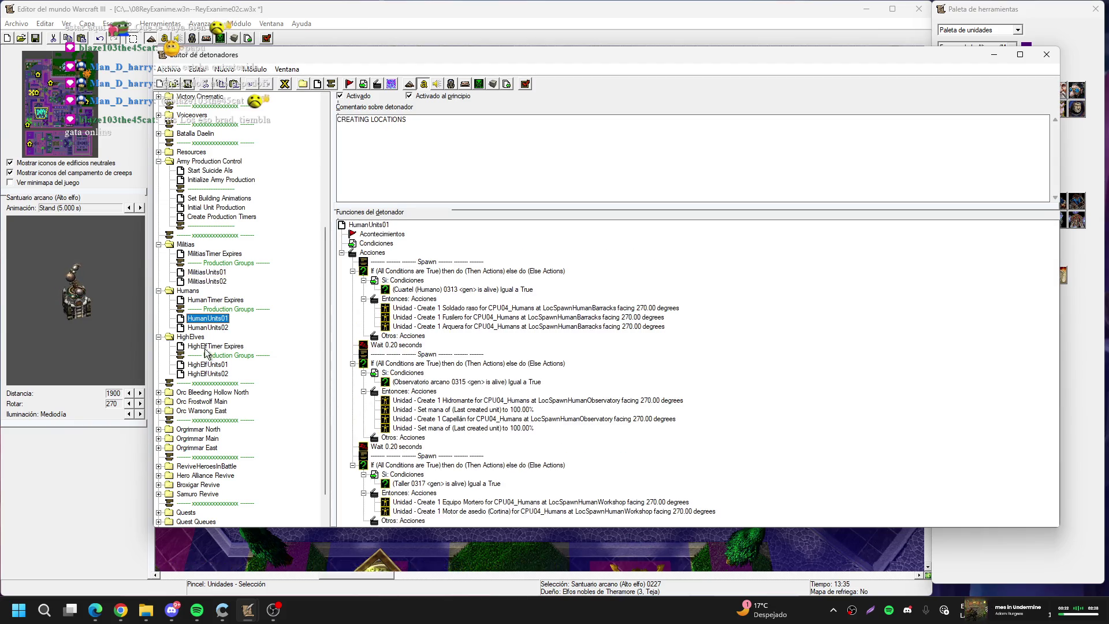
left_click(217, 327)
scroll(219, 335, "down", 2)
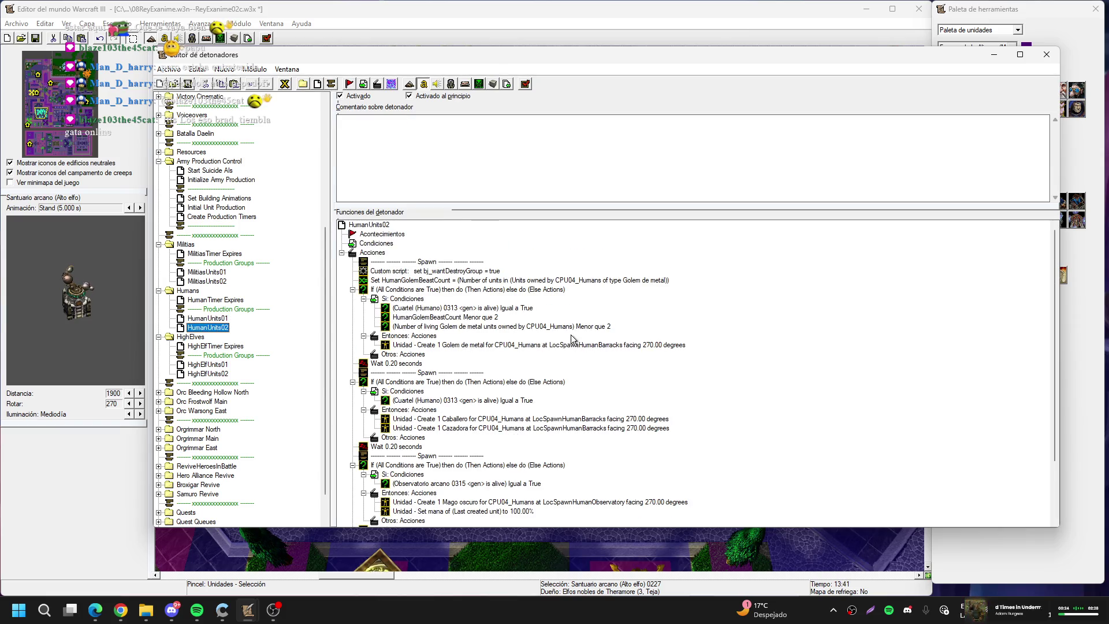
left_click(216, 366)
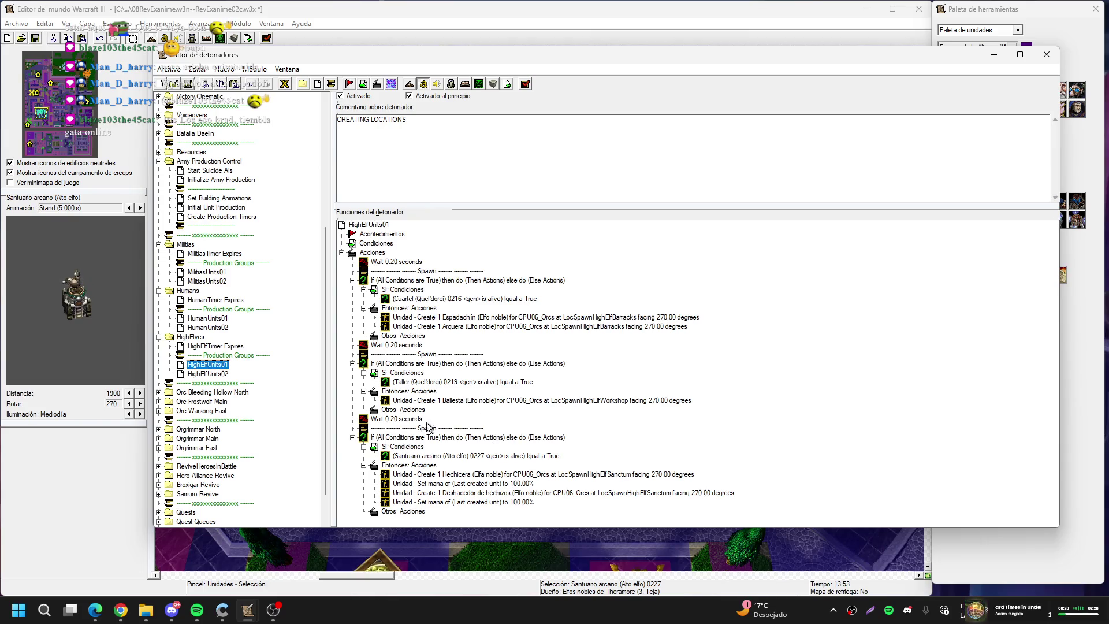
left_click(216, 374)
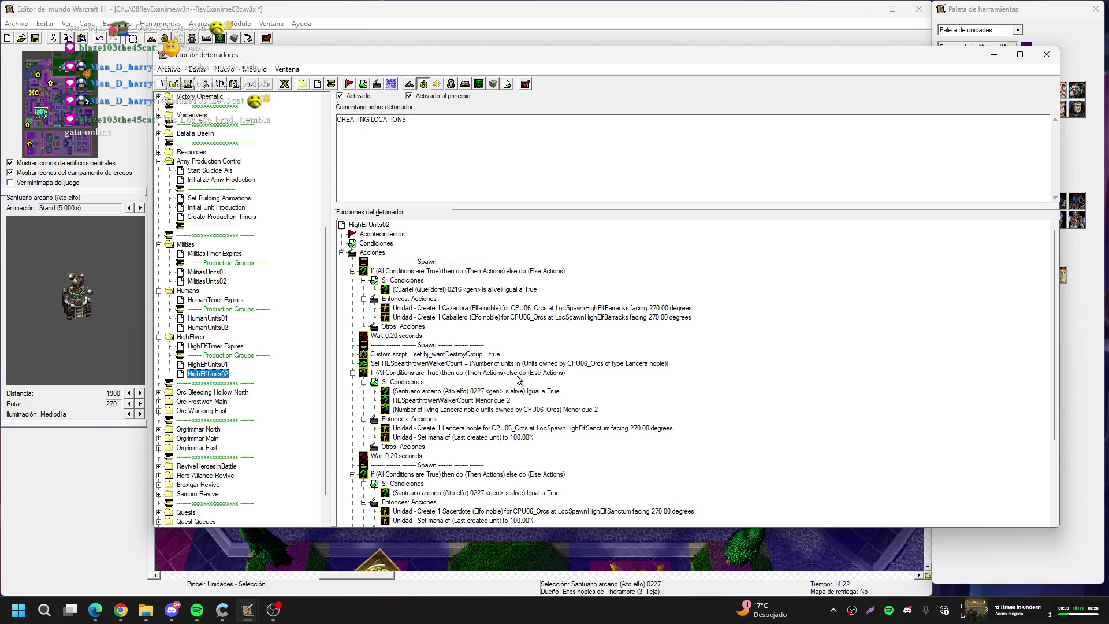
Check HighElfTimer Expires, then edit HighElfUnits01's 'Create 1 Espadachín (Elfo noble)' action
scroll(536, 376, "down", 4)
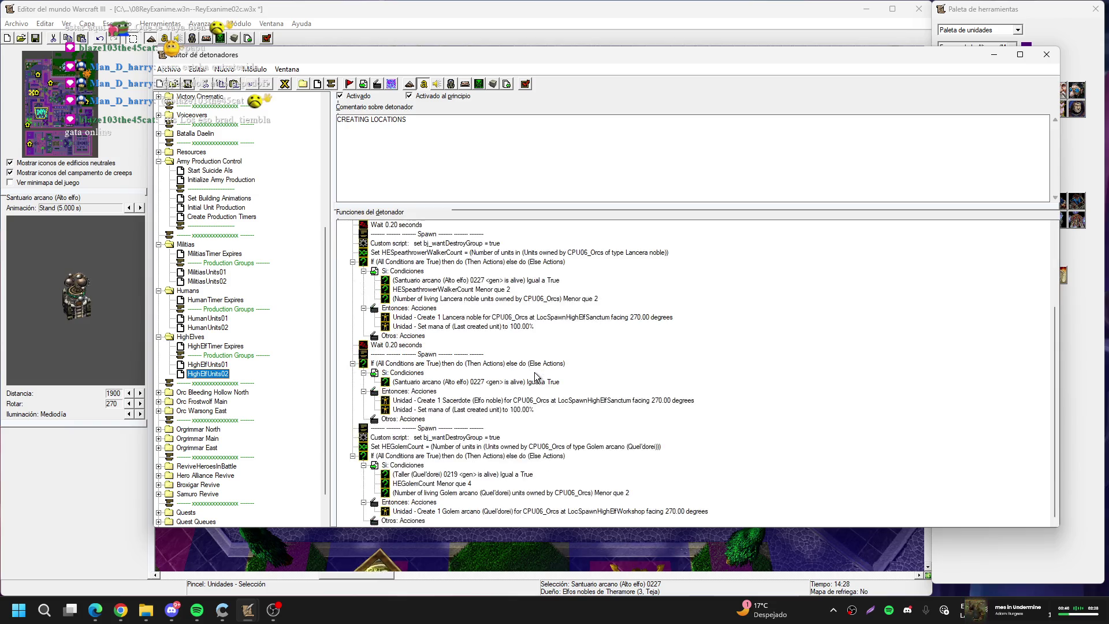
left_click(222, 346)
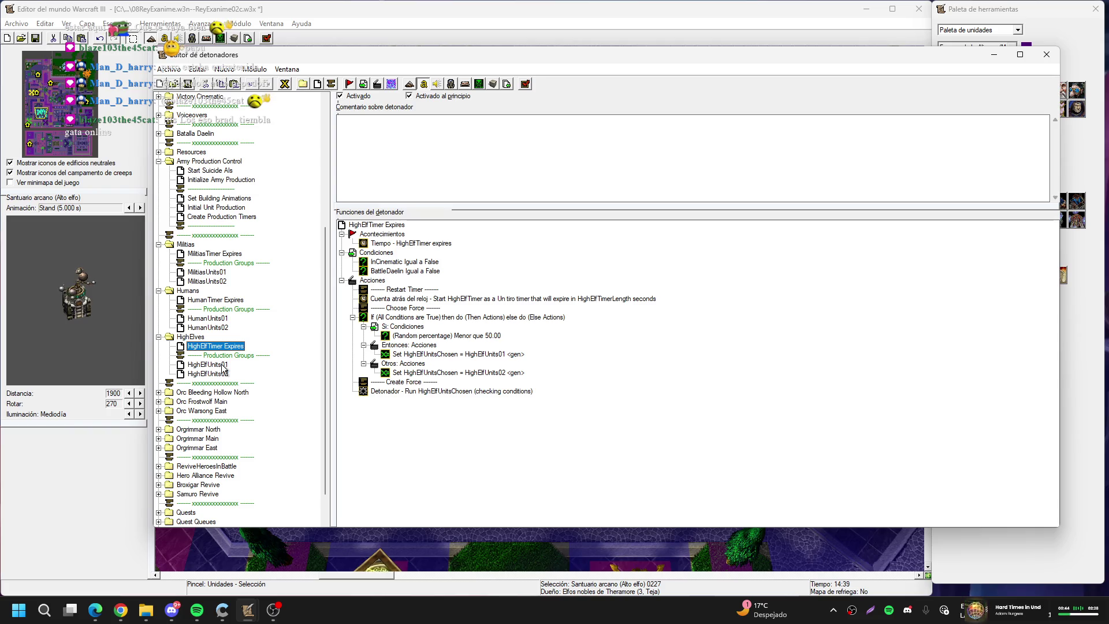
left_click(223, 365)
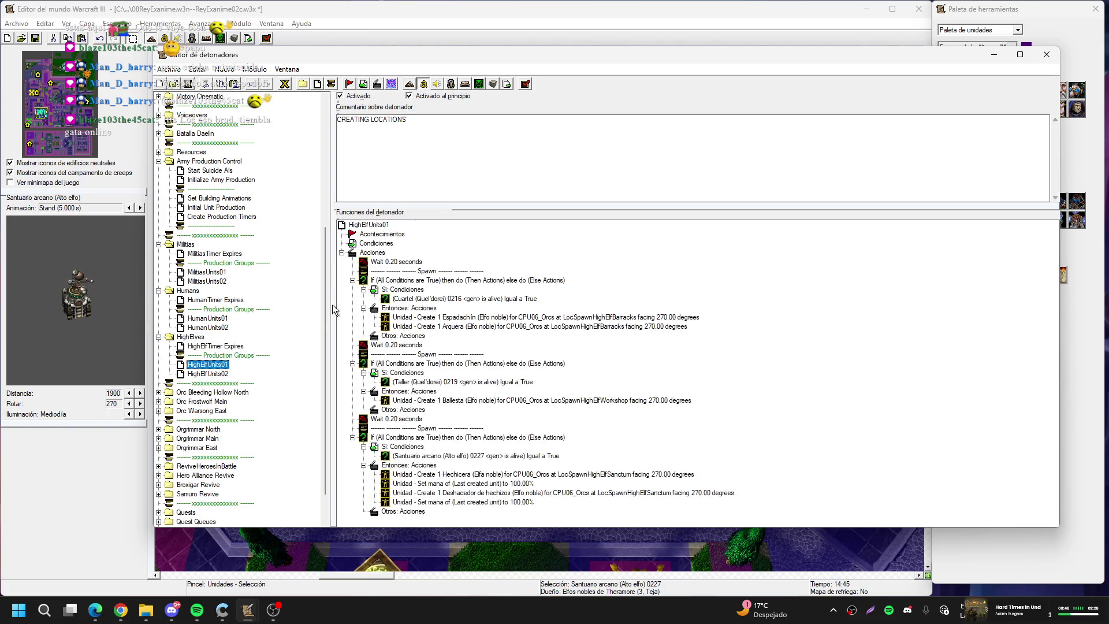
double_click(490, 317)
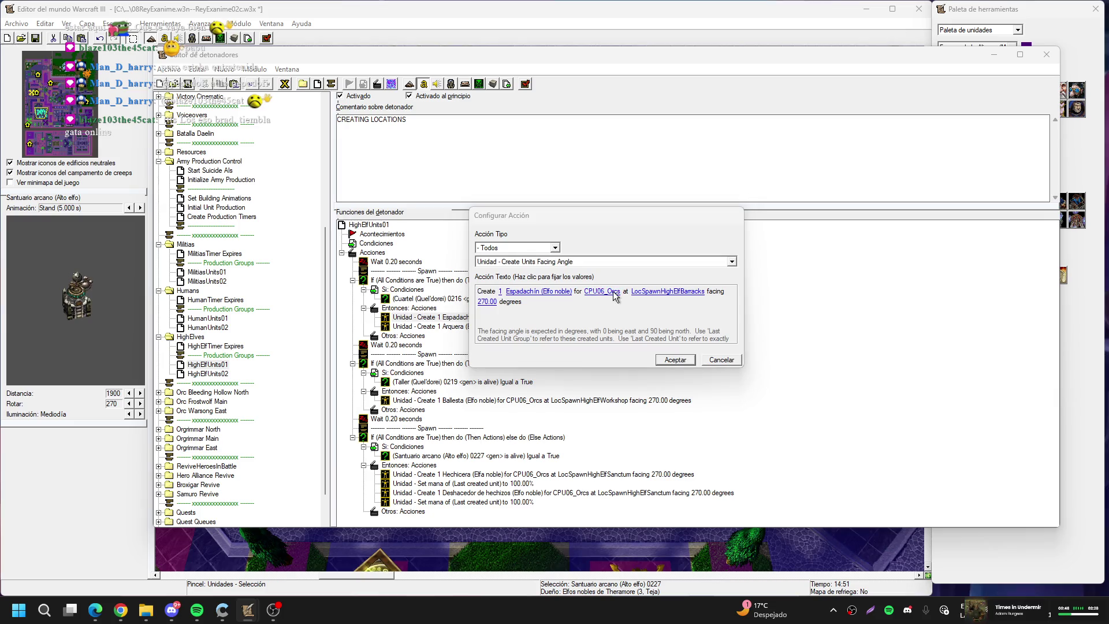
Reassign the Espadachin and Arquera spawns from CPU06_Orcs to CPU03_HighElves
left_click(603, 291)
left_click(612, 274)
left_click(594, 279)
key("Return")
key("Return")
key("Down")
key("Return")
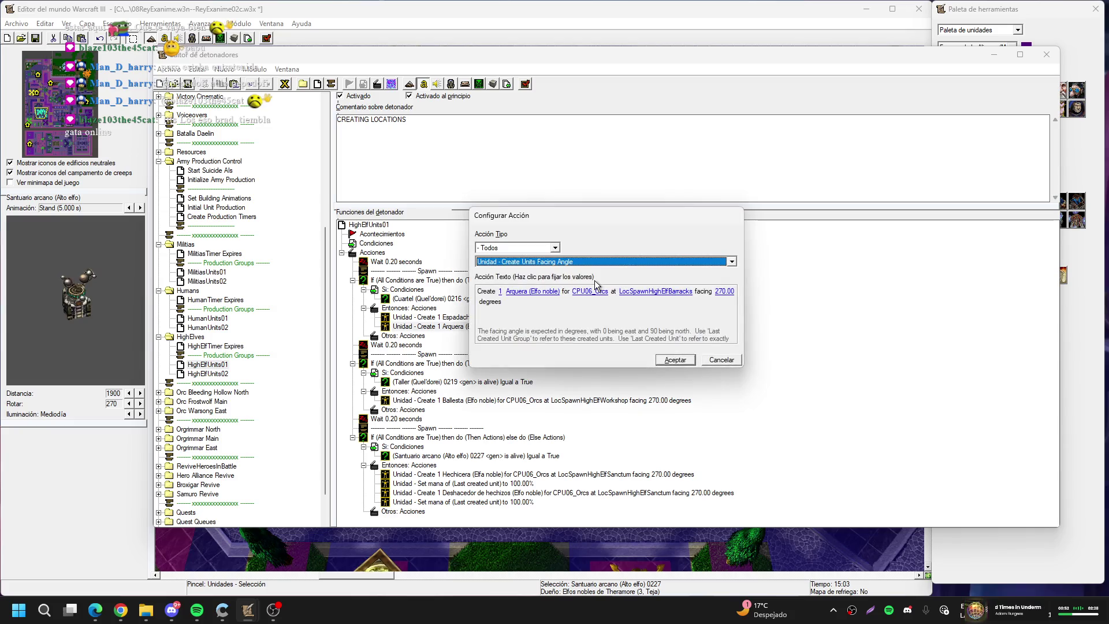
left_click(585, 291)
key("Return")
key("Return")
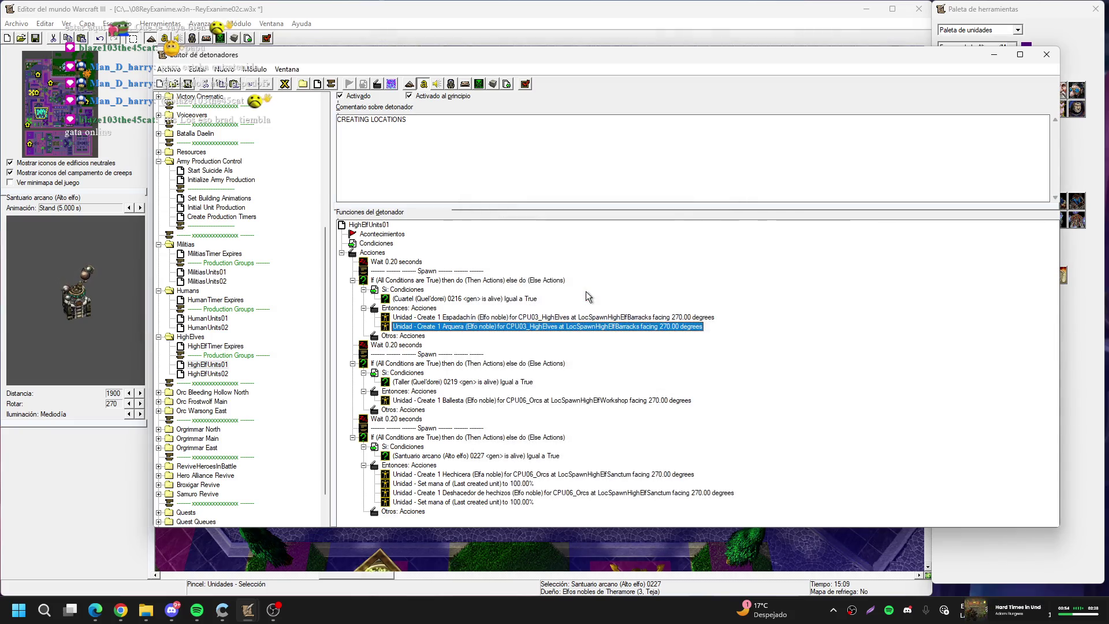
Switch the Ballesta, Hechicera and Deshacedor de hechizos spawns to CPU03_HighElves
double_click(519, 401)
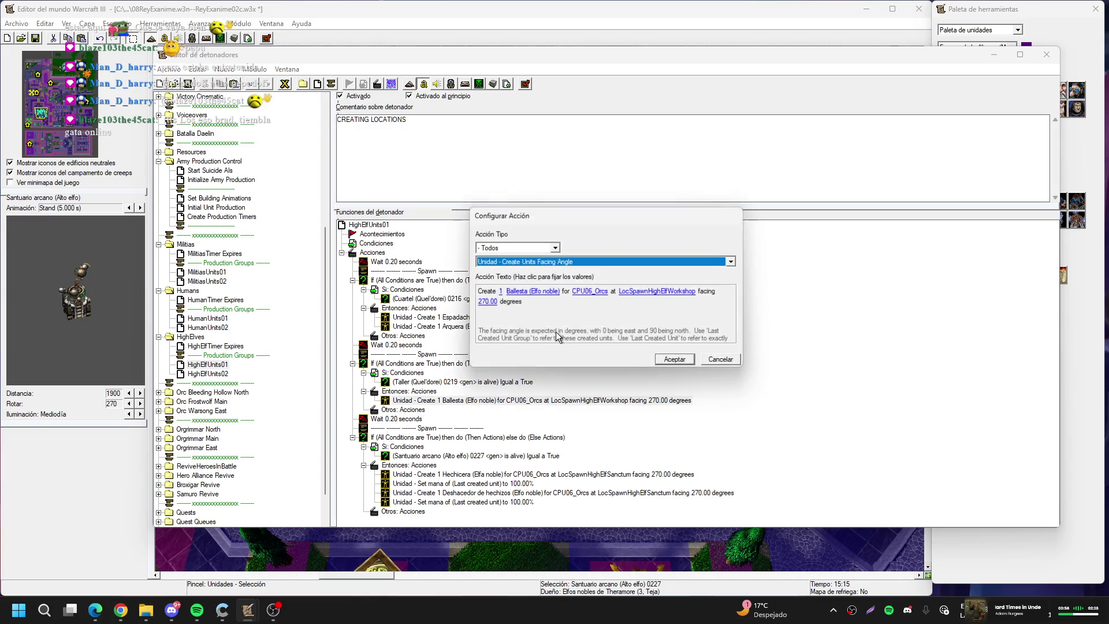
left_click(587, 292)
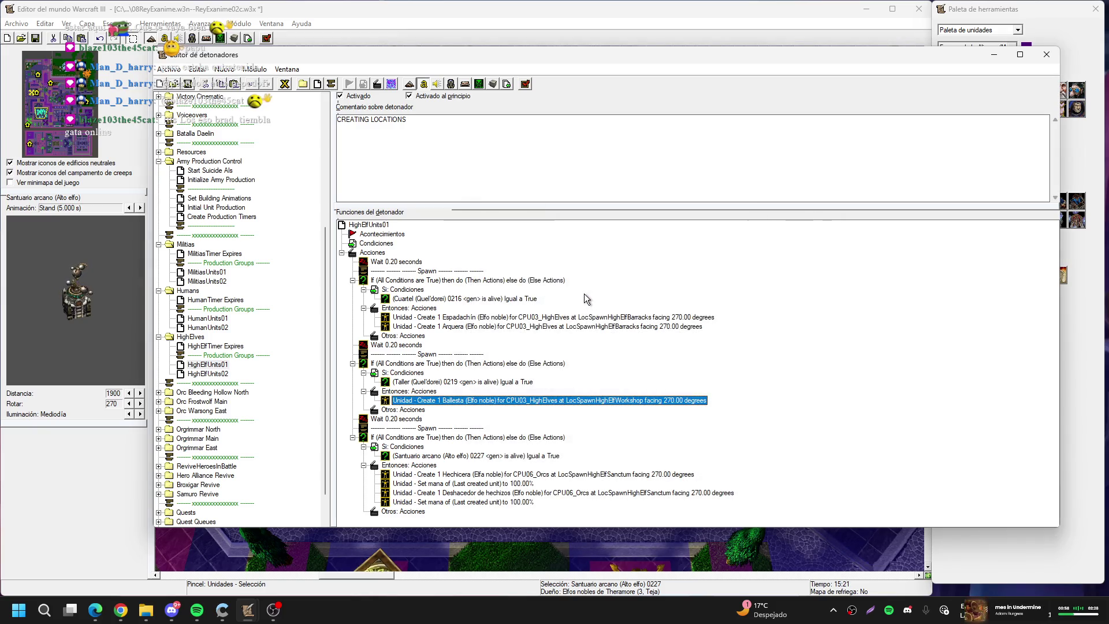
left_click(553, 474)
double_click(553, 475)
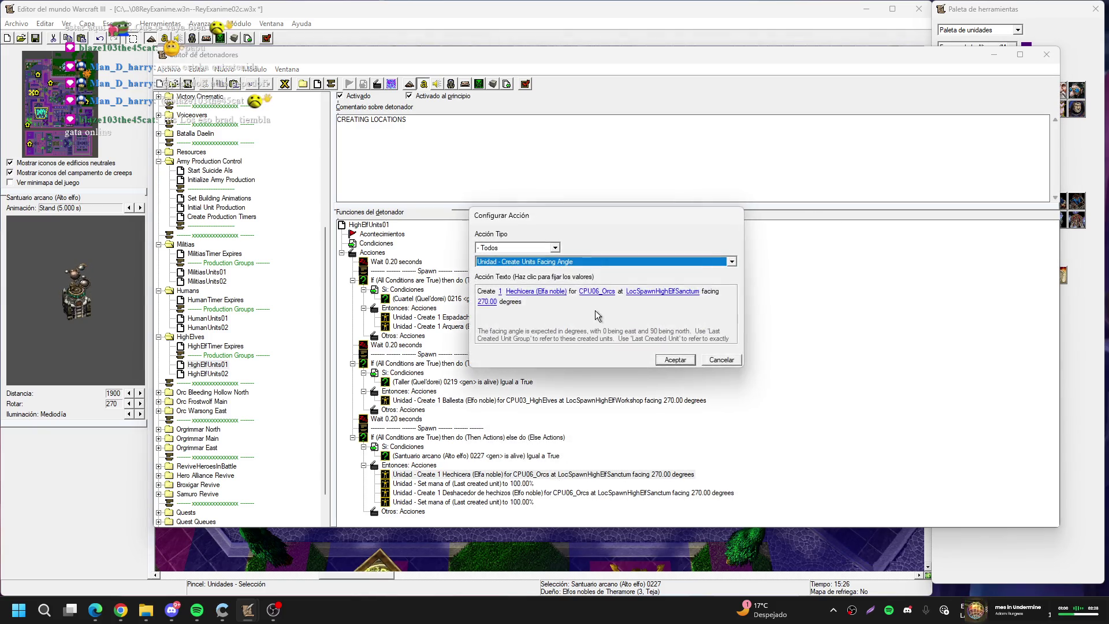
left_click(605, 295)
key("Up")
key("Return")
key("Return")
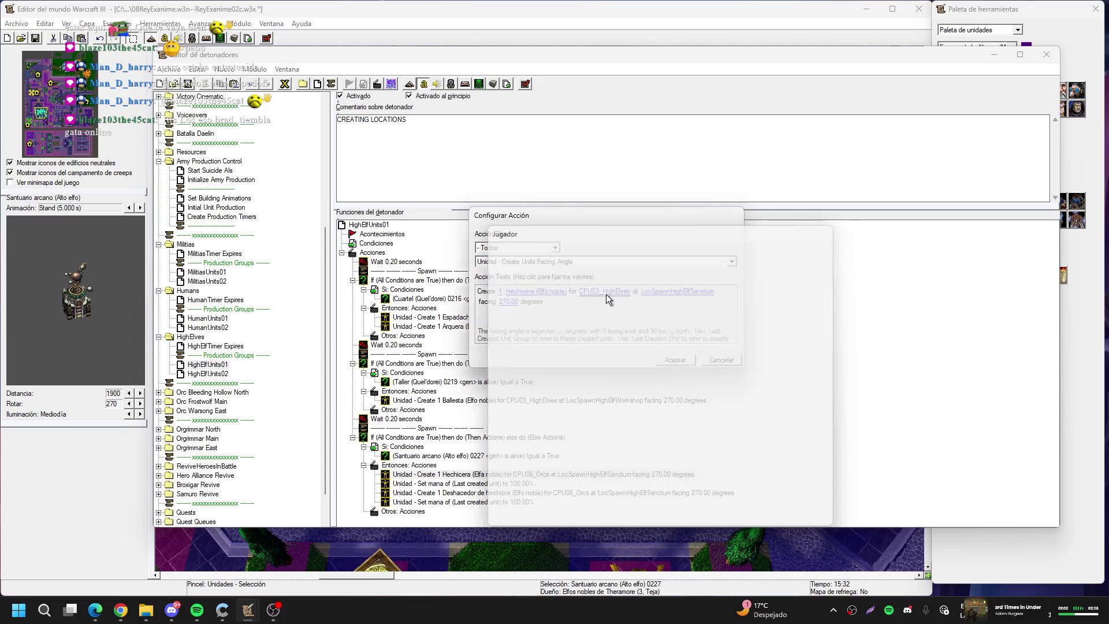
key("Down")
key("Down")
key("Return")
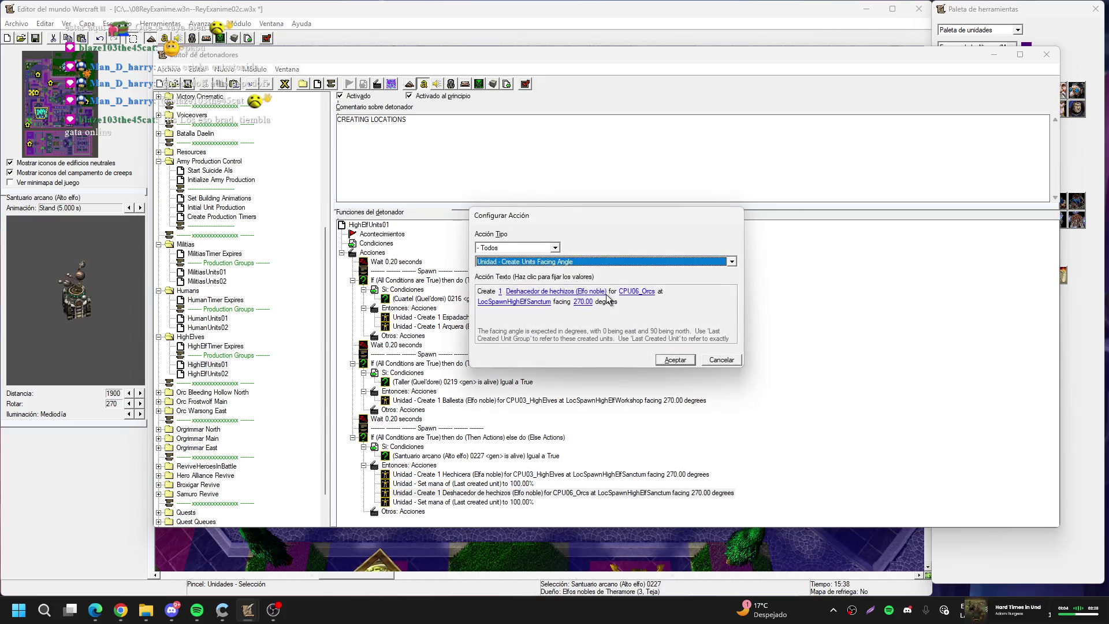
left_click(629, 294)
key("Up")
key("Return")
key("Return")
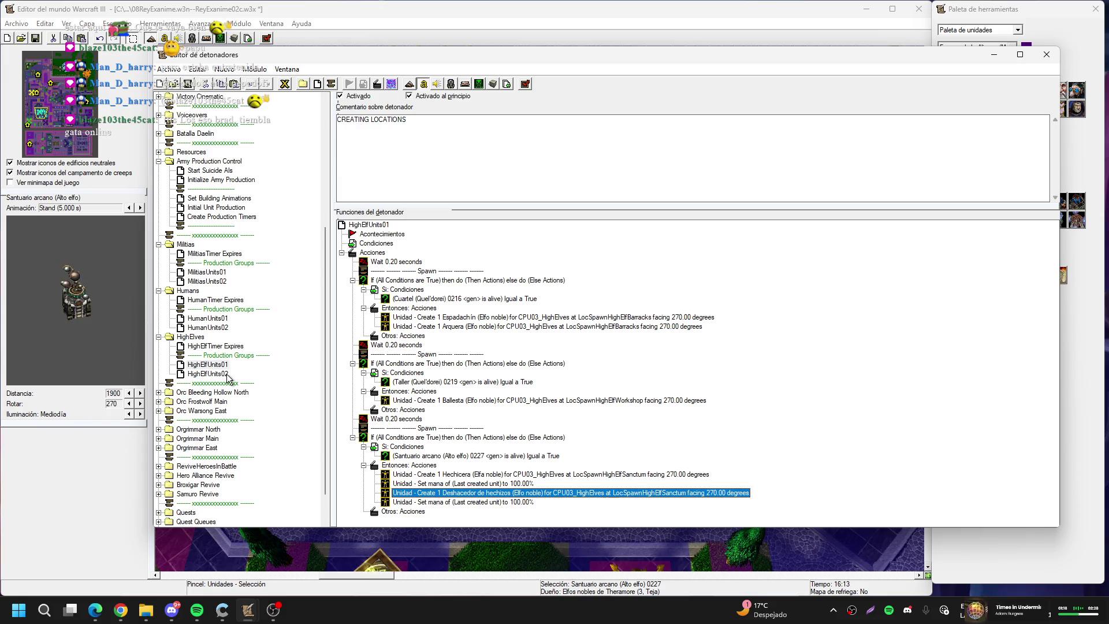
In HighElfUnits02, set the Caballero spawn owner to CPU03_HighElves
left_click(228, 375)
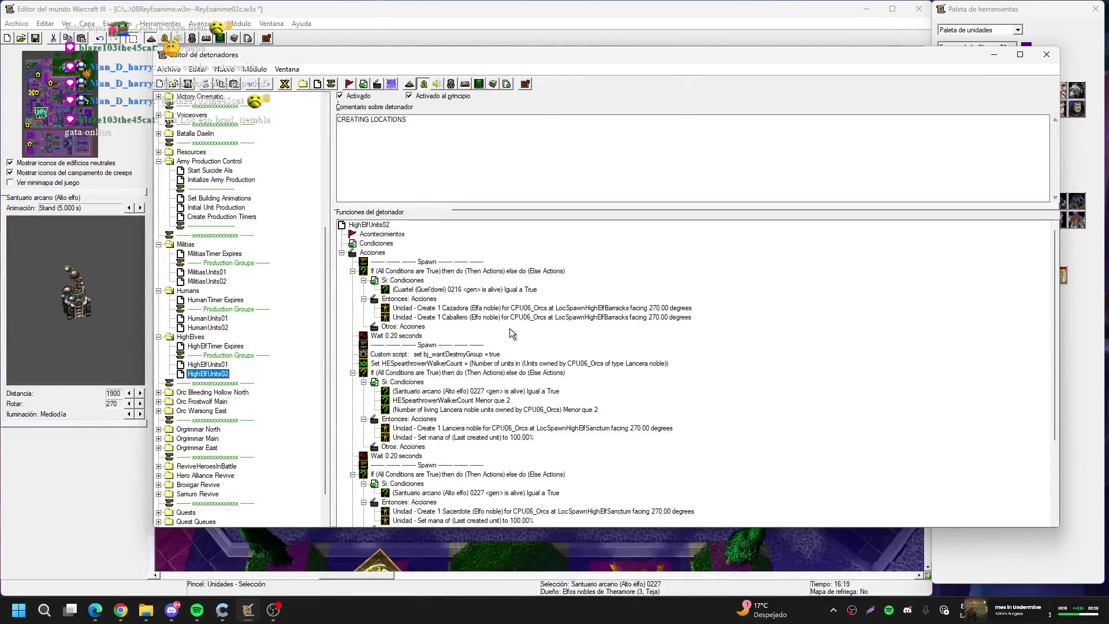
double_click(526, 308)
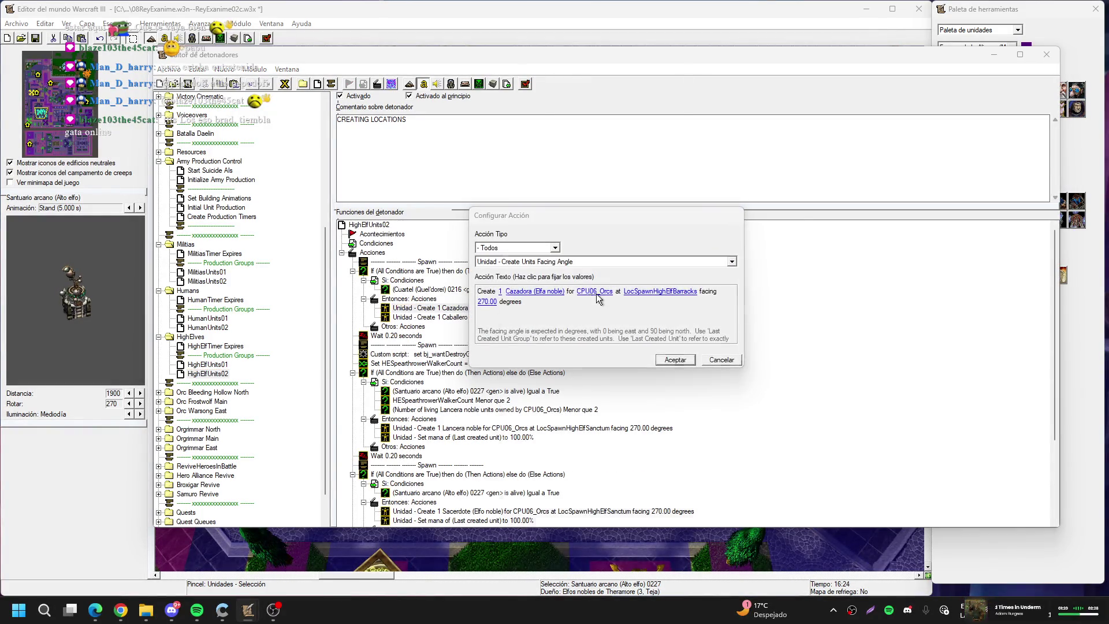
key("Escape")
key("Escape")
key("Down")
key("Return")
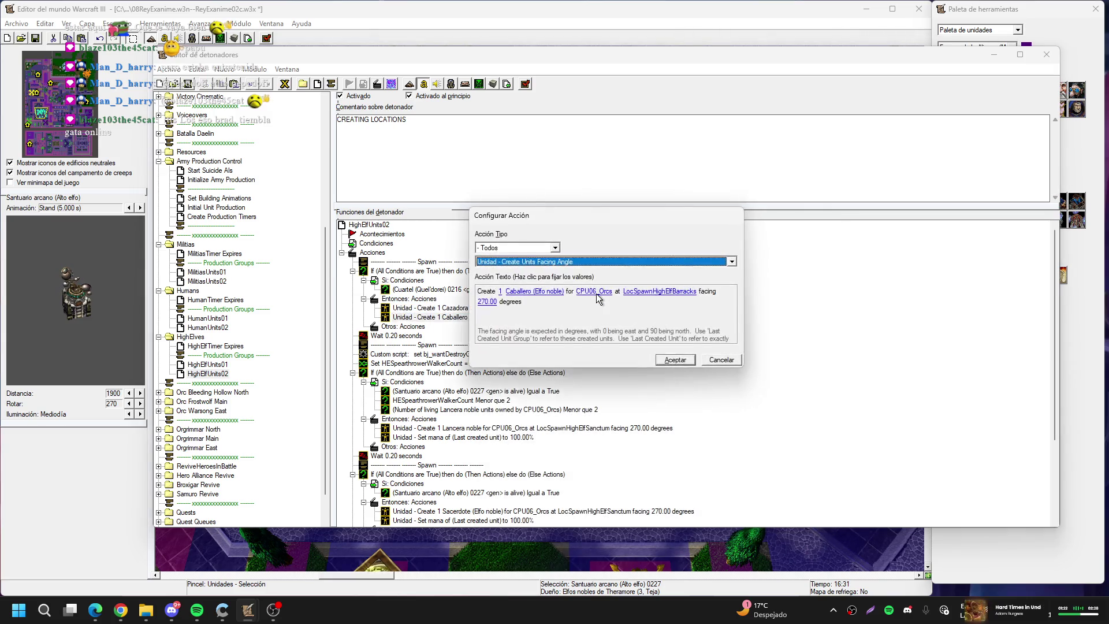
left_click(596, 294)
key("Return")
key("Return")
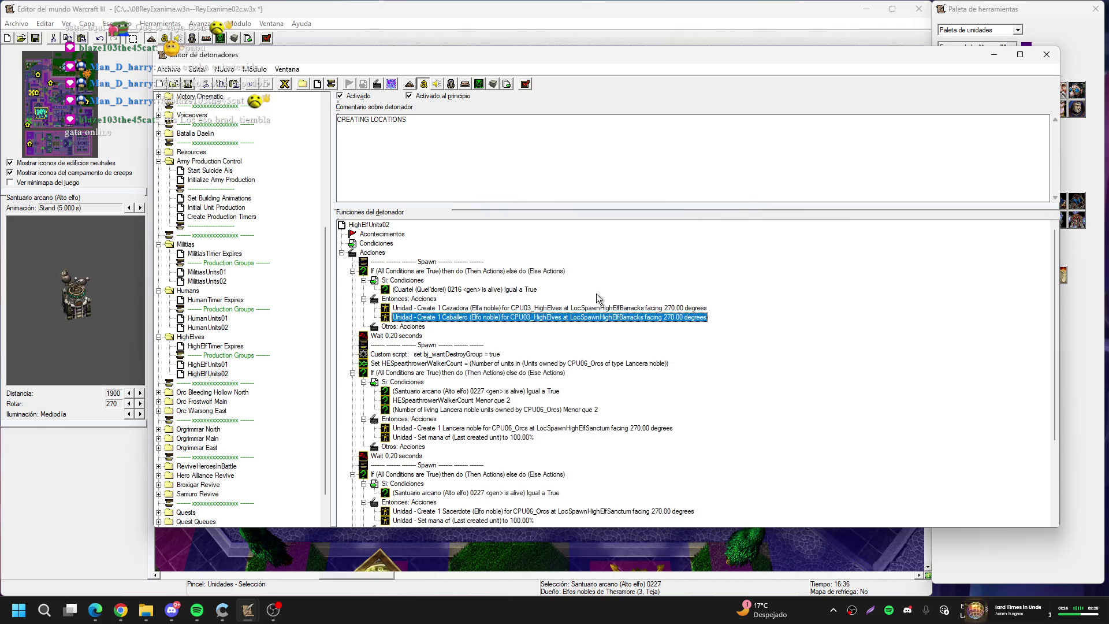
Make HESpearthrowerWalkerCount count units owned by CPU03_HighElves
double_click(587, 362)
left_click(593, 301)
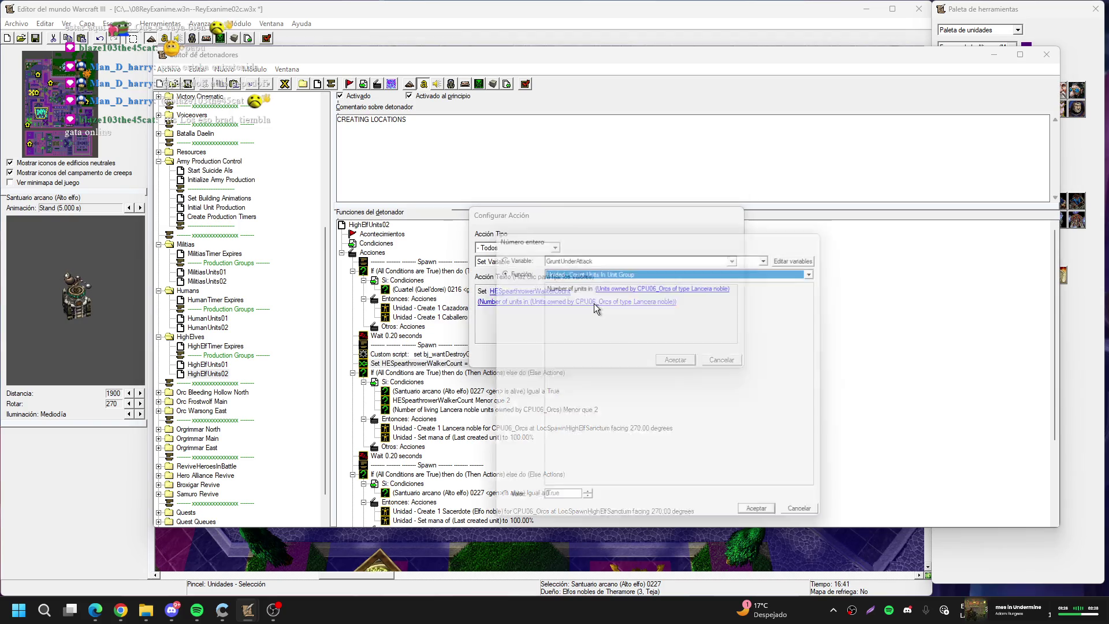
left_click(621, 279)
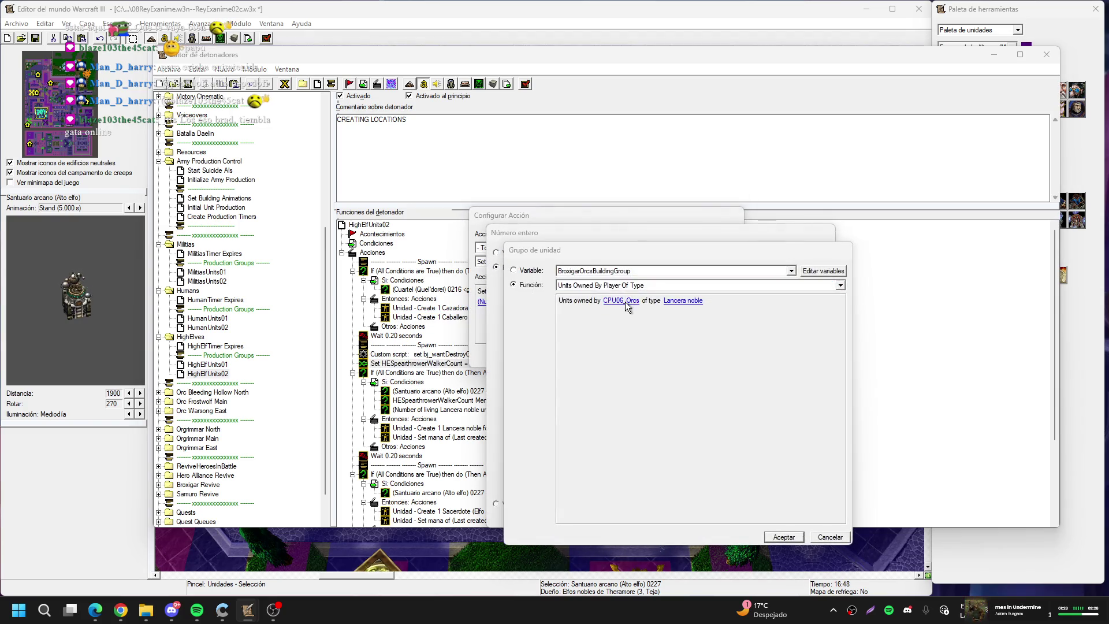
left_click(625, 301)
key("Return")
key("Return")
key("Return")
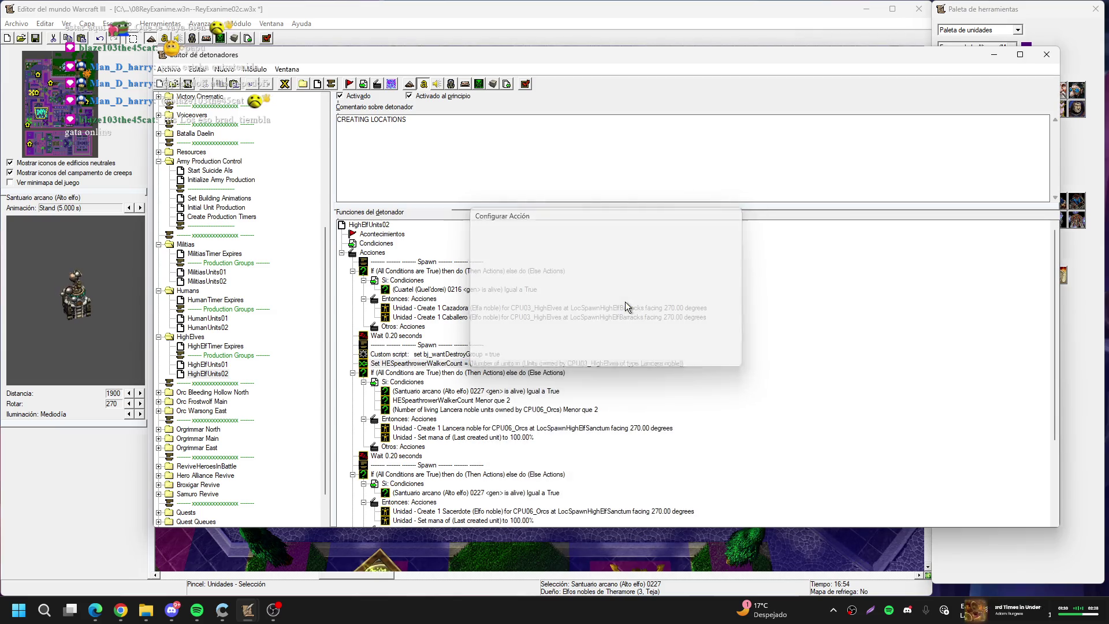
Point the Lancera noble count condition and its spawn action at CPU03_HighElves
scroll(567, 351, "down", 3)
double_click(553, 327)
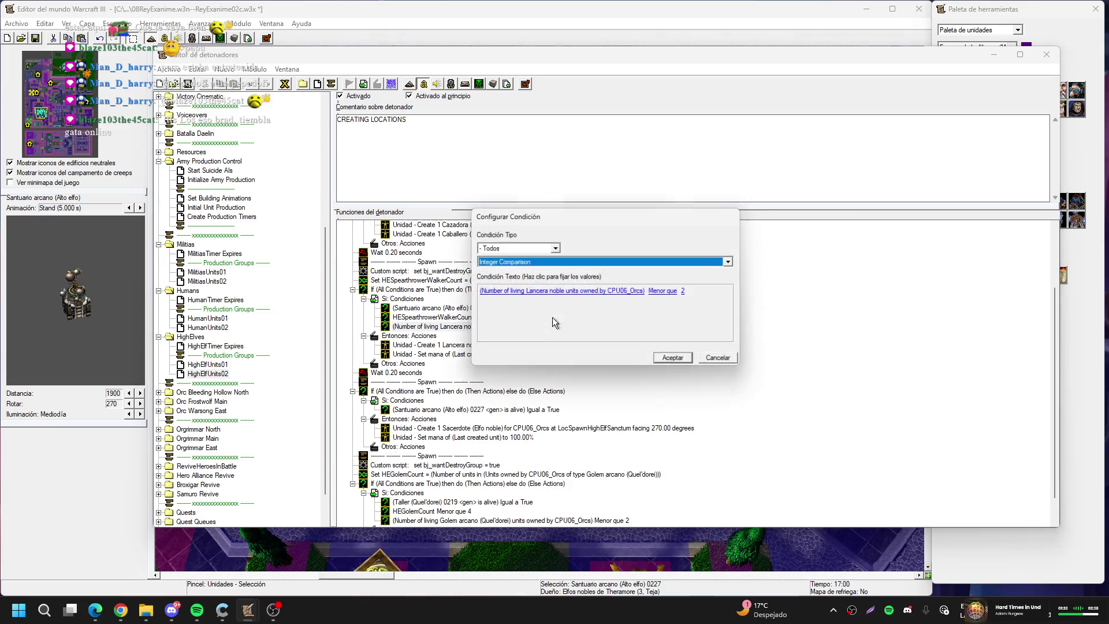
left_click(600, 292)
left_click(690, 287)
key("Return")
key("Return")
key("Return")
key("Down")
key("Down")
key("Return")
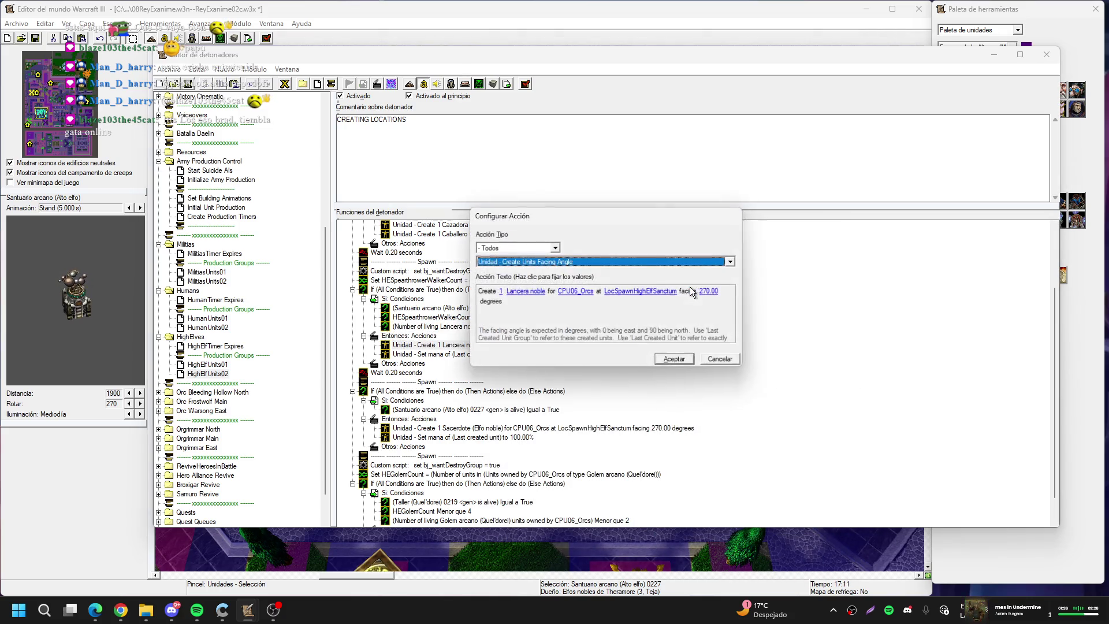
left_click(566, 293)
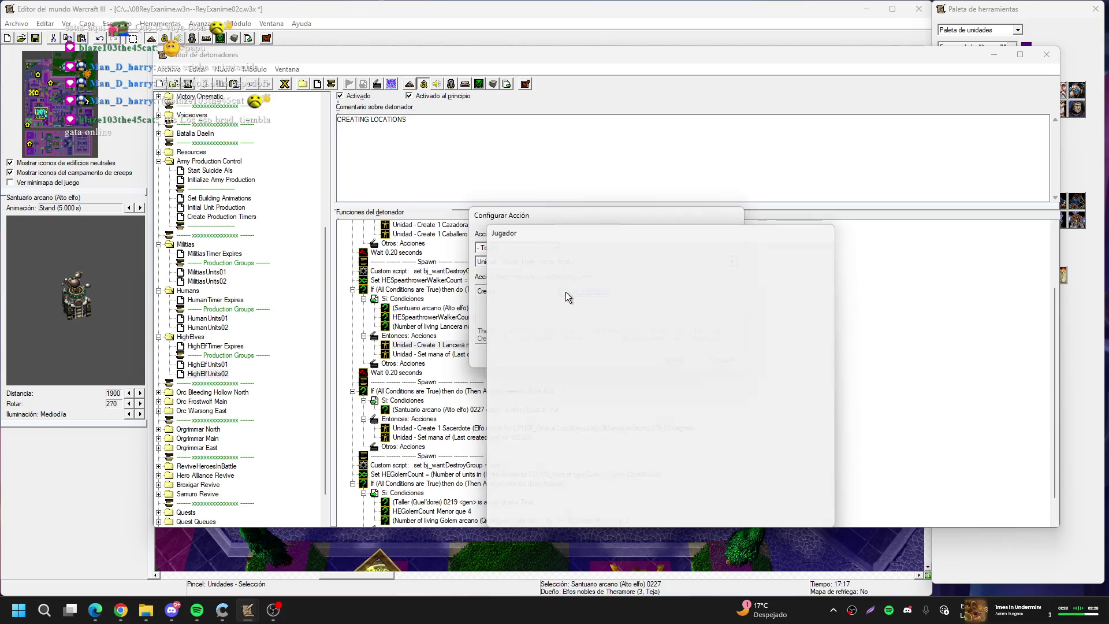
key("Return")
key("Return")
Set the Sacerdote spawn owner to CPU03_HighElves
scroll(535, 321, "down", 1)
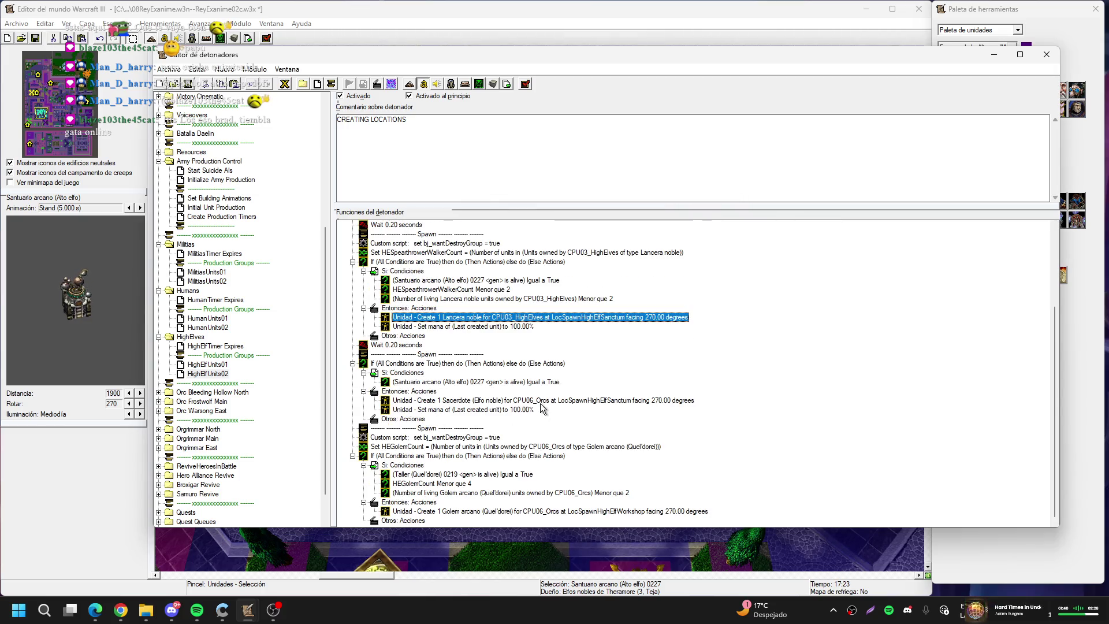
key("Return")
left_click(594, 296)
key("Return")
key("Return")
key("Return")
key("Return")
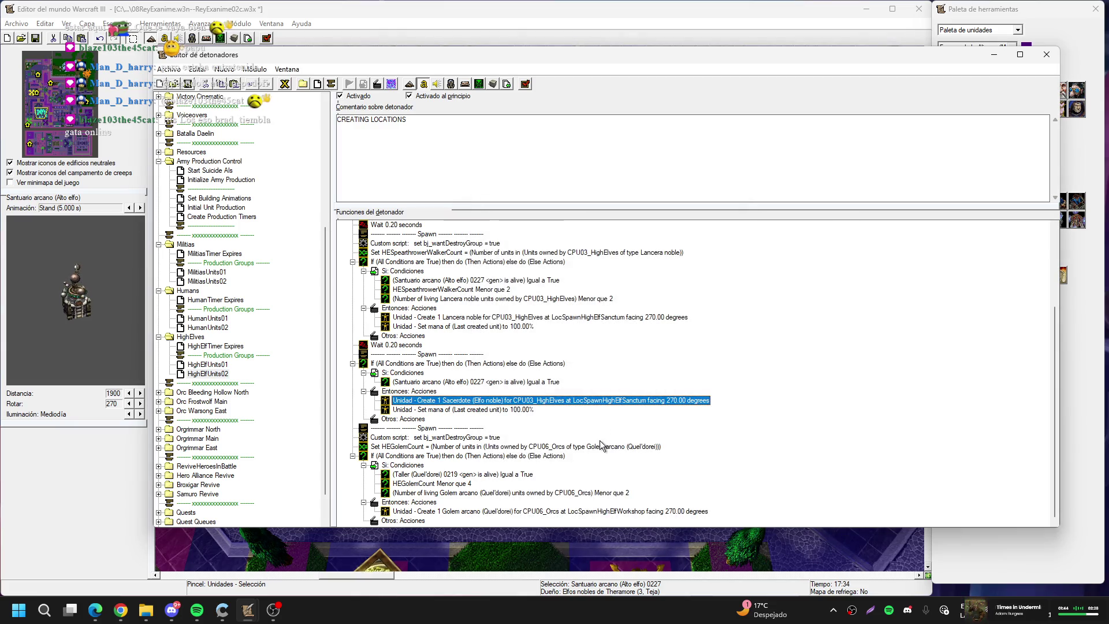
left_click(601, 446)
Make HEGolemCount count golems owned by CPU03_HighElves
key("Return")
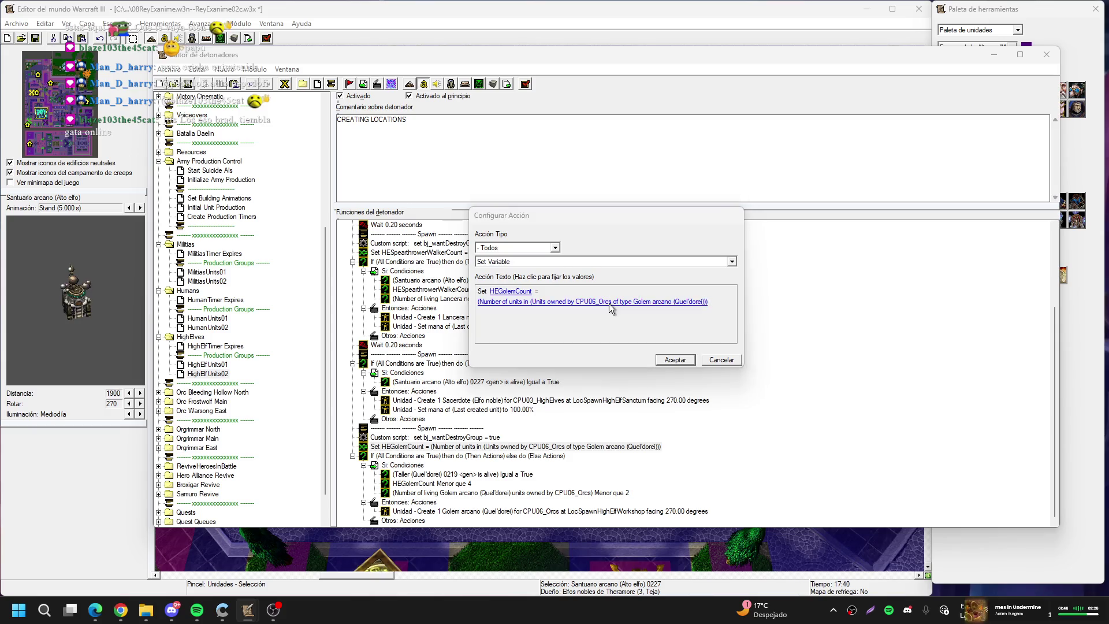
left_click(609, 302)
left_click(614, 289)
left_click(626, 299)
key("Up")
key("Return")
key("Return")
key("Return")
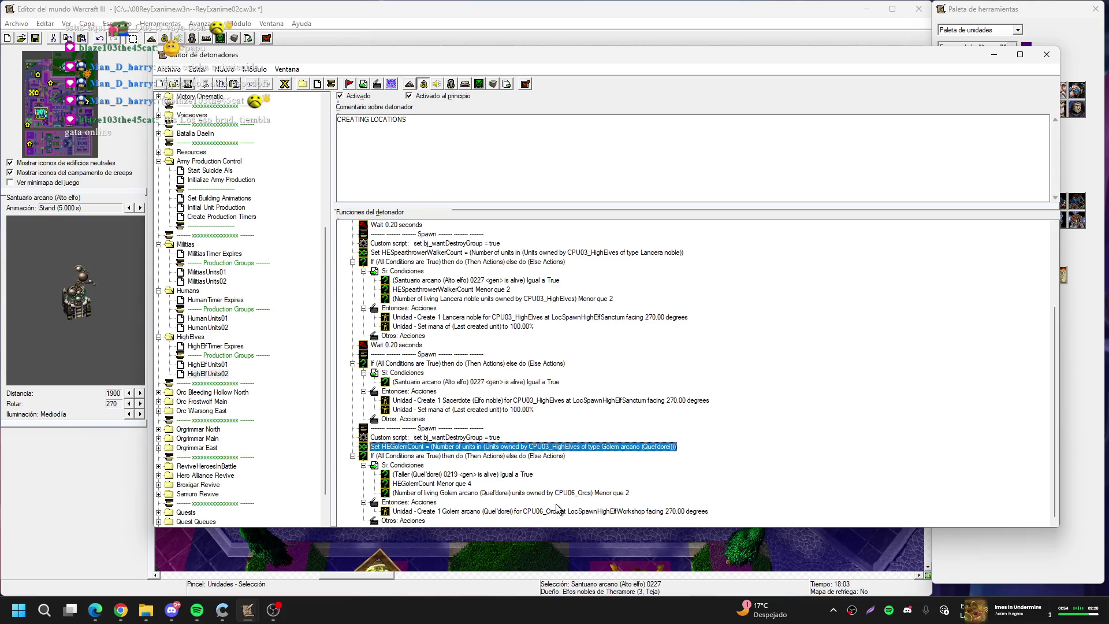
Switch the golem count condition and Create Golem action to CPU03_HighElves
double_click(579, 497)
left_click(623, 293)
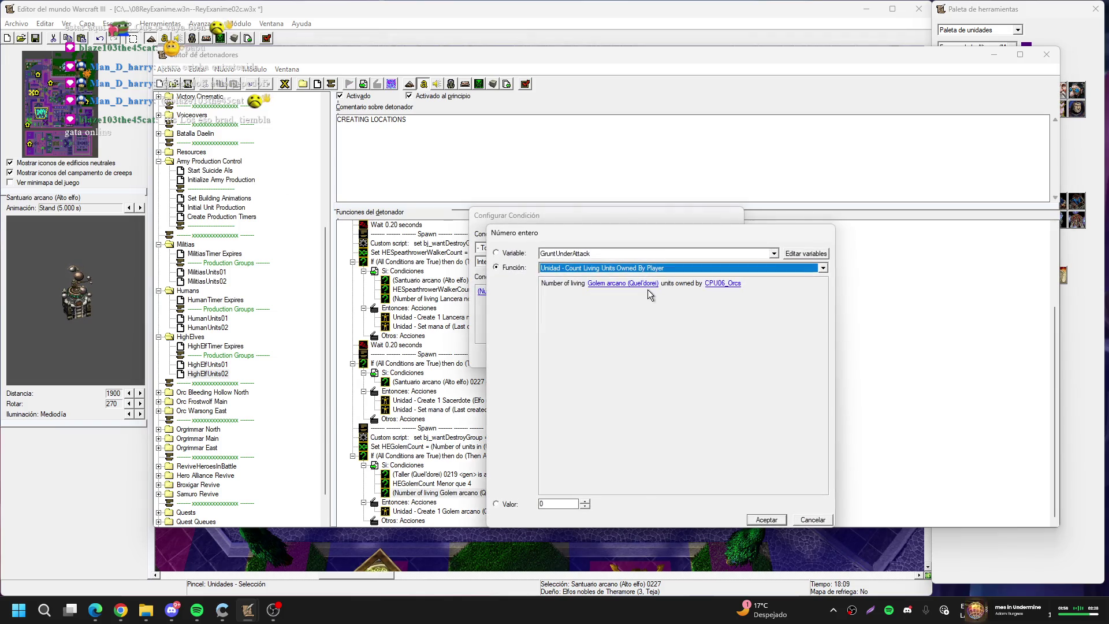
left_click(720, 285)
key("Up")
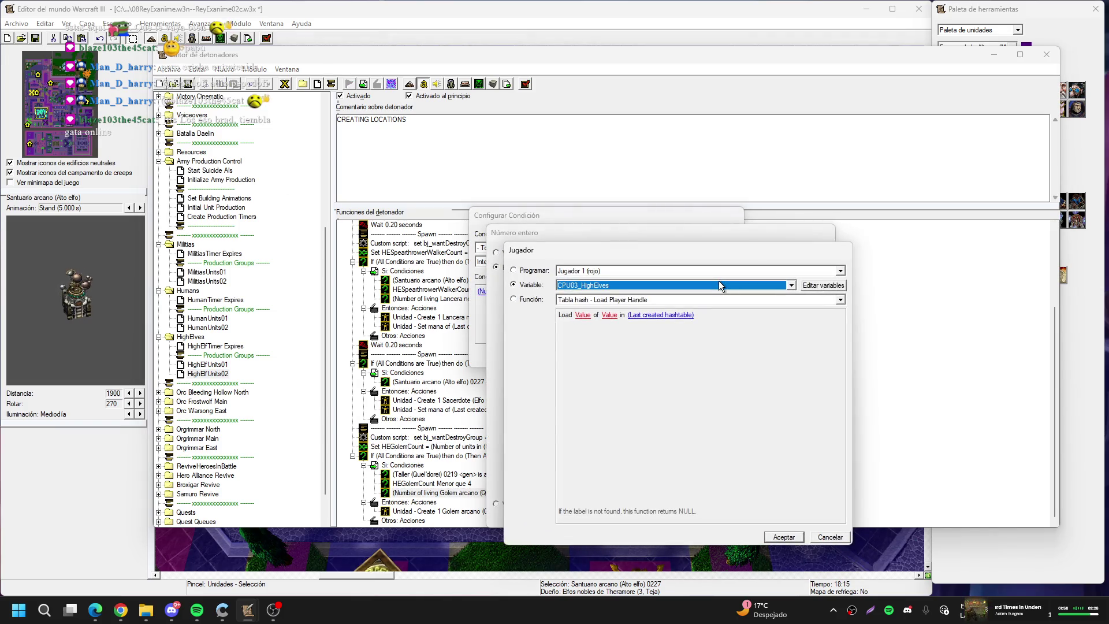
key("Return")
key("Return")
key("Return")
key("Down")
key("Down")
key("Return")
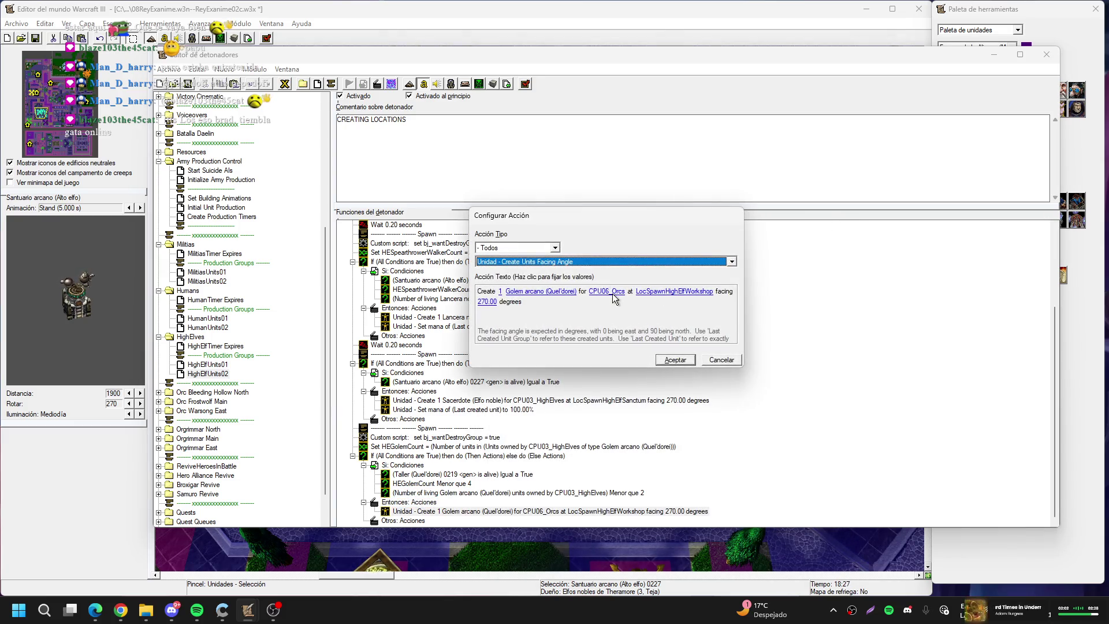
left_click(612, 293)
key("Up")
key("Return")
key("Return")
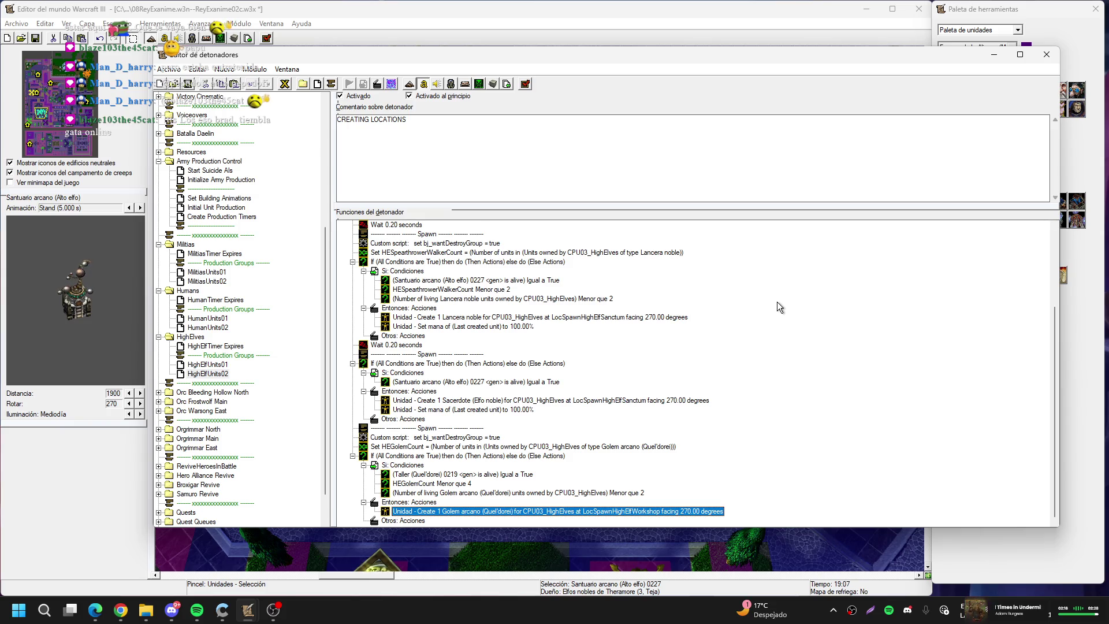
Collapse the HighElves, Militias and Humans folders and expand Orc Bleeding Hollow North
double_click(169, 337)
left_click(159, 290)
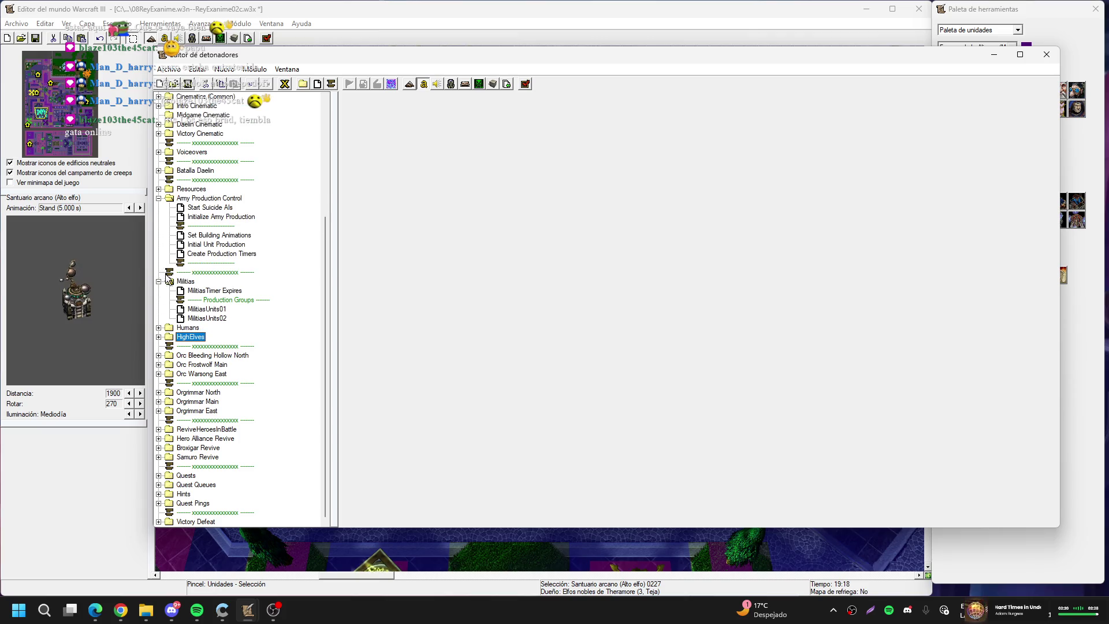
left_click(159, 281)
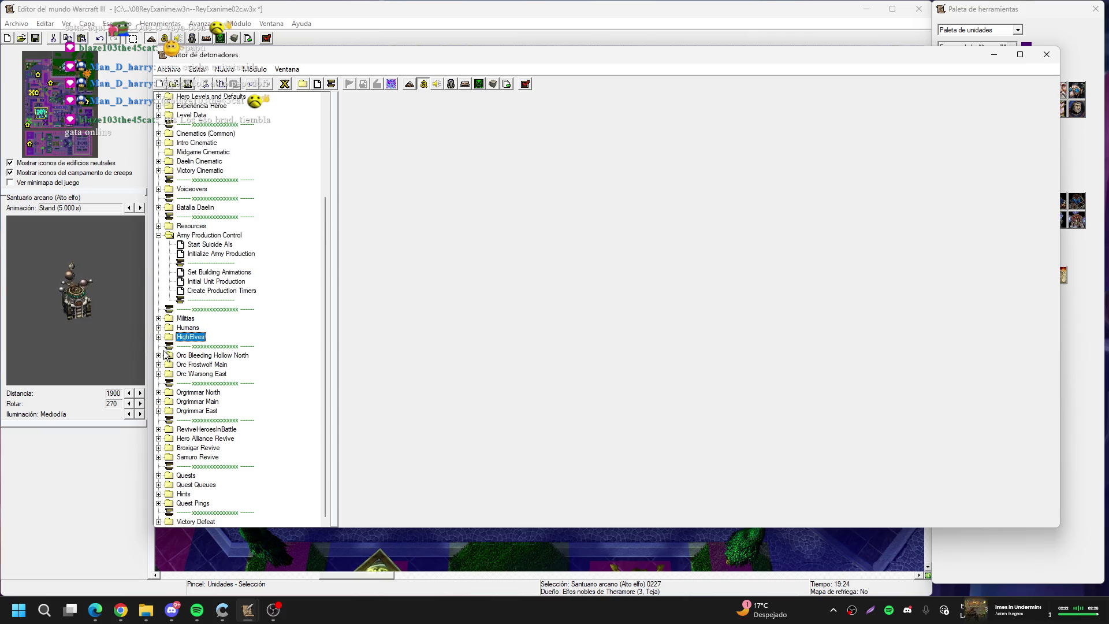
left_click(160, 355)
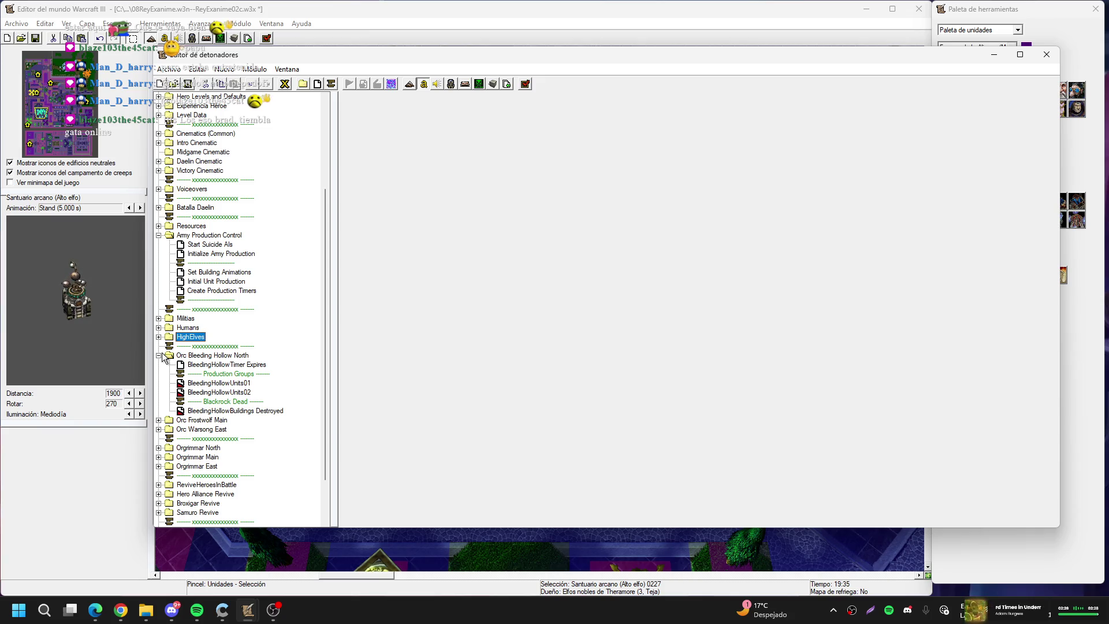
left_click(160, 355)
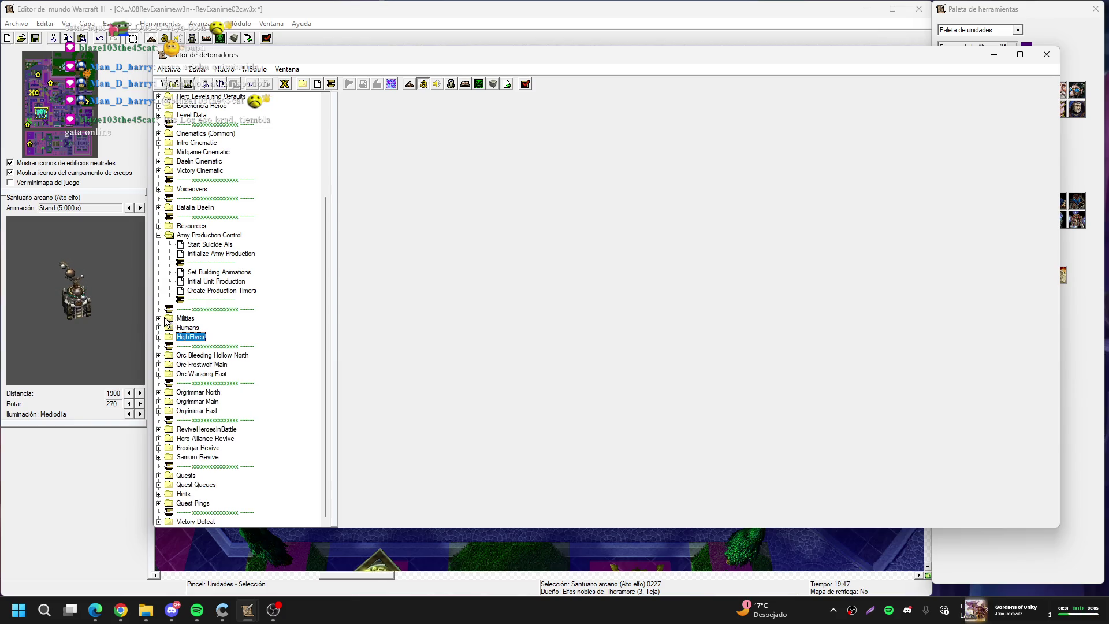
left_click(159, 356)
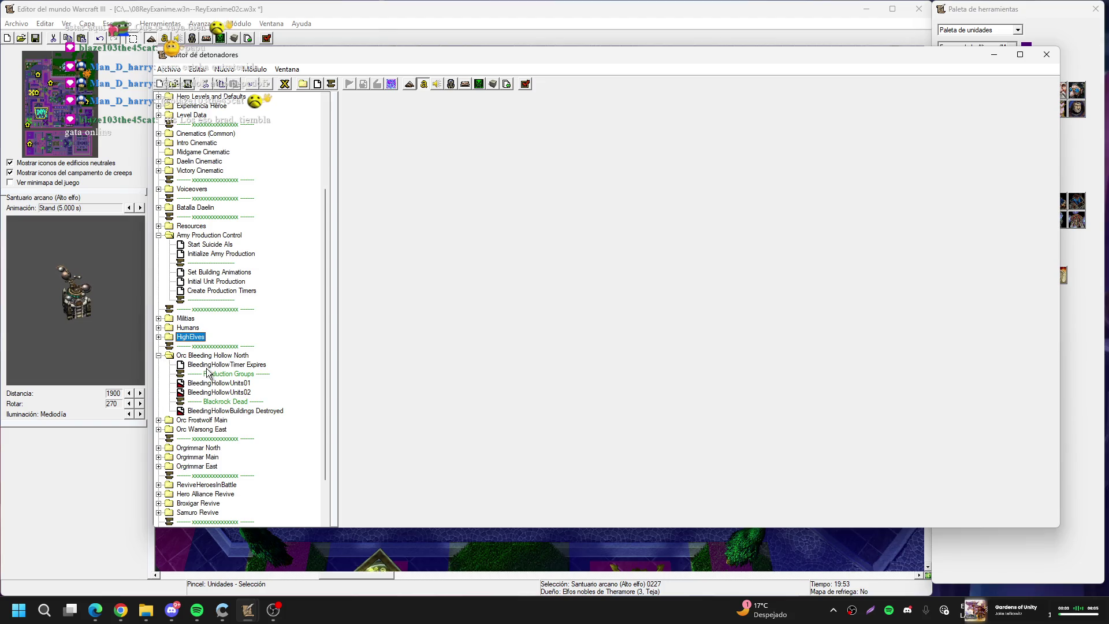
Replace 'Orc Bleeding Hollow' with 'Theramore' in the Orc Bleeding Hollow North folder name
left_click(214, 369)
left_click(186, 356)
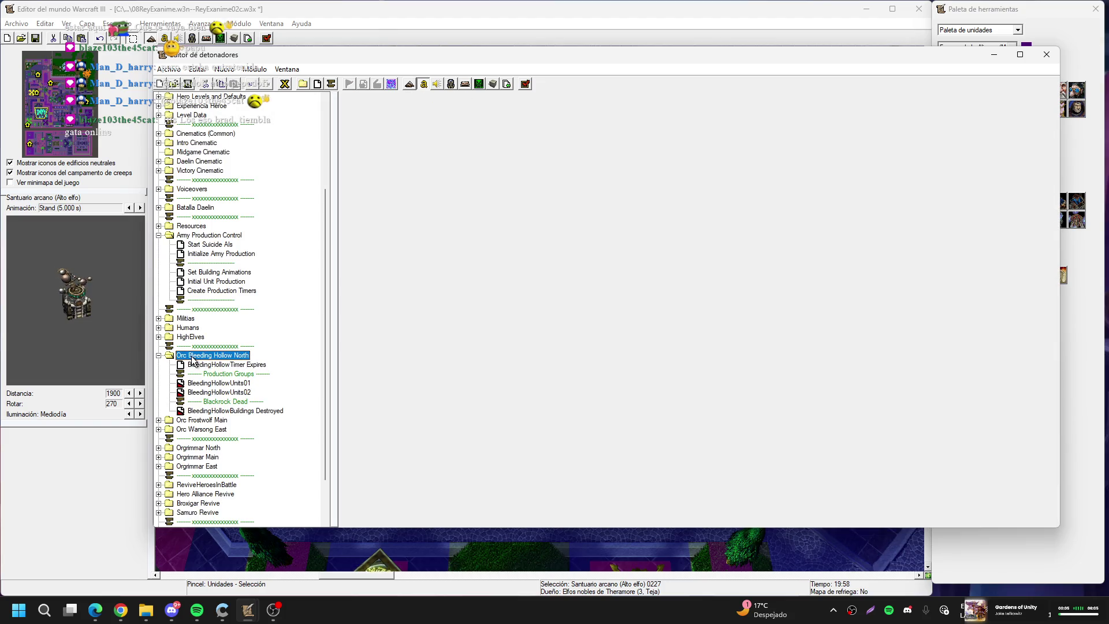
left_click(159, 318)
left_click(159, 318)
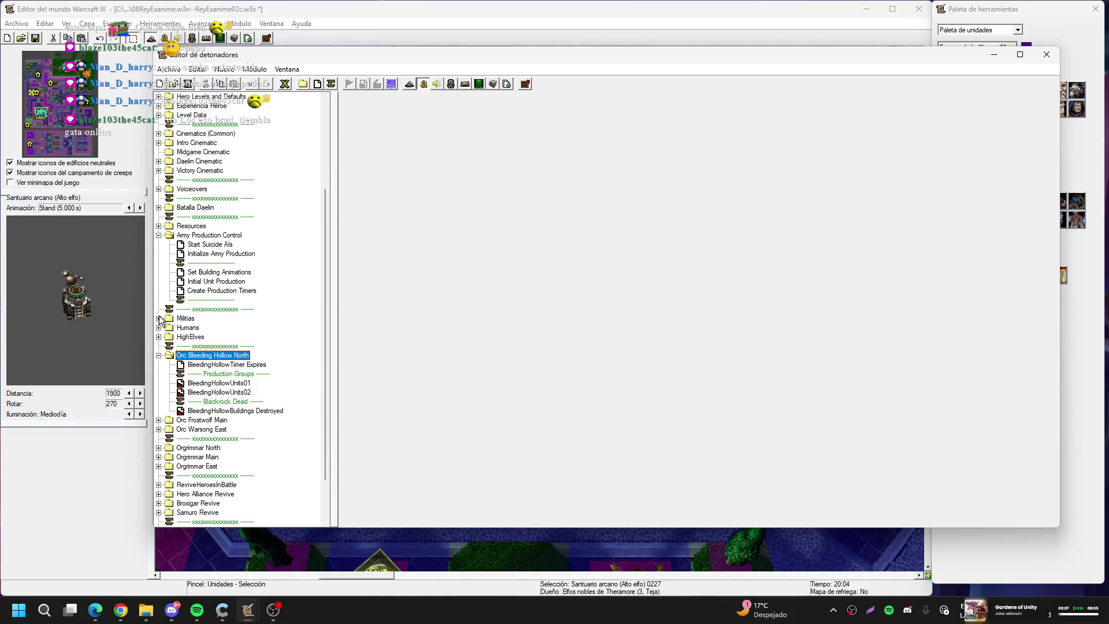
left_click(215, 354)
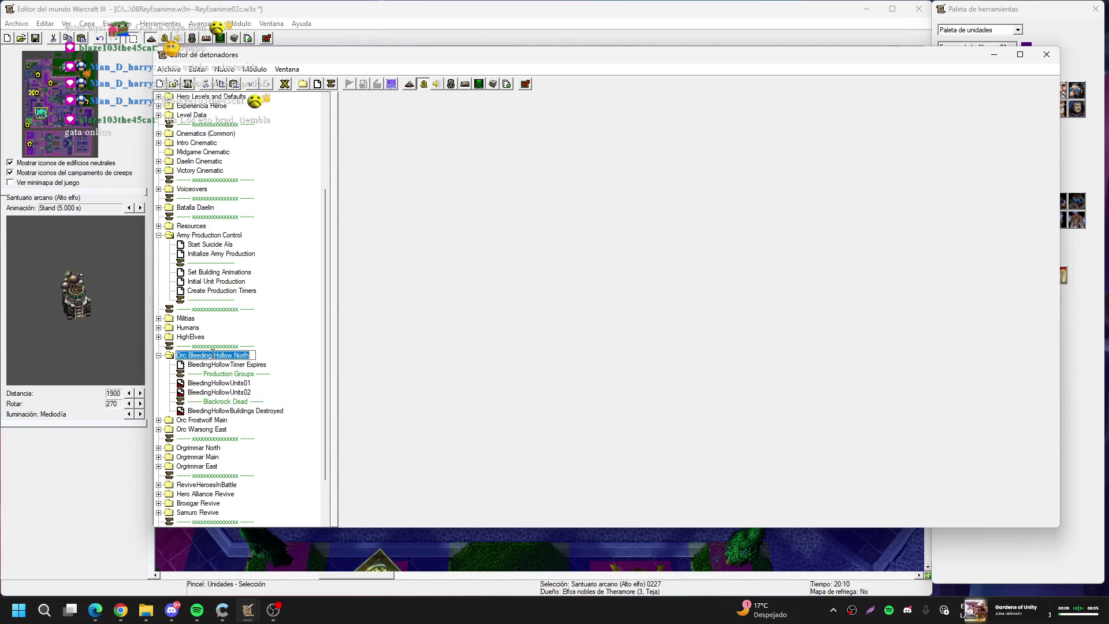
left_click_drag(233, 354, 132, 359)
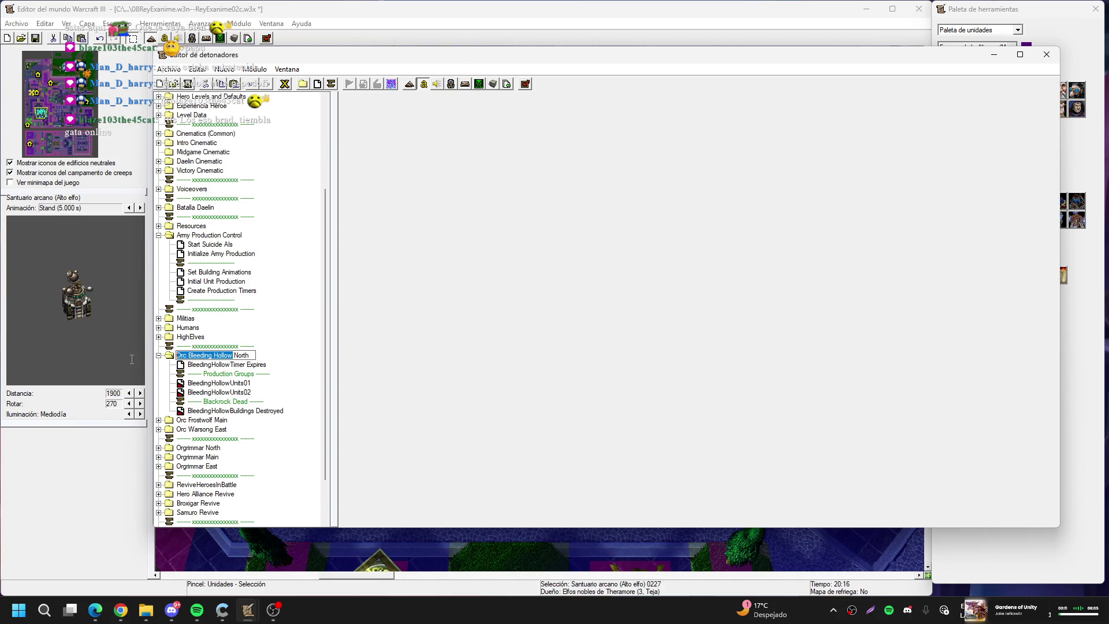
type("Theramore")
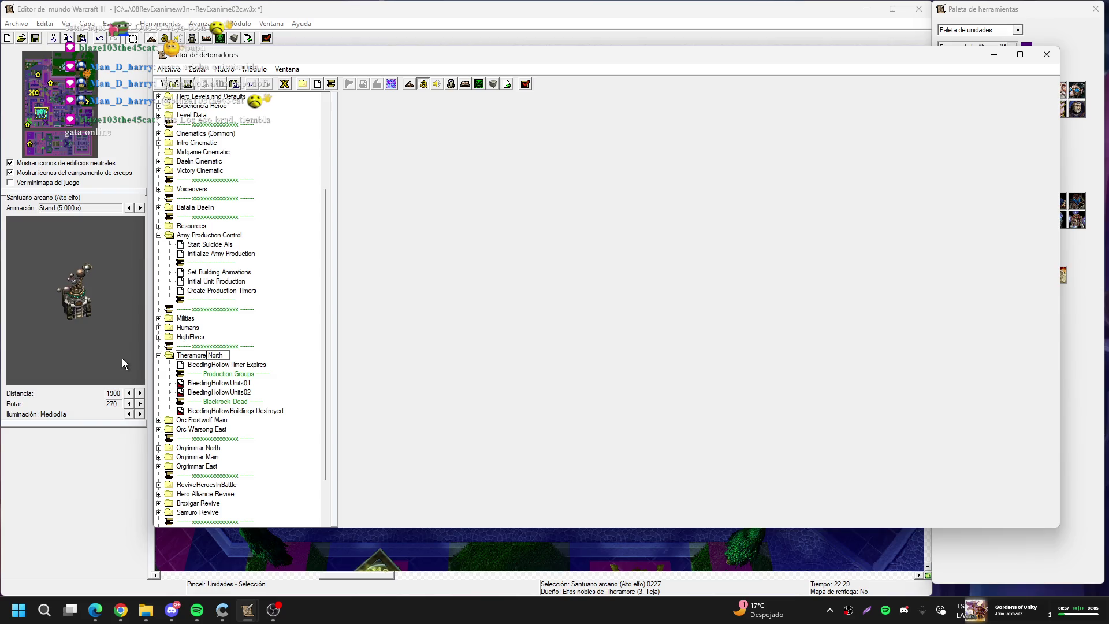
Commit the folder name and rename BleedingHollowTimer Expires to TheramoreTimer Expires
key("Return")
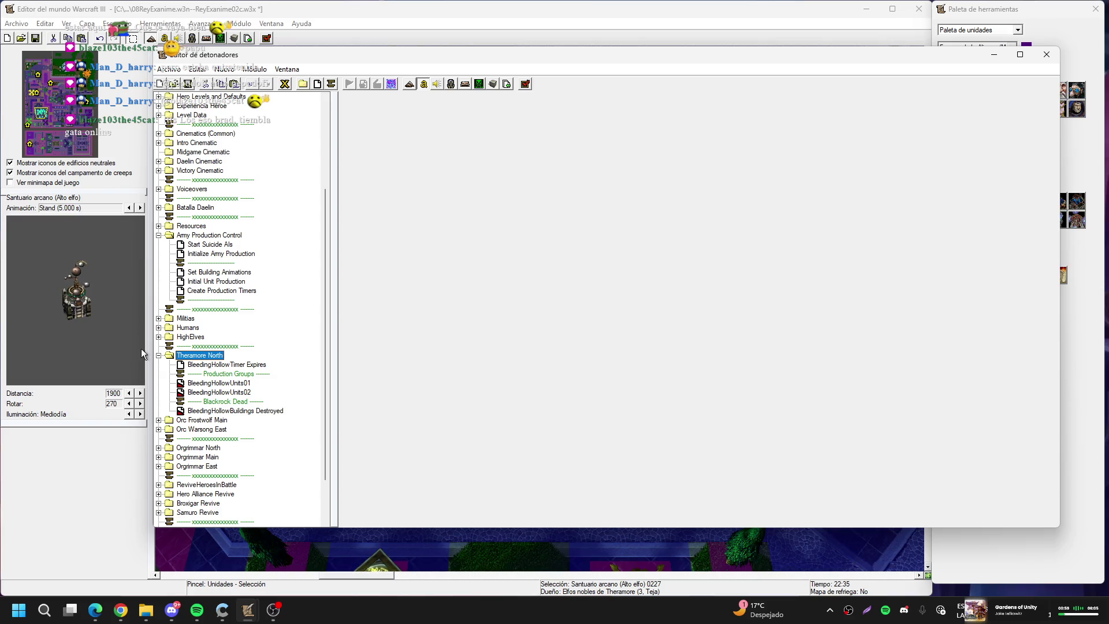
left_click(227, 370)
left_click(230, 367)
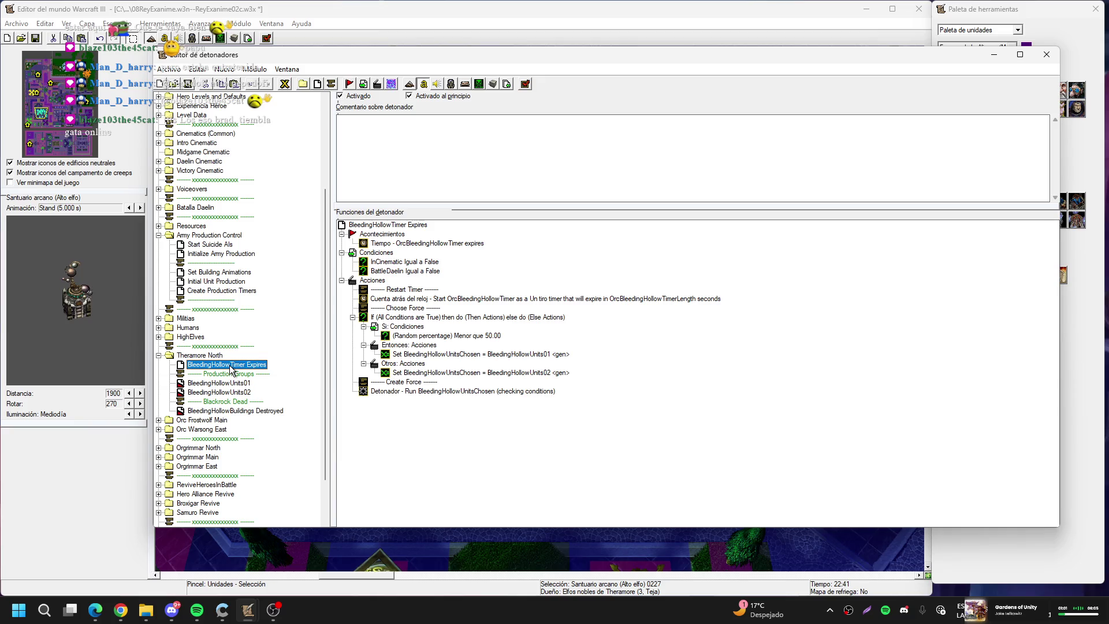
left_click(230, 368)
left_click_drag(230, 365, 144, 373)
type("Theramore")
key("Return")
Rename BleedingHollowUnits01 to TheramoreUnits01
key("Down")
key("Down")
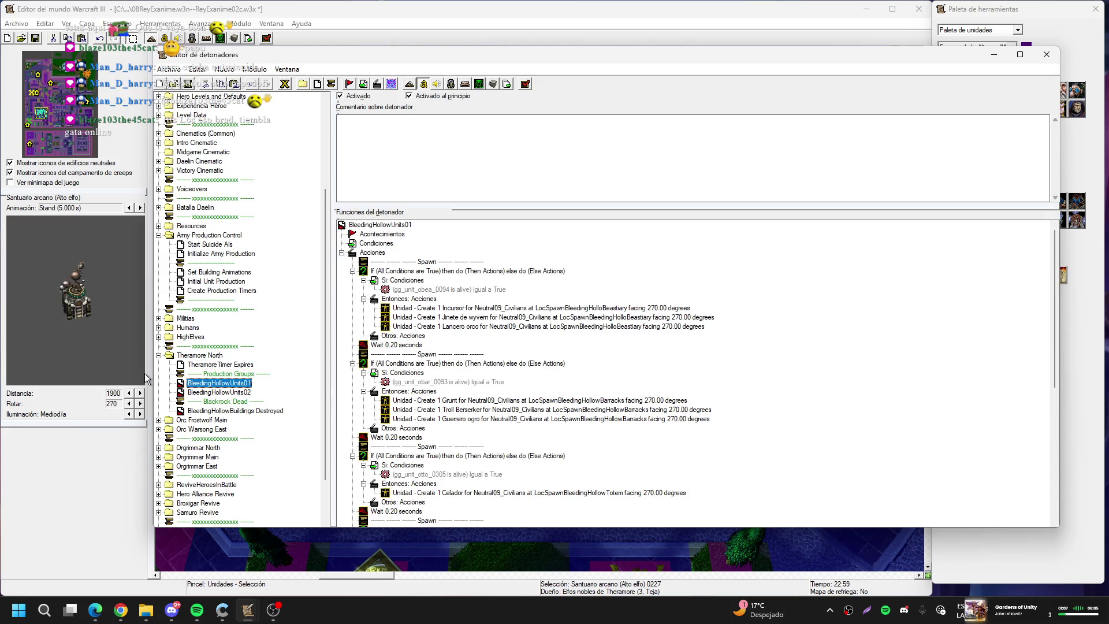
left_click(230, 383)
left_click_drag(230, 383, 104, 397)
type("Theramore")
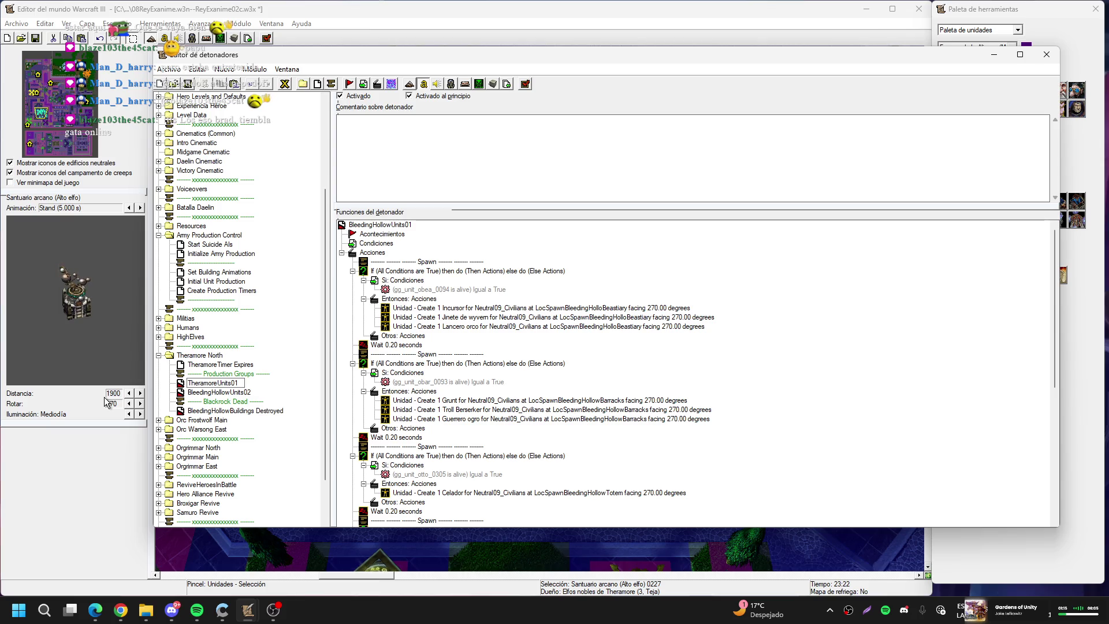
key("Return")
Rename BleedingHollowUnits02 to TheramoreUnits02 and open the TheramoreTimer Expires trigger
key("Down")
key("F2")
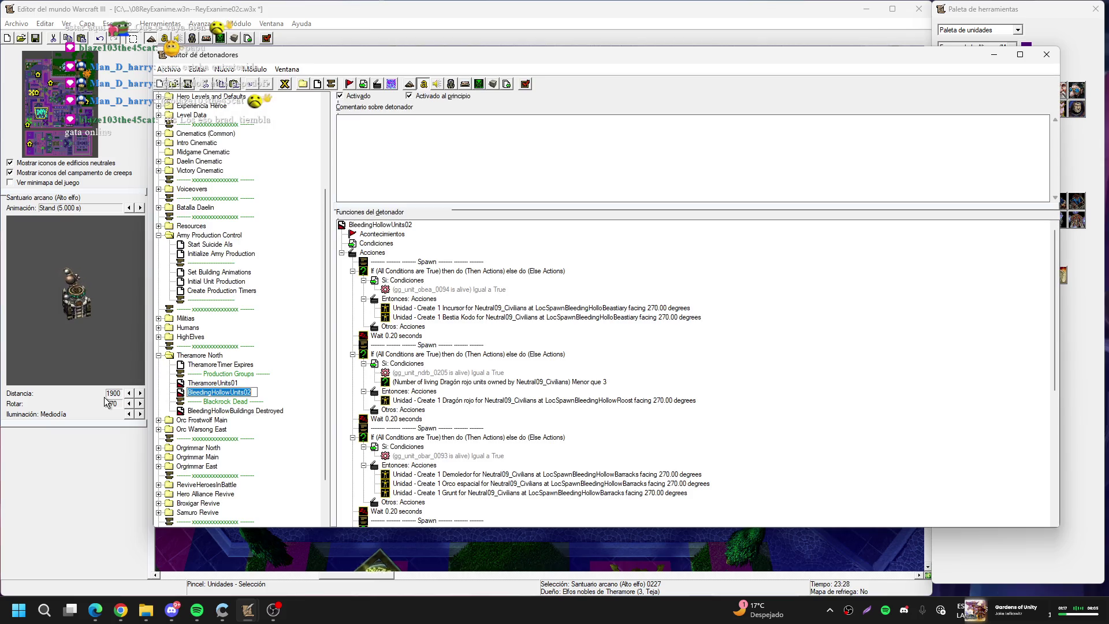
left_click_drag(234, 392, 188, 392)
type("Theramore")
key("Return")
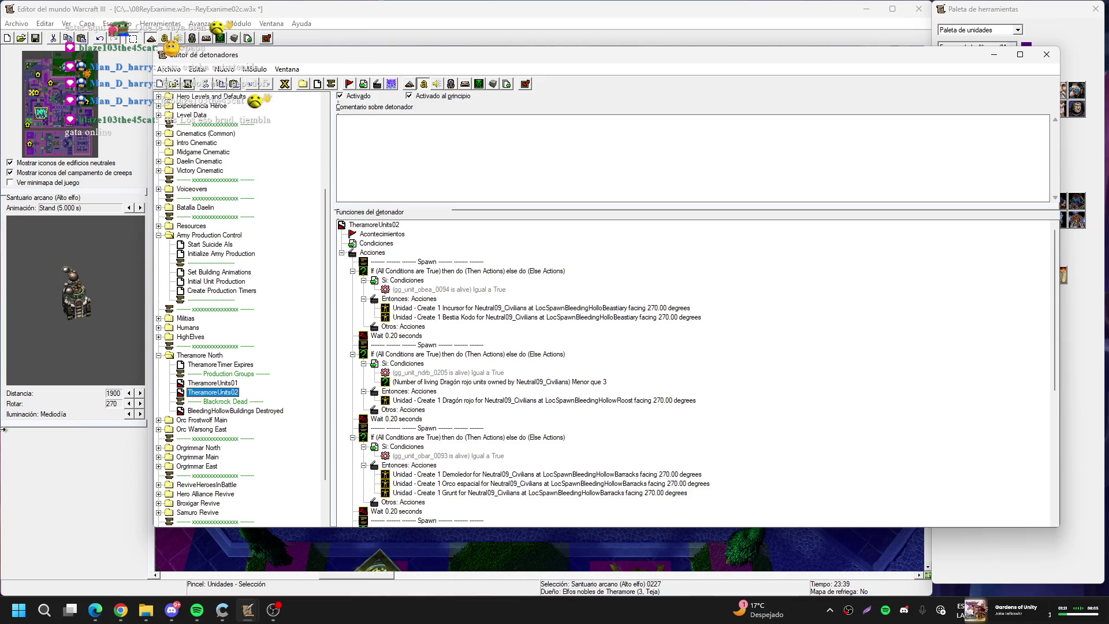
key("Down")
key("Down")
key("Up")
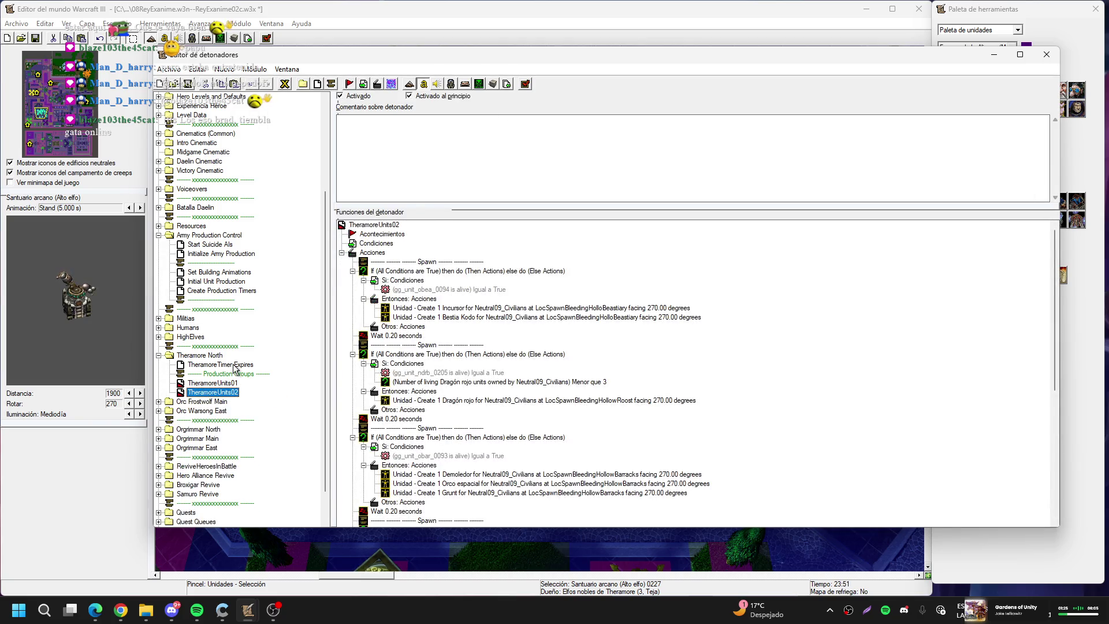
left_click(234, 366)
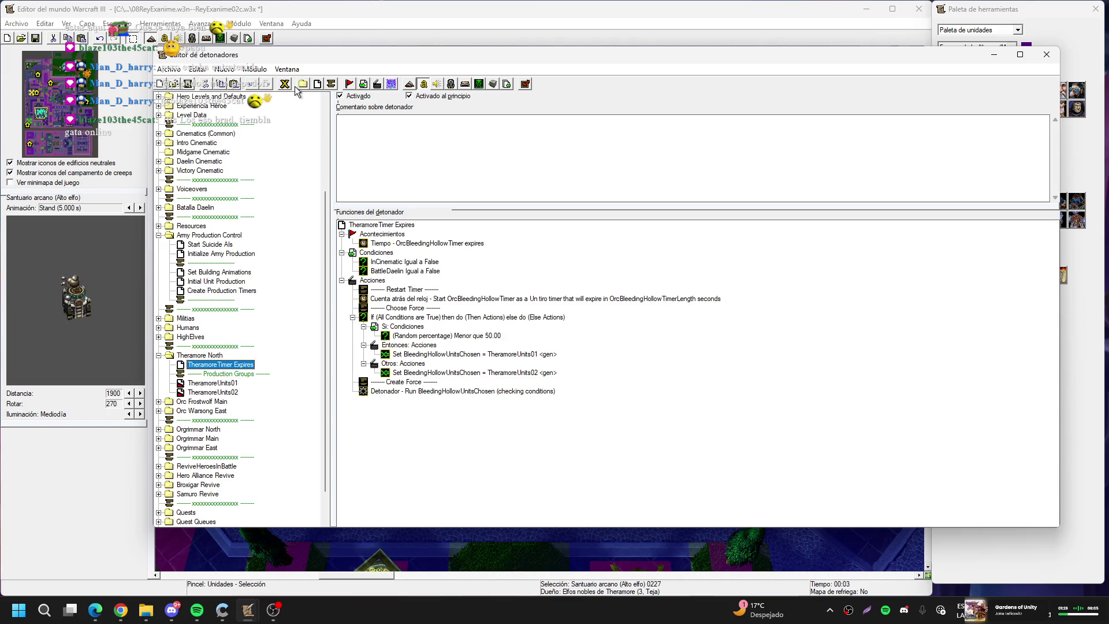
Check the map variables TheramoreCenterUnitsChosen, TheramoreNorthUnitsChosen and TheramoreSouthUnitsChosen without changes
left_click(284, 84)
scroll(480, 257, "down", 4)
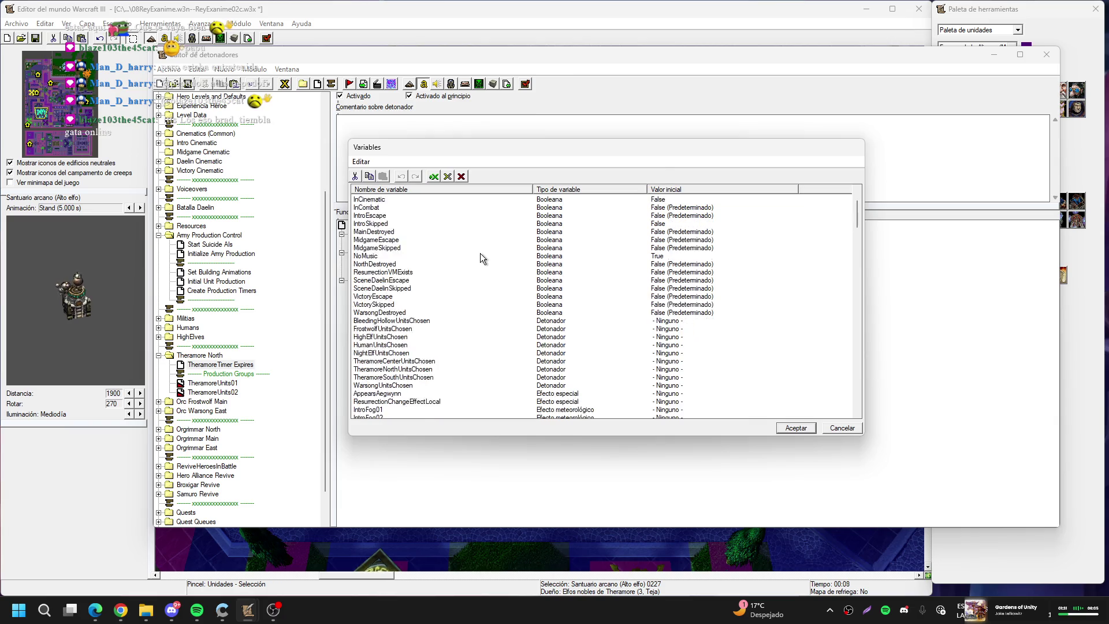
left_click(422, 313)
left_click(424, 321)
left_click(426, 329)
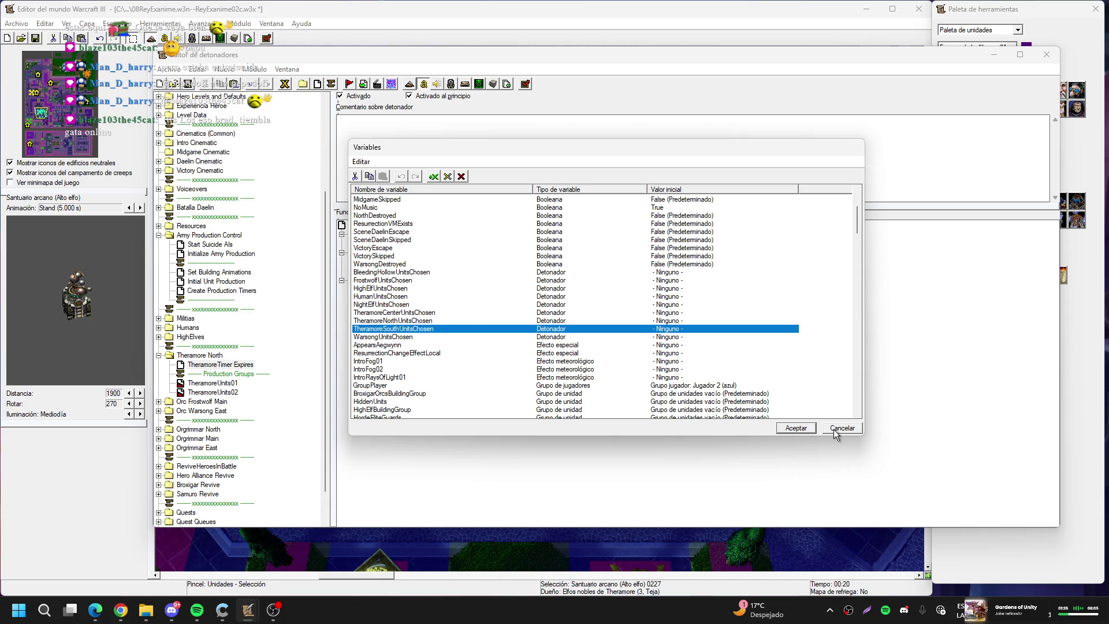
left_click(834, 428)
Make the first Set action assign TheramoreNorthUnitsChosen instead of BleedingHollowUnitsChosen
double_click(445, 354)
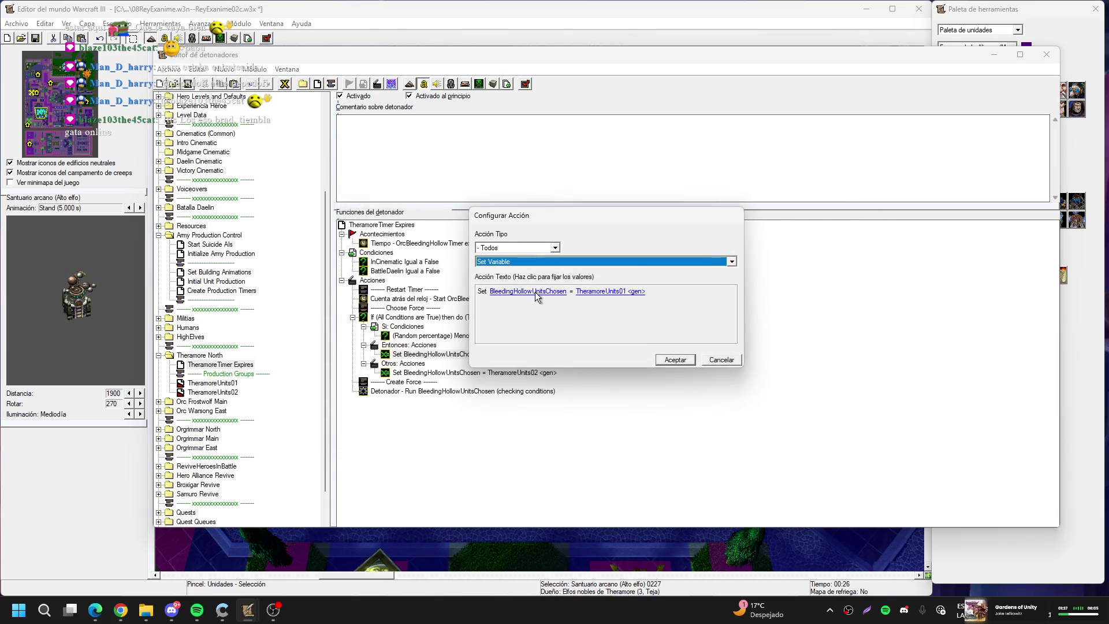
left_click(535, 293)
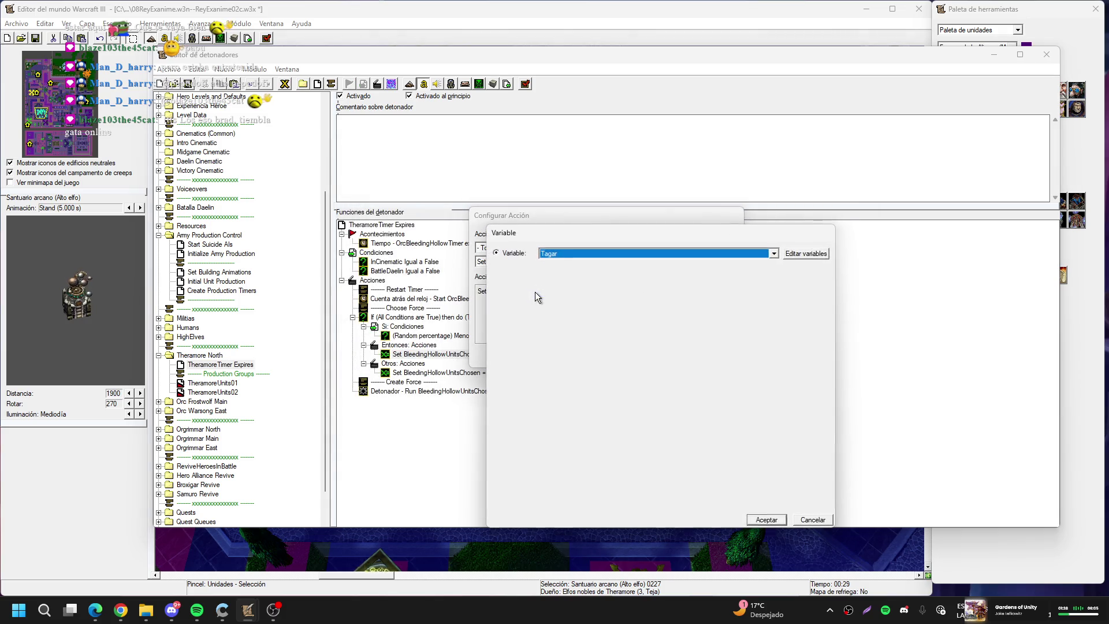
left_click(580, 253)
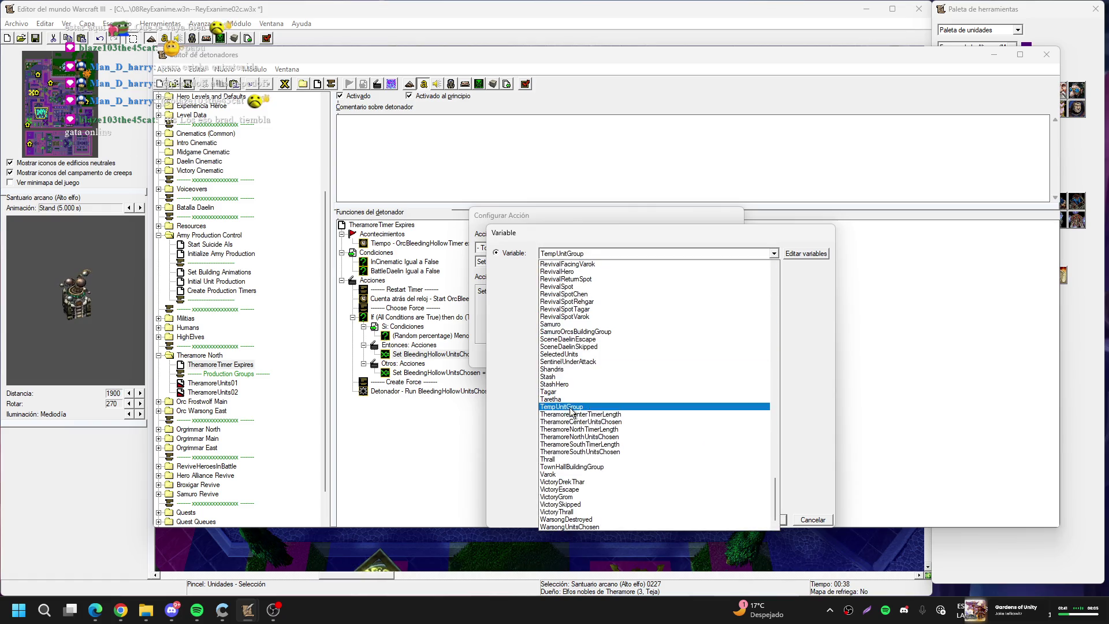
left_click(572, 406)
left_click_drag(704, 234, 796, 226)
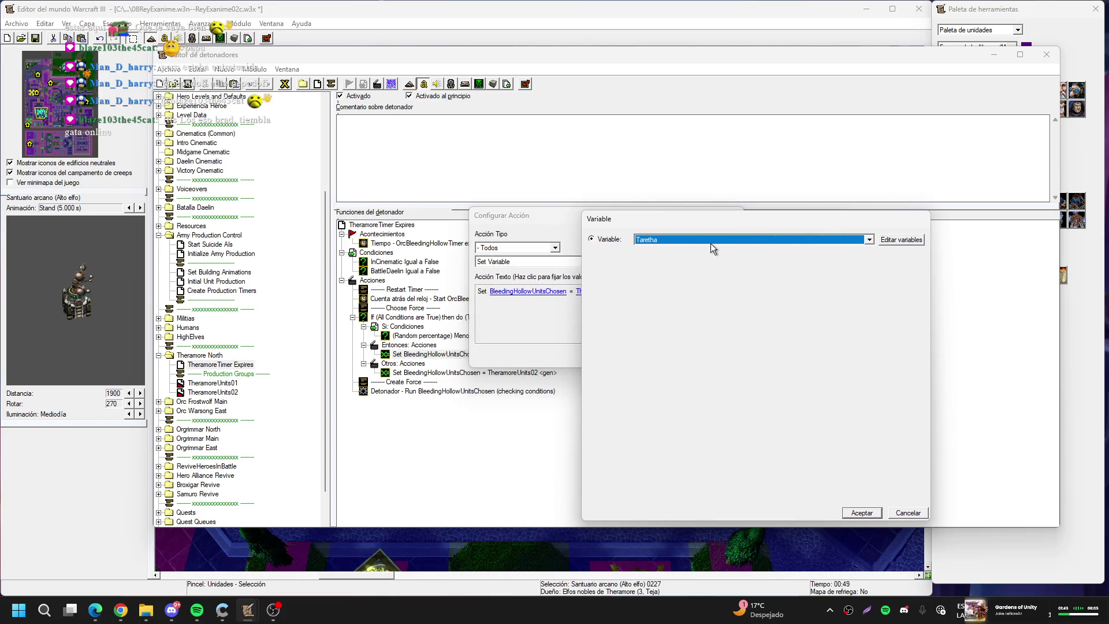
scroll(710, 243, "down", 1)
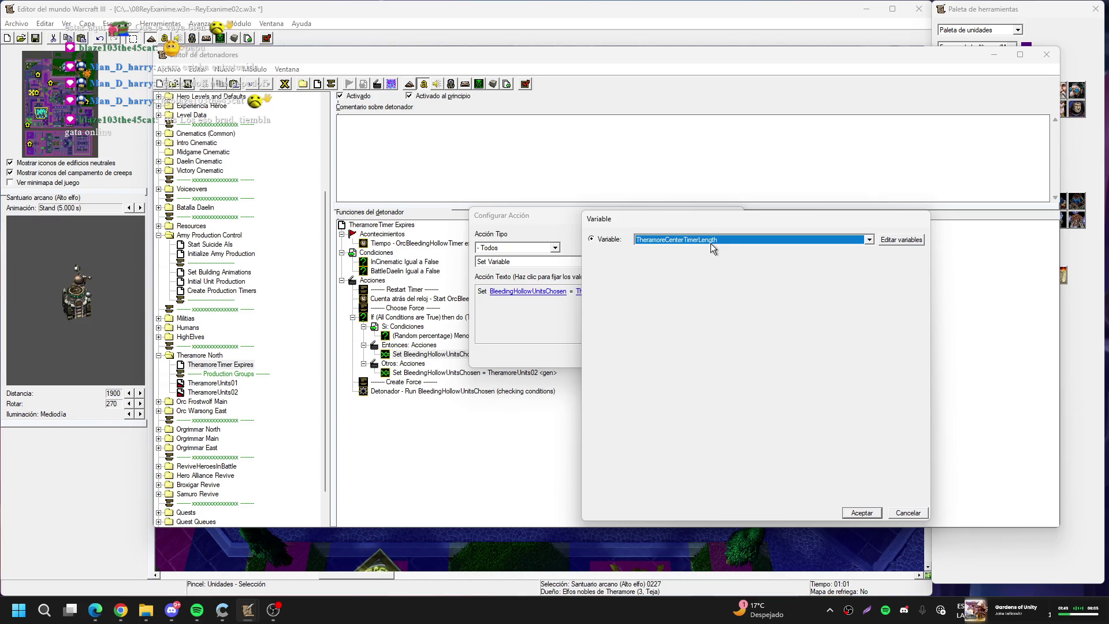
left_click(710, 244)
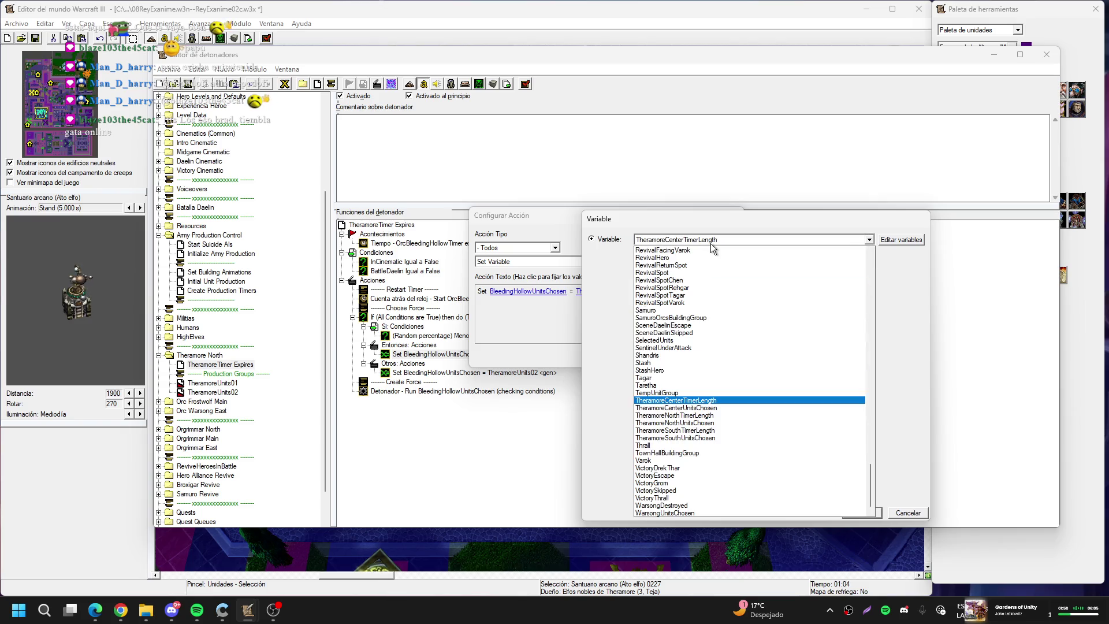
left_click(704, 423)
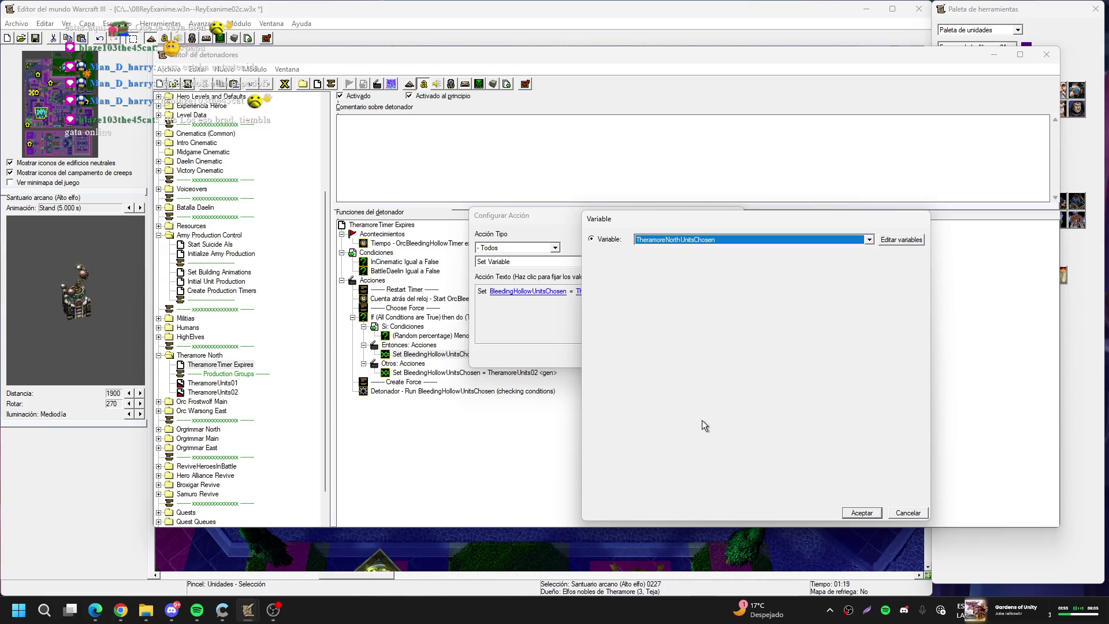
key("Return")
key("Return")
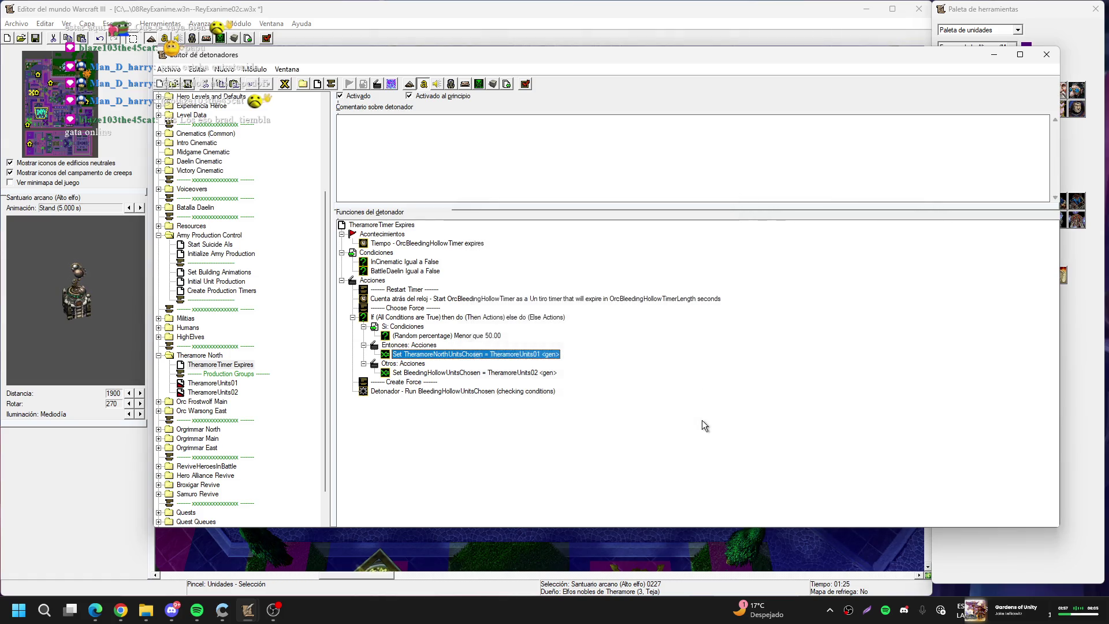
Make the Else branch's Set action assign TheramoreNorthUnitsChosen as well
double_click(480, 373)
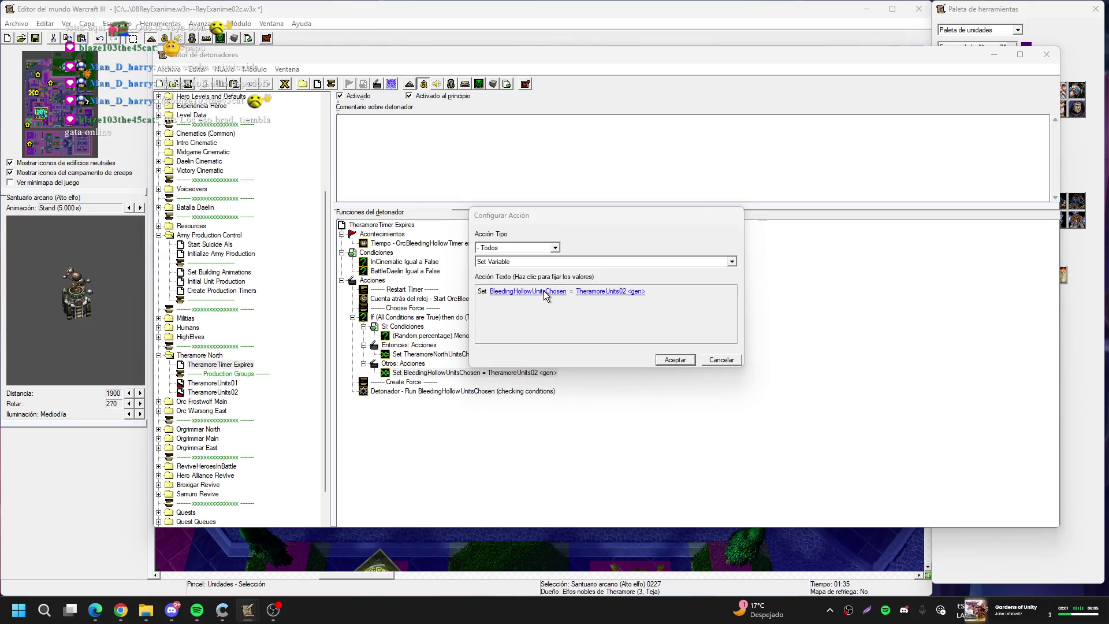
left_click(546, 293)
key("Down")
key("Down")
key("Down")
key("Down")
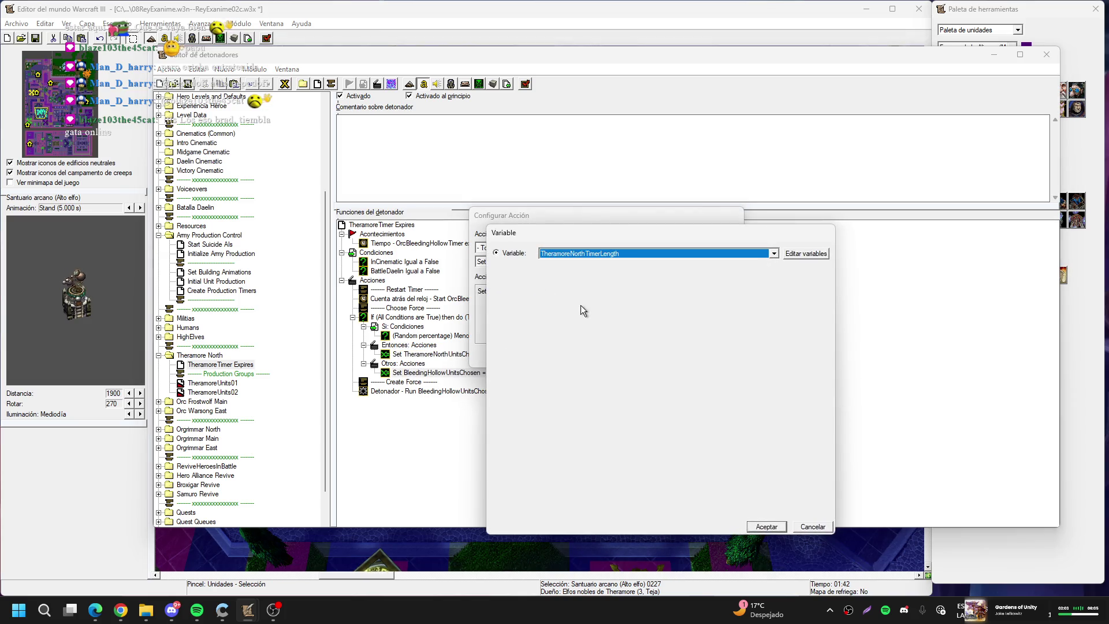
key("Down")
key("Return")
key("Return")
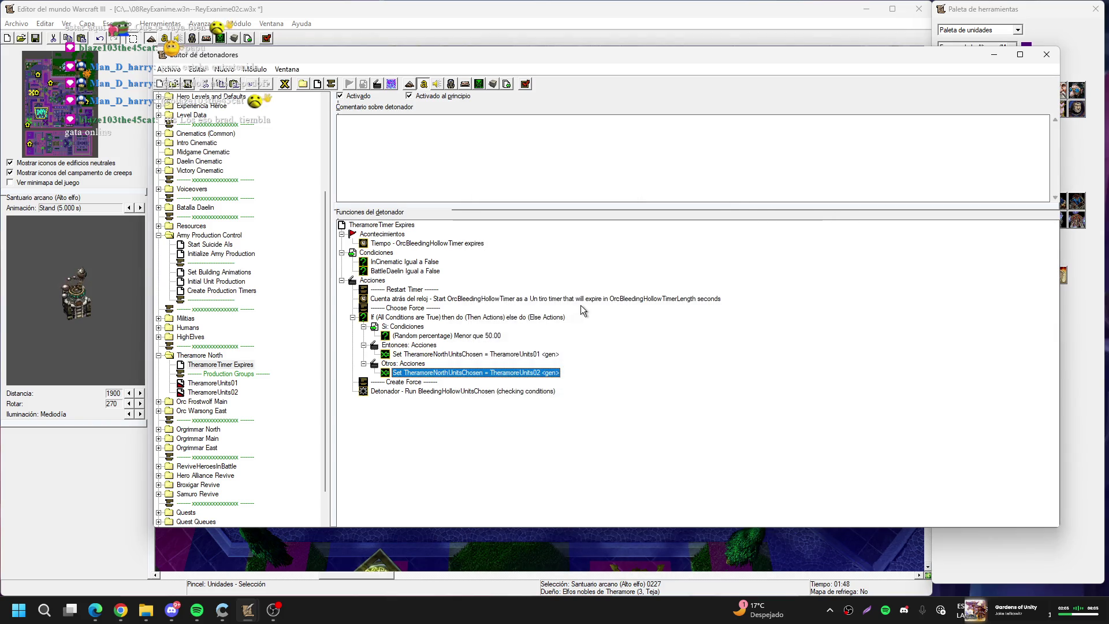
left_click(186, 366)
left_click(219, 366)
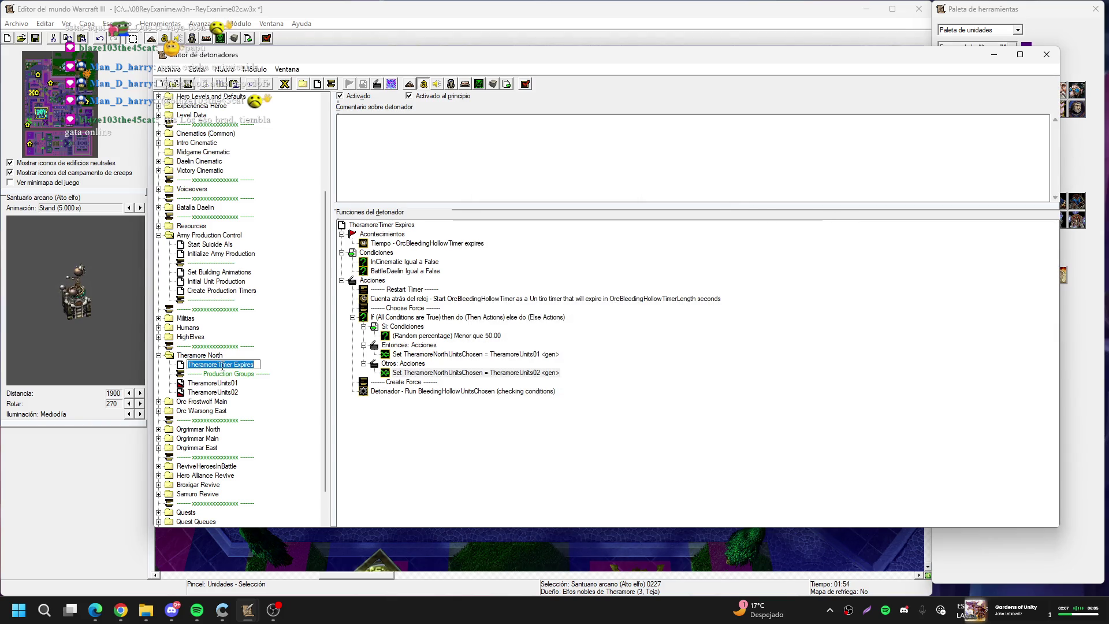
Insert 'North' to name the triggers Theramore North Timer Expires and TheramoreNorthUnits01
left_click(219, 365)
type("North")
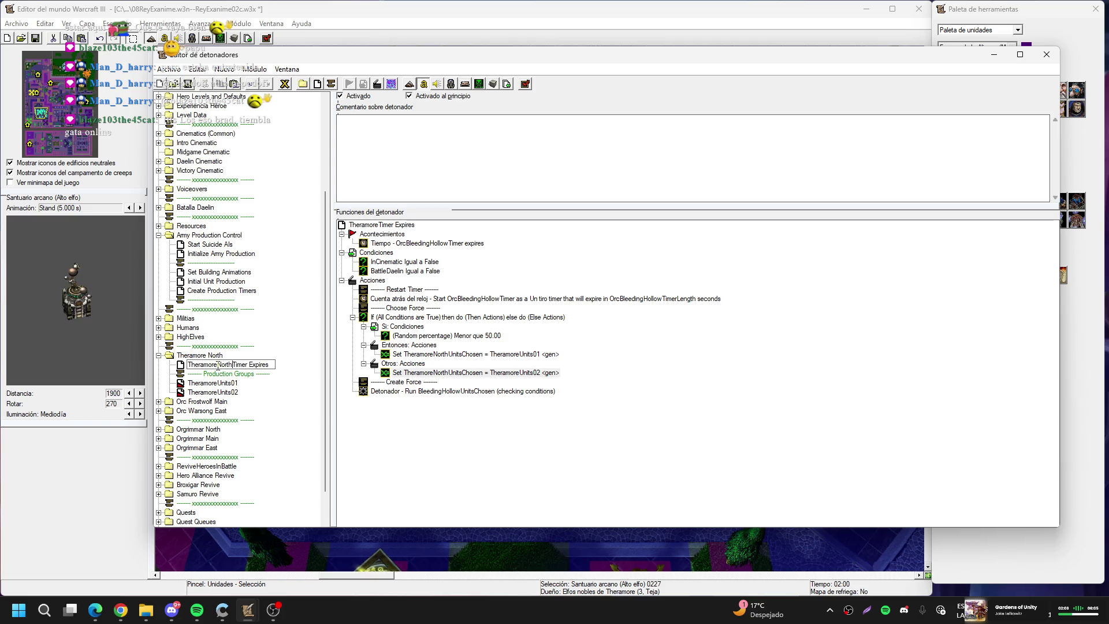
key("Return")
key("Down")
key("Down")
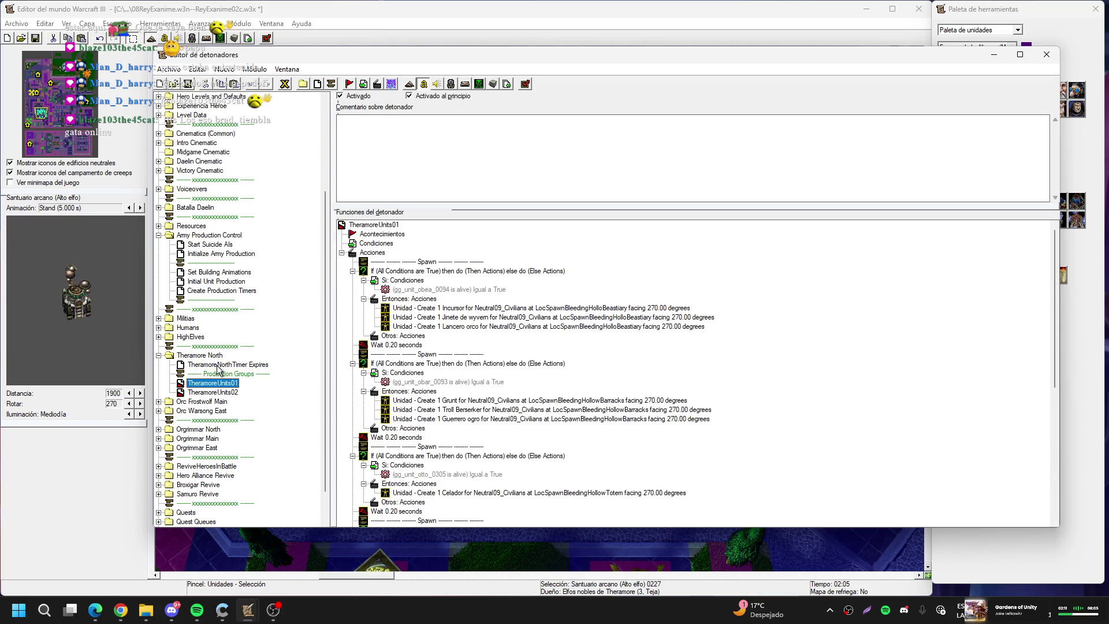
left_click(215, 384)
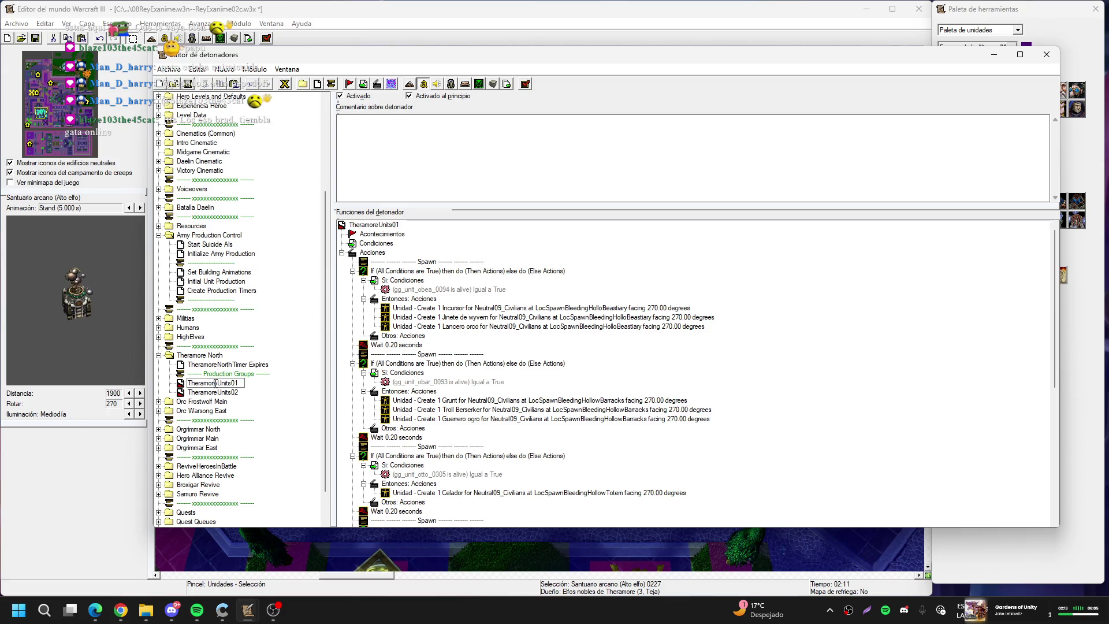
type("North")
key("Return")
Rename TheramoreUnits02 to TheramoreNorthUnits02 and open TheramoreNorthUnits01
left_click(215, 391)
left_click(215, 391)
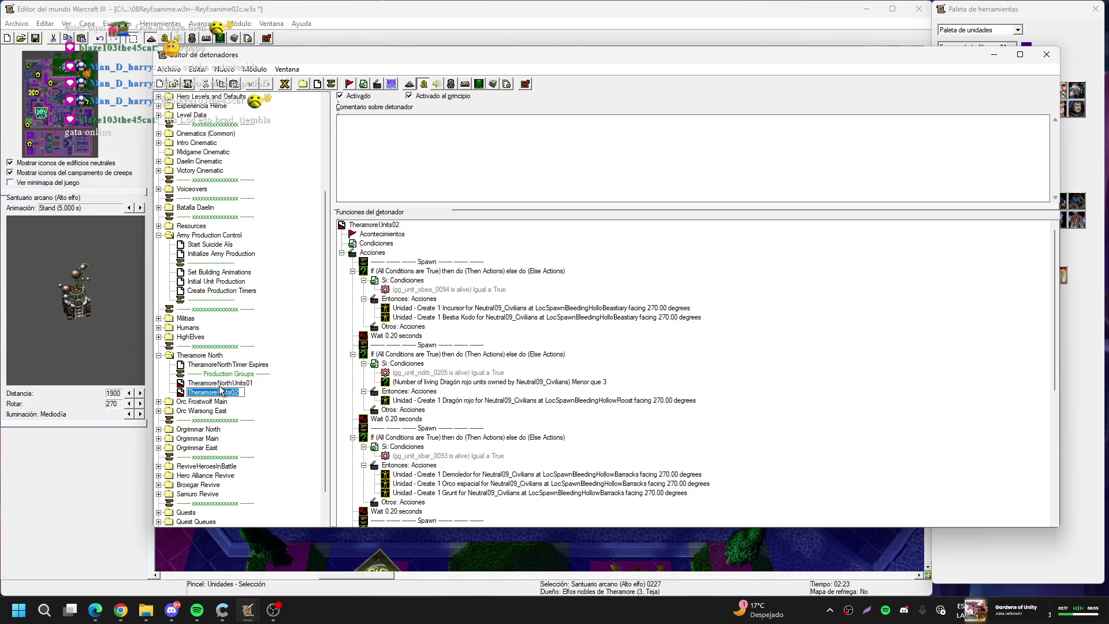
left_click(219, 393)
type("North")
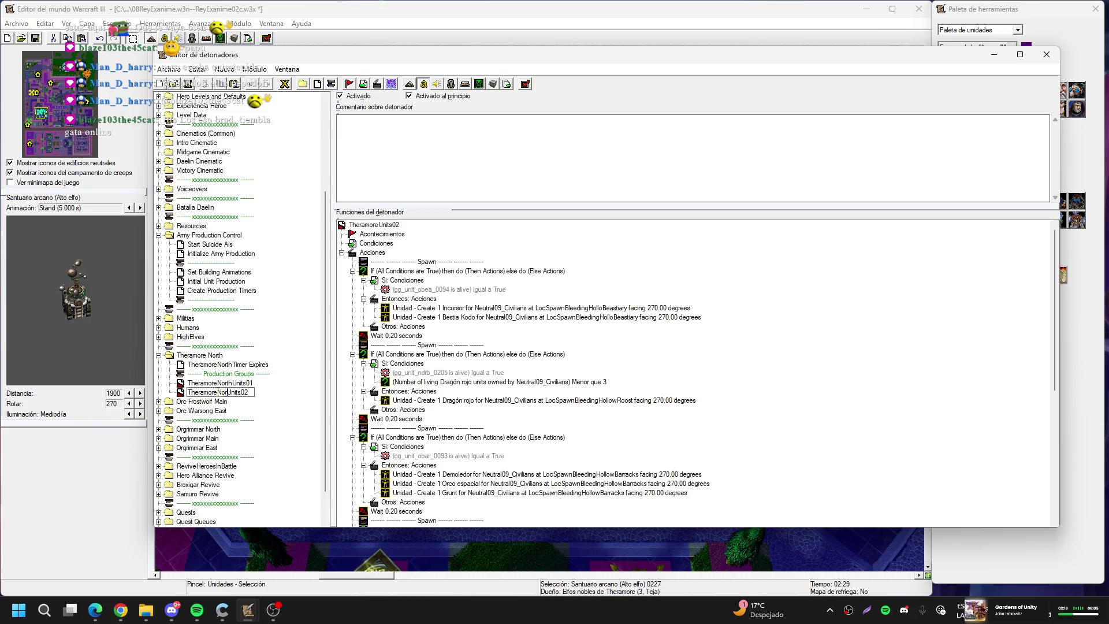
key("Return")
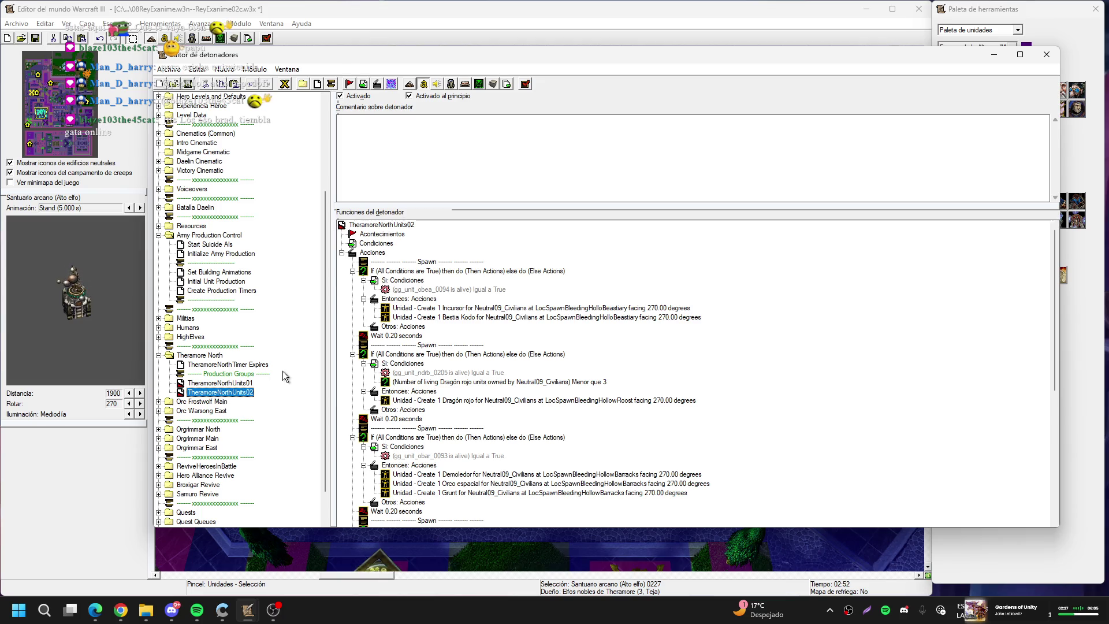
left_click(247, 383)
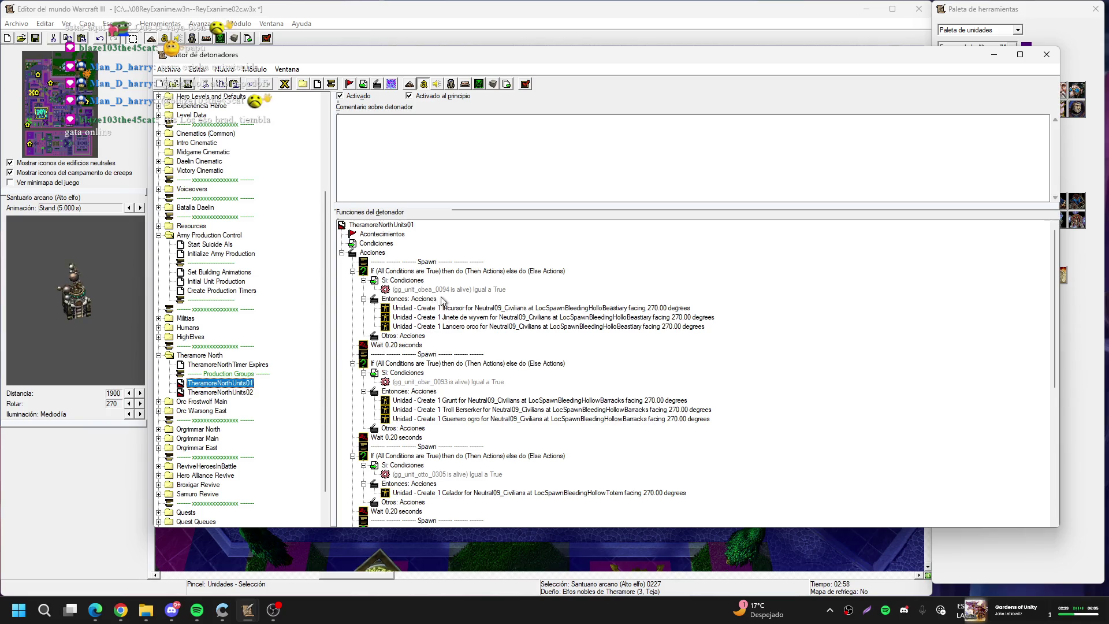
Make the first Unit Is Alive condition check Theramore barracks 0025, picked on the map
double_click(446, 289)
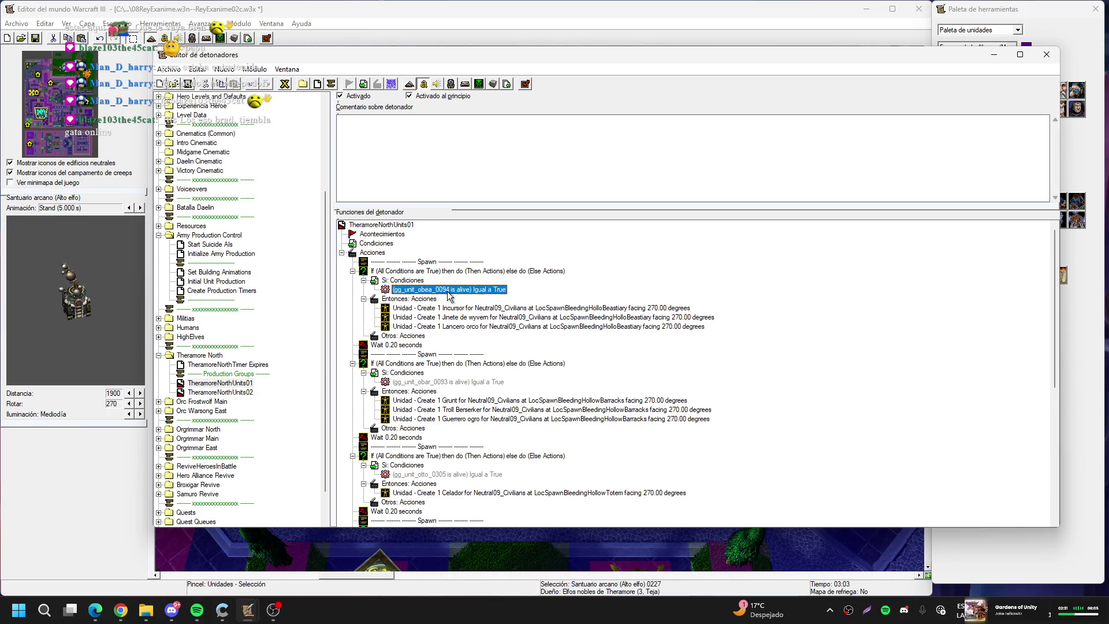
left_click(535, 290)
left_click(559, 284)
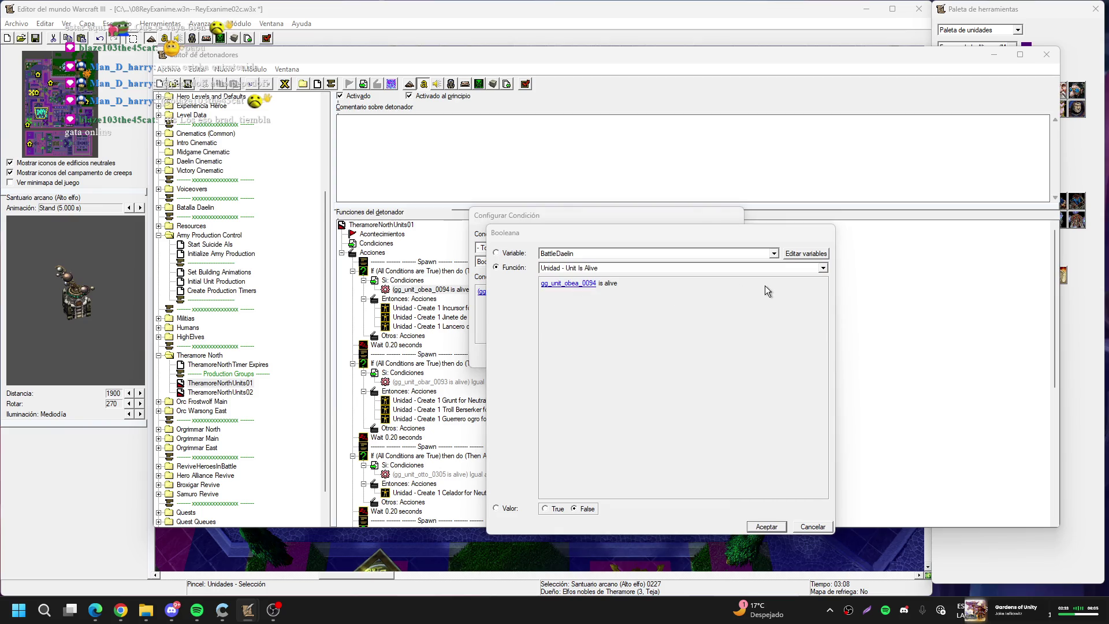
left_click(770, 285)
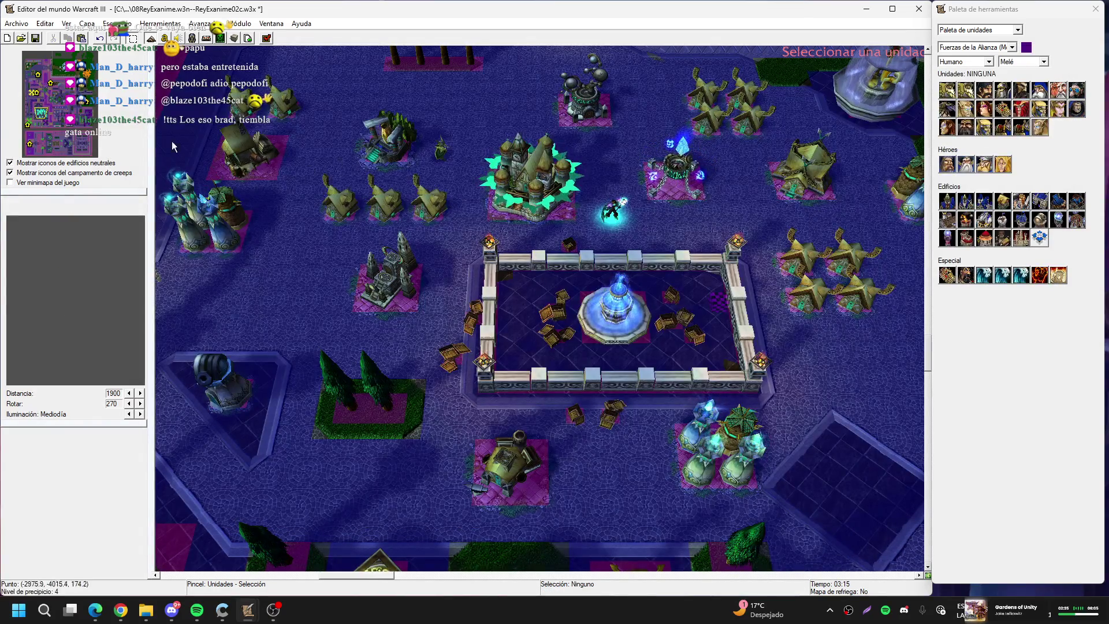
left_click_drag(44, 105, 32, 69)
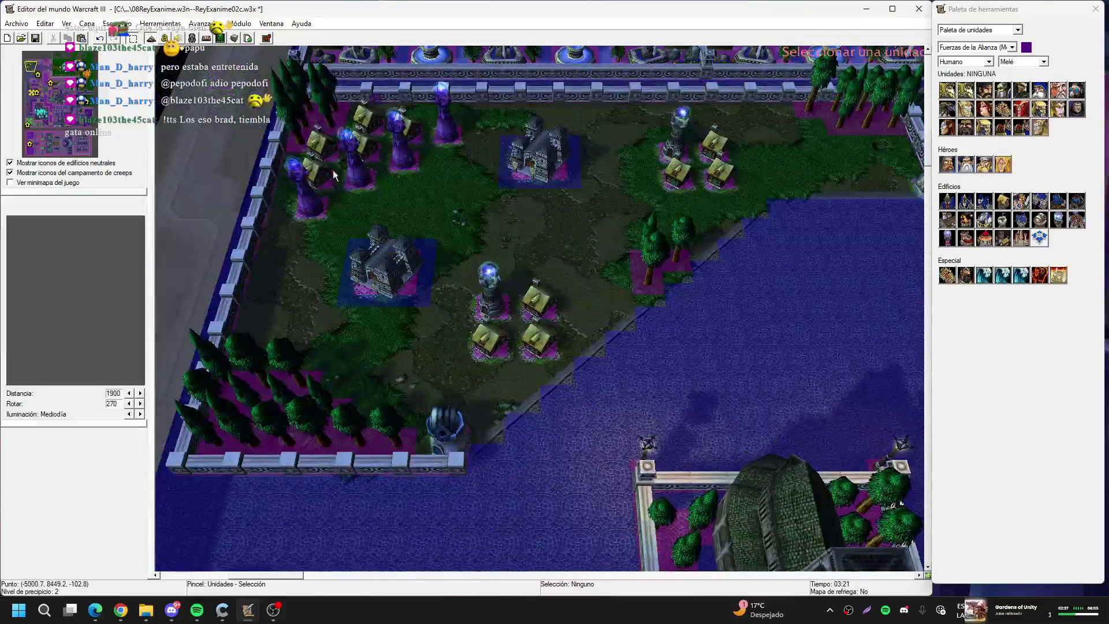
left_click(485, 304)
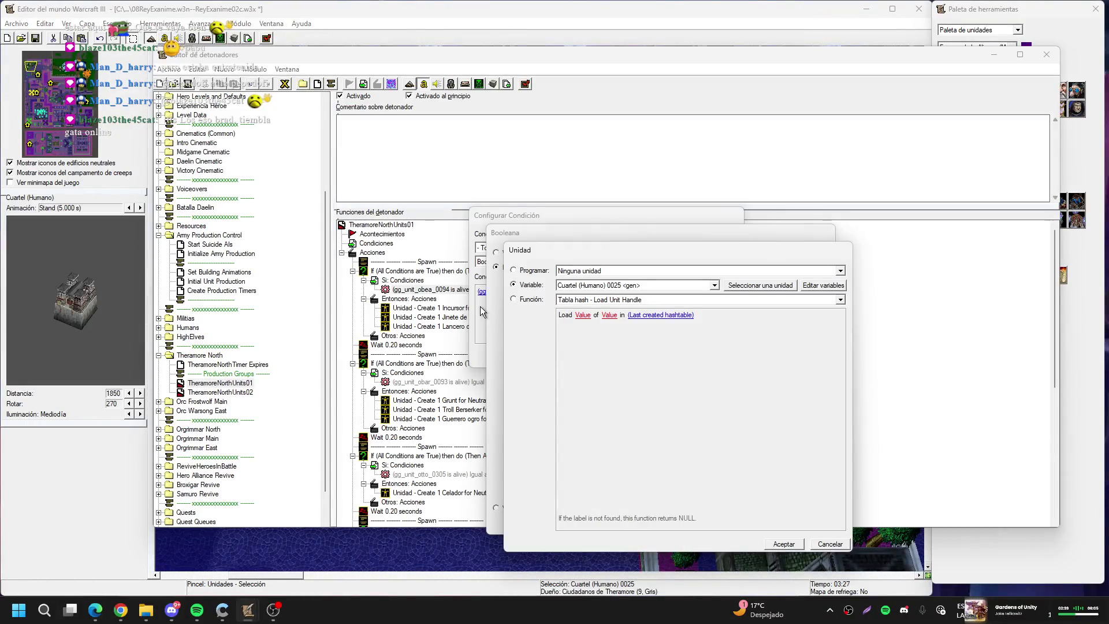
key("Return")
key("Return")
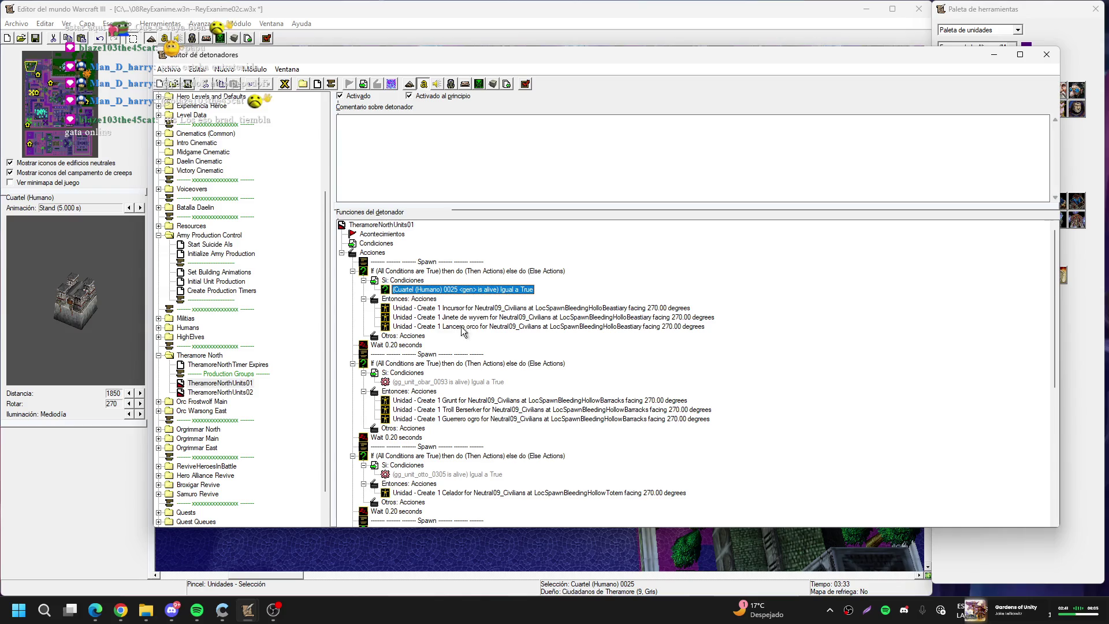
Point the second condition at barracks 0026 and delete the leftover Wait/Celador spawn blocks
double_click(434, 382)
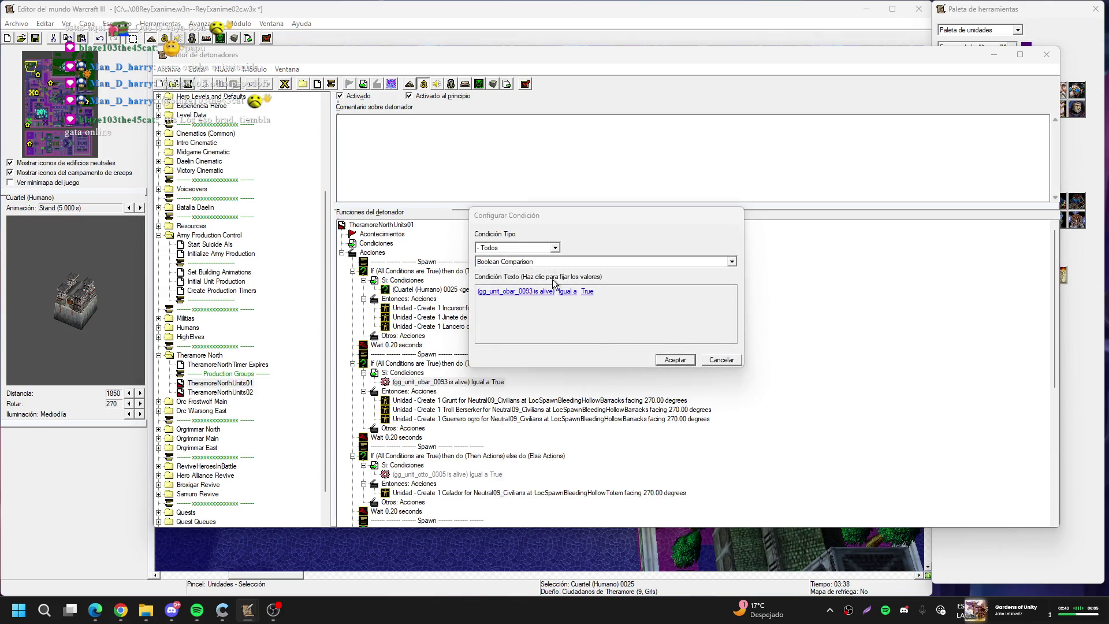
left_click(531, 291)
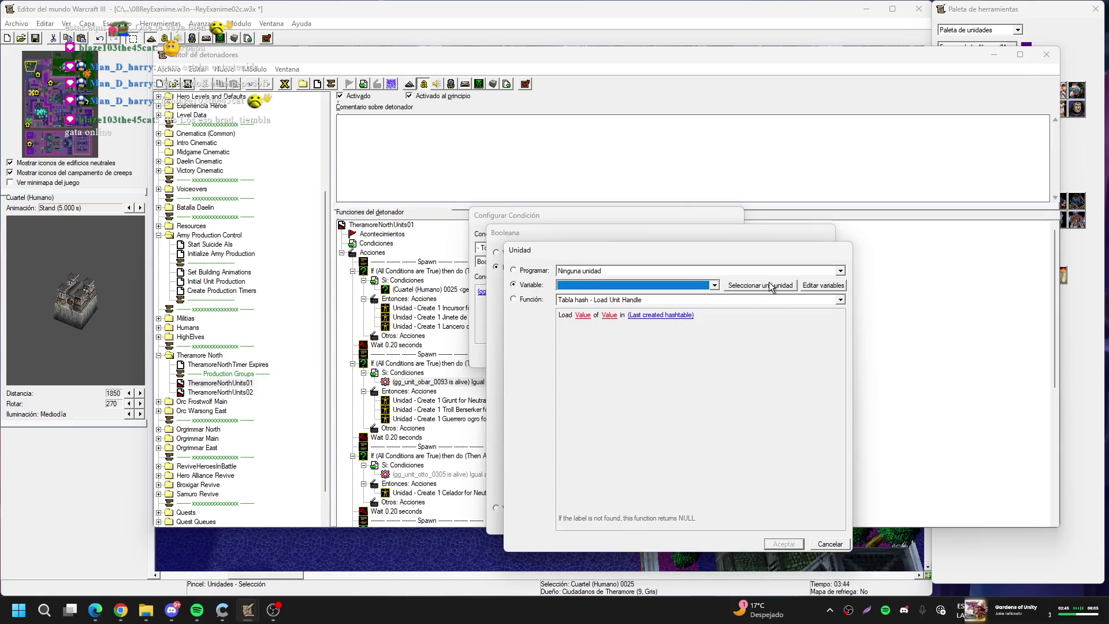
left_click(768, 282)
left_click(544, 153)
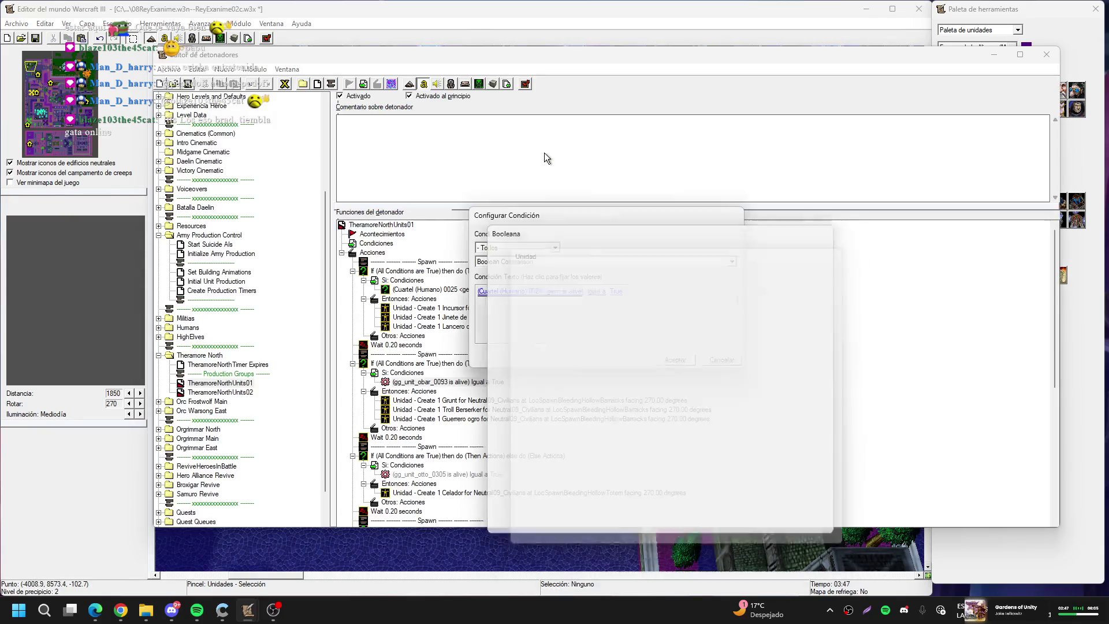
key("Return")
key("Return")
key("Down")
key("Down")
key("Down")
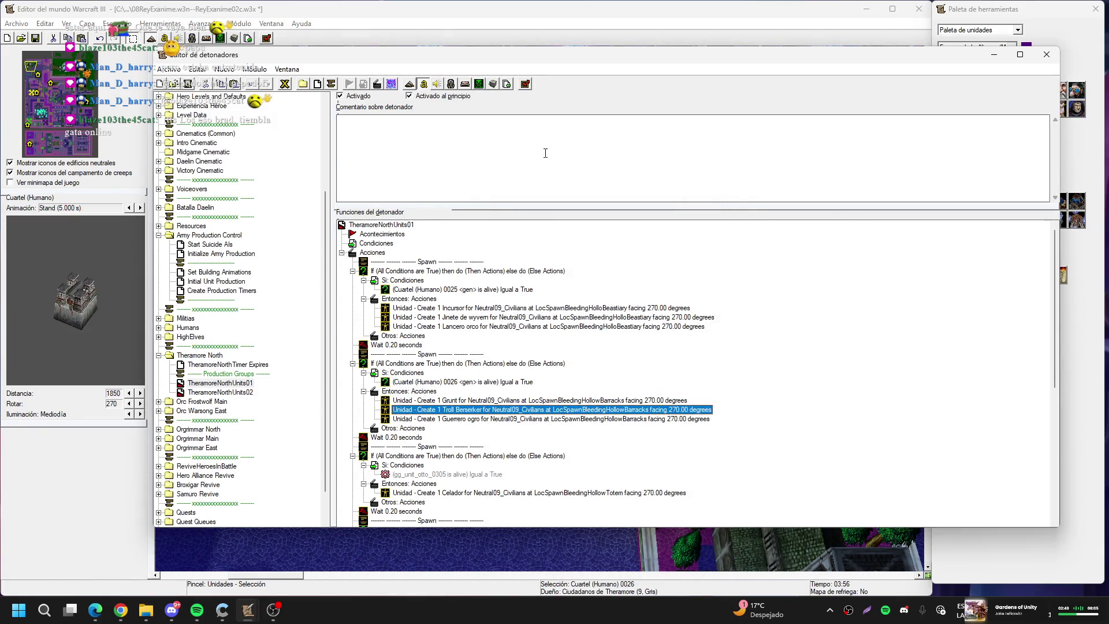
key("Delete")
key("Delete")
key("Delete")
key("Delete")
key("Delete")
key("Delete")
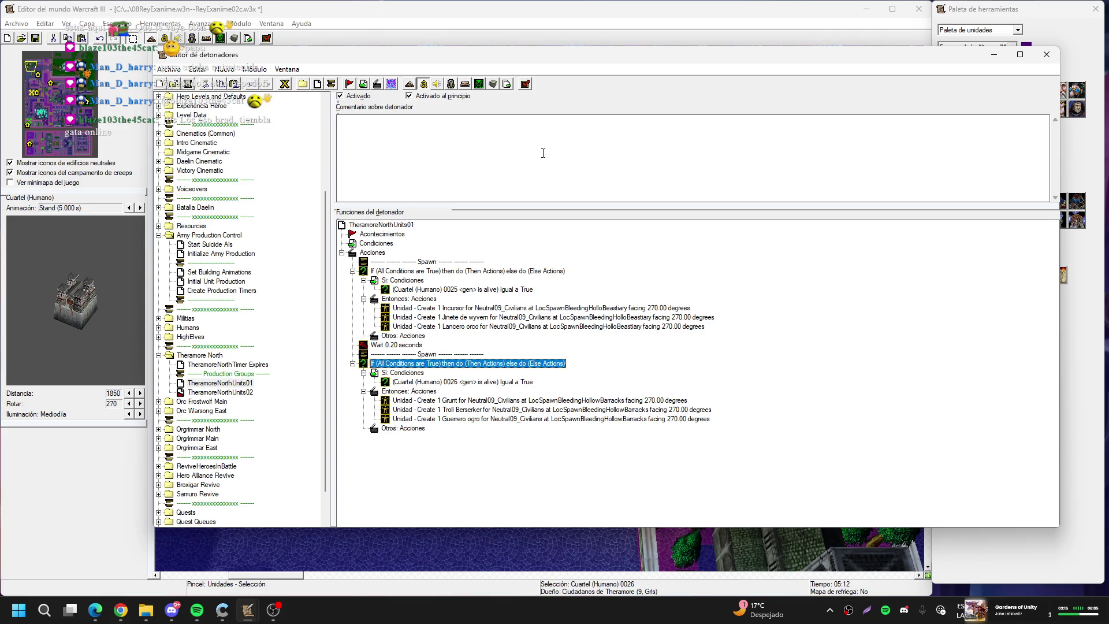
Delete the Incursor and wyvern rider spawns and make CPU11_Daelin own the Lancero orco spawn
left_click(500, 310)
key("Delete")
key("Delete")
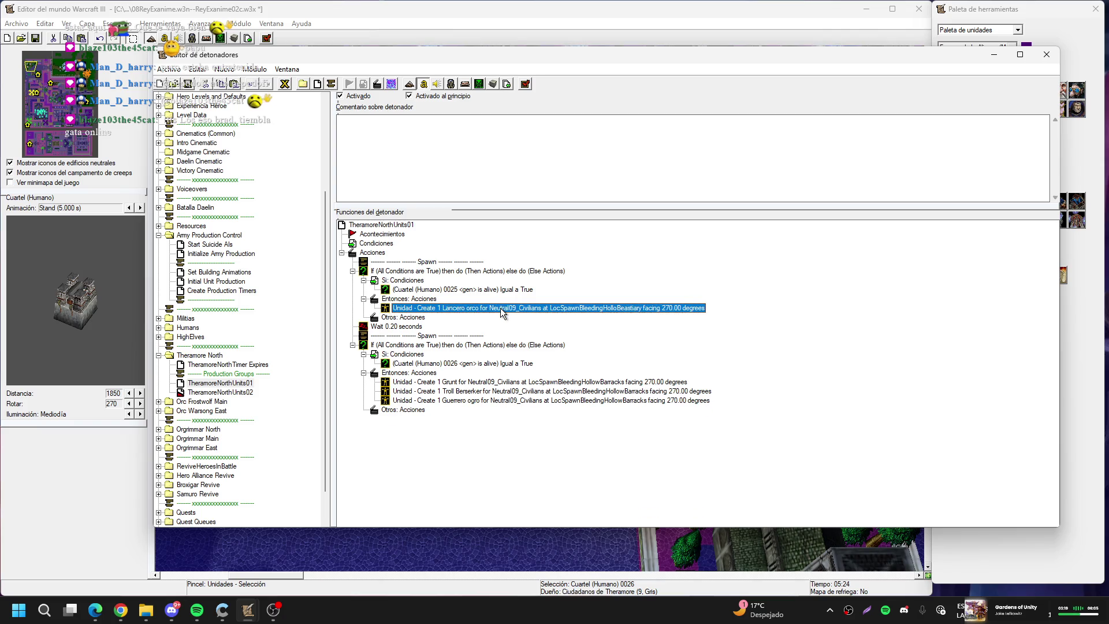
double_click(505, 307)
left_click(602, 292)
left_click(605, 258)
left_click(605, 242)
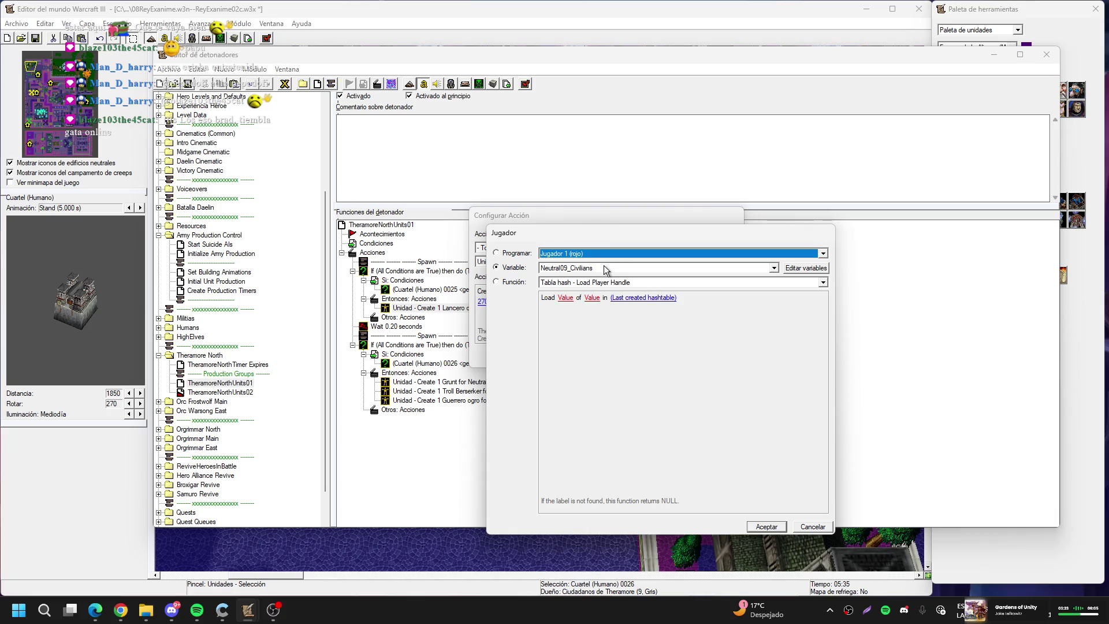
left_click(604, 267)
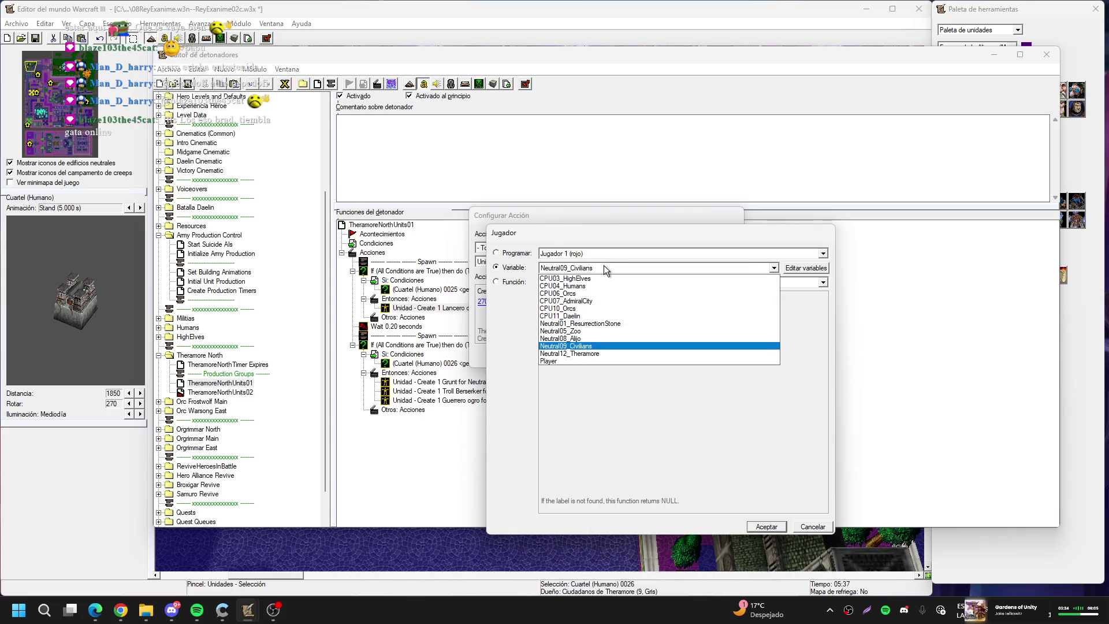
left_click(587, 315)
key("Return")
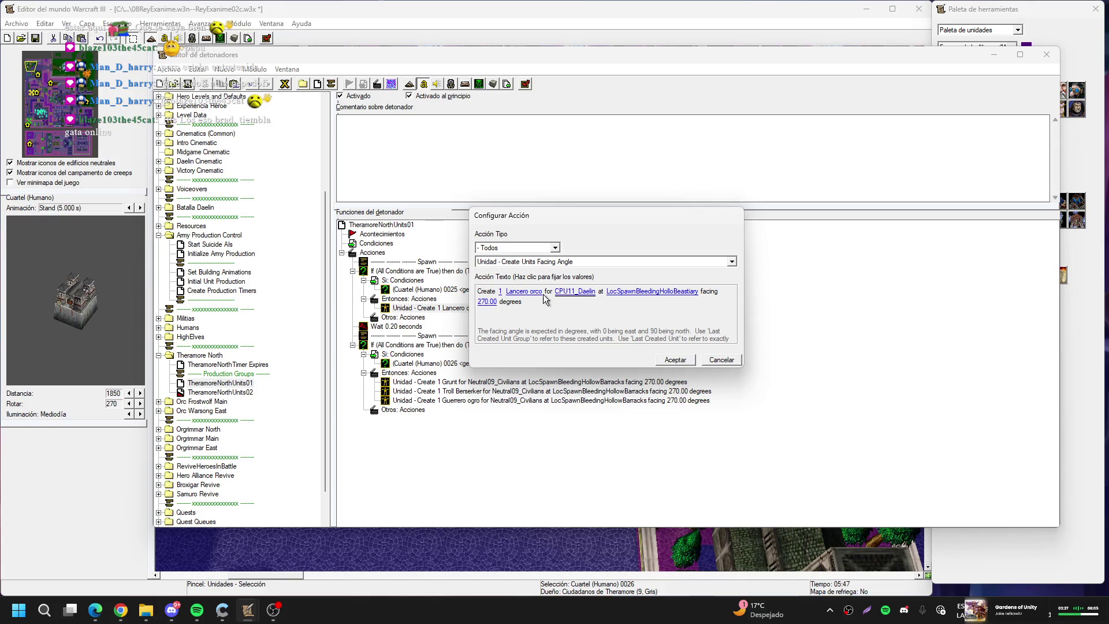
Keep LocSpawnBleedingHolloBeastiary as the Lancero orco's spawn point and close the action editor
left_click(629, 293)
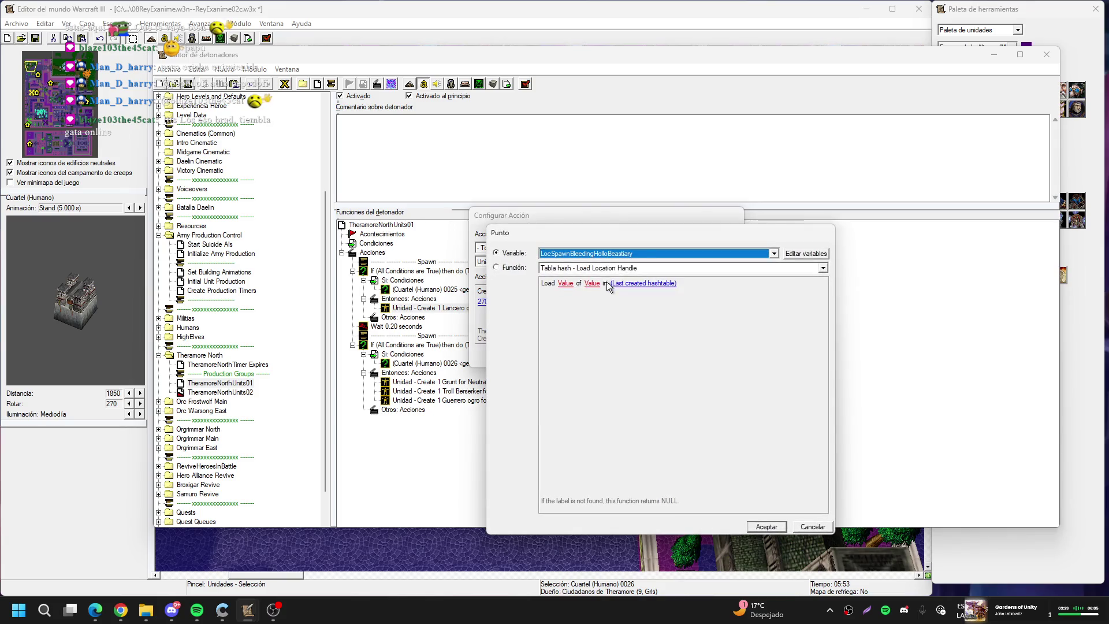
left_click(628, 254)
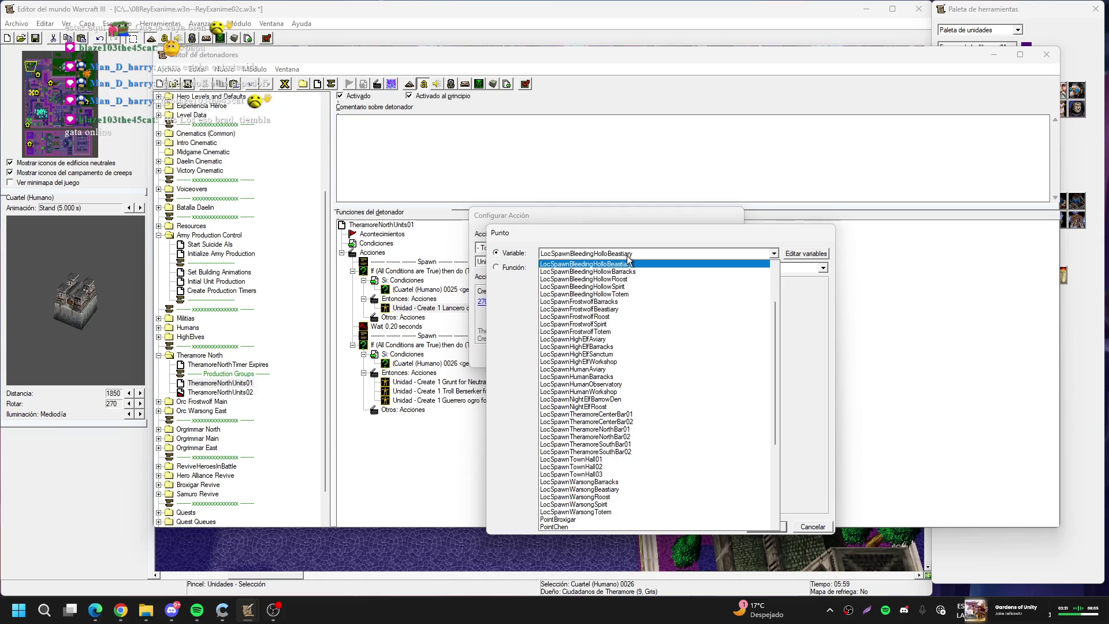
left_click(627, 256)
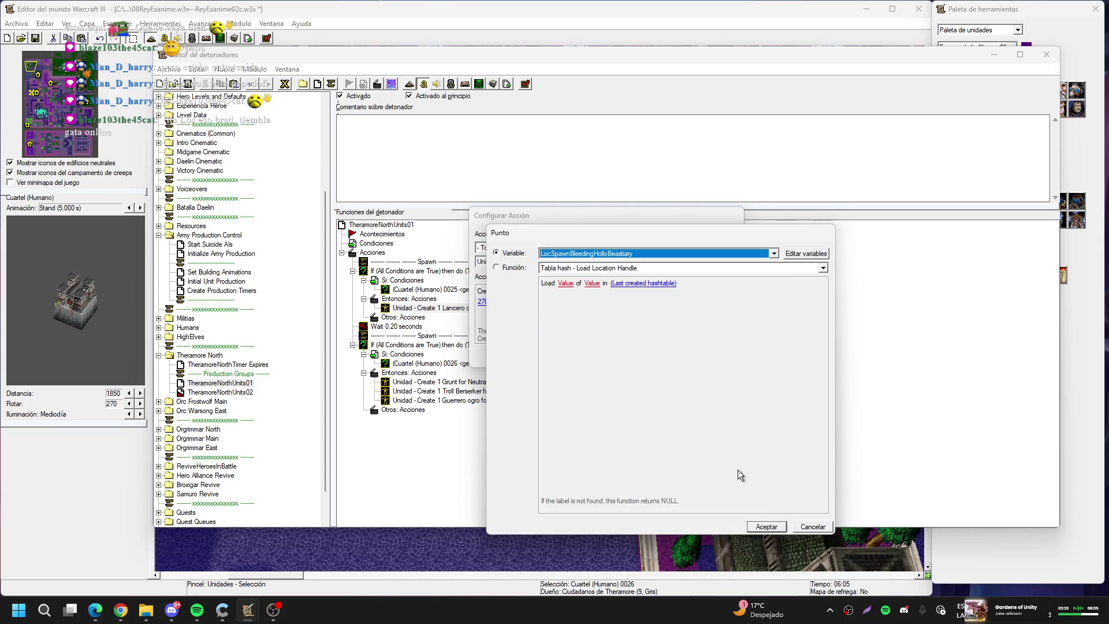
key("Return")
key("Return")
scroll(253, 194, "up", 5)
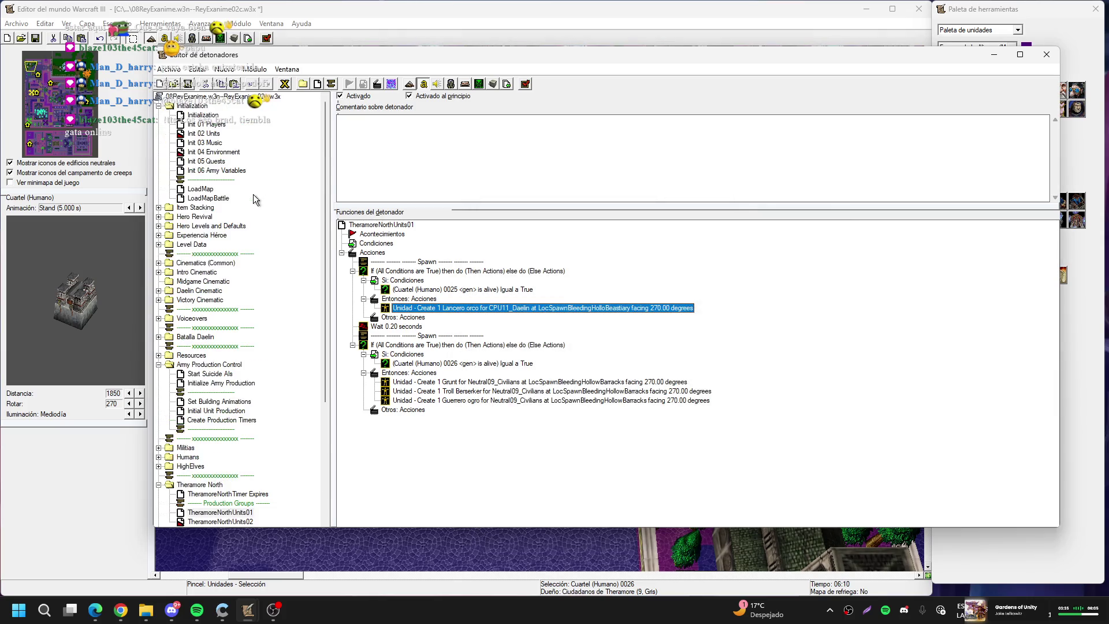
left_click(218, 134)
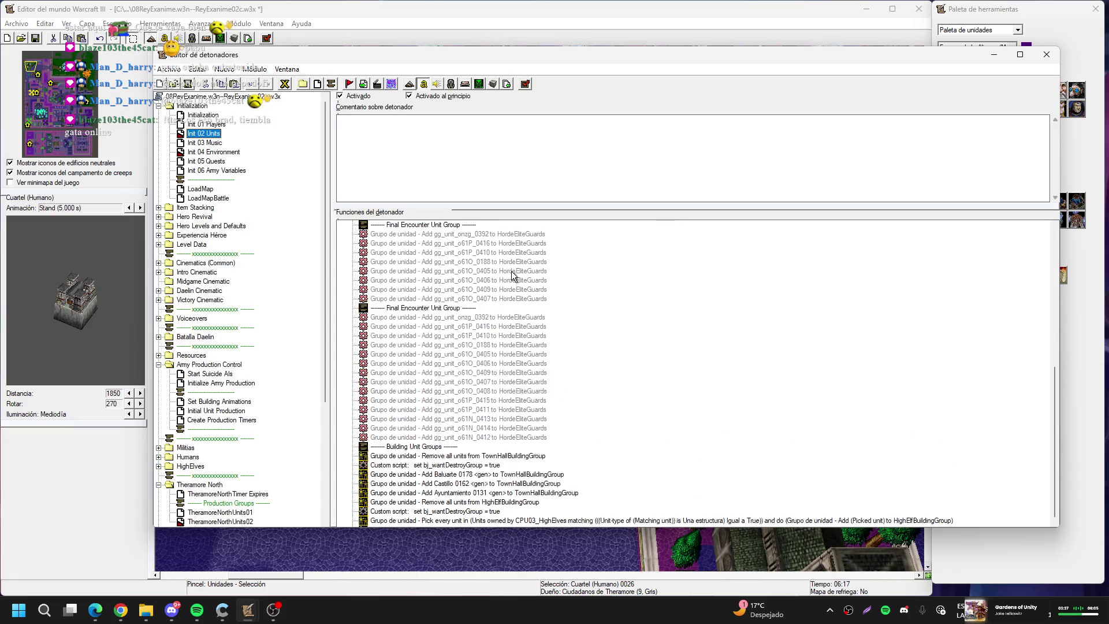
left_click_drag(207, 162, 206, 154)
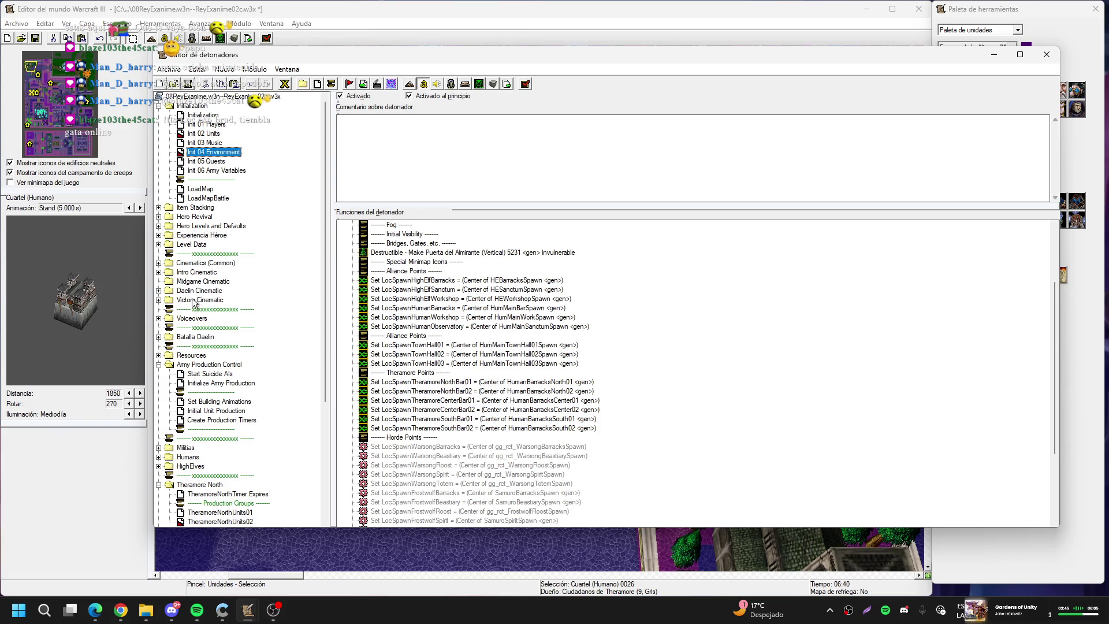
scroll(211, 467, "down", 5)
left_click(227, 374)
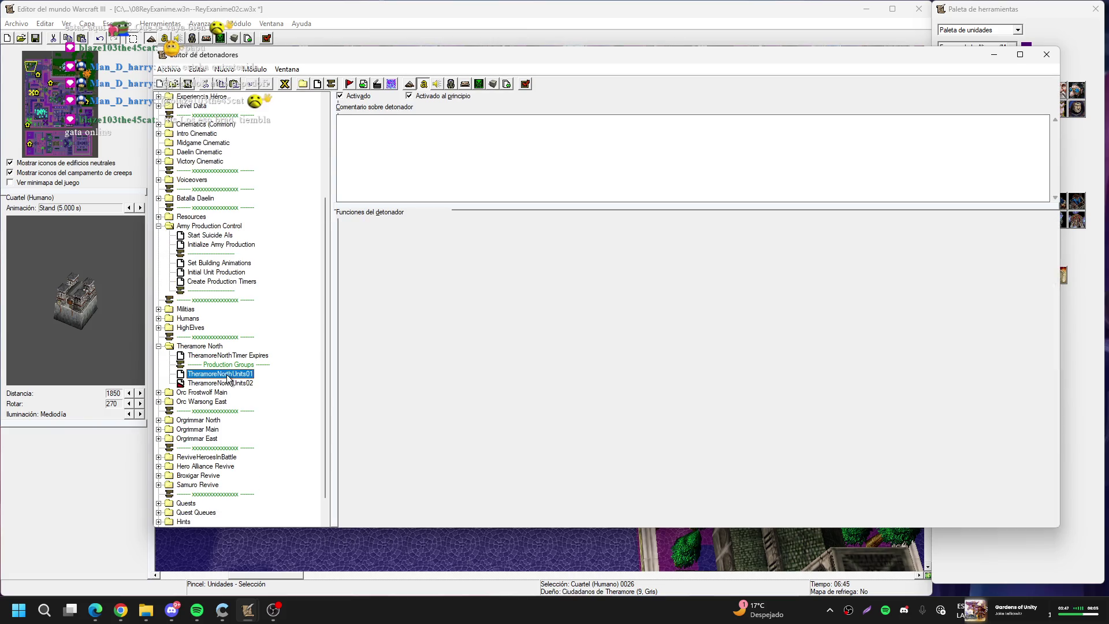
Set the first spawn action's point to LocSpawnTheramoreNorthBar01
double_click(602, 307)
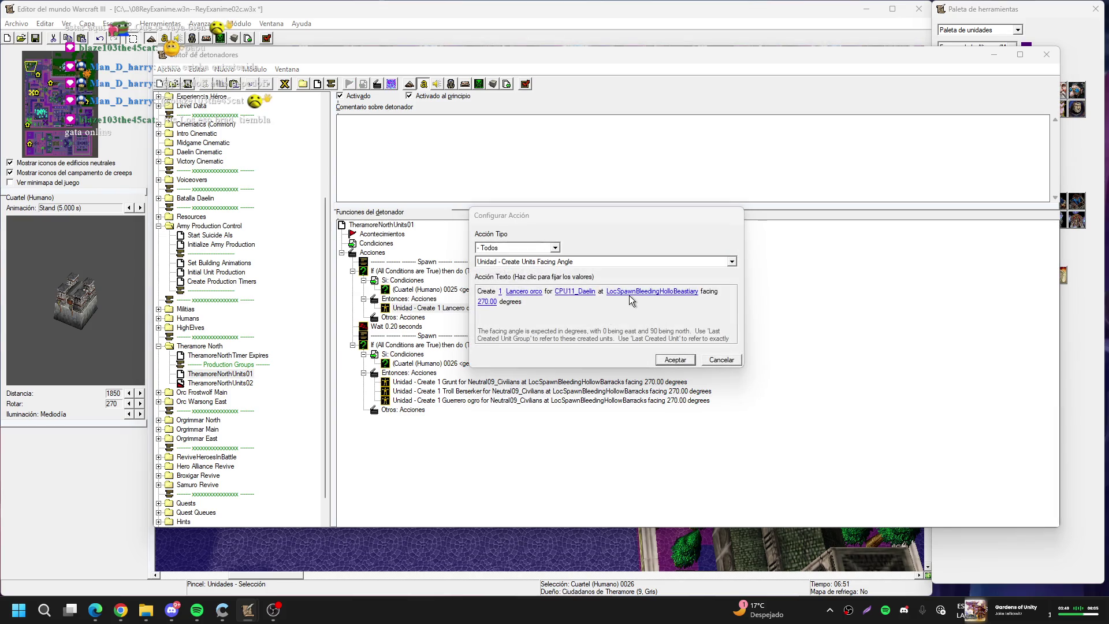
left_click(629, 296)
left_click(617, 254)
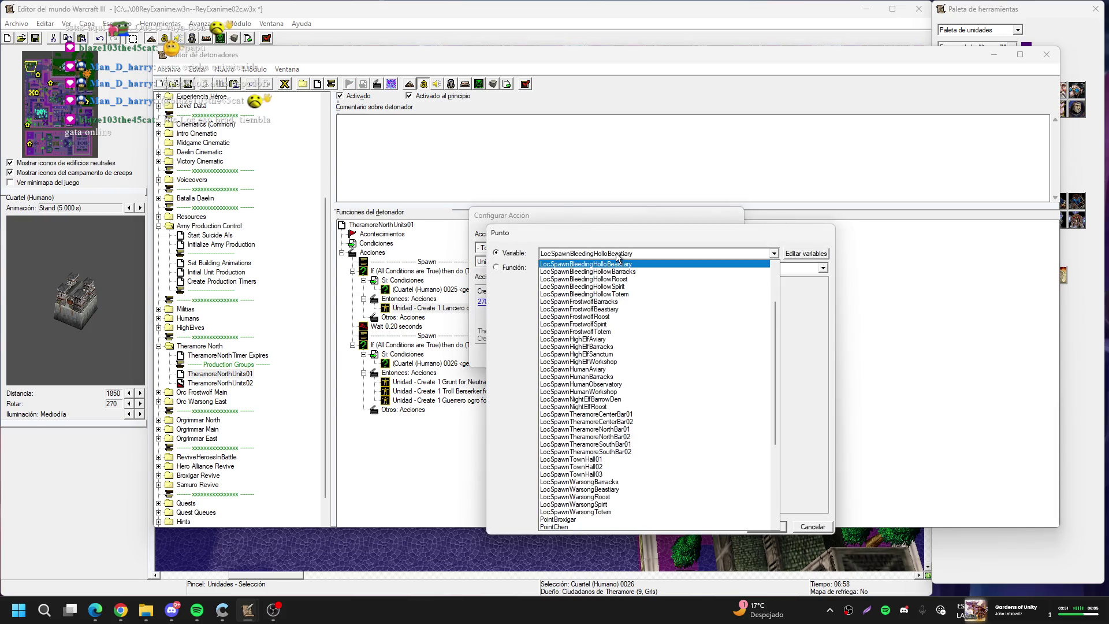
left_click(631, 429)
key("Return")
key("Return")
Change the spawned unit type to Humano > Melé > Soldado raso
double_click(492, 307)
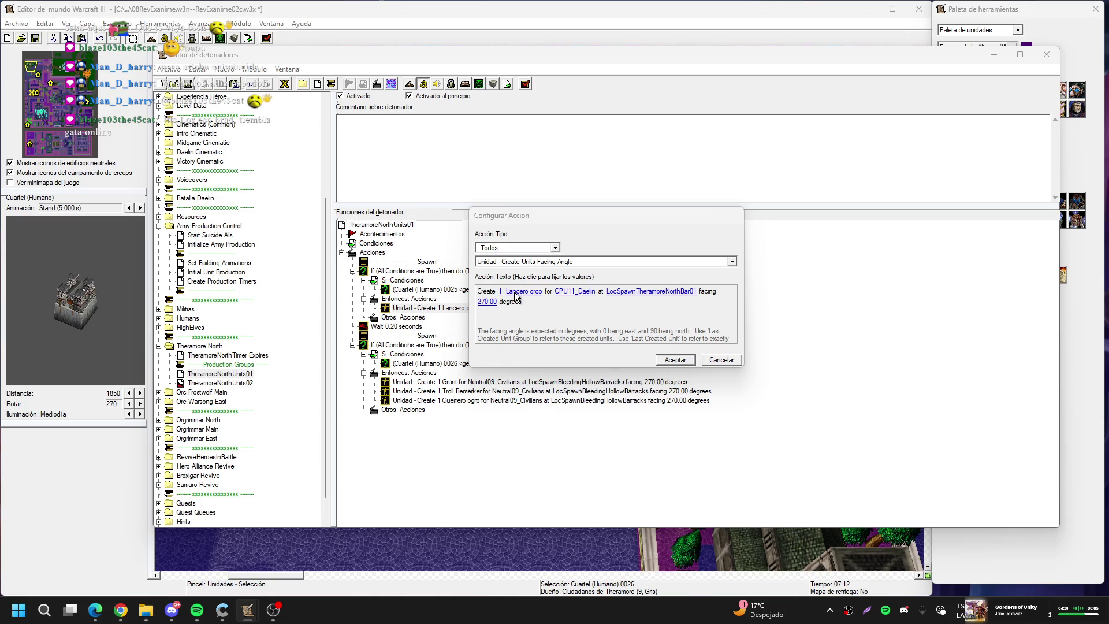
left_click(516, 292)
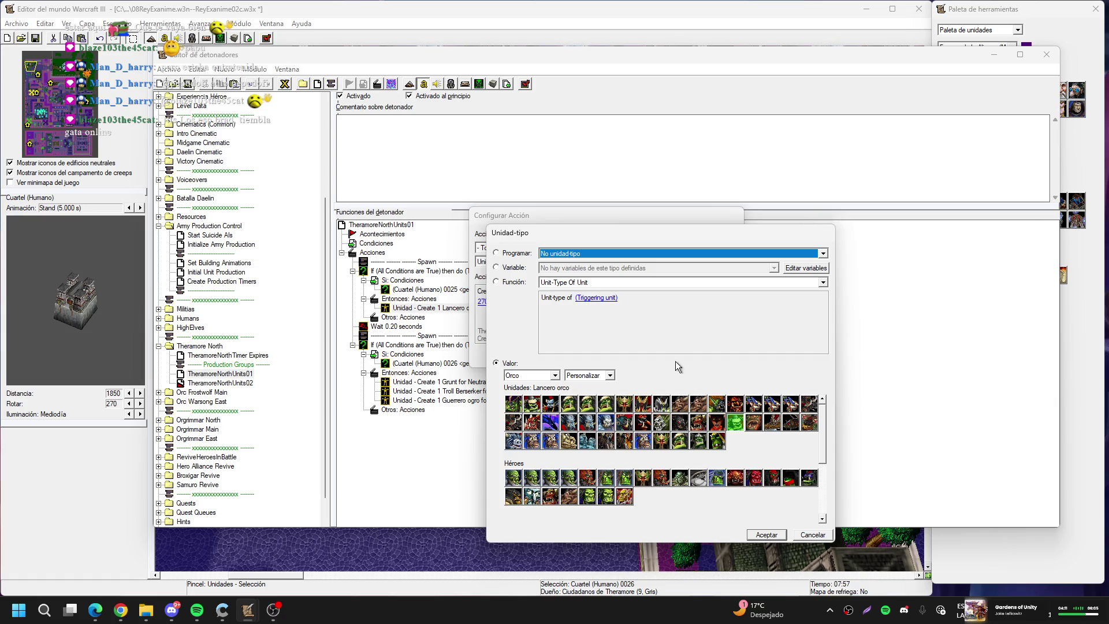
left_click(535, 376)
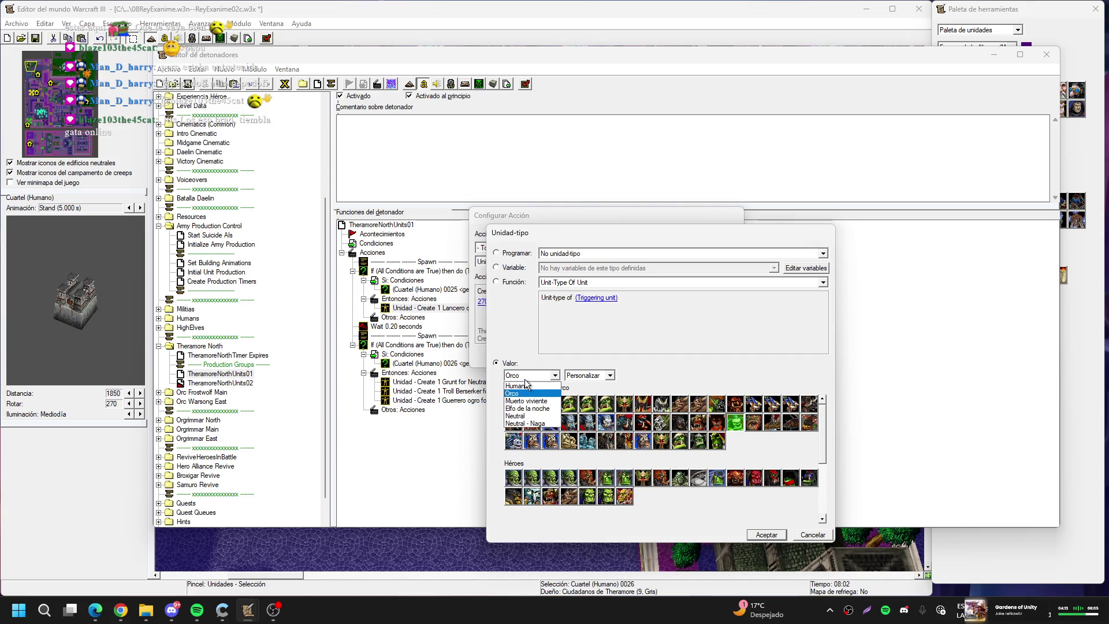
left_click(523, 385)
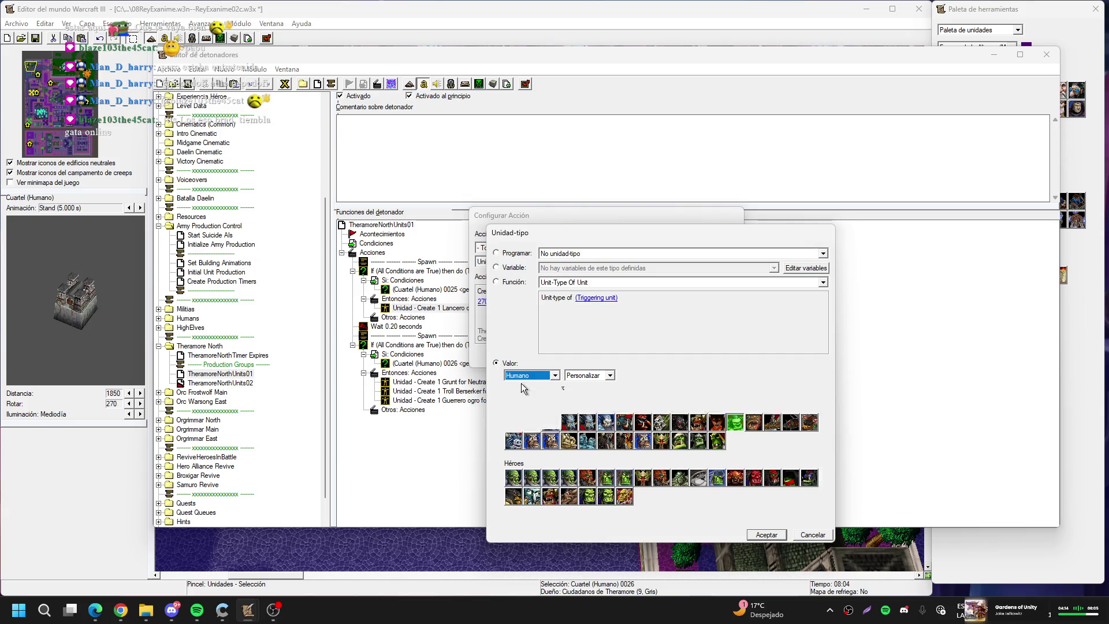
left_click(596, 376)
left_click(579, 385)
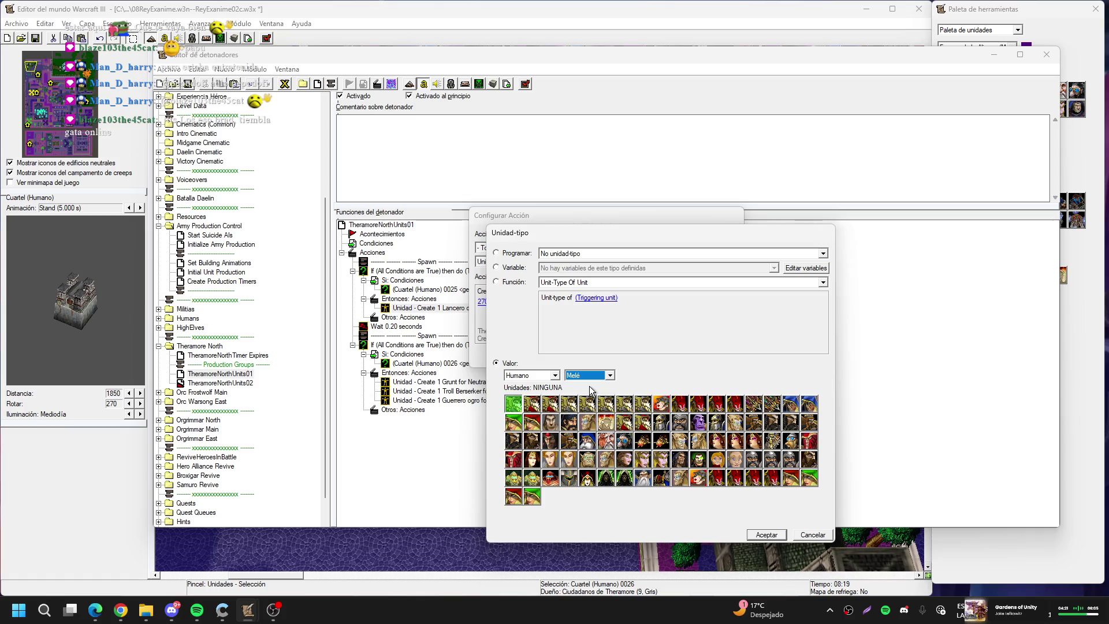
left_click(570, 404)
double_click(572, 404)
key("Return")
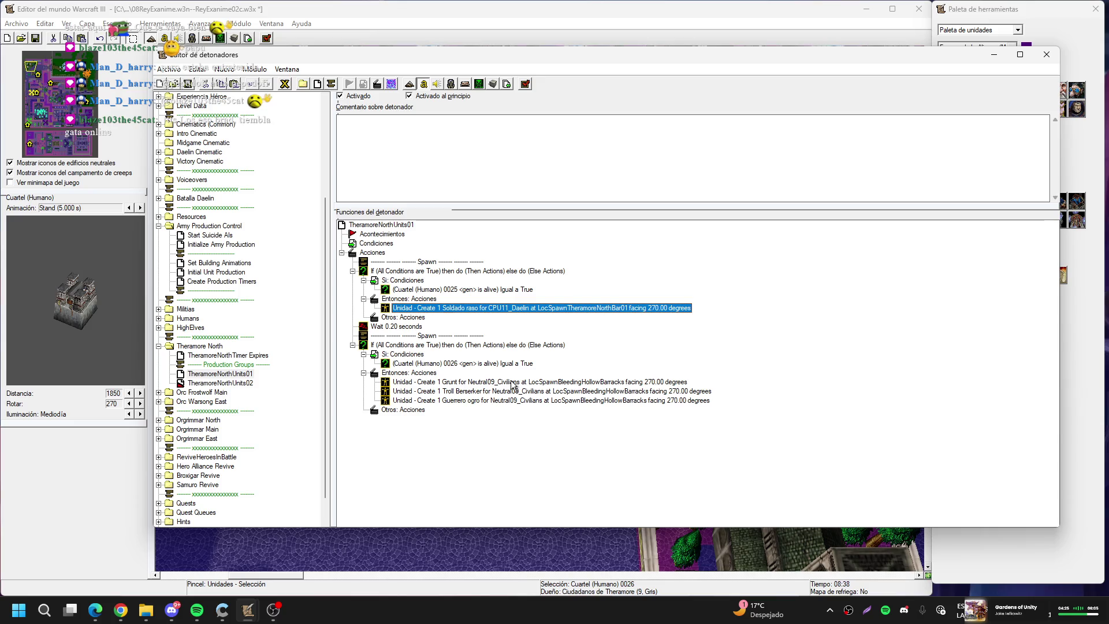
Paste a copy of the Soldado raso spawn action into the second spawn block
left_click(429, 374)
key("ctrl+v")
double_click(564, 365)
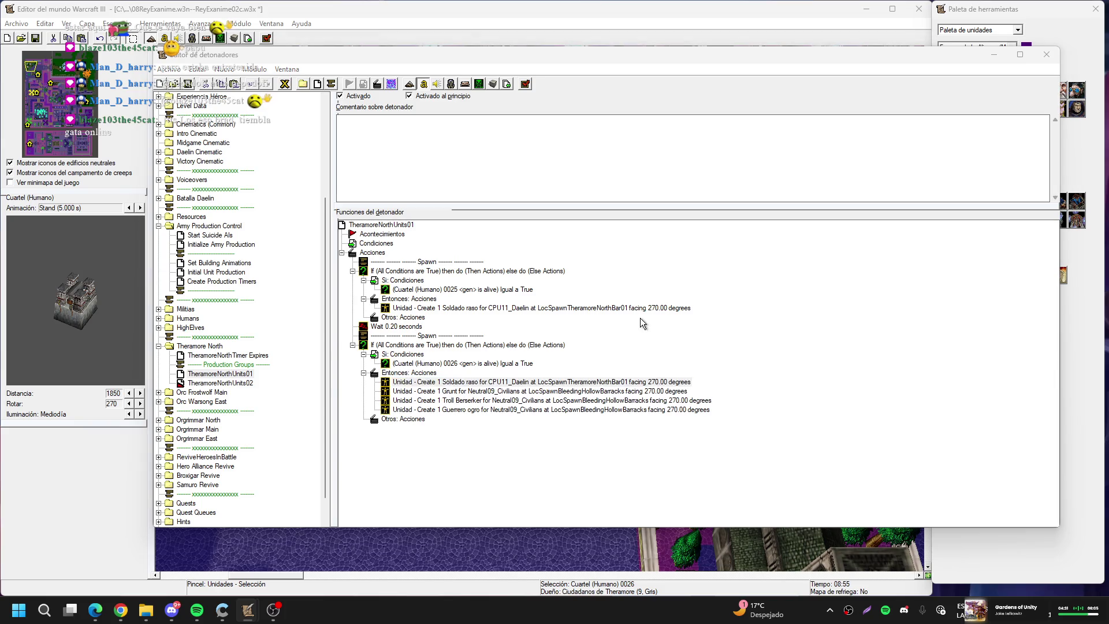
Set the pasted action's point to LocSpawnTheramoreNorthBar02 and delete the Grunt, Troll and Guerrero actions
left_click(630, 293)
key("Down")
key("Return")
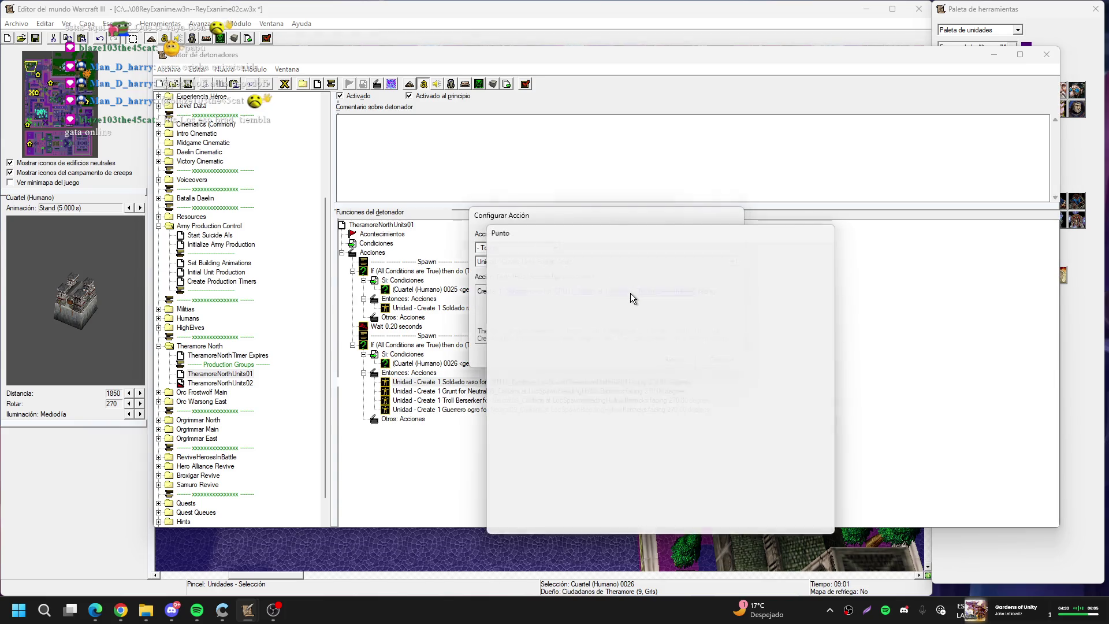
key("Return")
key("Down")
key("Delete")
key("Delete")
key("Delete")
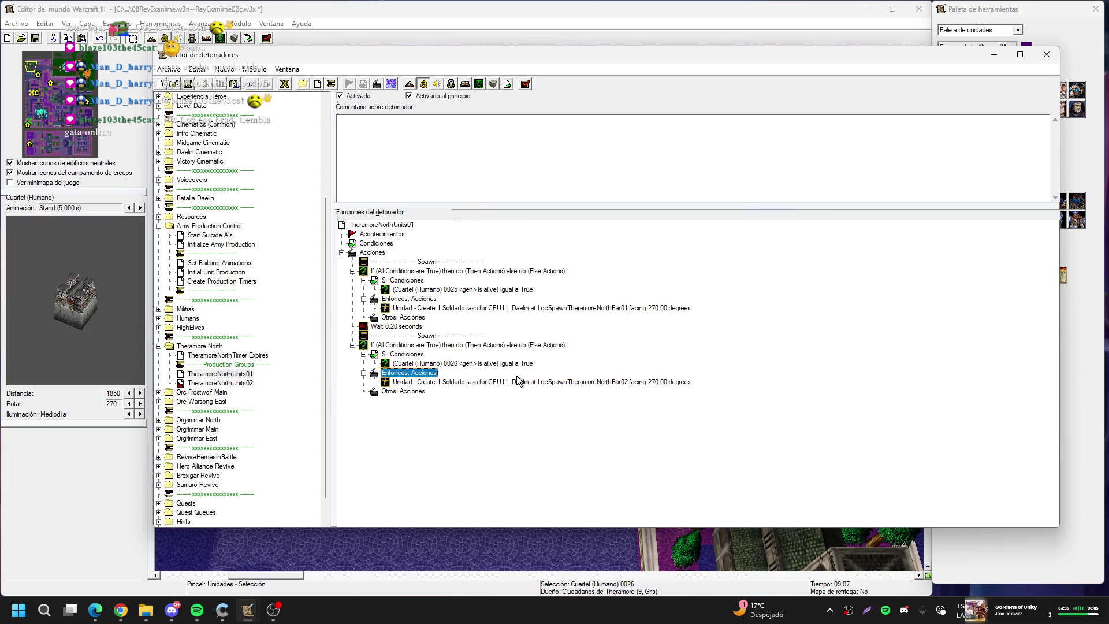
Change the second block's unit to Fusilero and select both spawn blocks
double_click(517, 381)
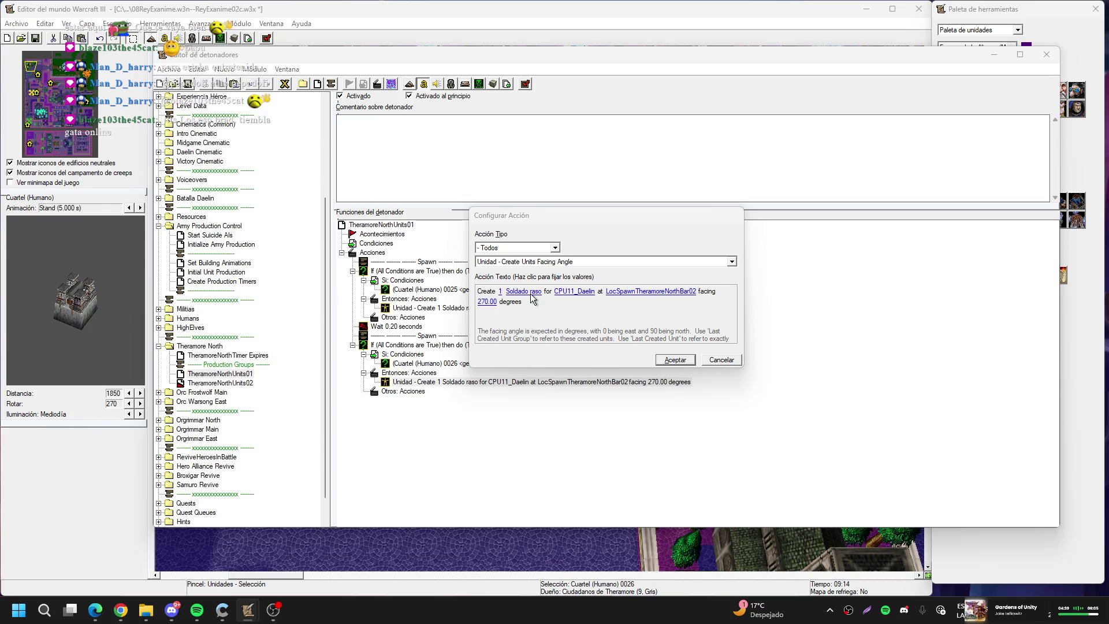
left_click(523, 291)
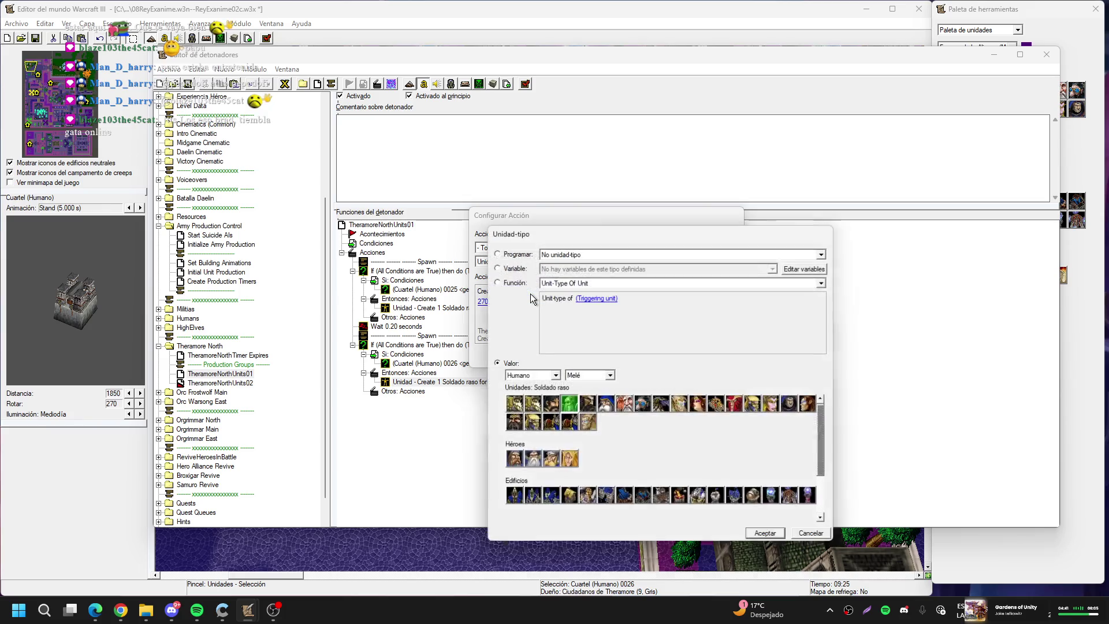
left_click(601, 407)
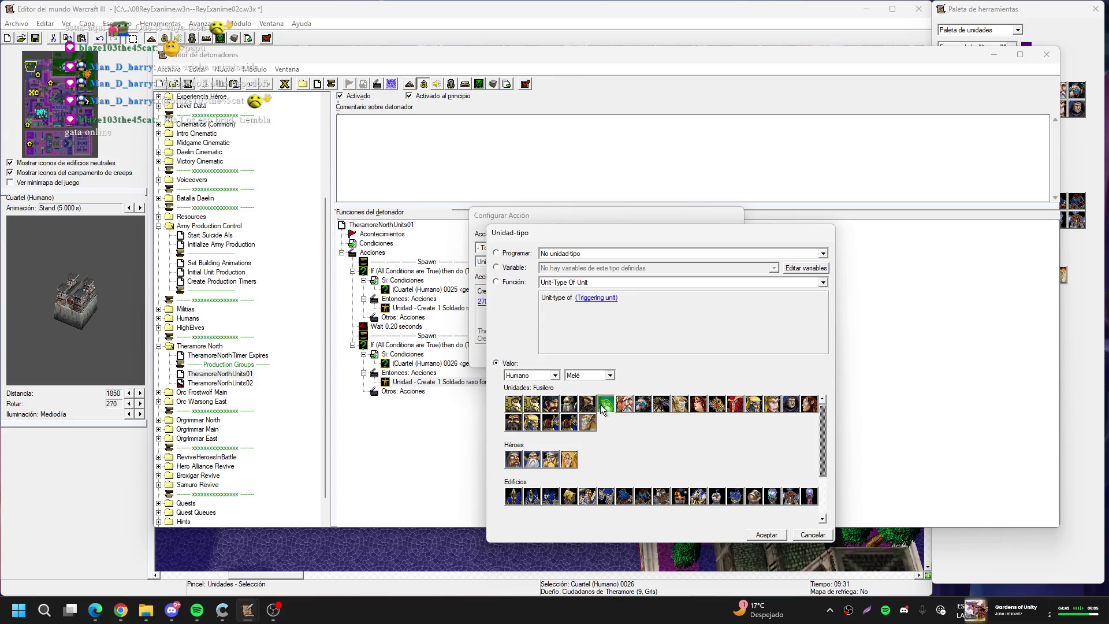
key("Return")
key("Return")
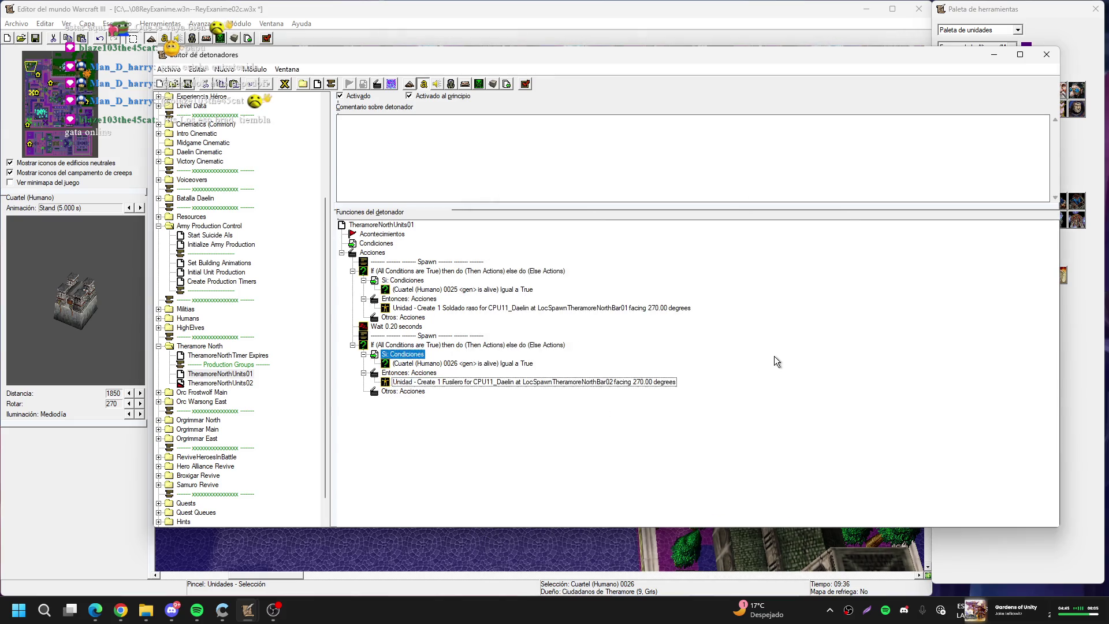
left_click(420, 263)
left_click_drag(420, 273, 420, 338)
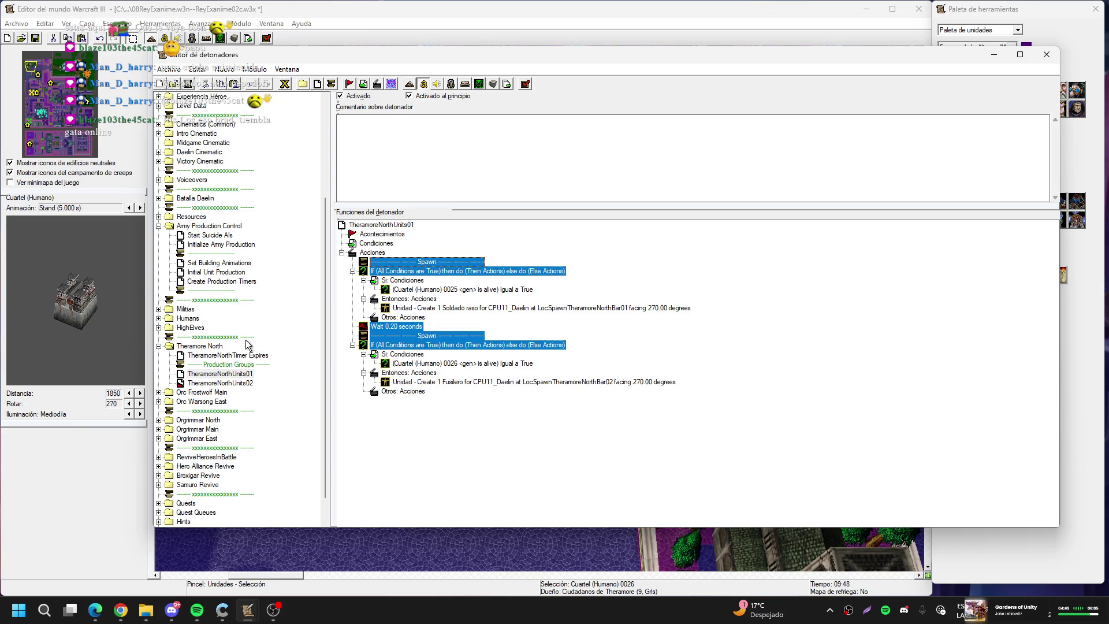
Open TheramoreNorthUnits02 and remove its old Bleeding Hollow spawn actions
left_click(244, 383)
left_click(425, 263)
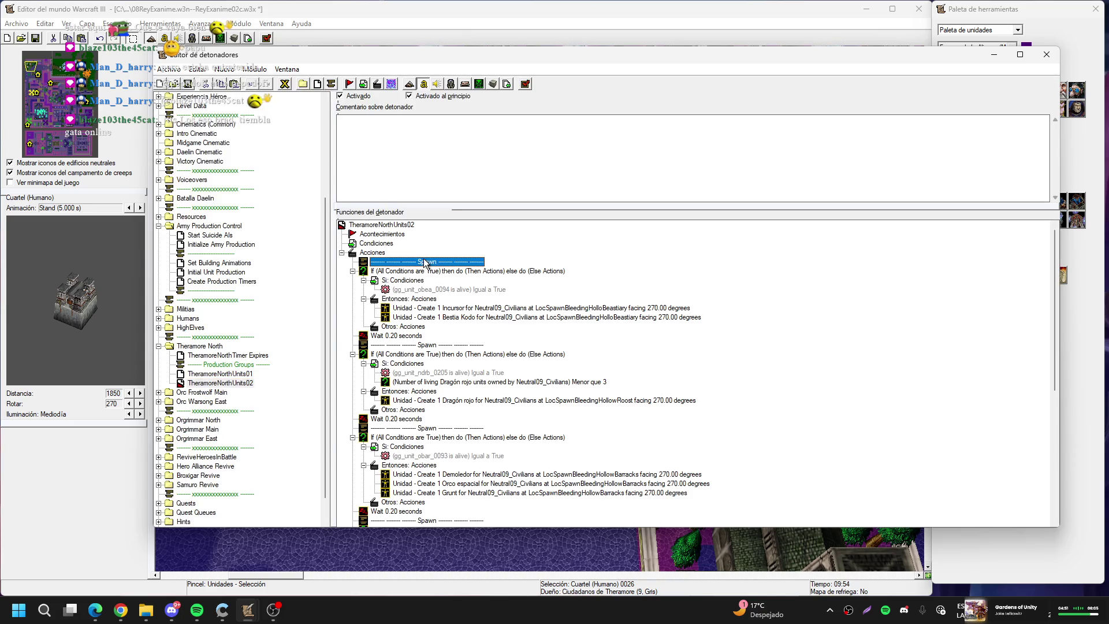
key("ctrl+z")
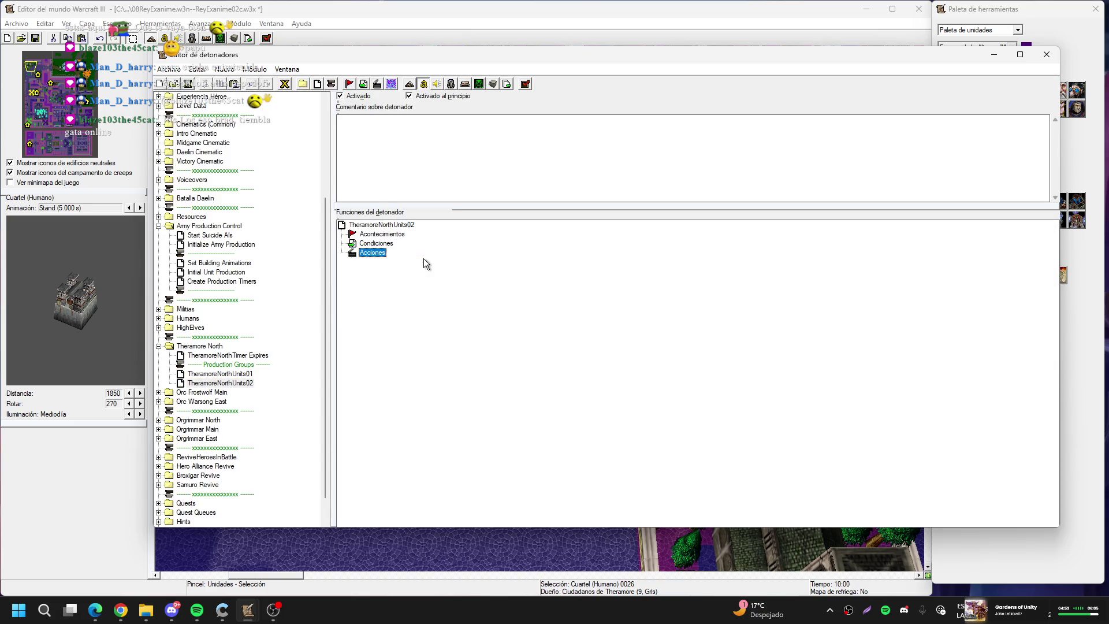
left_click(292, 338)
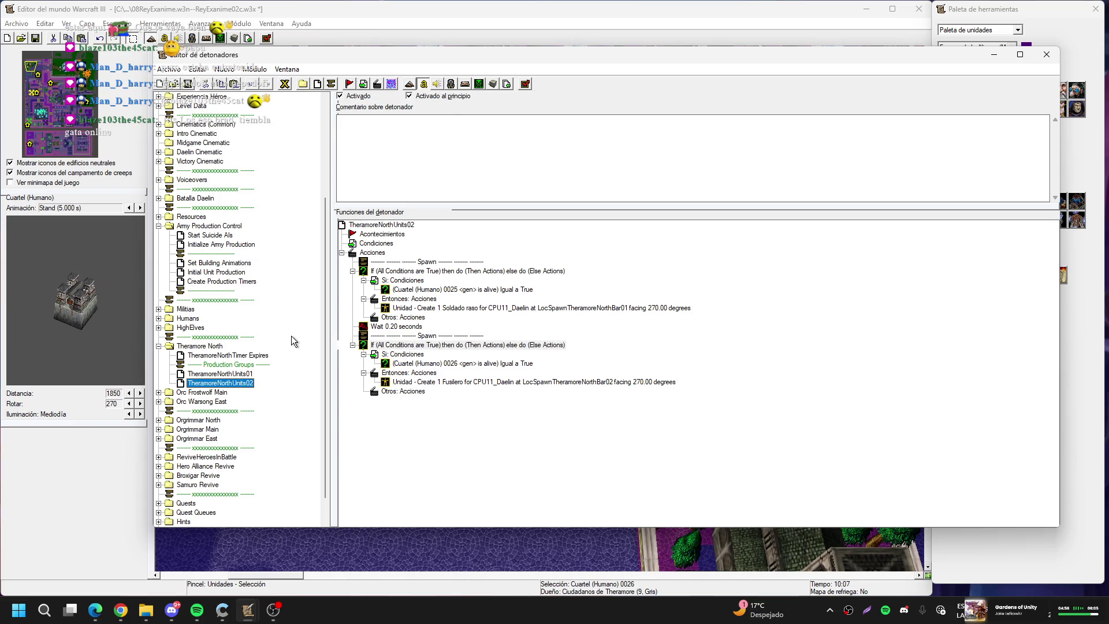
left_click(158, 392)
Rename the Orc Frostwolf Main category to Theramore Center
left_click(196, 392)
left_click(197, 392)
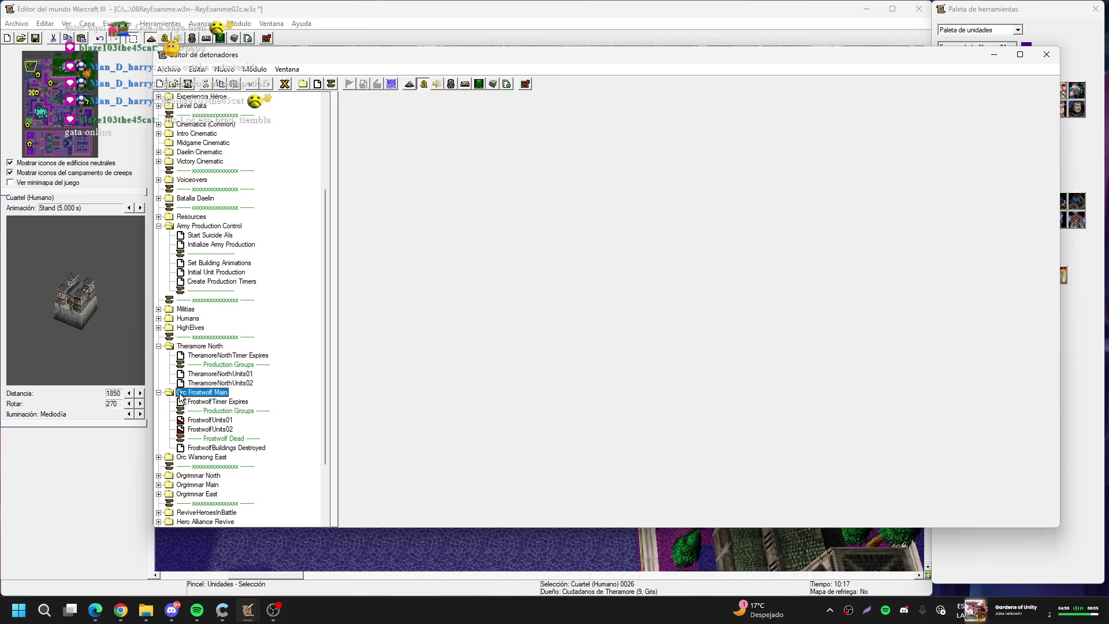
type("Theramore Center")
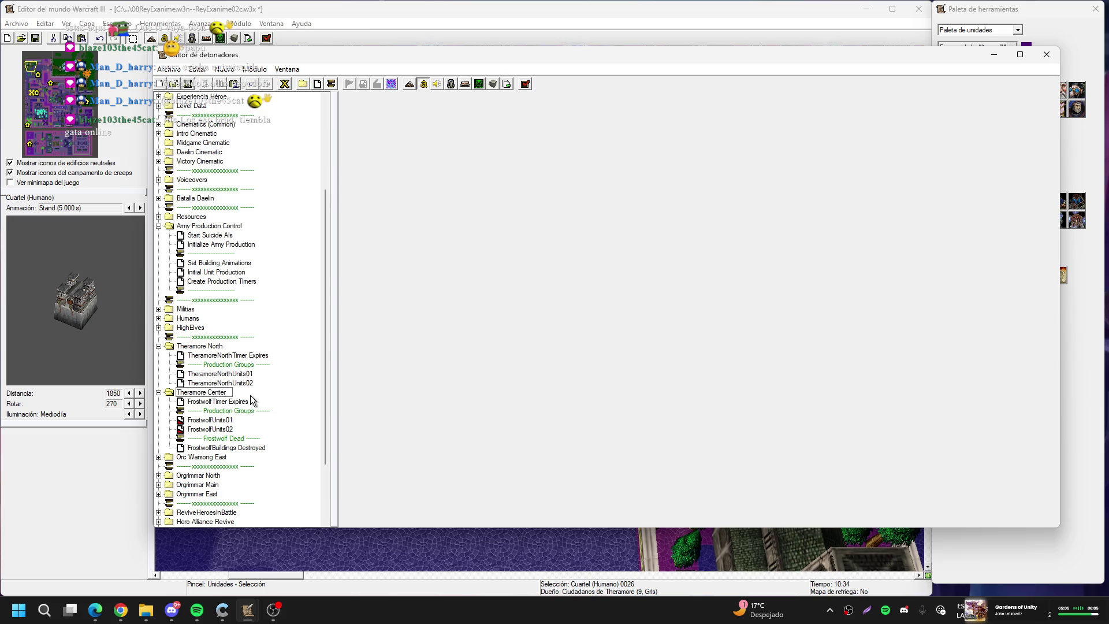
left_click(252, 401)
Rename the timer to TheramoreCenterTimer Expires and delete Frostwolf Dead and FrostwolfBuildings Destroyed
left_click(211, 399)
type("Ther")
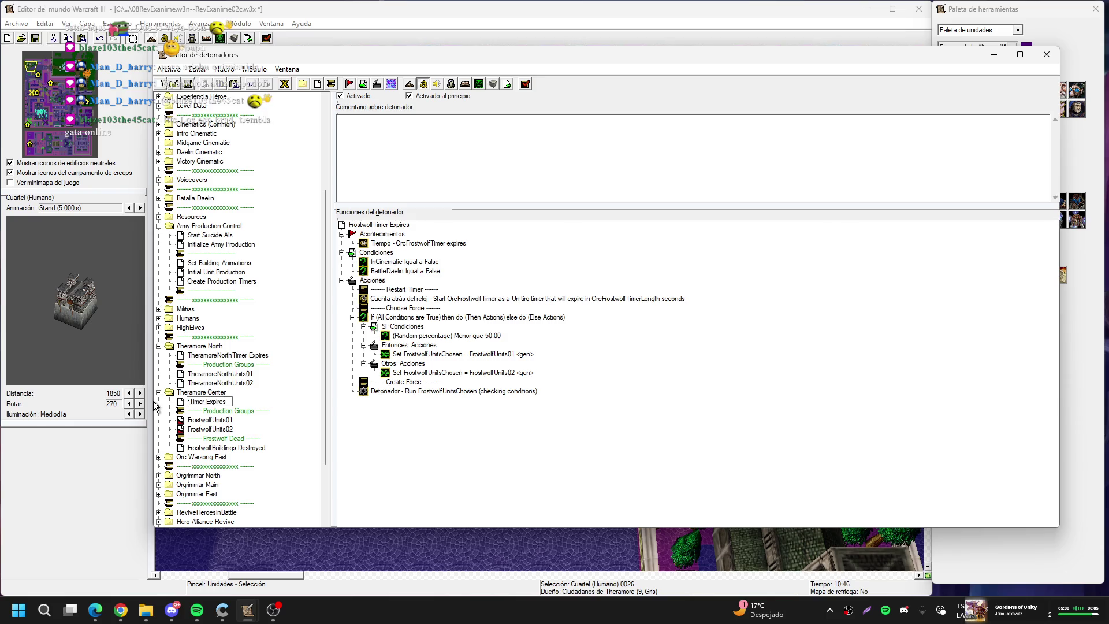
type("amoreCen")
type("ter")
key("Return")
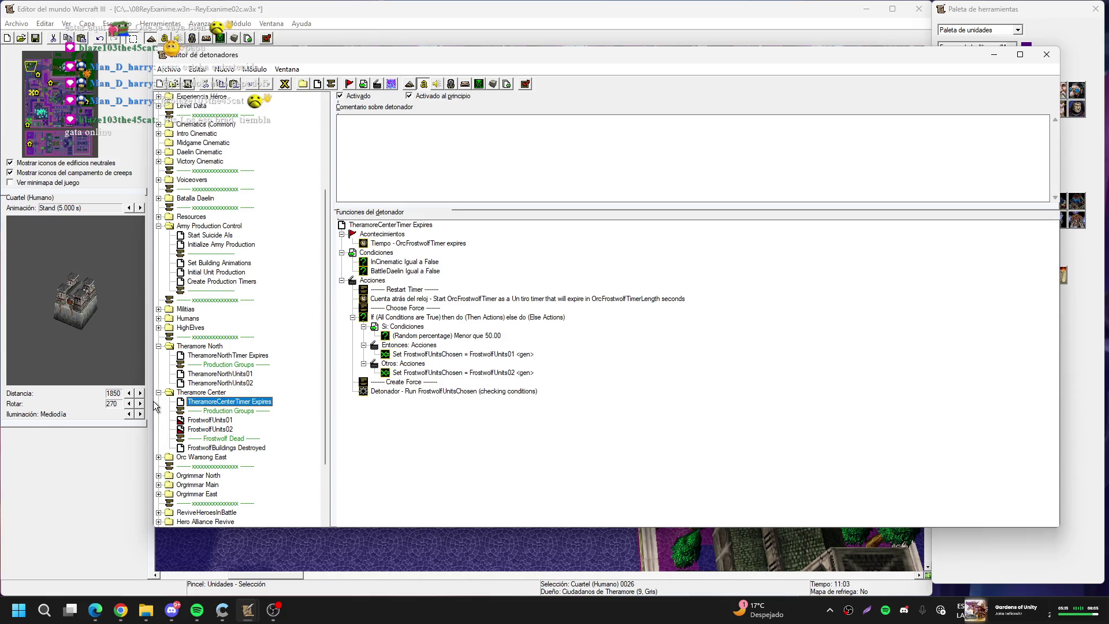
key("Down")
key("Down")
key("Down")
key("Delete")
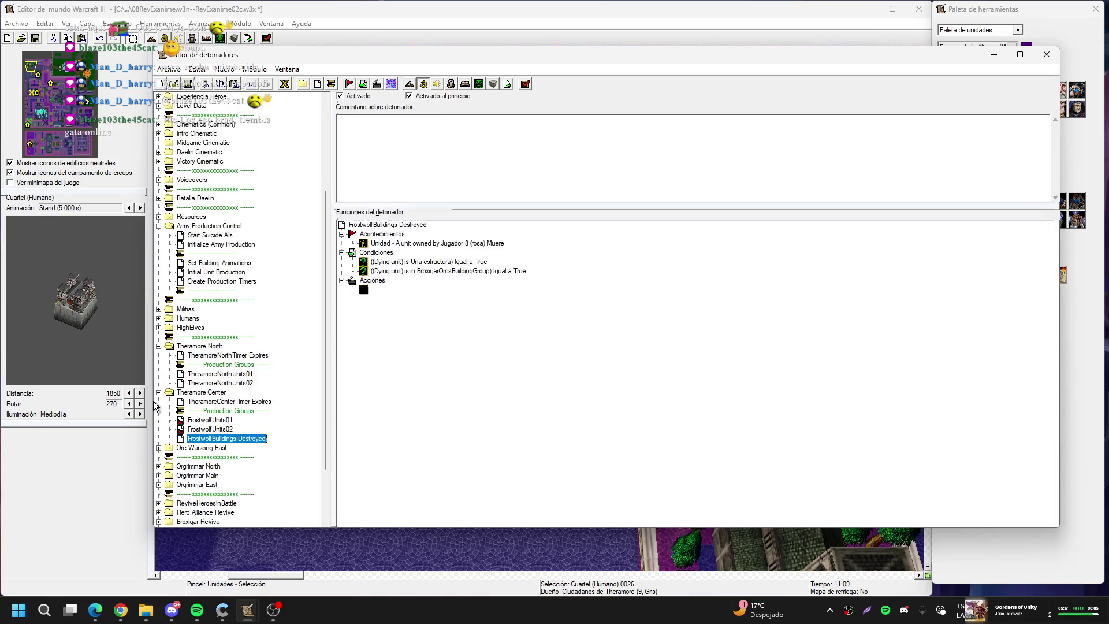
key("Delete")
Rename FrostwolfUnits01 and FrostwolfUnits02 to TheramoreCenterUnits01 and TheramoreCenterUnits02
key("F2")
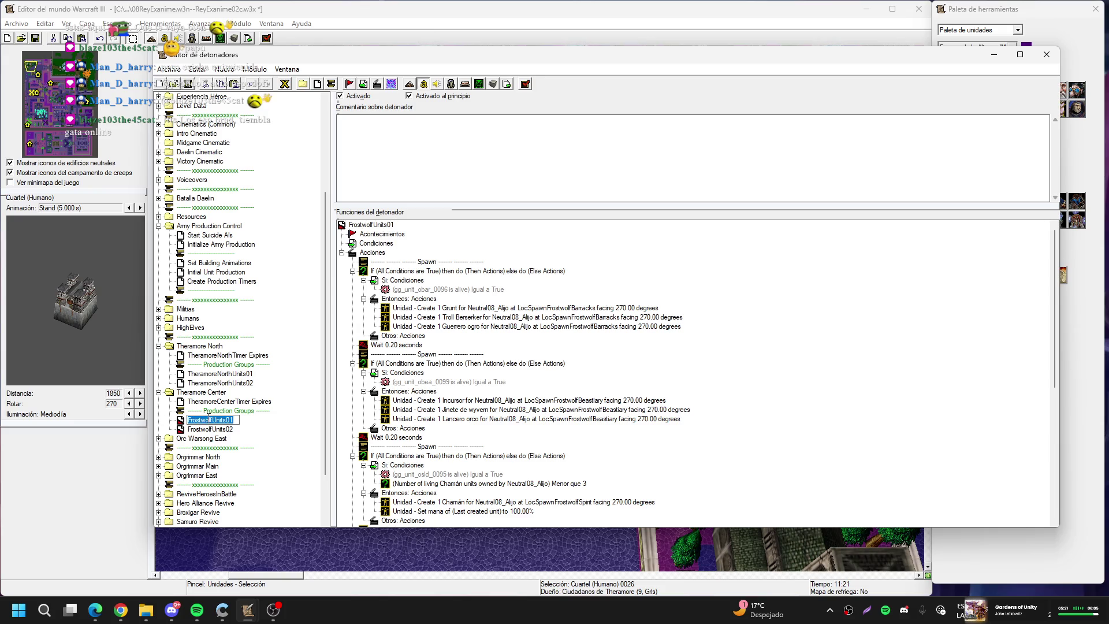
left_click_drag(211, 420, 144, 425)
type("Theramore")
type("Center")
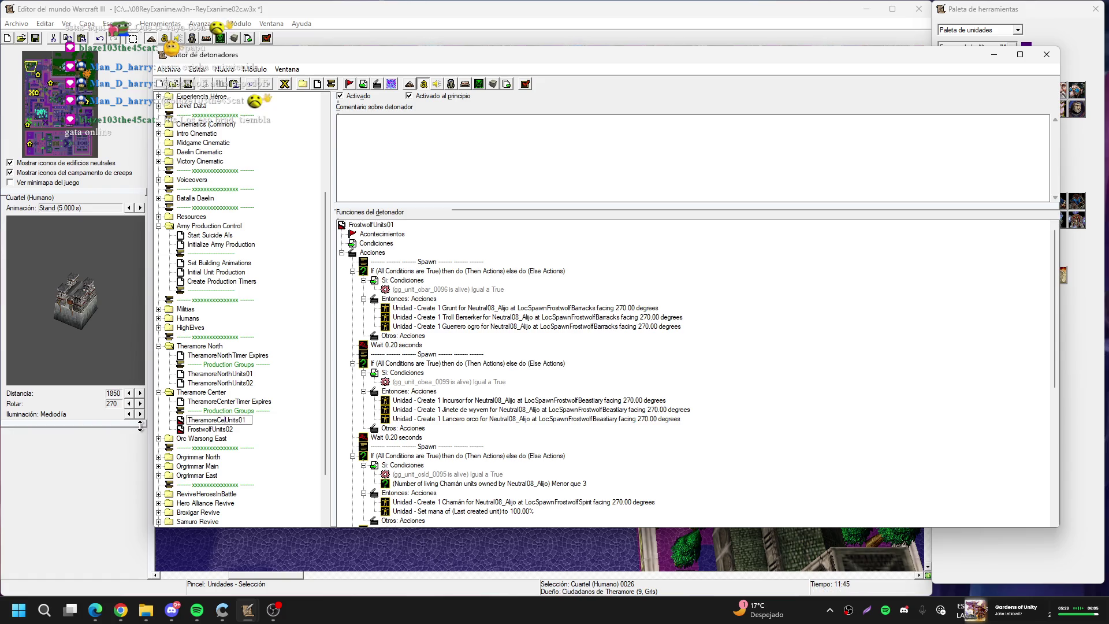
key("Return")
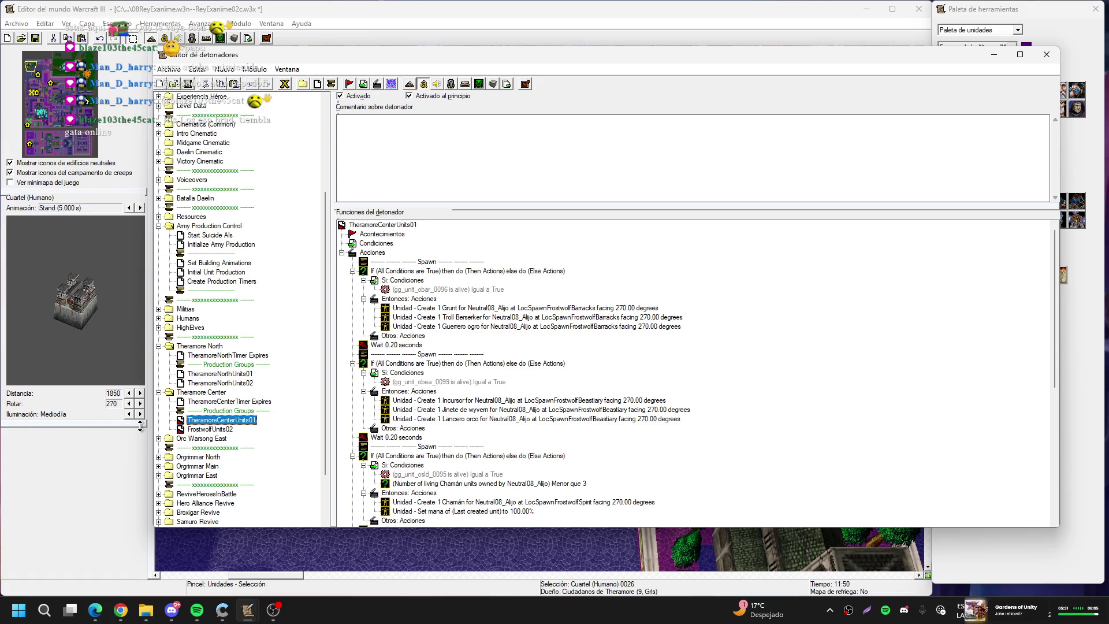
key("Down")
key("F2")
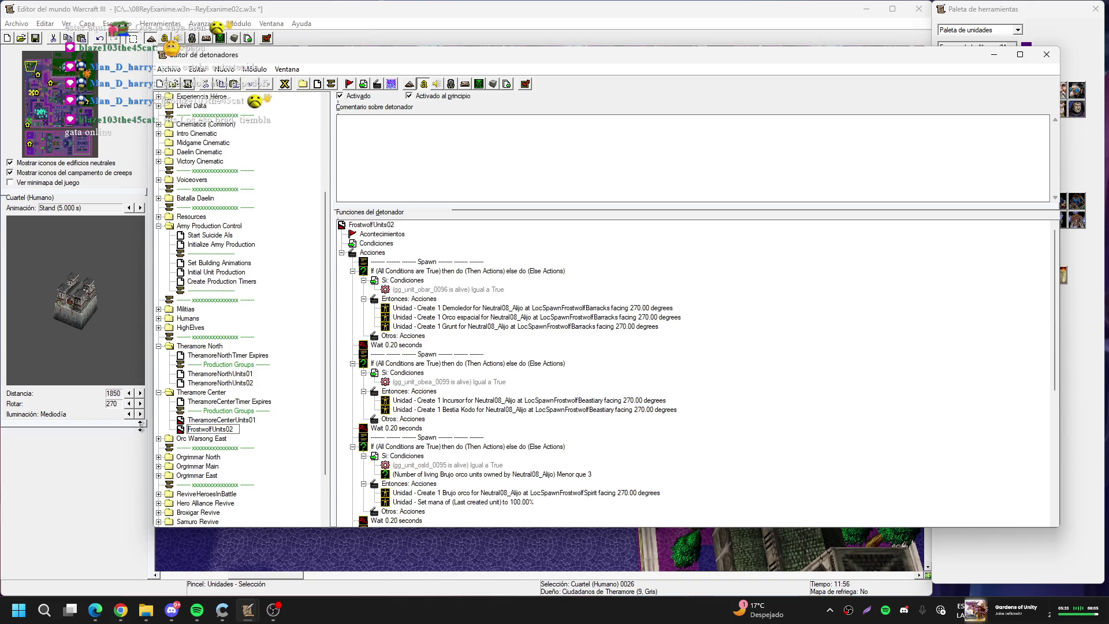
type("Theramore")
type("Center")
key("Delete")
key("Delete")
key("Delete")
key("Delete")
key("Delete")
key("Delete")
key("Return")
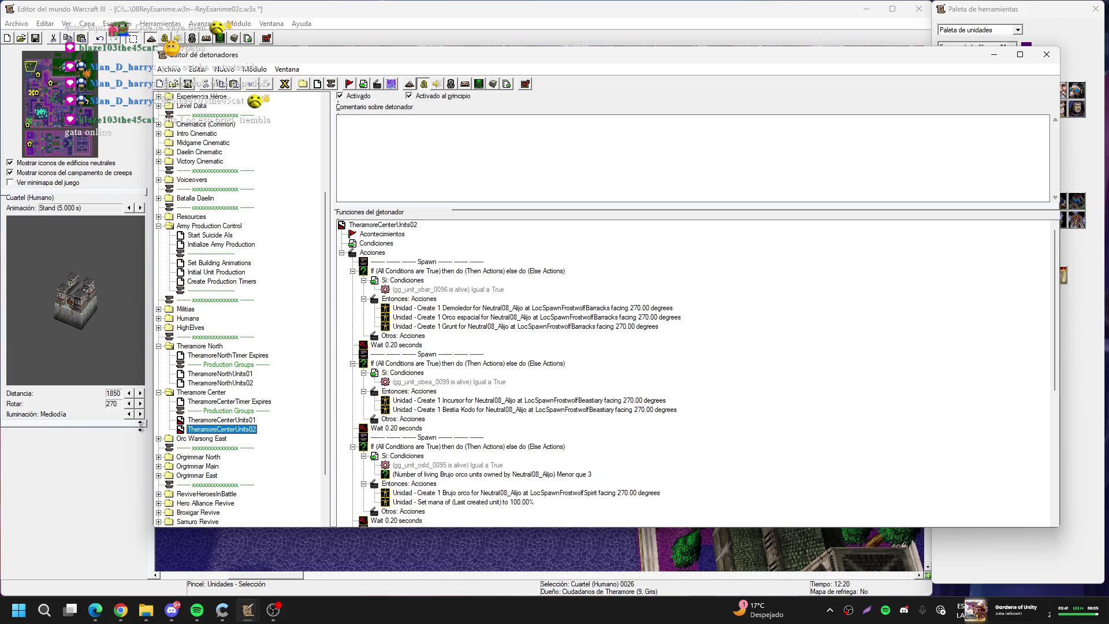
Make the first Set FrostwolfUnitsChosen action set TheramoreCenterUnitsChosen instead
left_click(252, 402)
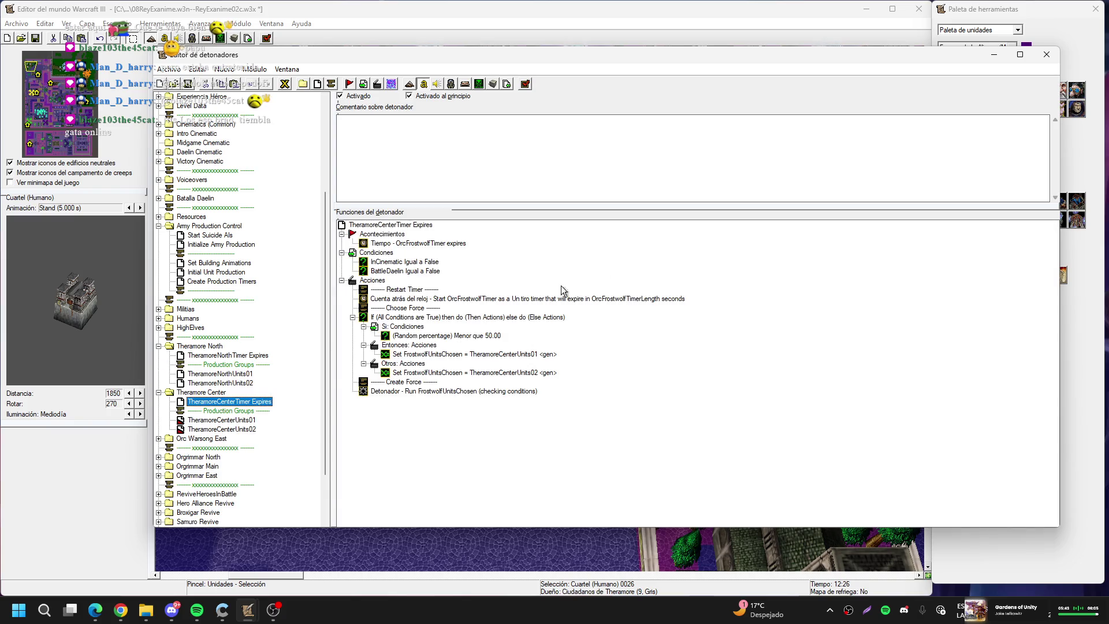
double_click(470, 354)
left_click(532, 293)
scroll(570, 256, "down", 1)
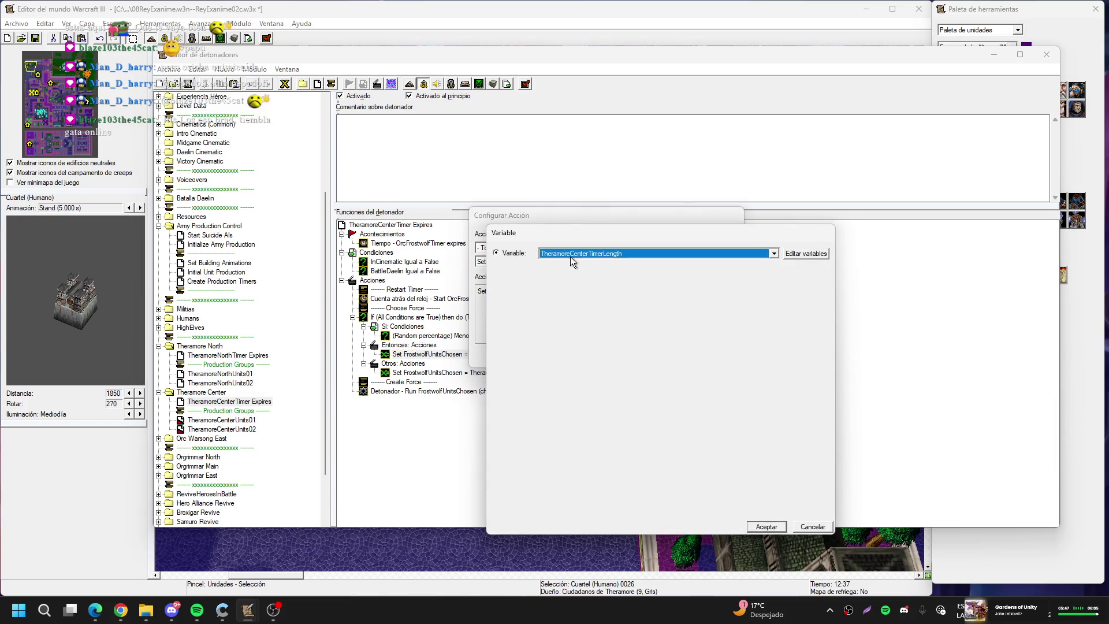
scroll(570, 256, "down", 1)
key("Return")
key("Return")
key("Down")
key("Down")
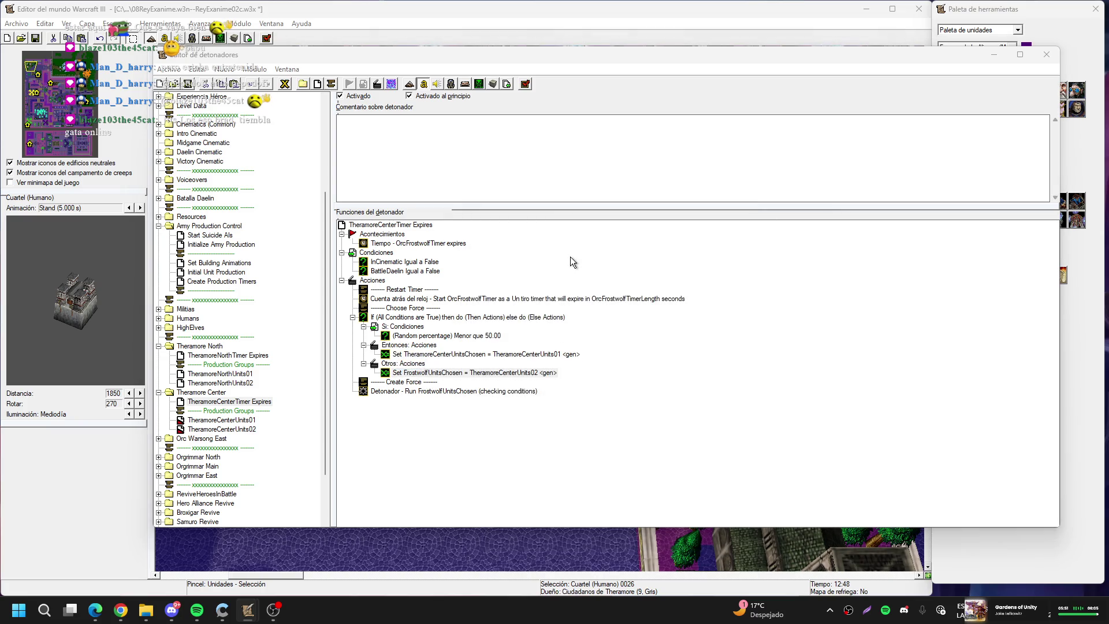
Switch the second Set action's variable to TheramoreCenterUnitsChosen as well
key("Return")
left_click(541, 289)
key("t")
key("Down")
key("Return")
key("Return")
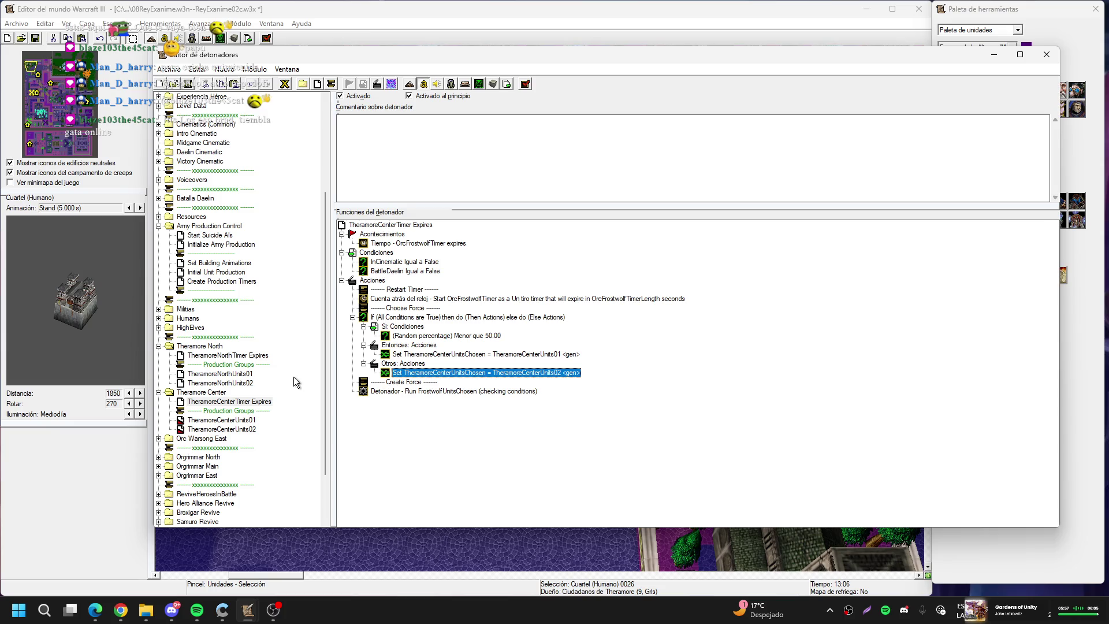
left_click(275, 402)
left_click(258, 421)
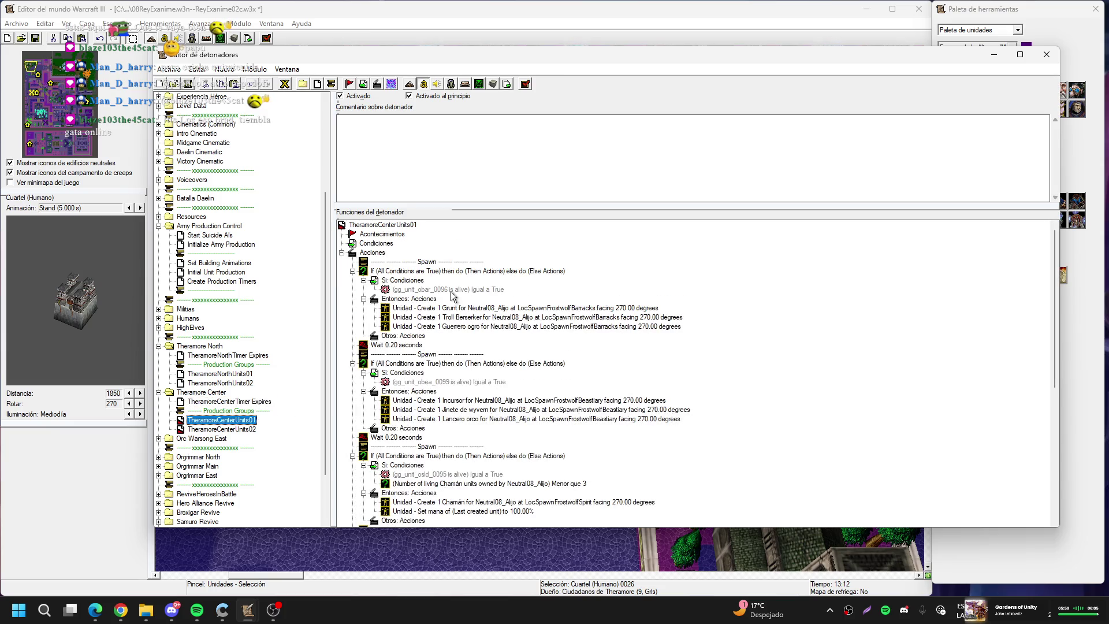
Start editing the first condition's unit, then cancel out of the condition editors
double_click(448, 290)
left_click(585, 292)
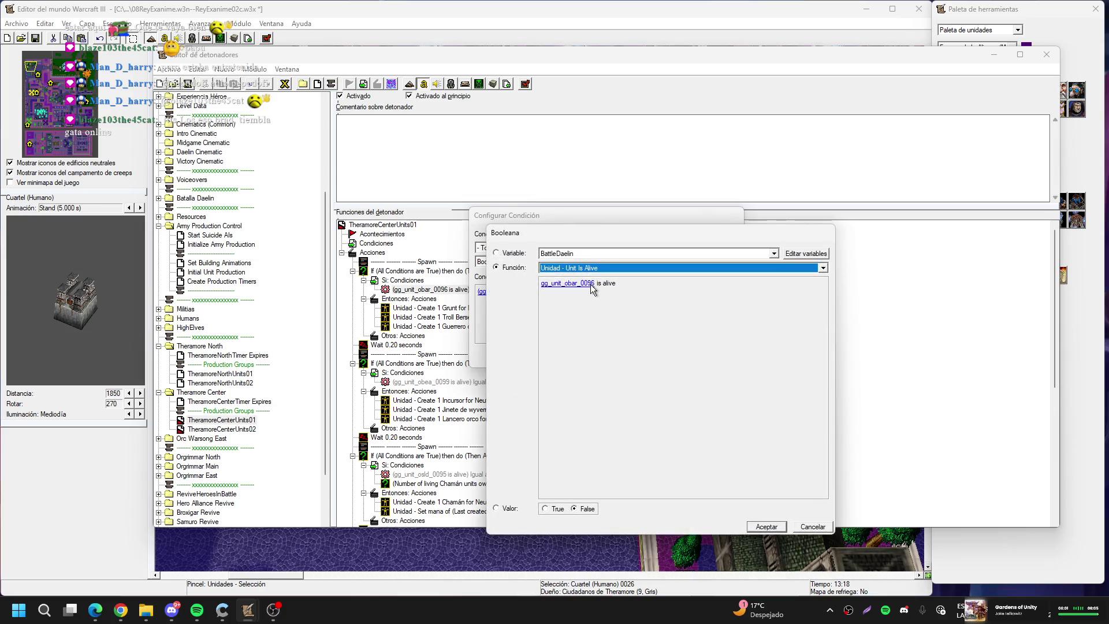
left_click(762, 283)
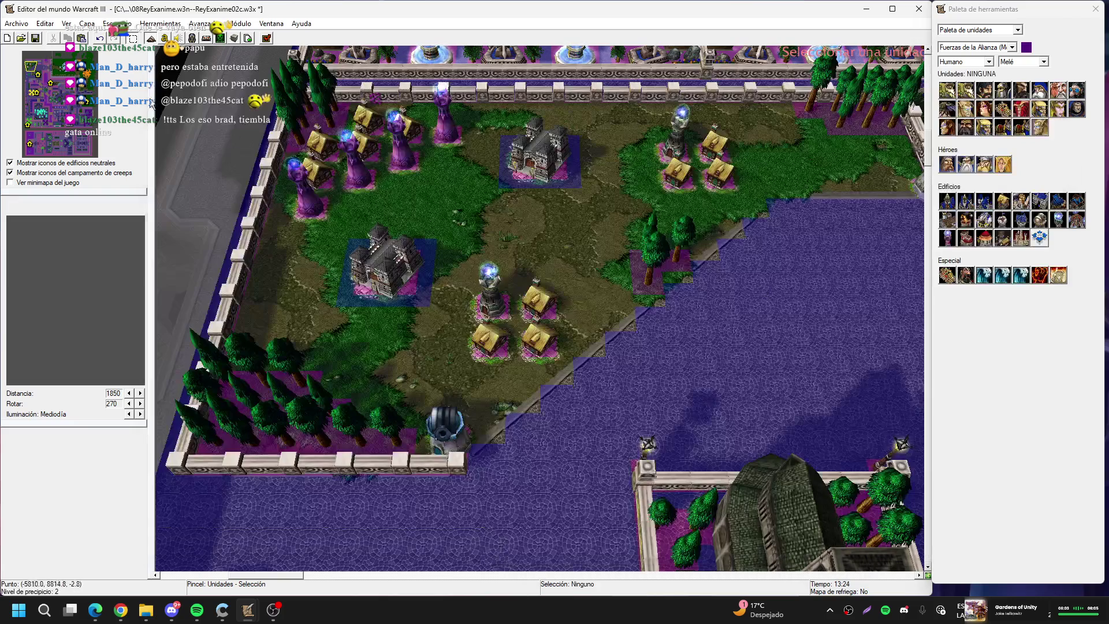
right_click(621, 395)
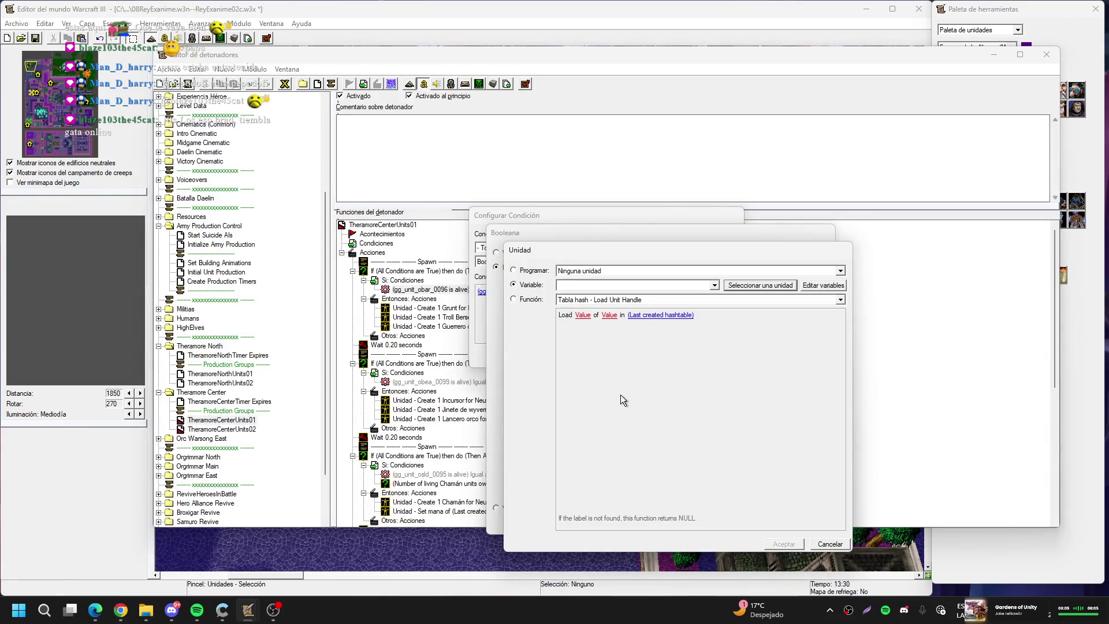
left_click(830, 544)
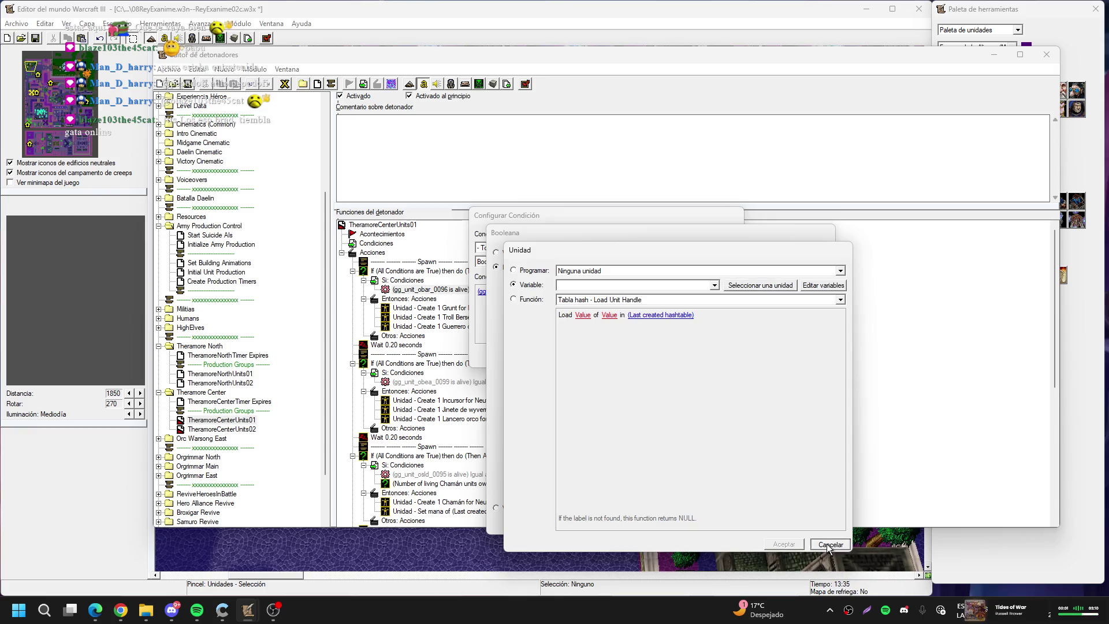
key("Escape")
key("Escape")
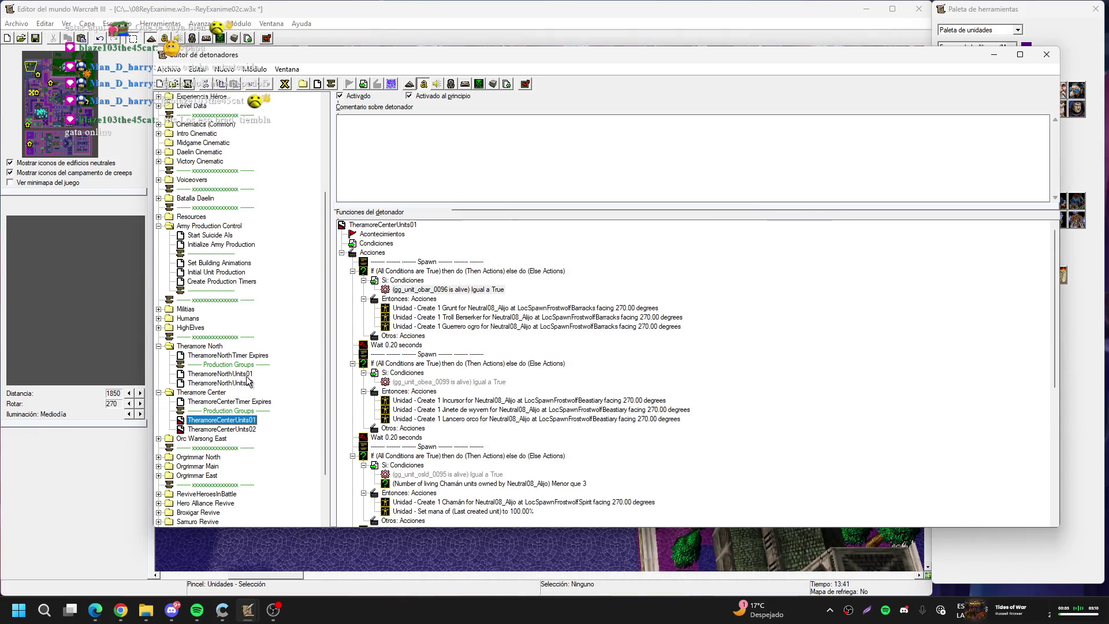
Select TheramoreNorthUnits02's two spawn blocks, If blocks and Wait 0.20 seconds row for copying
left_click(231, 383)
left_click(445, 263)
left_click(448, 271, "shift")
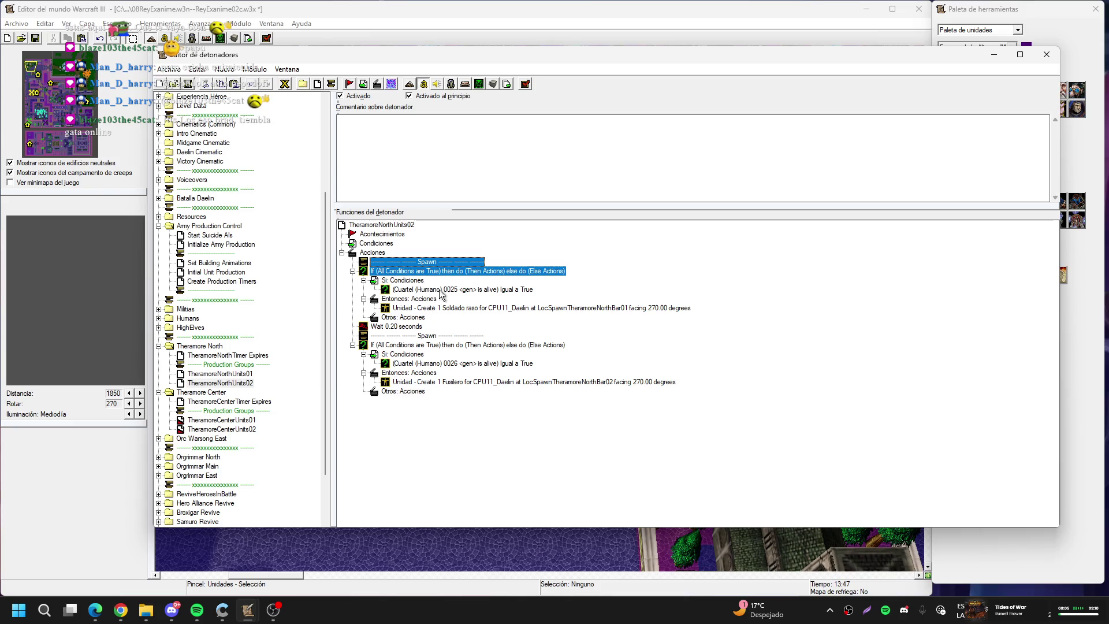
left_click(414, 337, "ctrl")
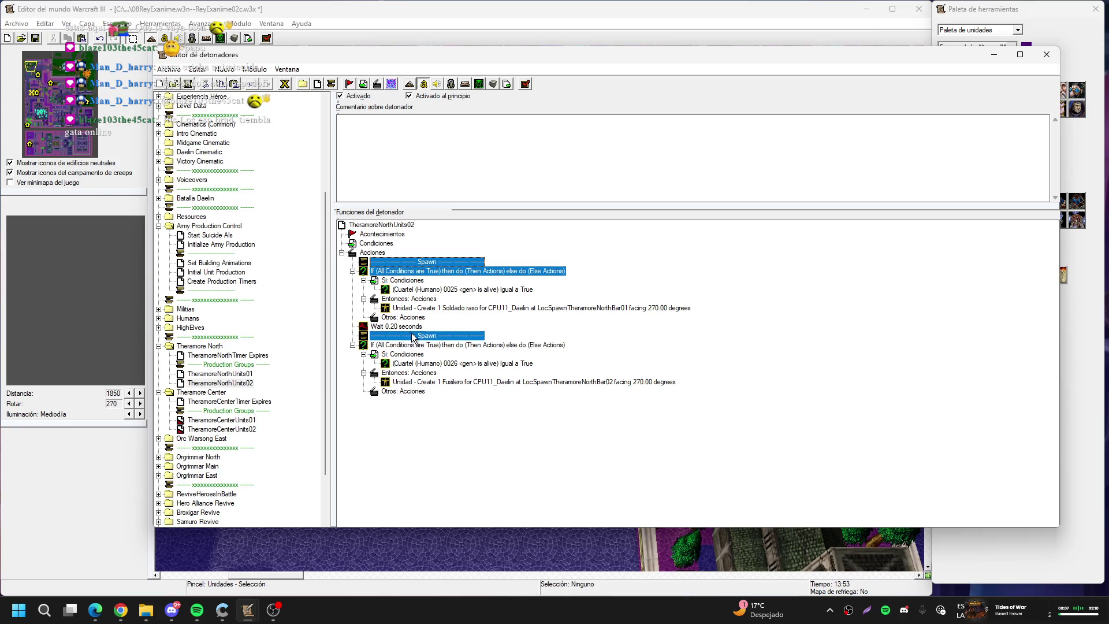
left_click(404, 327, "ctrl")
left_click(428, 346, "ctrl")
Replace TheramoreCenterUnits01's old Frostwolf actions with the copied Theramore North spawn actions
left_click(234, 421)
left_click(410, 263)
key("Delete")
key("Delete")
key("Delete")
key("ctrl+v")
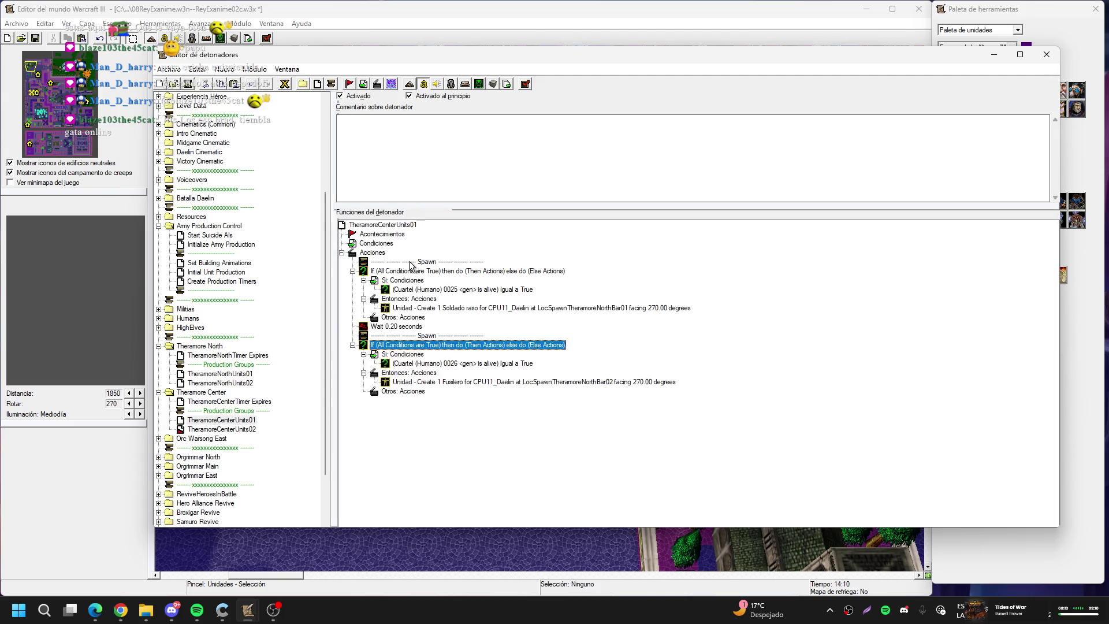
Make the first pasted condition check that barracks Cuartel (Humano) 0169 is alive
double_click(462, 290)
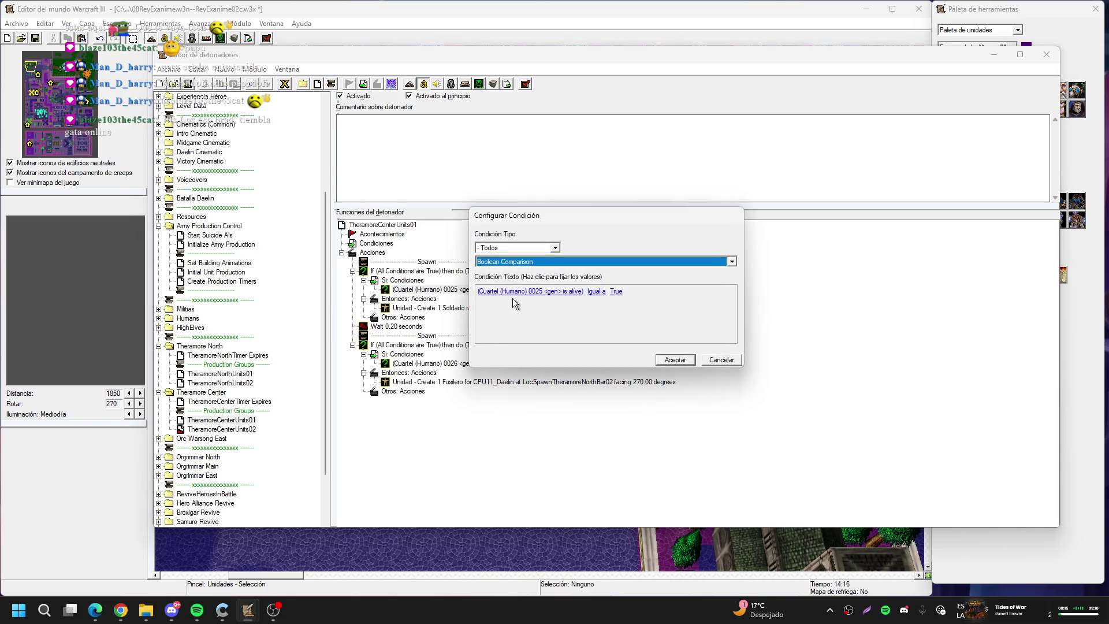
left_click(514, 290)
left_click(608, 282)
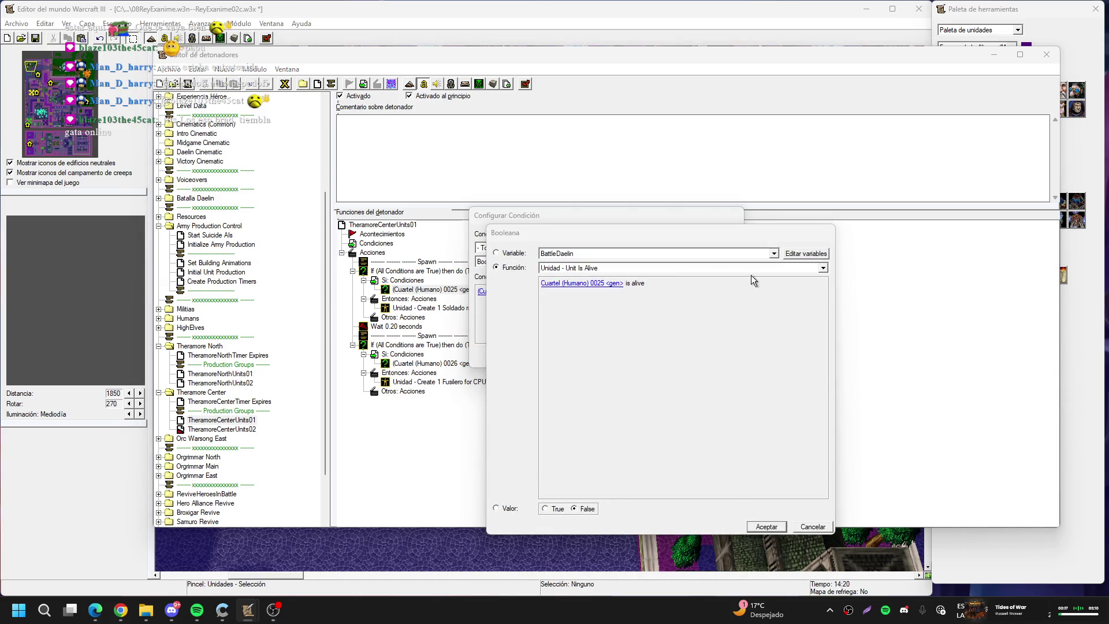
left_click(763, 282)
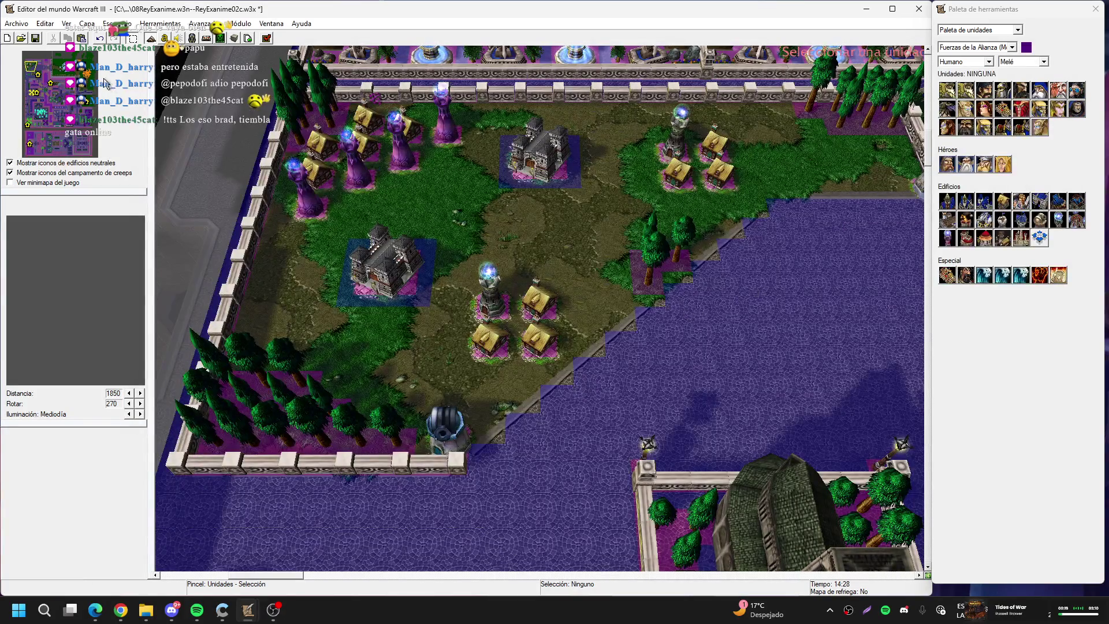
left_click(89, 86)
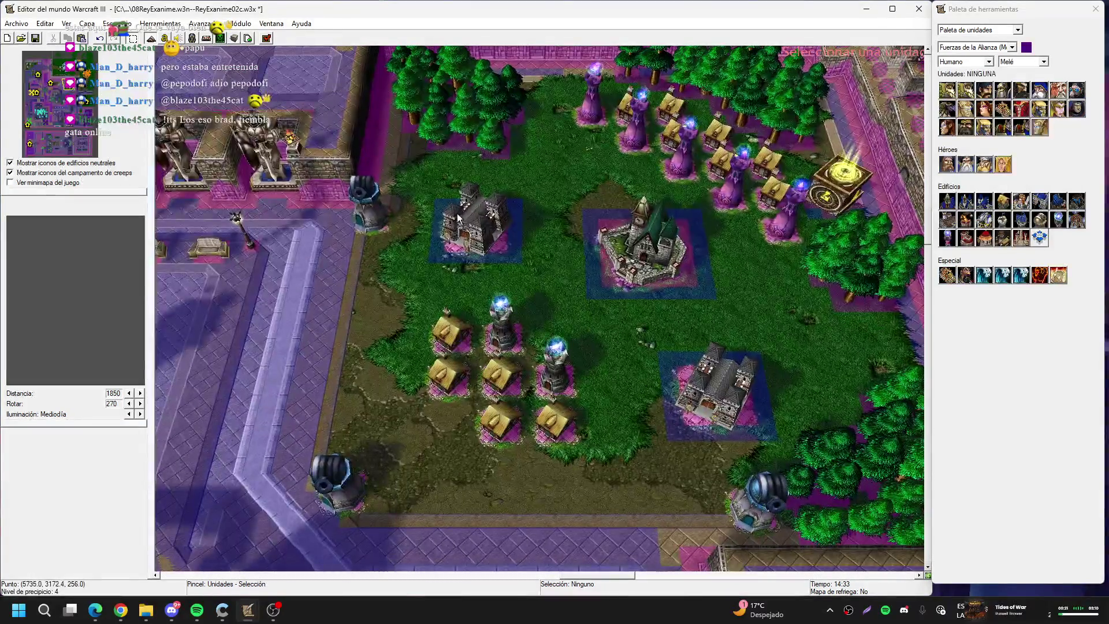
left_click(479, 227)
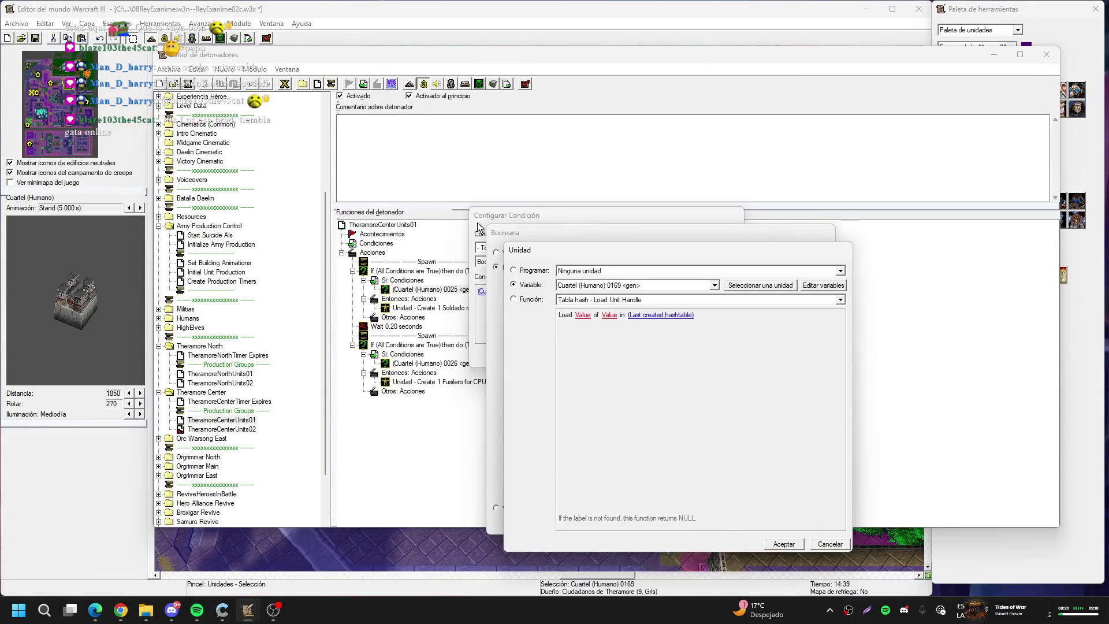
key("Return")
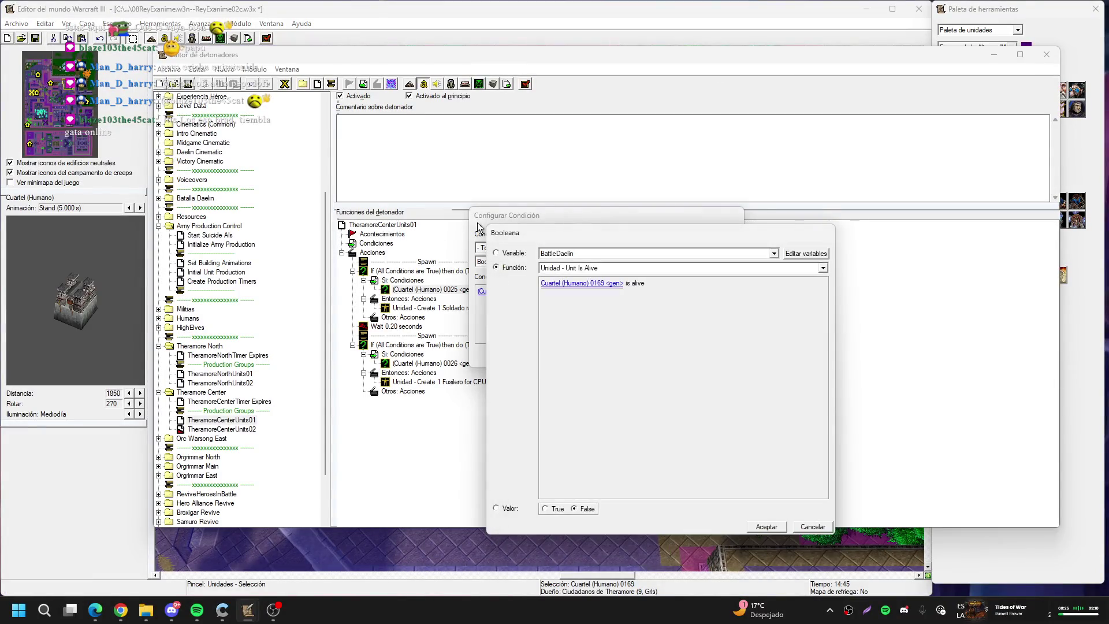
key("Return")
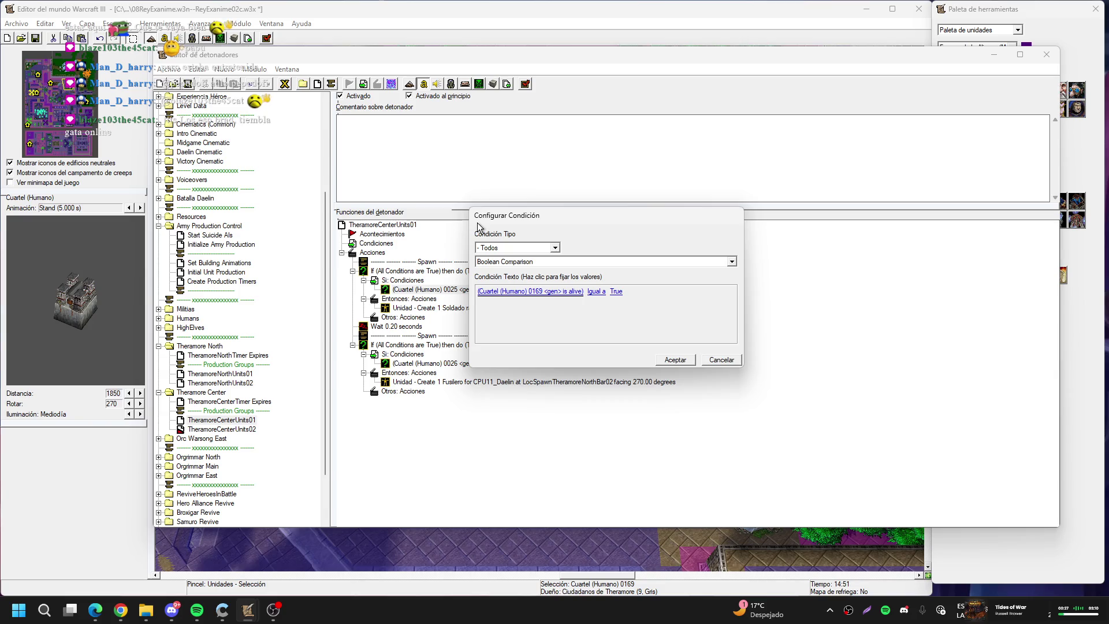
left_click(672, 360)
double_click(456, 364)
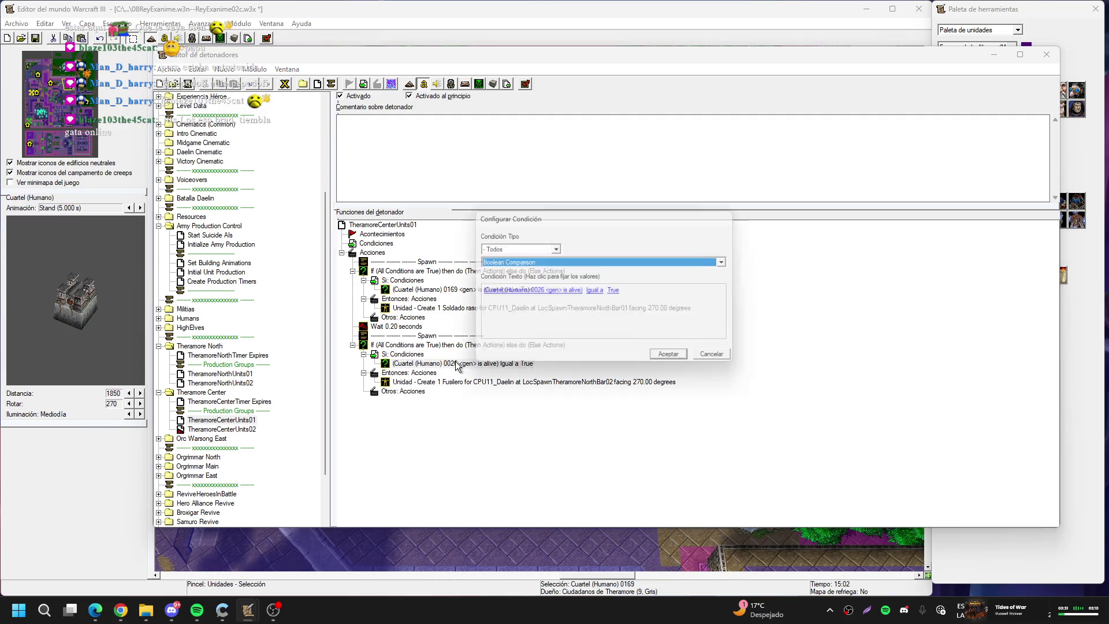